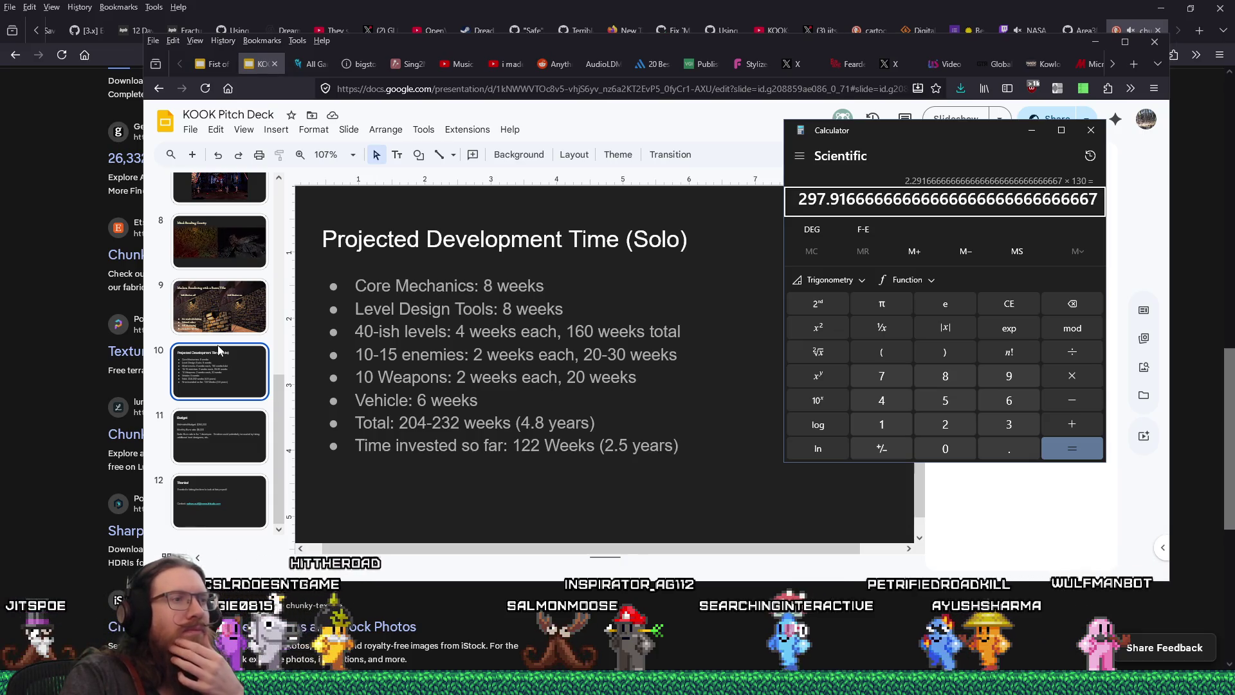
# Step: Divide the Calculator's running total by 48, giving about 6.21, then show the Budget slide
pyautogui.press('/')
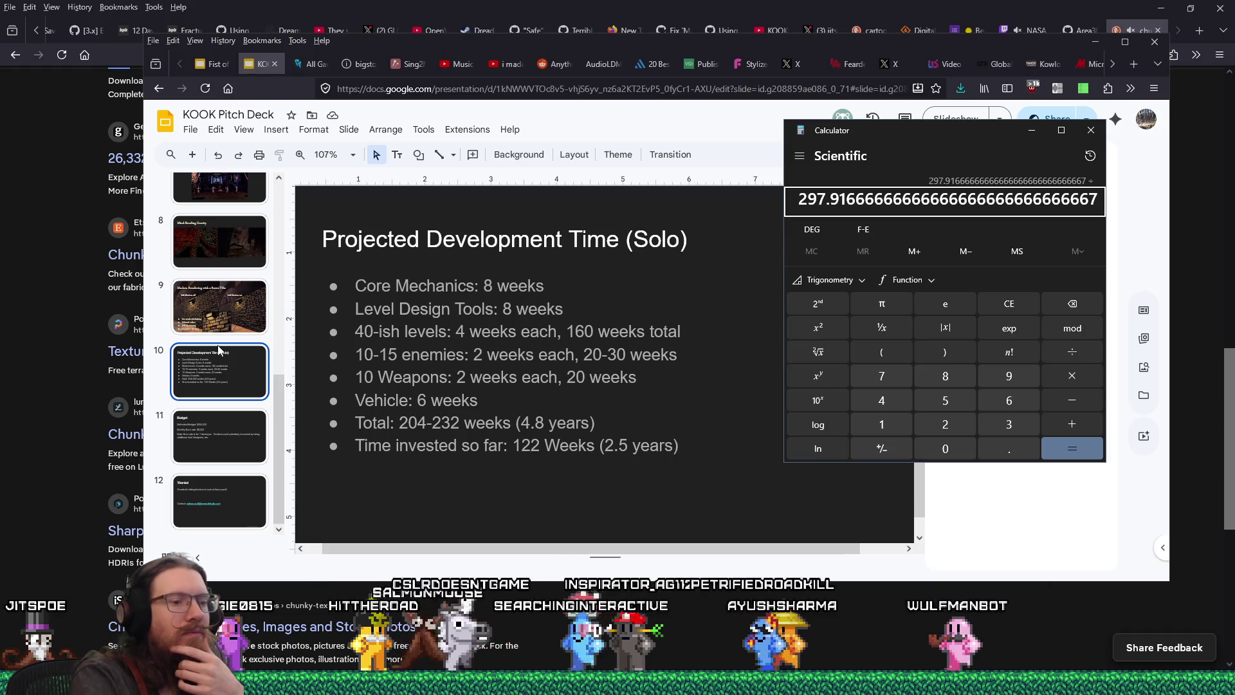
pyautogui.write('48')
pyautogui.press('Return')
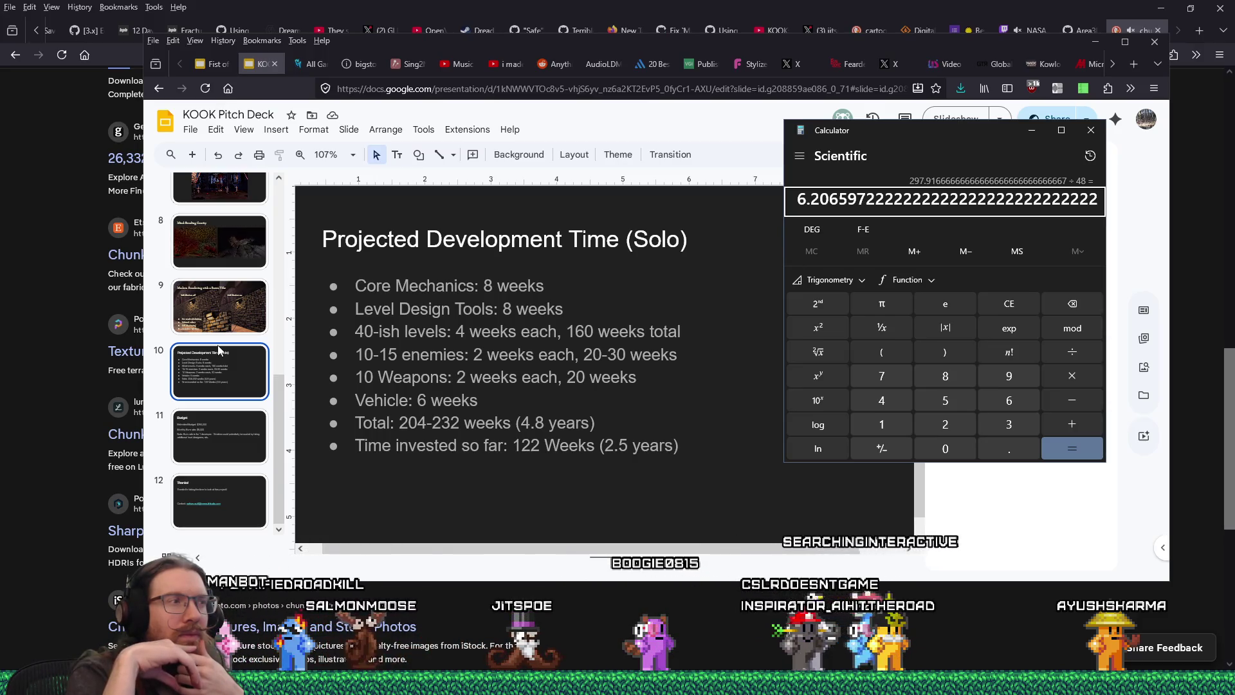
pyautogui.click(216, 450)
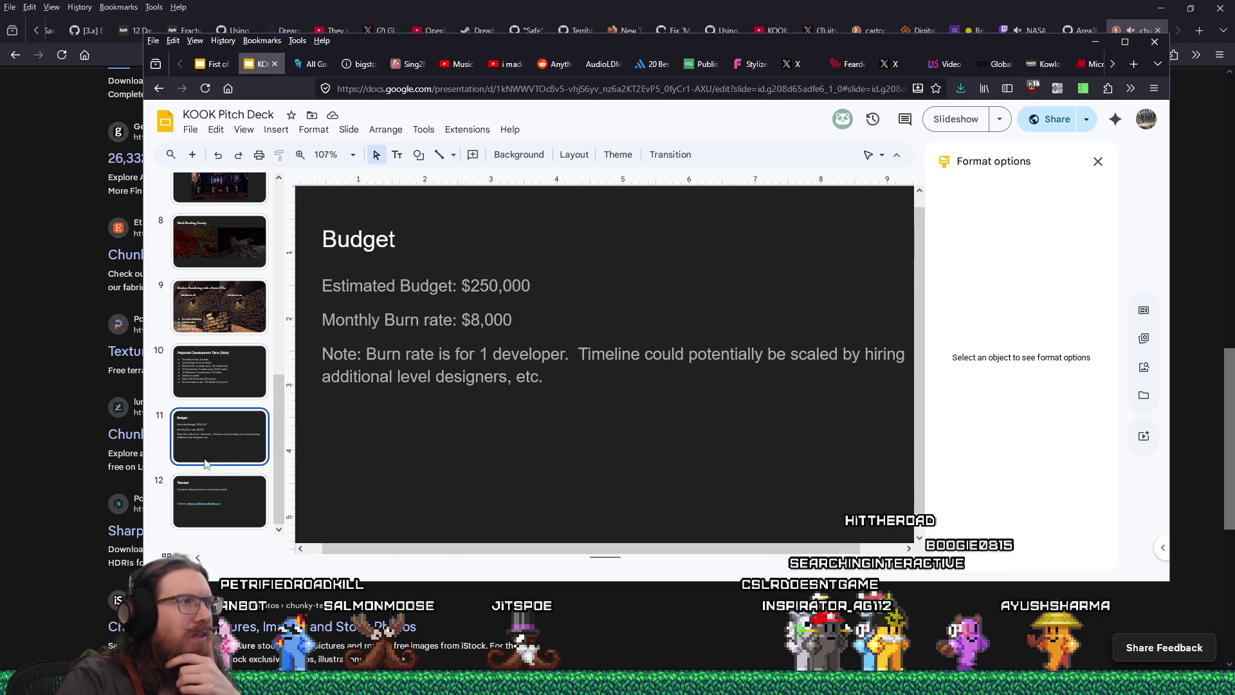
# Step: Try editing the $8,000 monthly burn rate, keep it, and move the Calculator aside
pyautogui.click(478, 320)
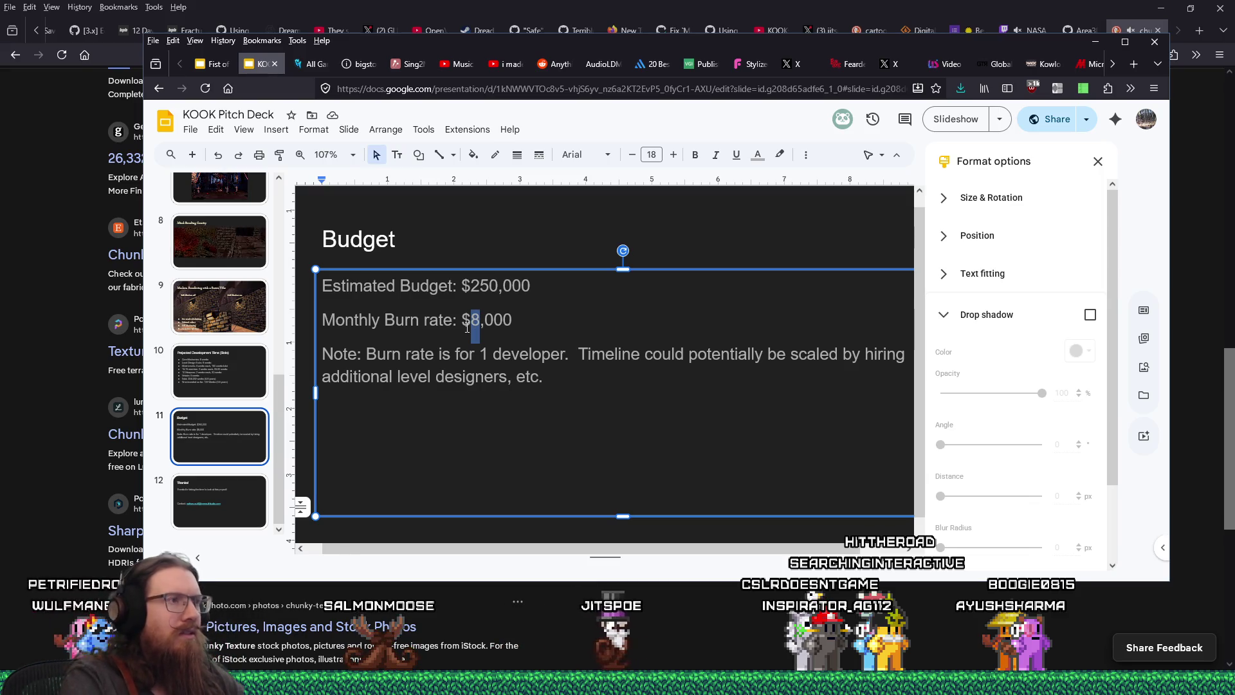
pyautogui.write('6')
pyautogui.hotkey('alt', 'Tab')
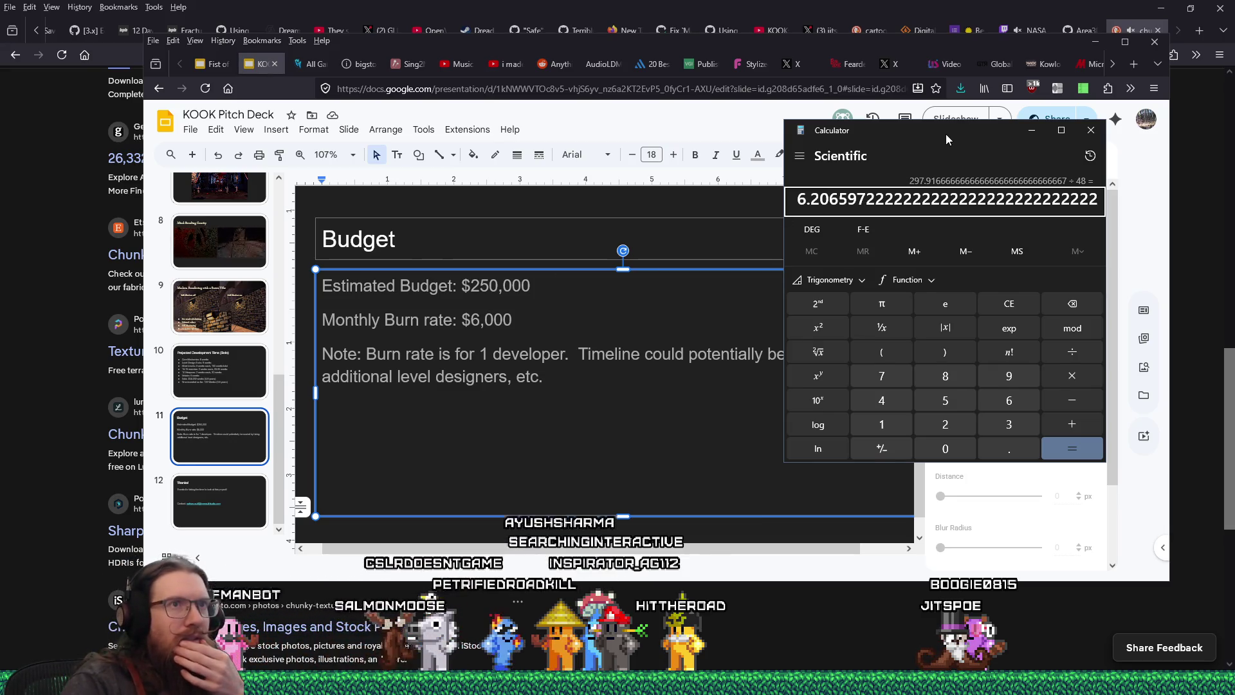
pyautogui.moveTo(946, 133); pyautogui.dragTo(912, 281)
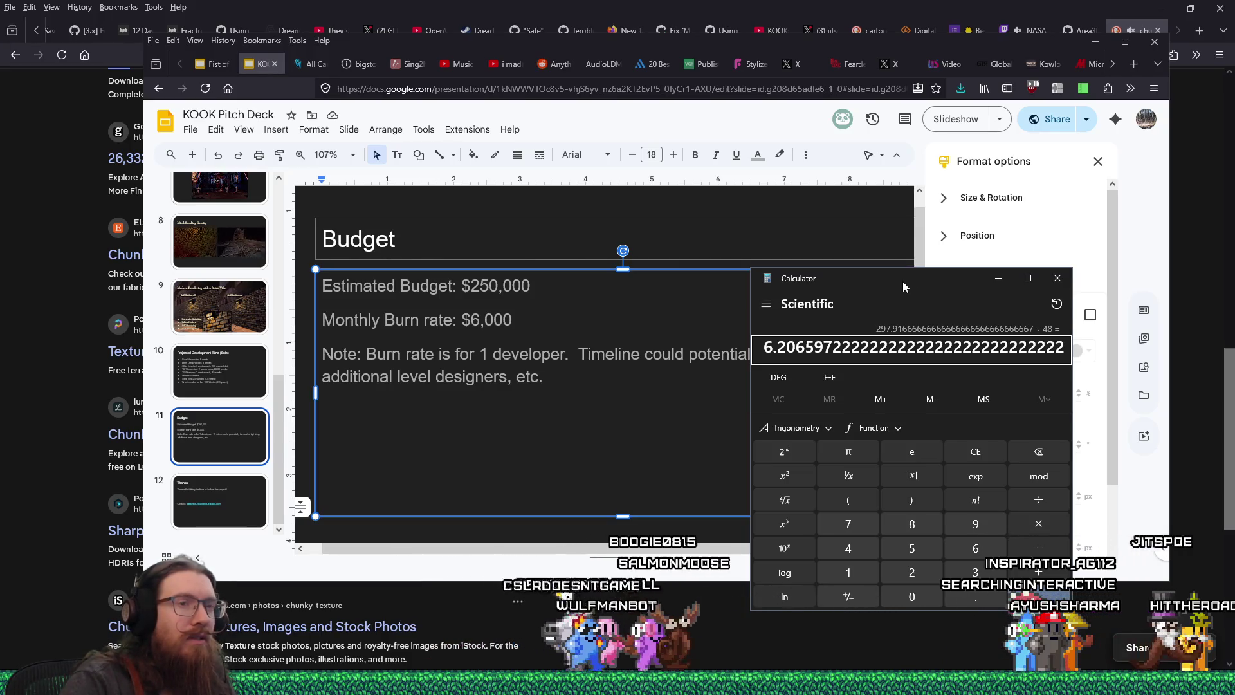
pyautogui.doubleClick(475, 324)
pyautogui.write('8')
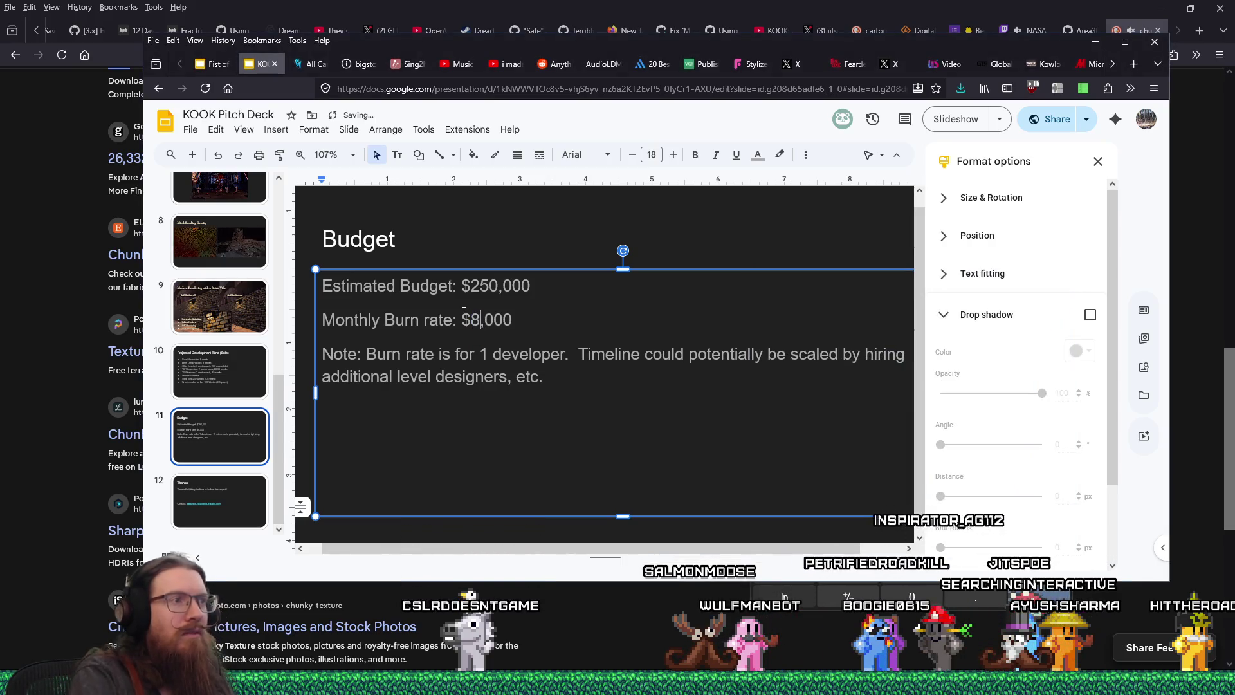
pyautogui.hotkey('alt', 'Tab')
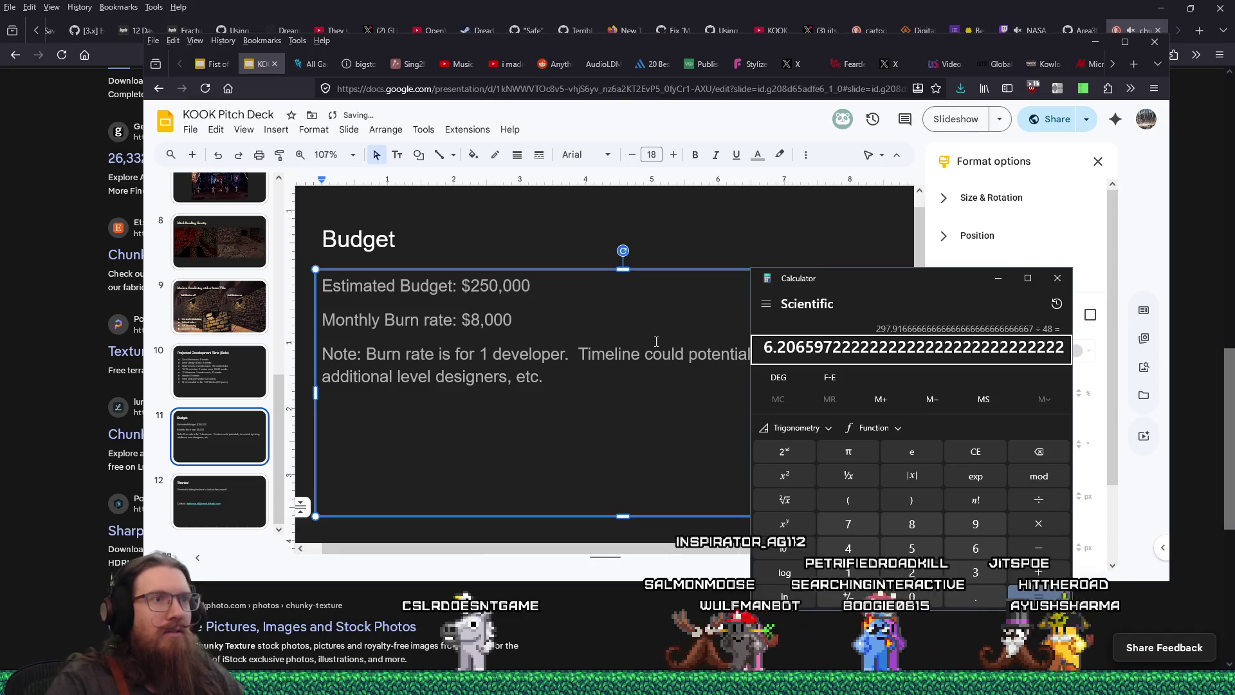
pyautogui.moveTo(916, 283); pyautogui.dragTo(874, 303)
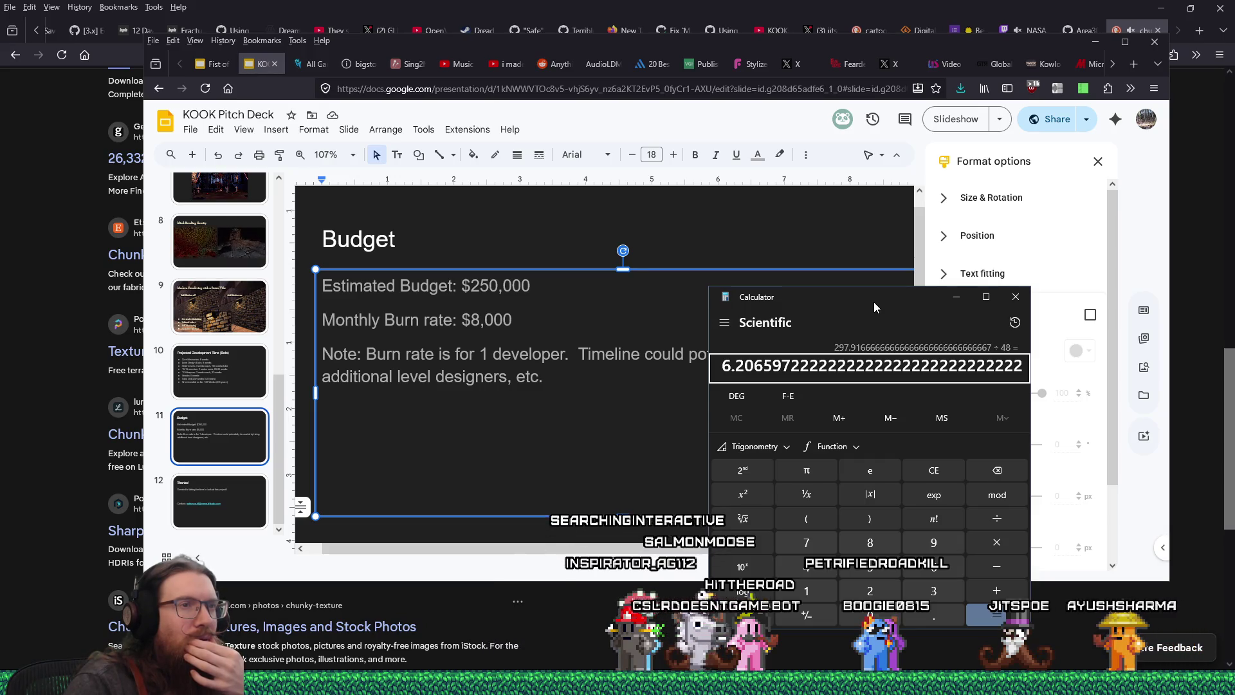
pyautogui.moveTo(874, 303); pyautogui.dragTo(875, 303)
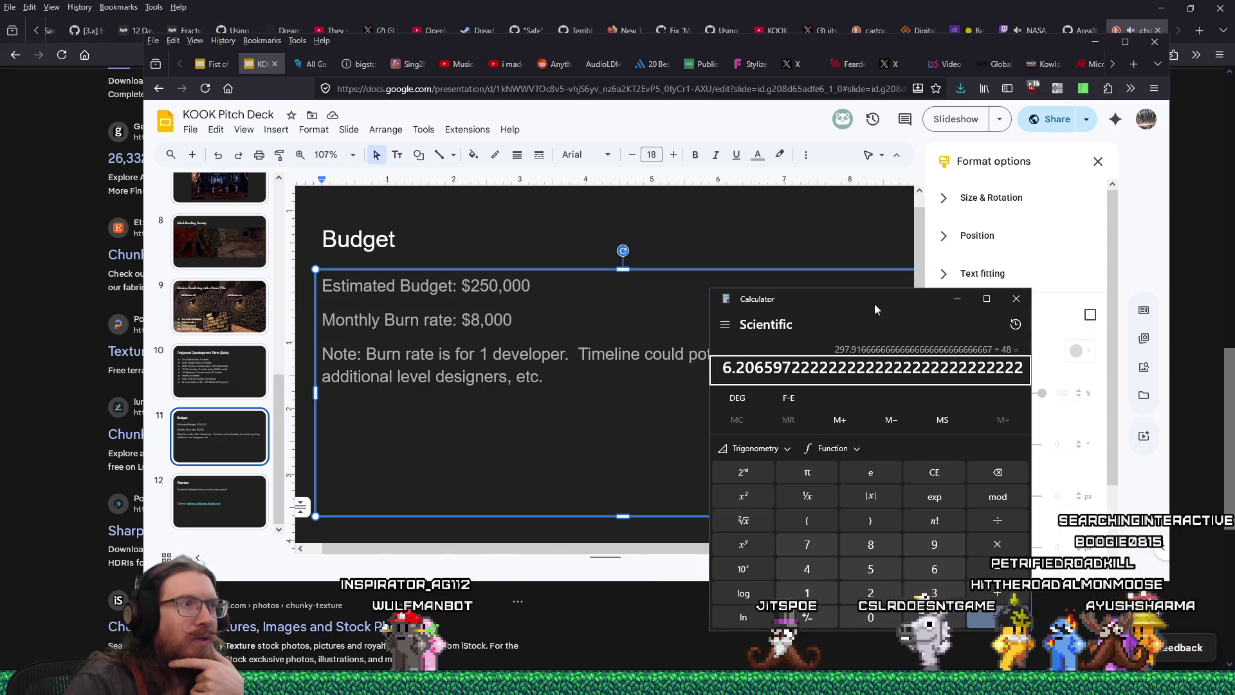
# Step: Clear the Calculator and compute 130 ÷ 48
pyautogui.press('Escape')
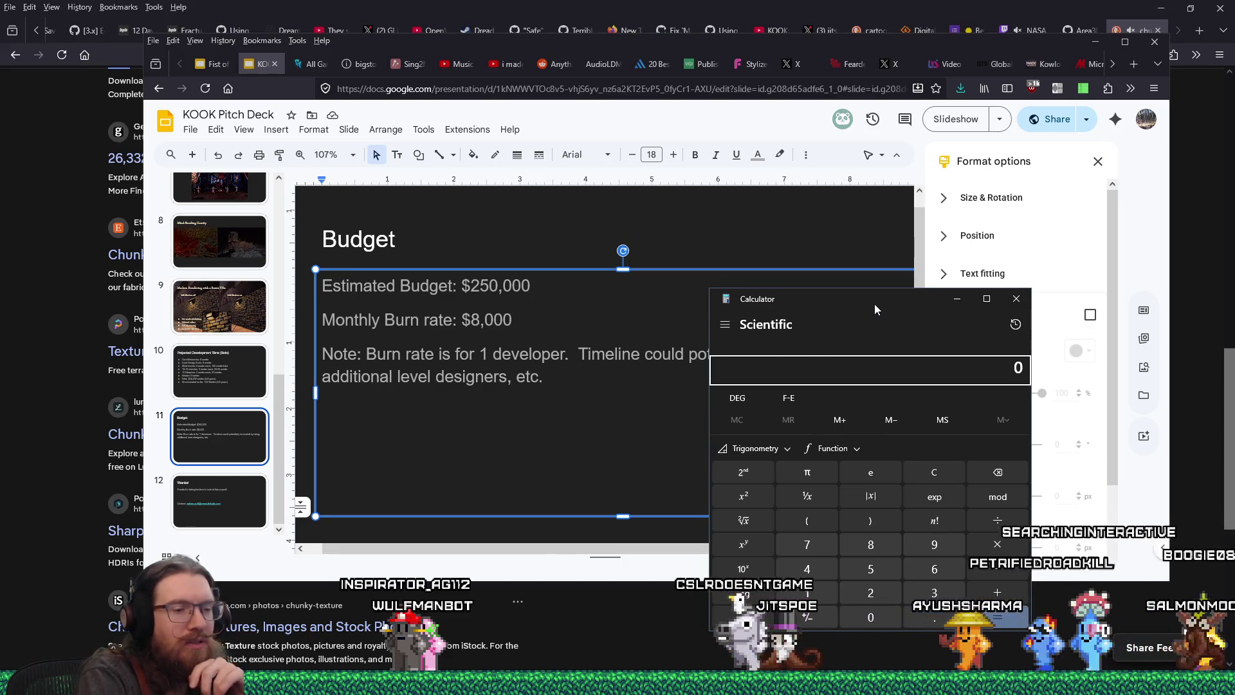
pyautogui.write('130')
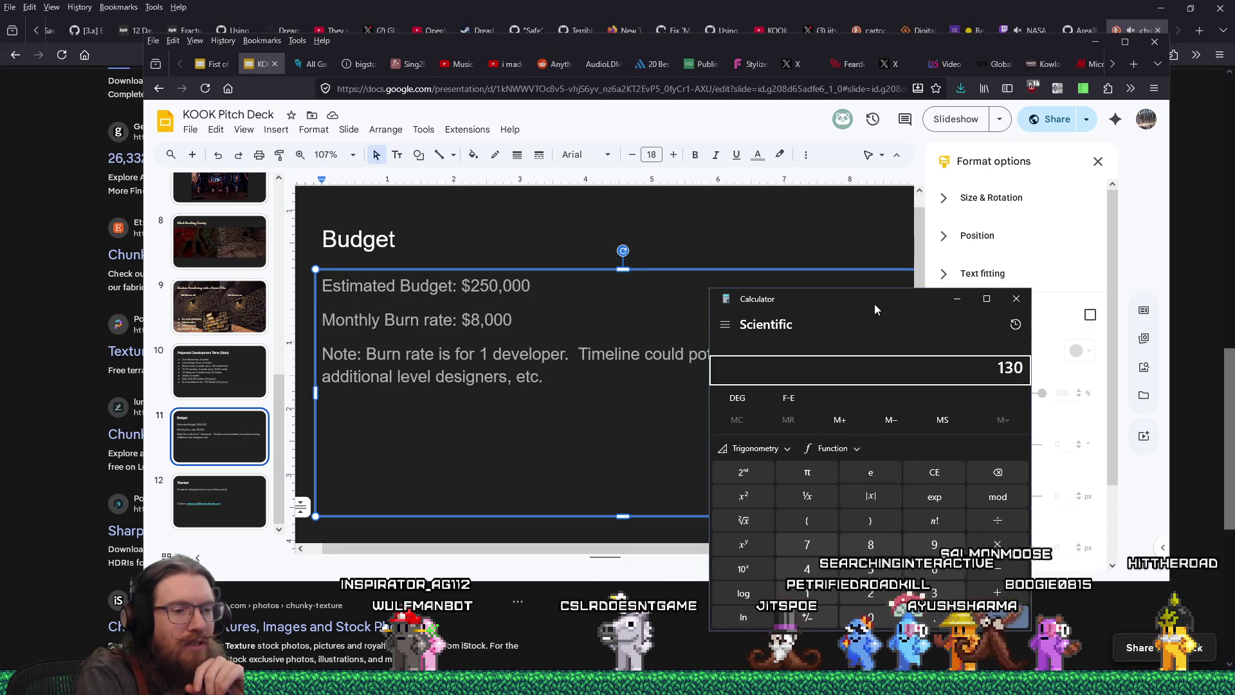
pyautogui.press('/')
pyautogui.write('48')
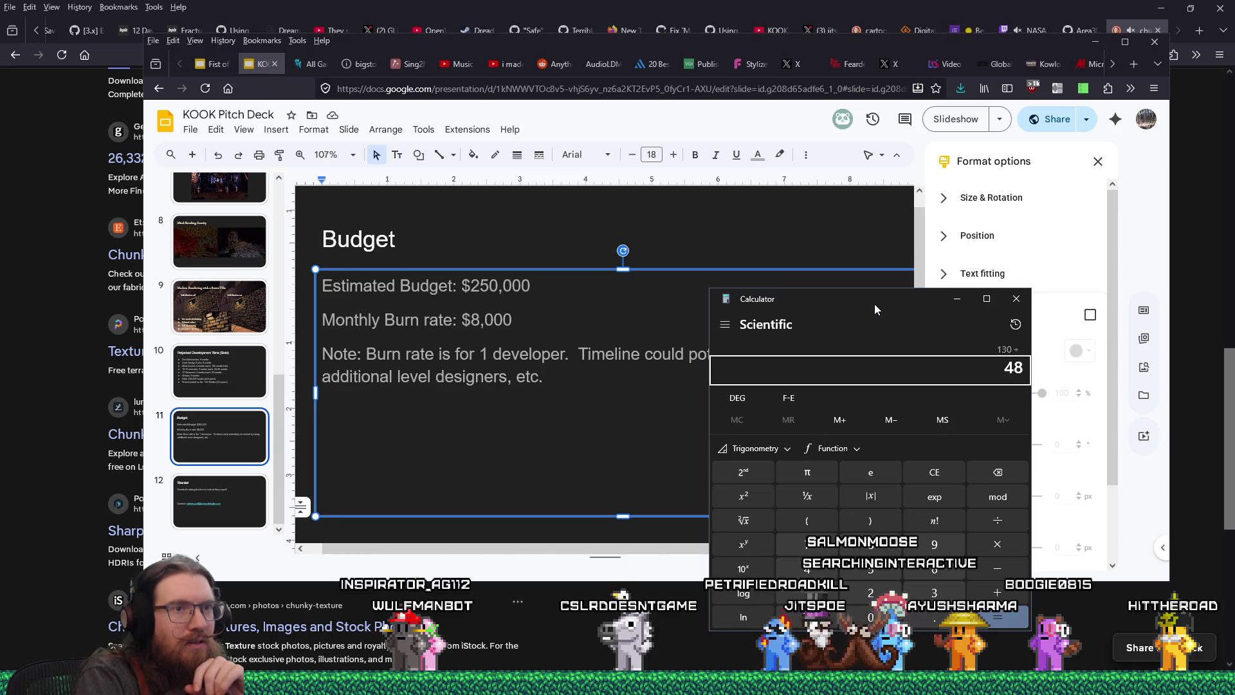
pyautogui.press('Return')
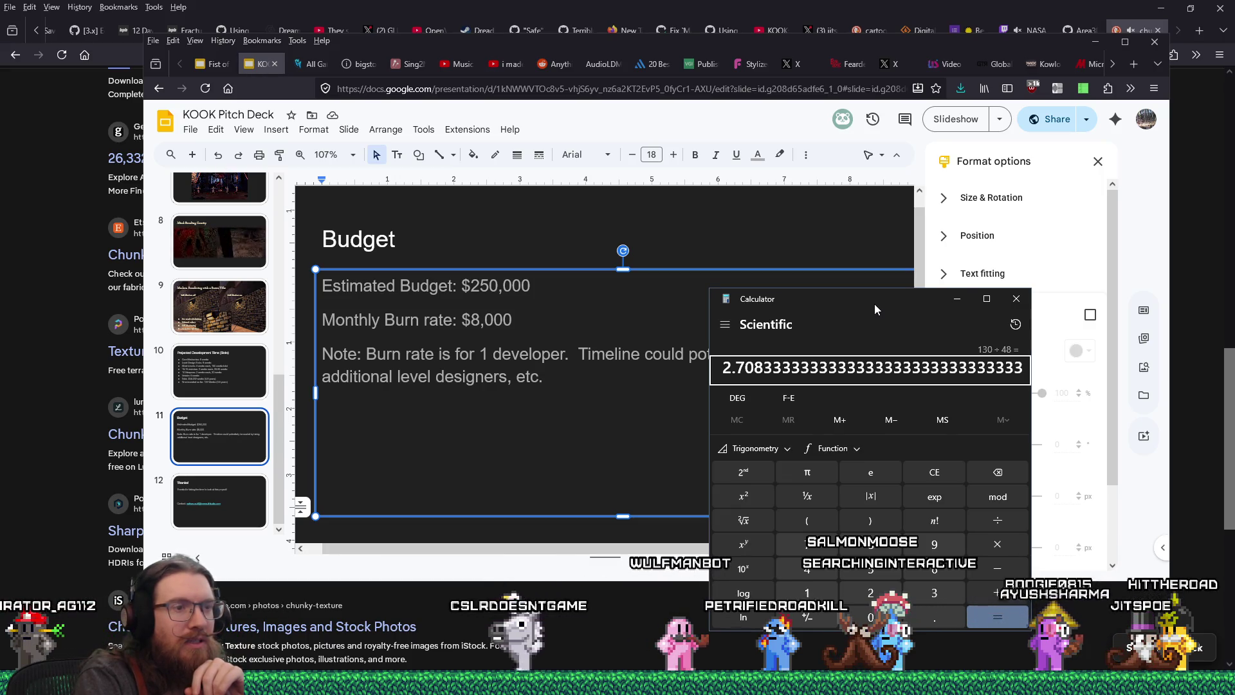
# Step: Compute 130,000 ÷ 48 × 3 = 8,125 and shift the Calculator slightly right
pyautogui.press('Escape')
pyautogui.write('130')
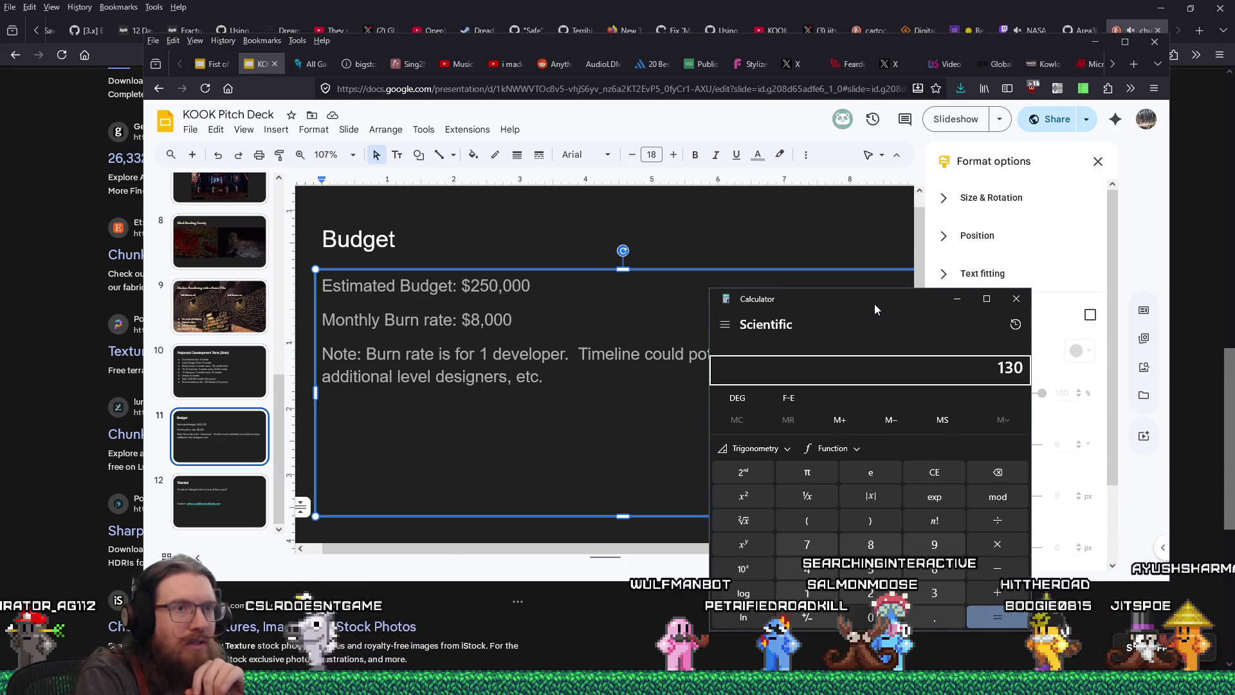
pyautogui.write(',000')
pyautogui.press('/')
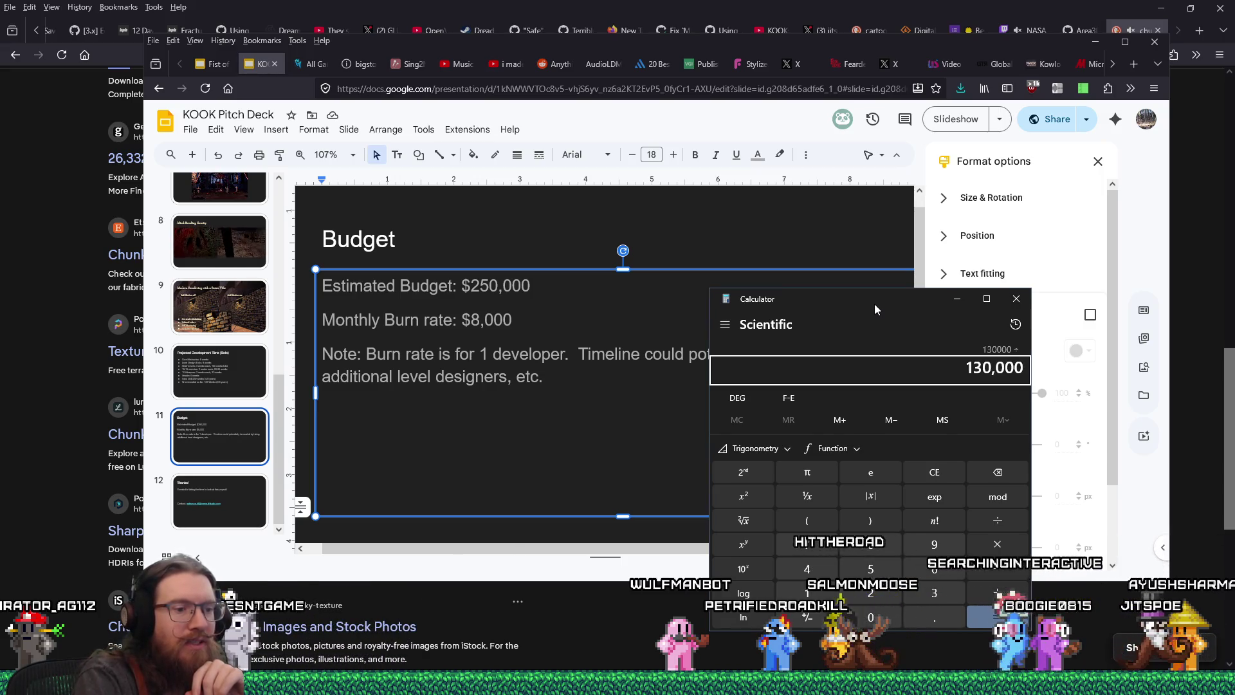
pyautogui.write('48')
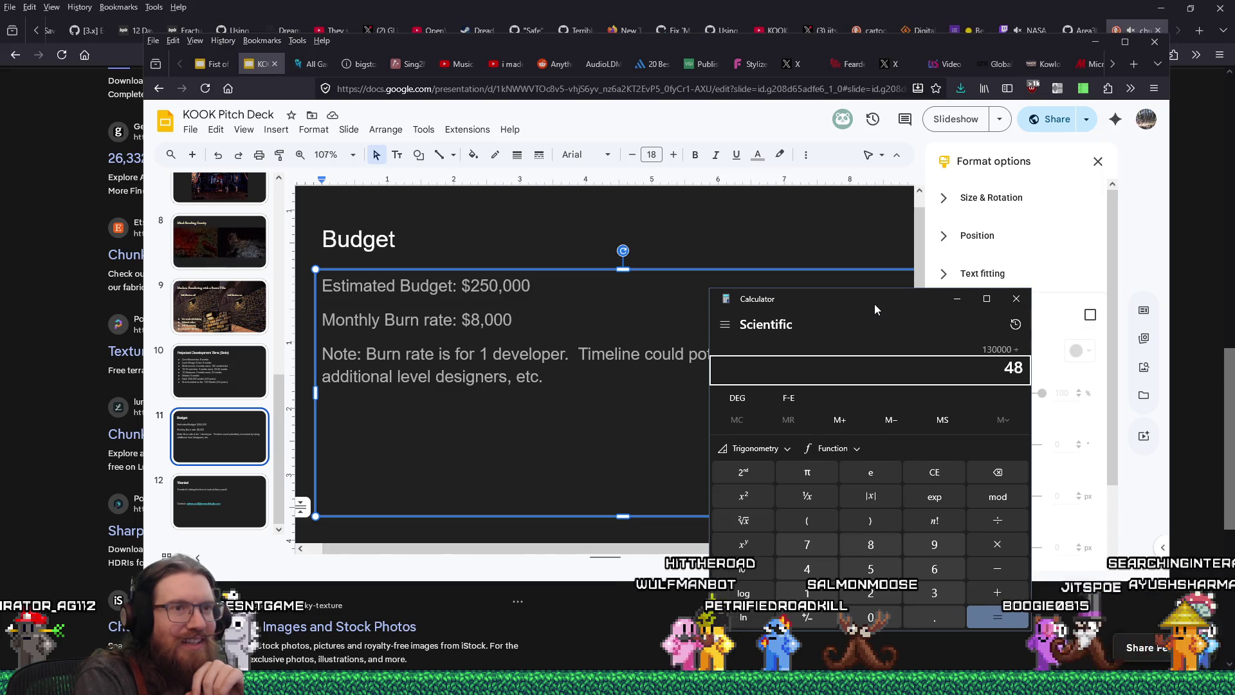
pyautogui.press('Return')
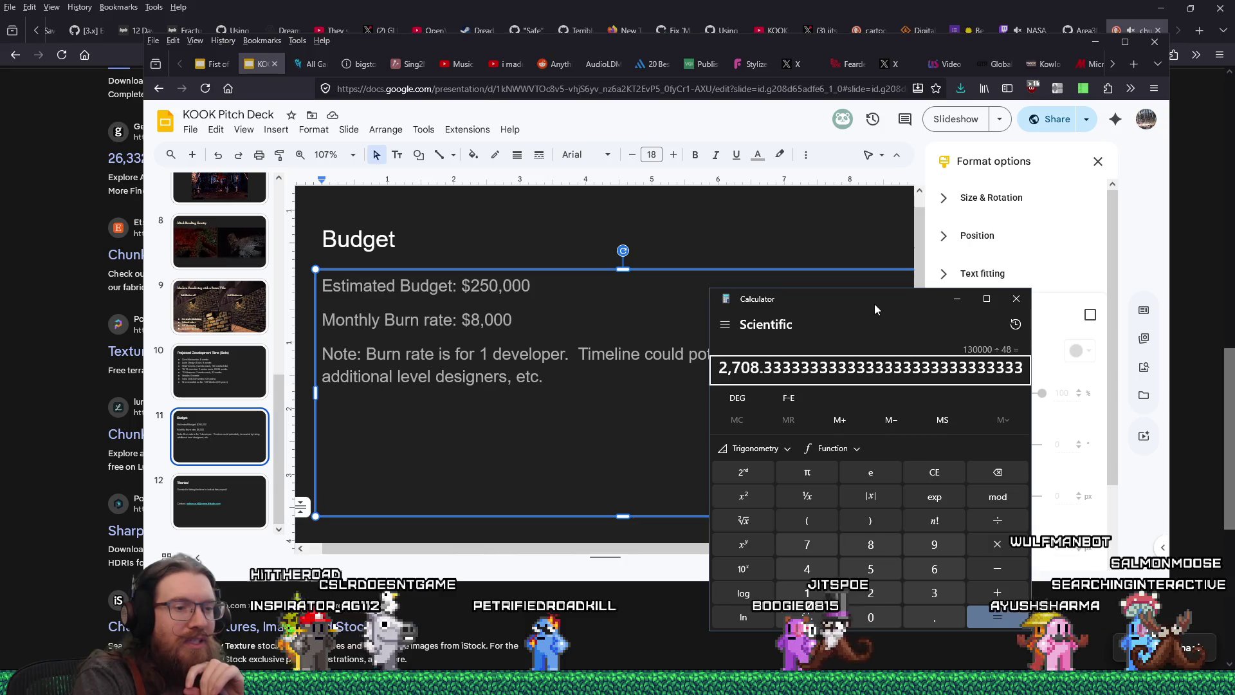
pyautogui.write('*3')
pyautogui.press('Return')
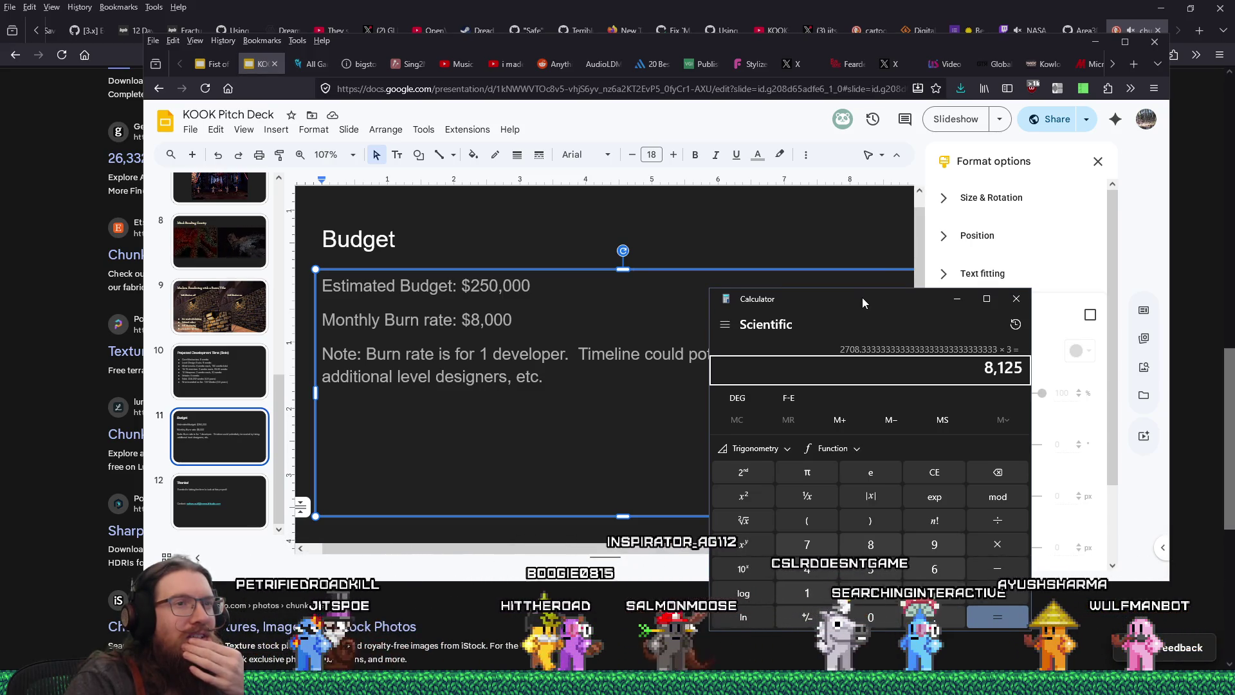
pyautogui.moveTo(864, 296)
pyautogui.mouseDown()
pyautogui.moveTo(904, 301)
pyautogui.moveTo(885, 298)
pyautogui.mouseUp()
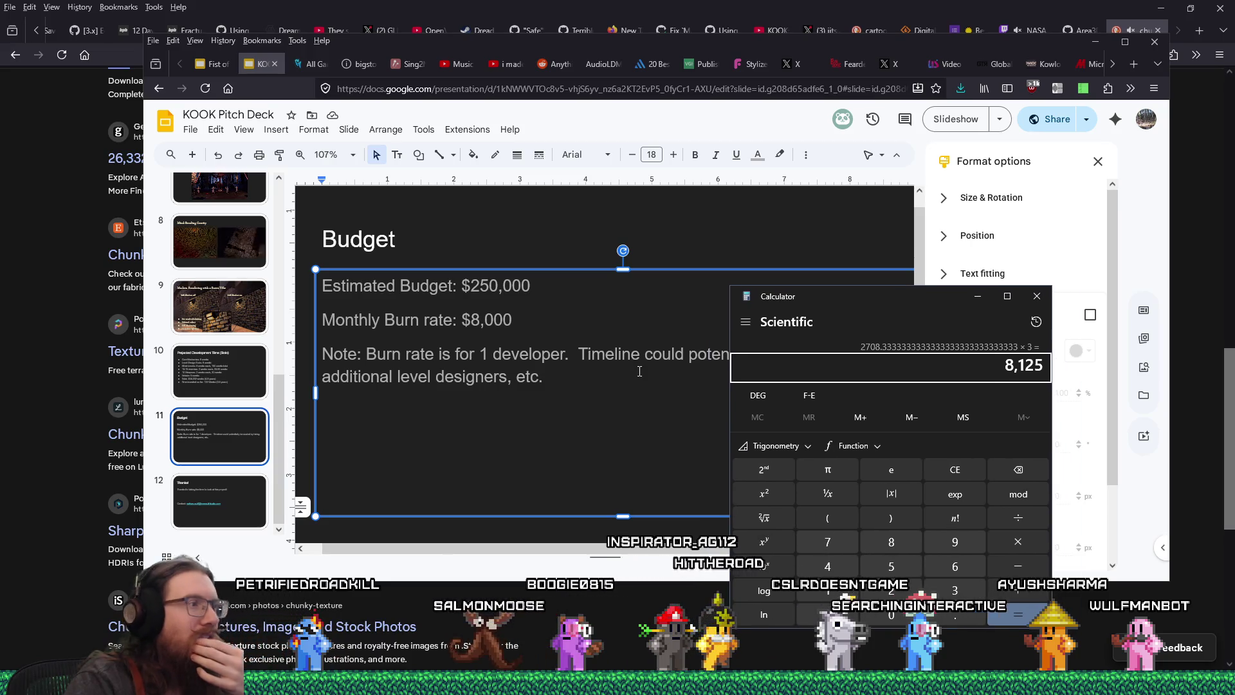
pyautogui.click(234, 383)
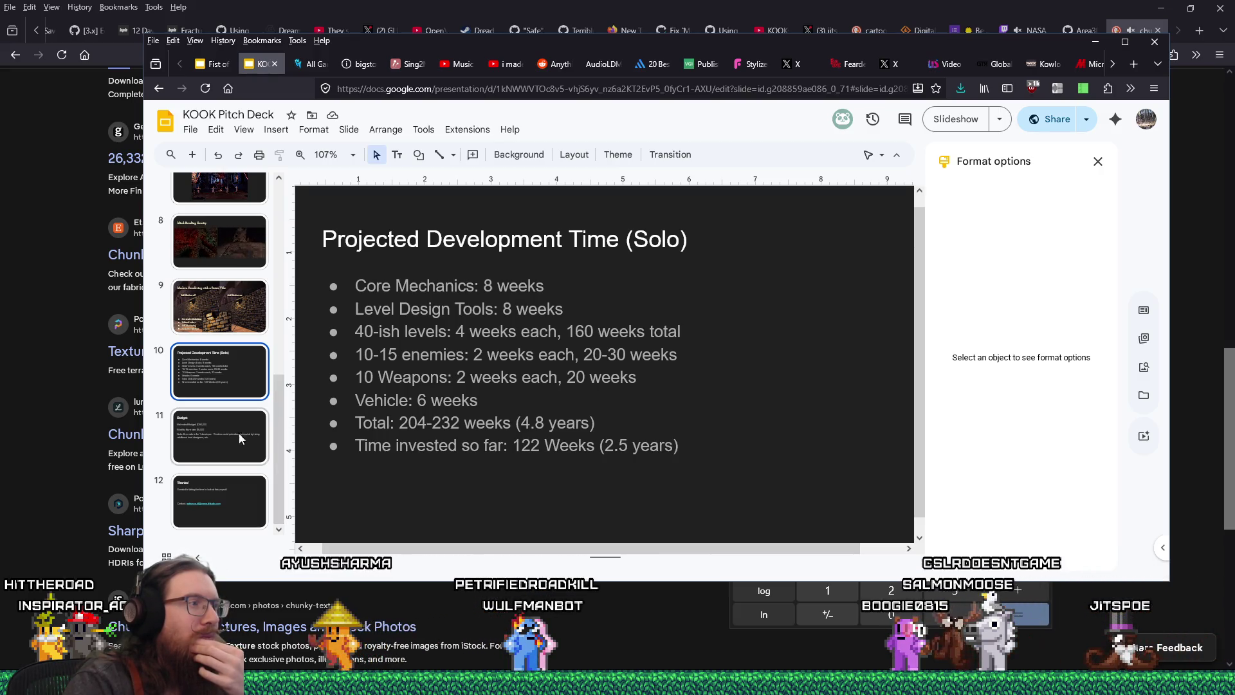
# Step: Return from slide 10 to the Budget slide (slide 11) and scroll the filmstrip
pyautogui.click(221, 437)
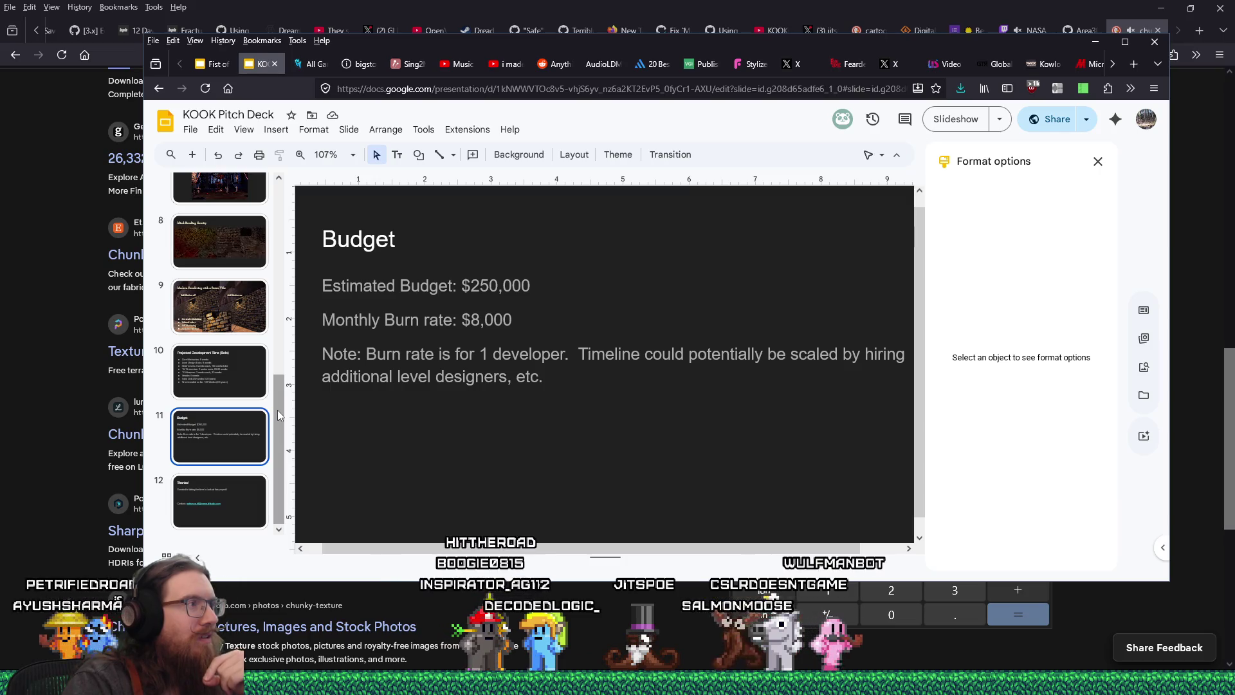
pyautogui.moveTo(277, 410); pyautogui.dragTo(276, 317)
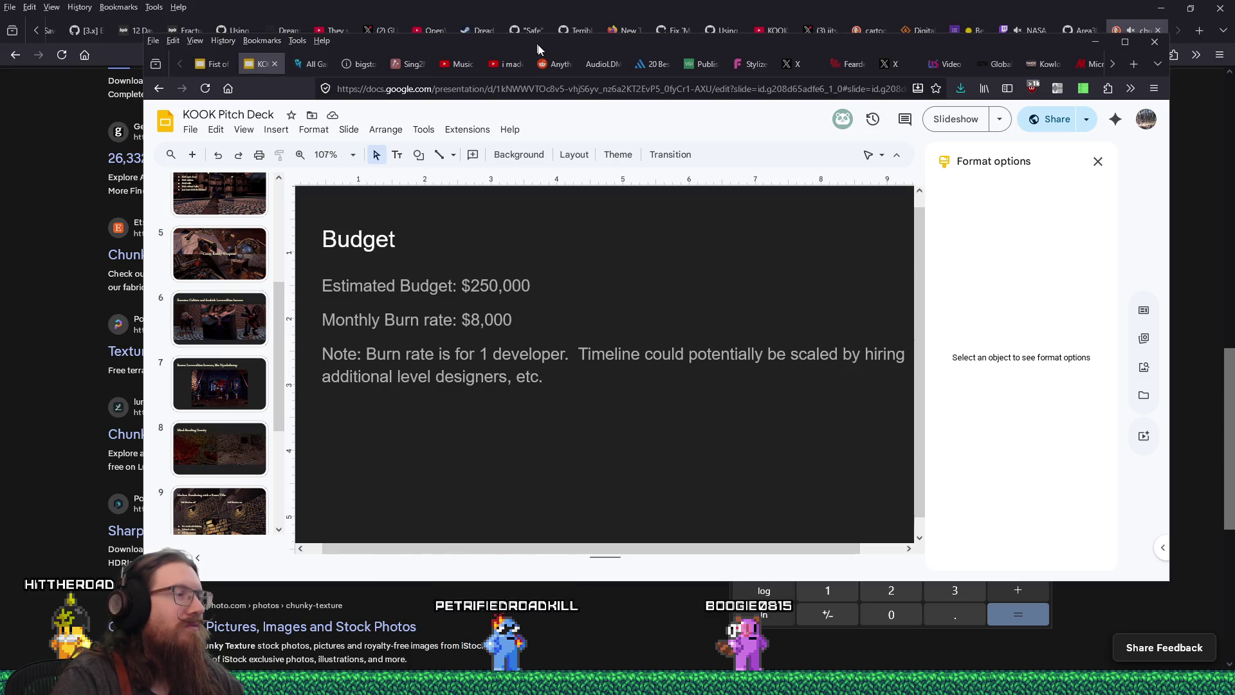
pyautogui.scroll(4, 258, 355)
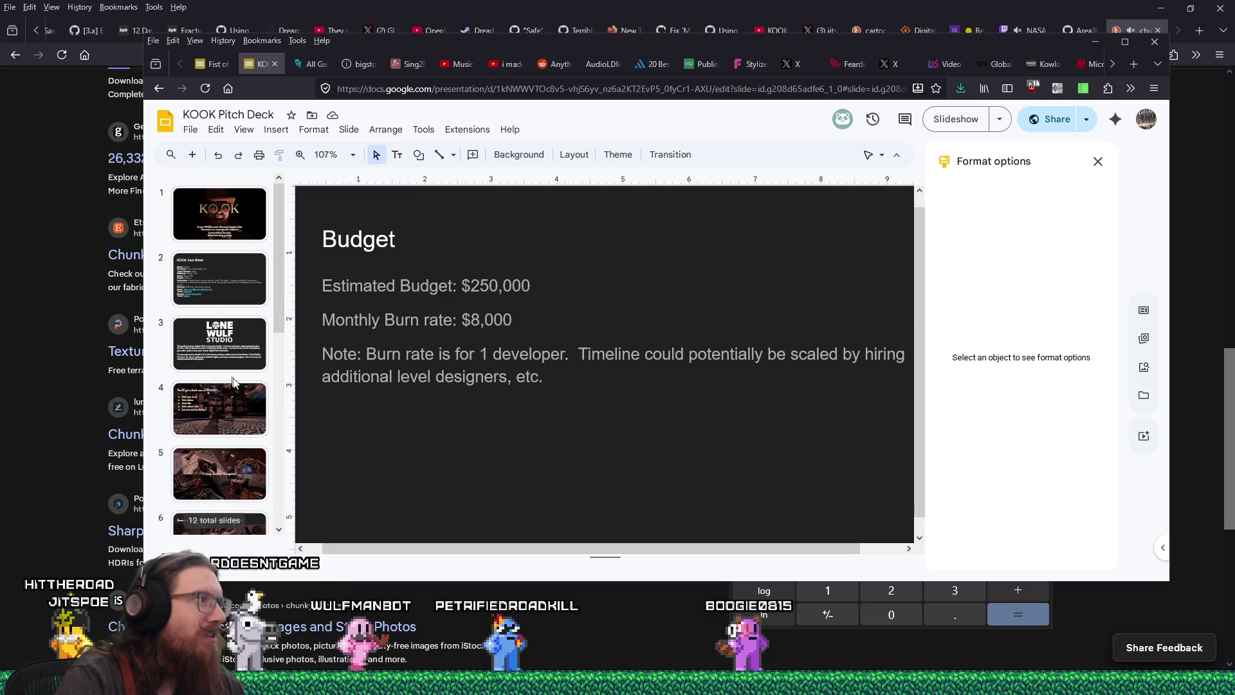
# Step: Open slide 8, Mind-Bending Gravity, and select its left video and large text box
pyautogui.scroll(-3, 233, 383)
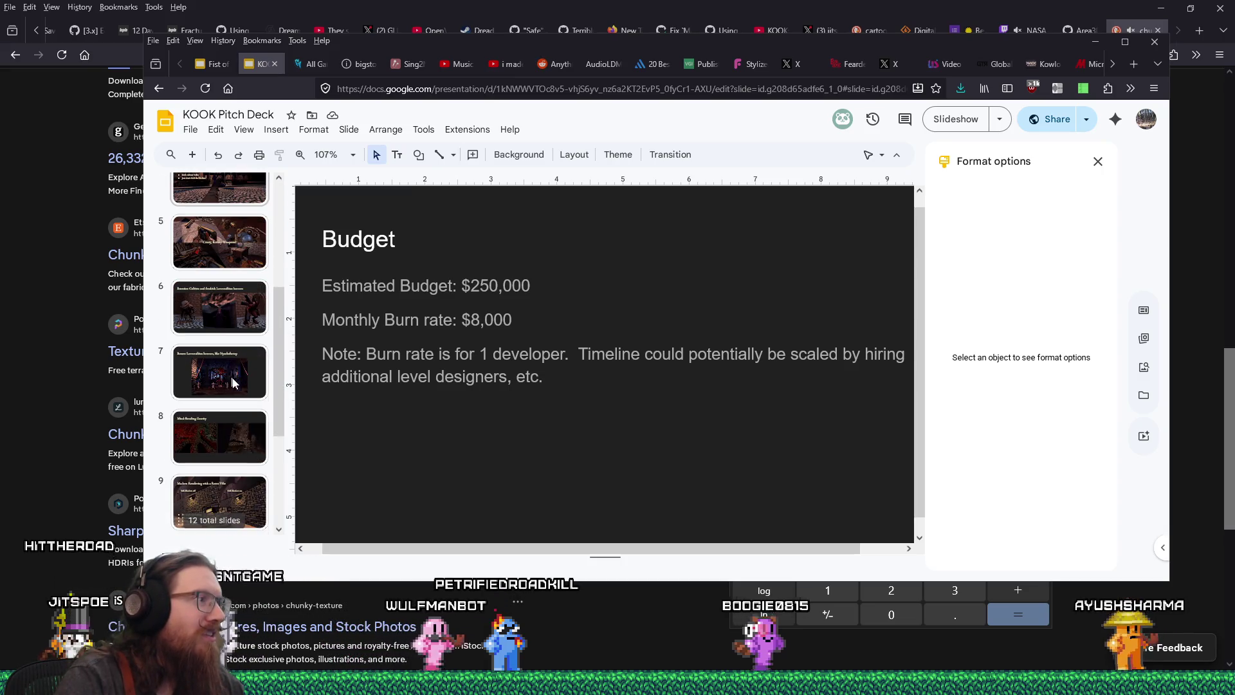
pyautogui.click(232, 432)
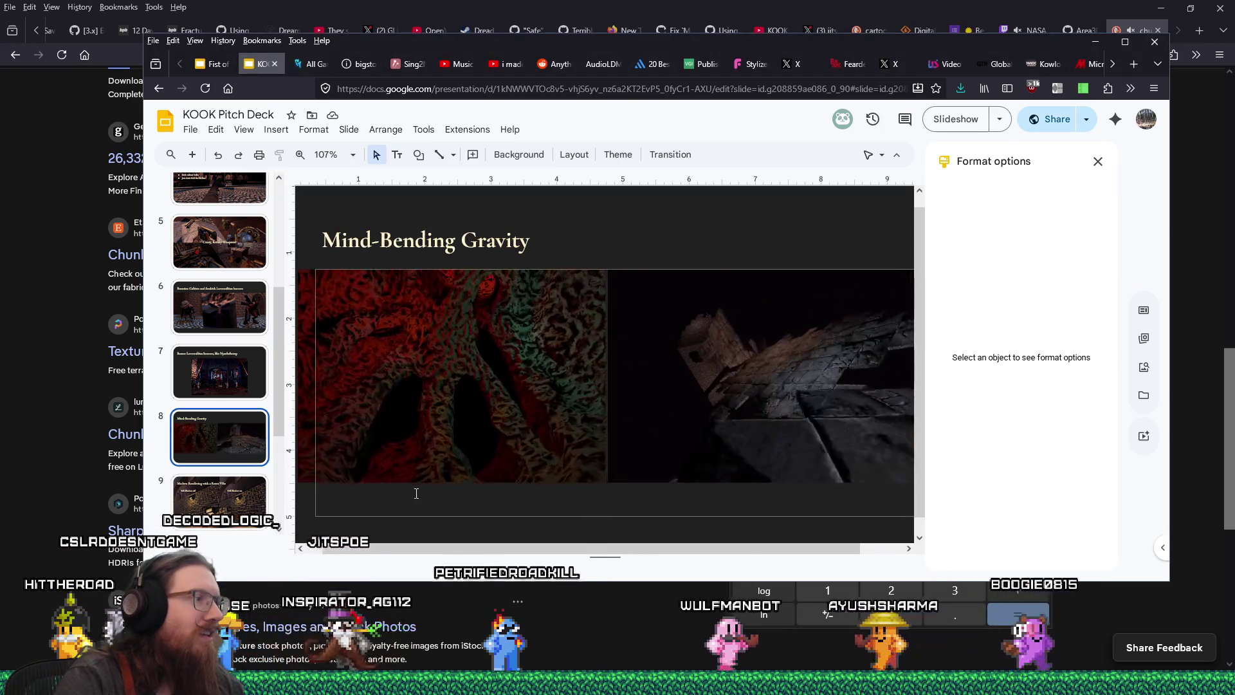
pyautogui.click(417, 494)
pyautogui.click(417, 360)
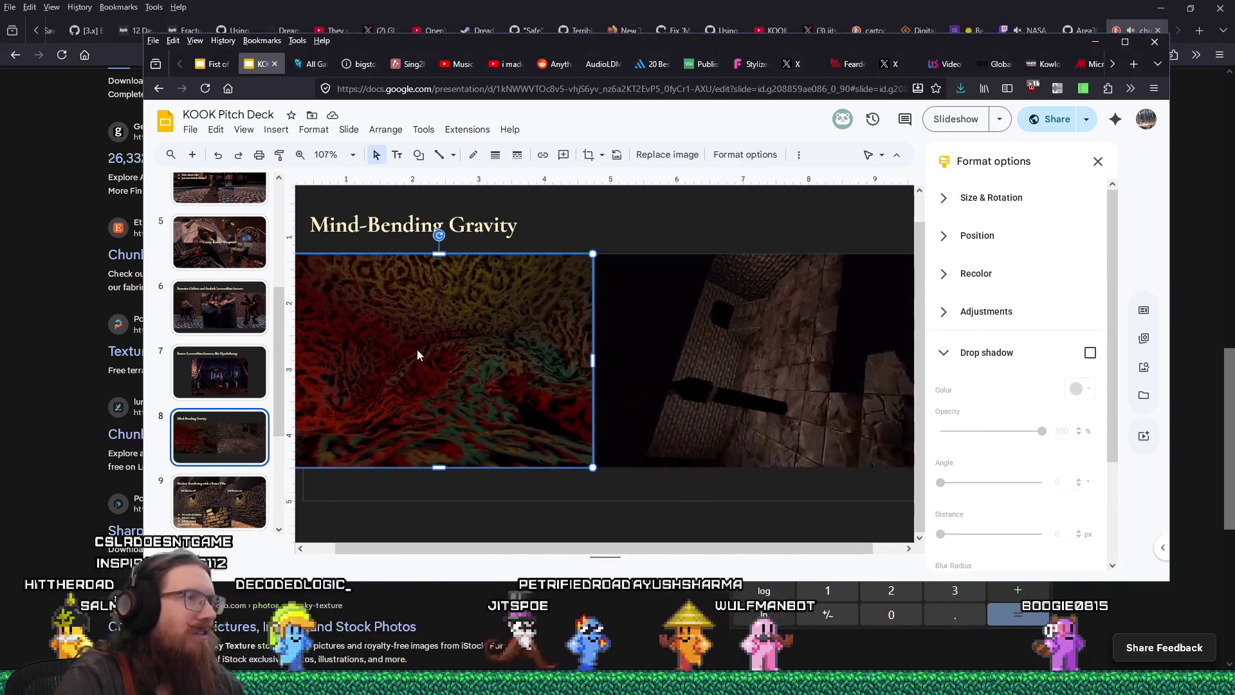
pyautogui.click(510, 499)
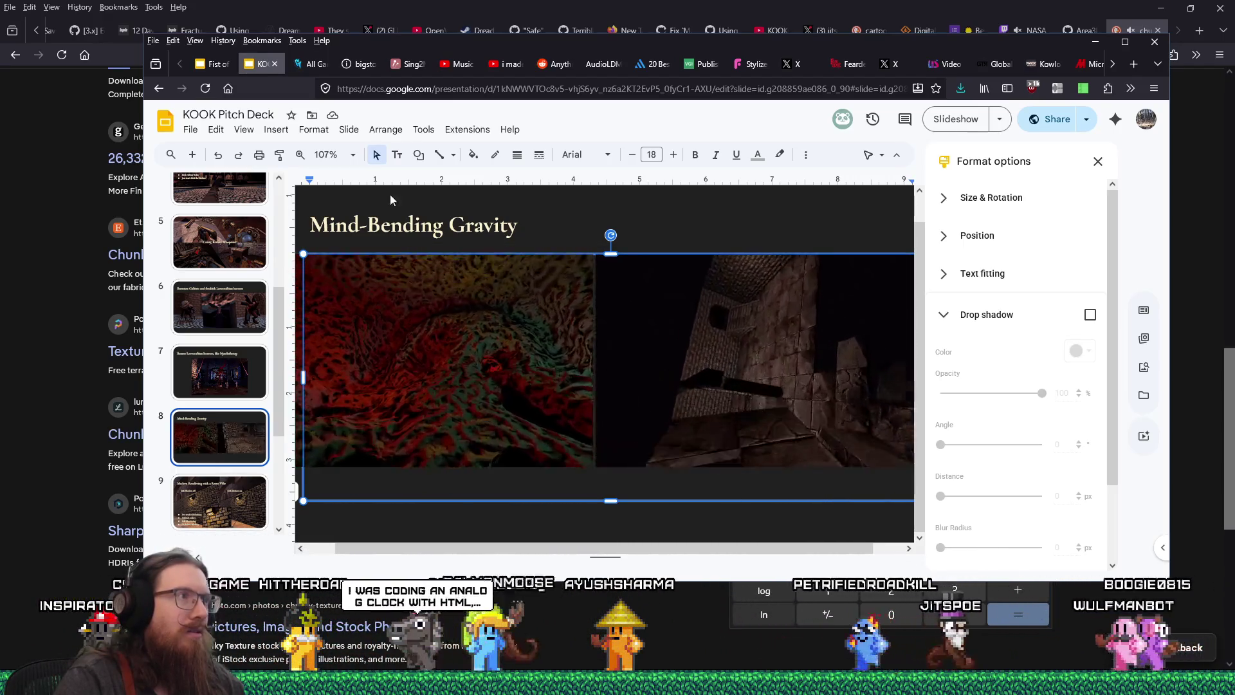
pyautogui.click(397, 155)
# Step: Add a text box over the left video reading 'I might also need to create a yaw and roll deck'
pyautogui.moveTo(400, 284); pyautogui.dragTo(771, 318)
pyautogui.write('I might')
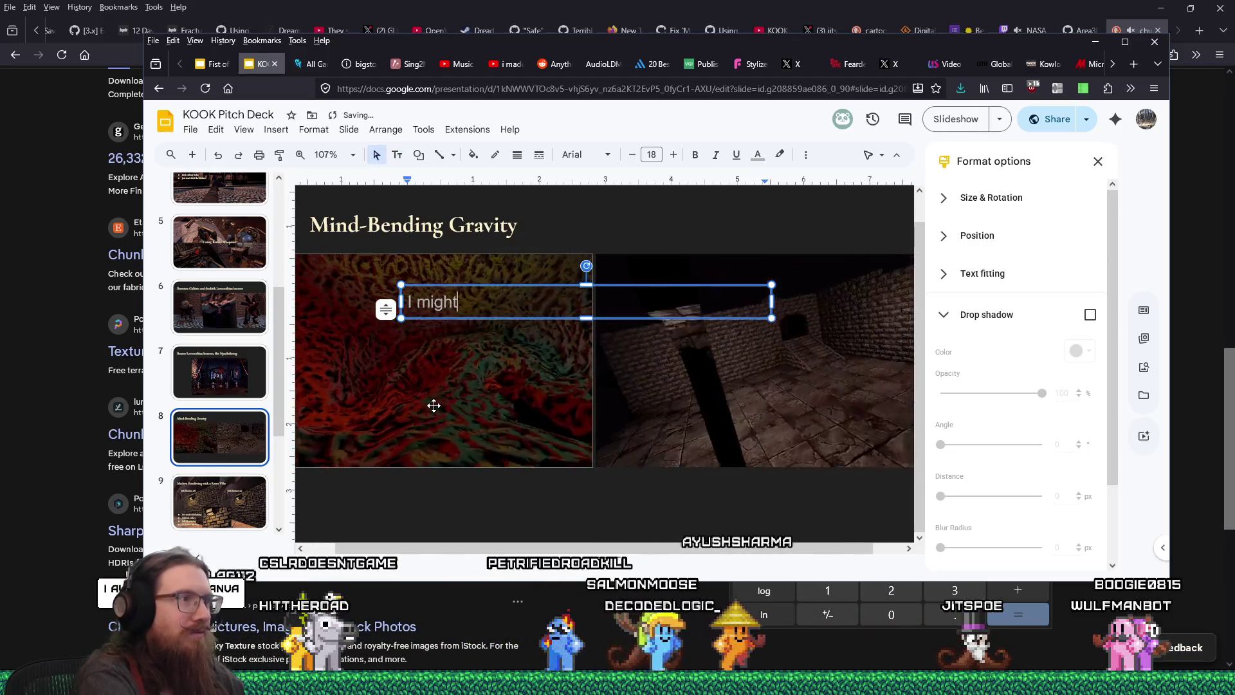
pyautogui.write('also nee')
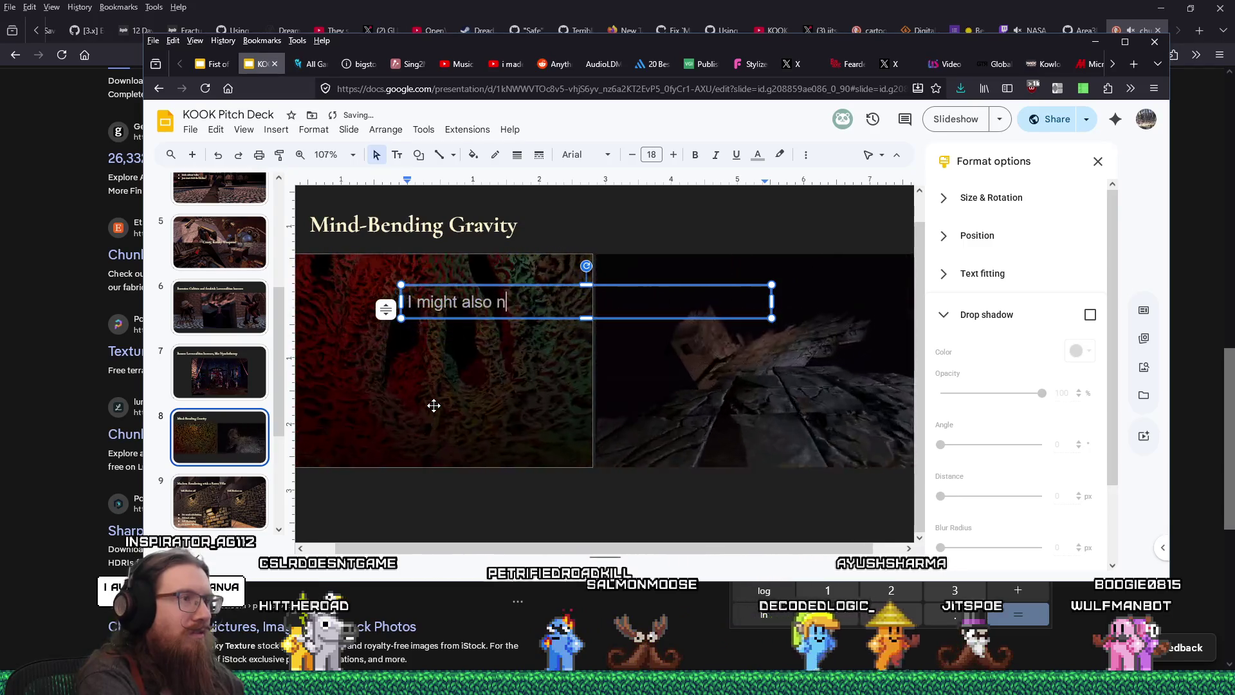
pyautogui.write('d to cre')
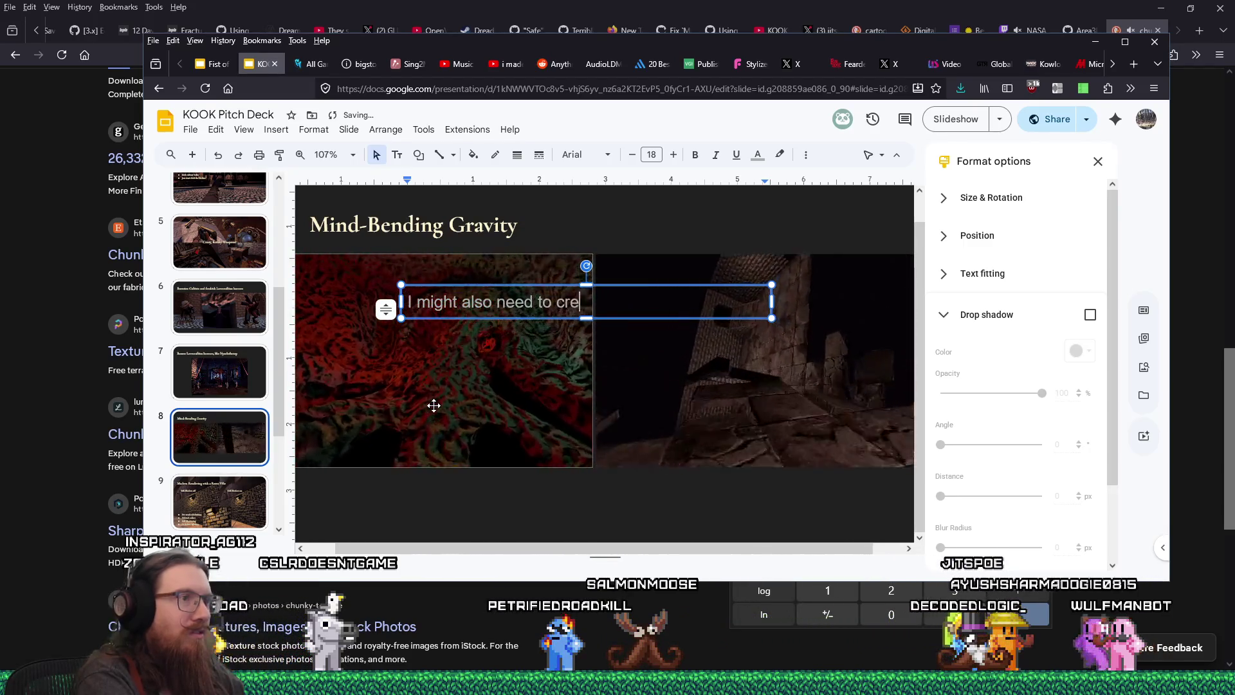
pyautogui.write('ate a ')
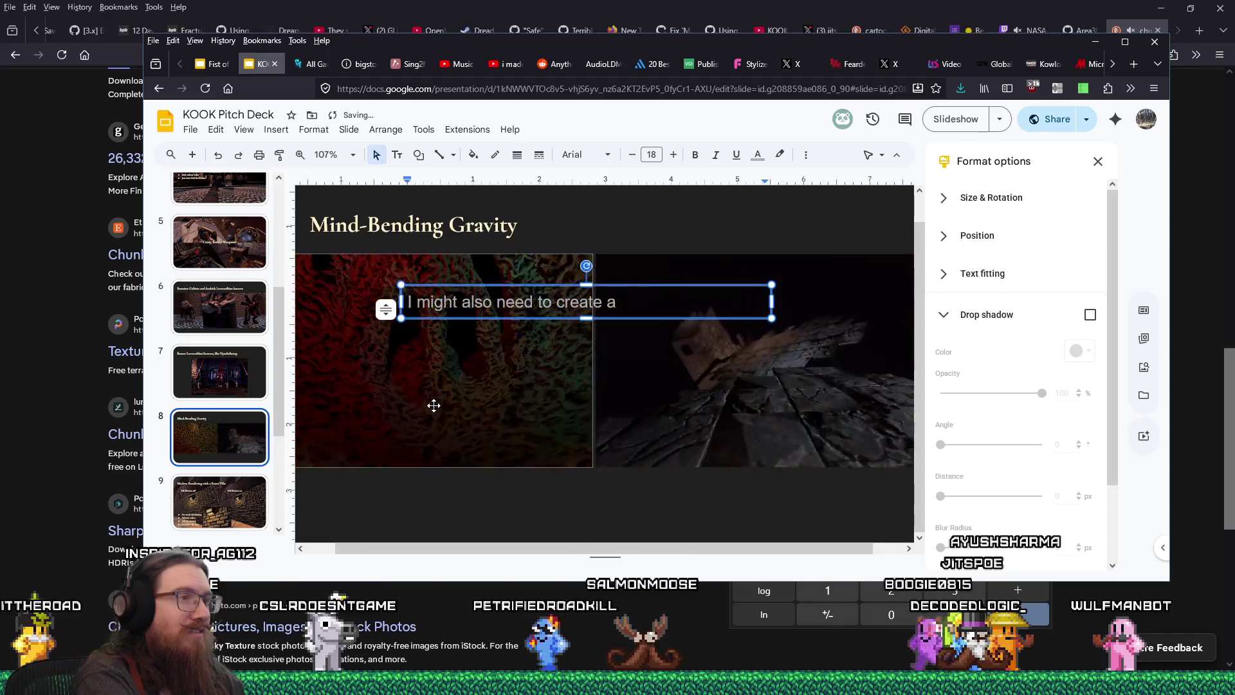
pyautogui.write('ya')
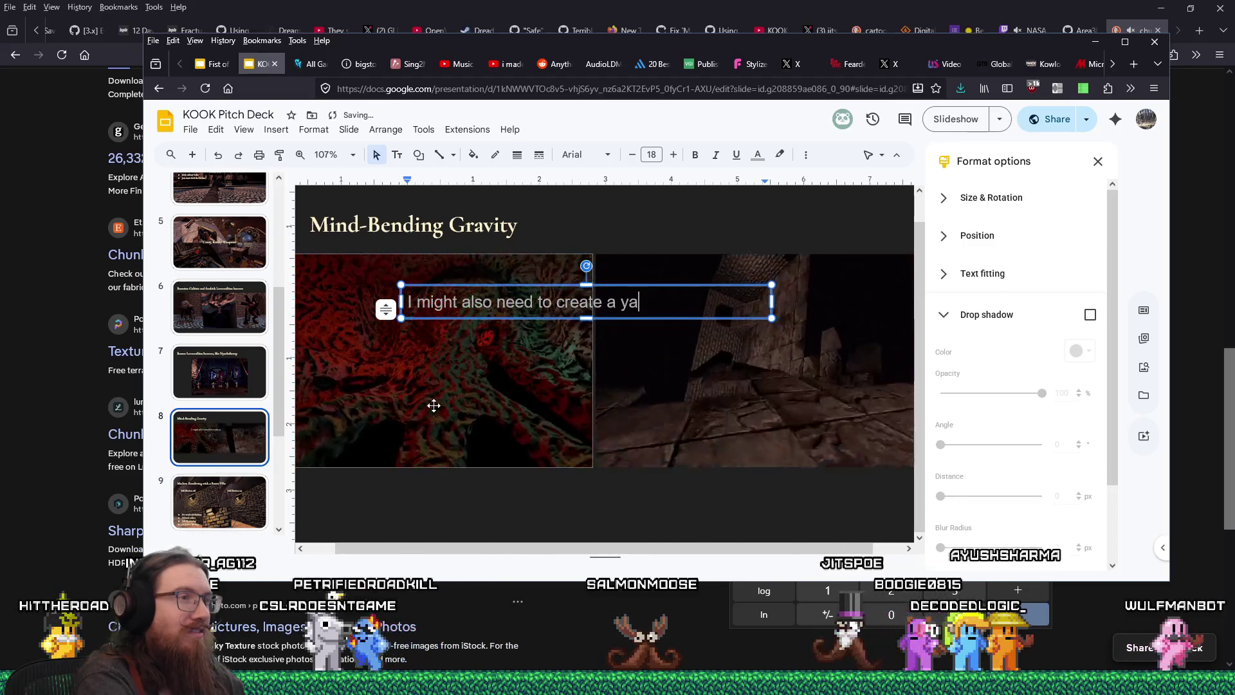
pyautogui.write('w and roll deck....')
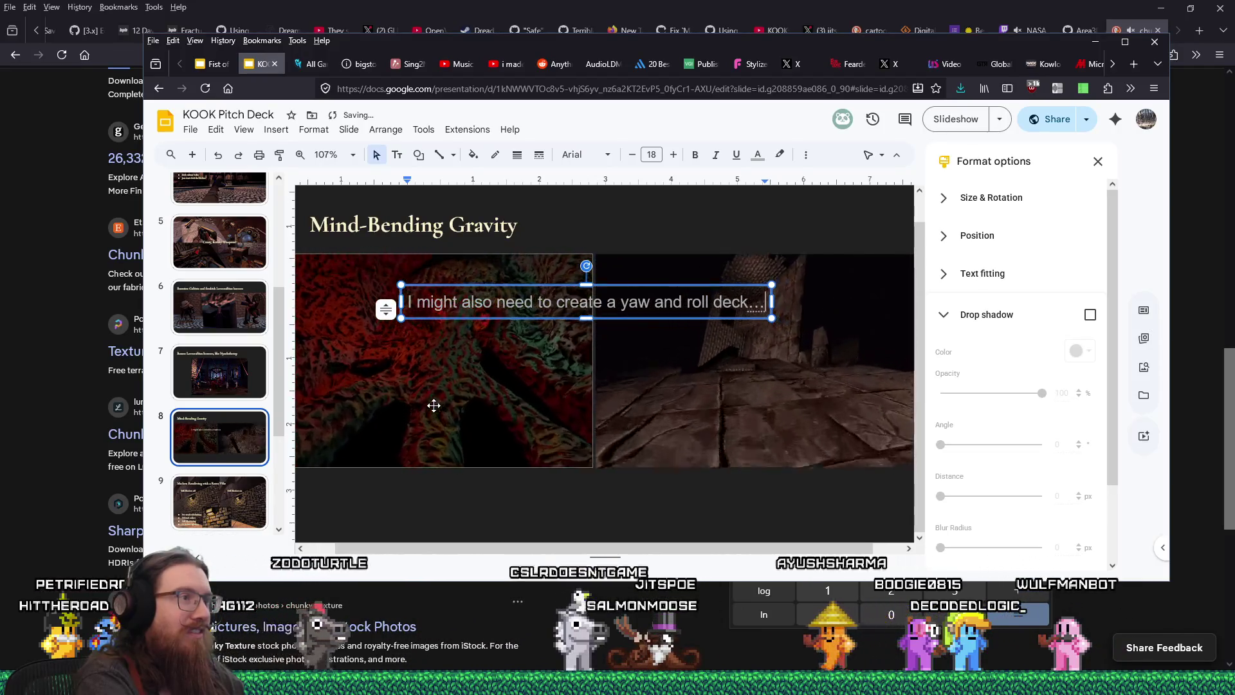
pyautogui.hotkey('ctrl', 'a')
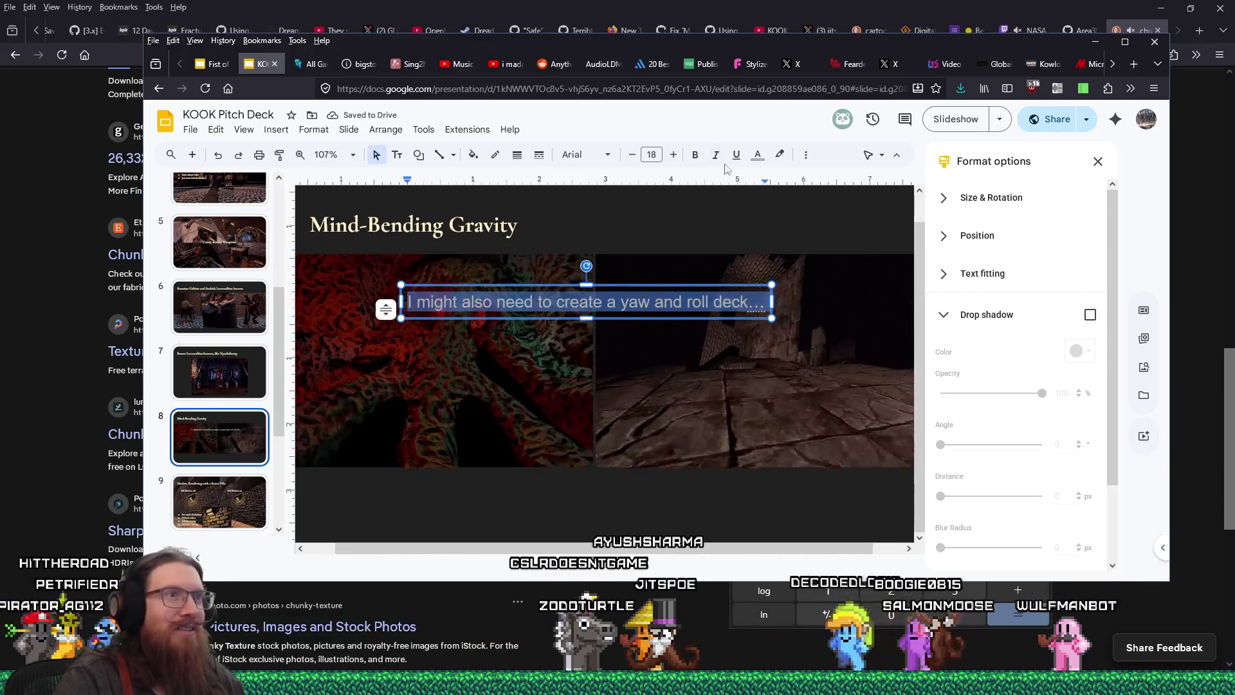
pyautogui.click(758, 155)
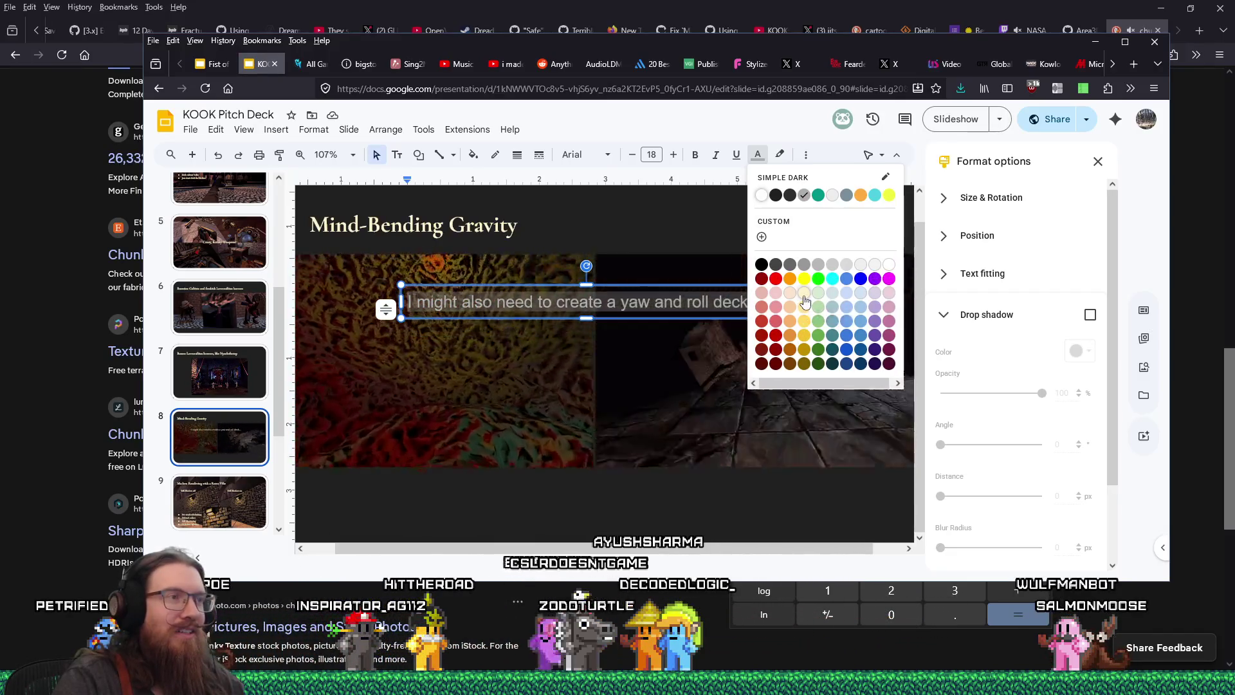
# Step: Format the caption as bold, light yellow 3, Cormorant Garamond text
pyautogui.click(804, 293)
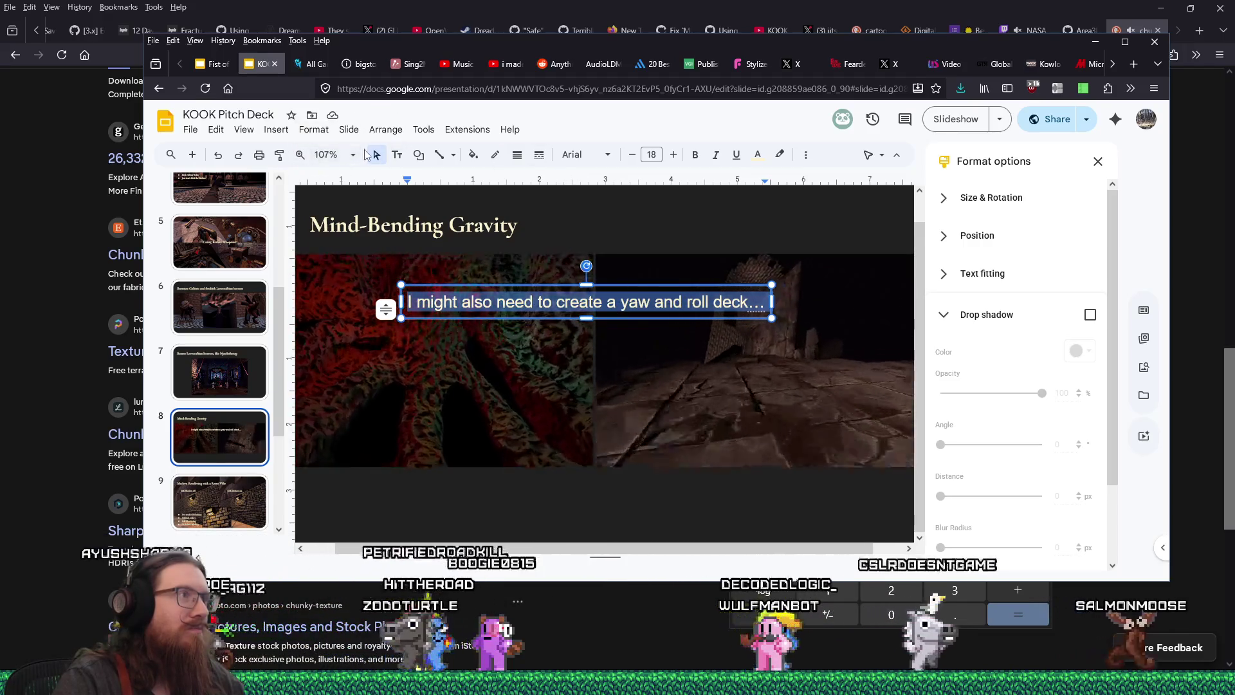
pyautogui.click(572, 157)
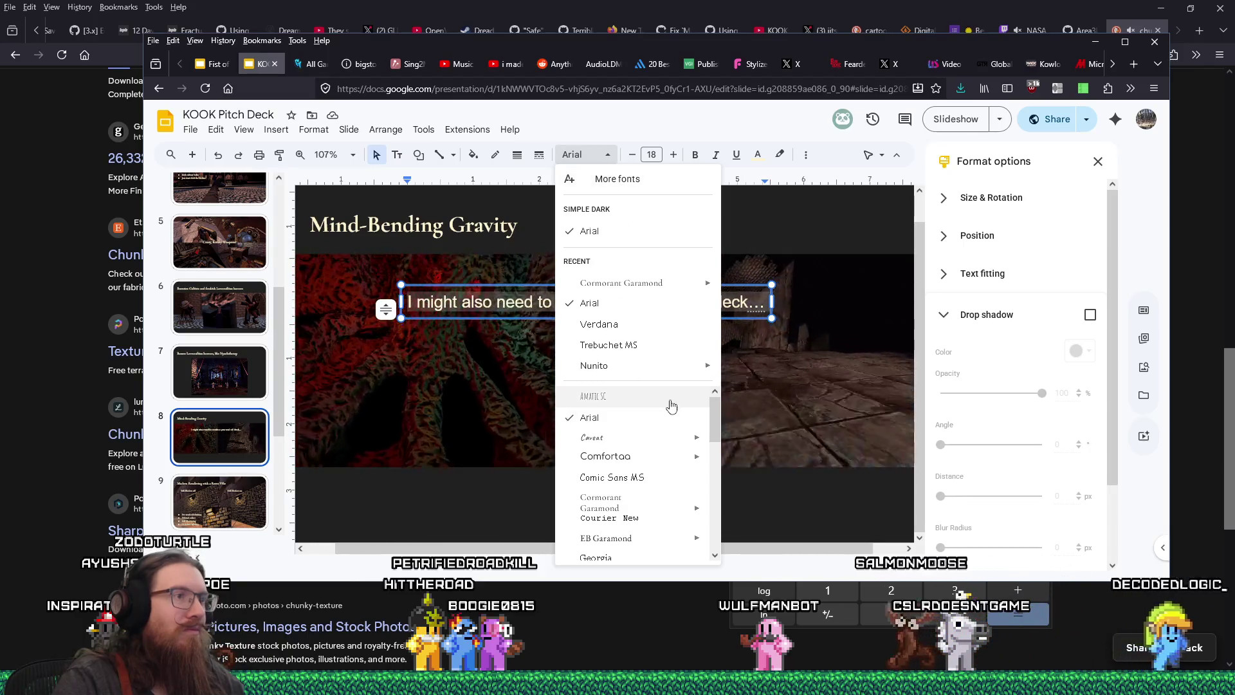
pyautogui.click(650, 283)
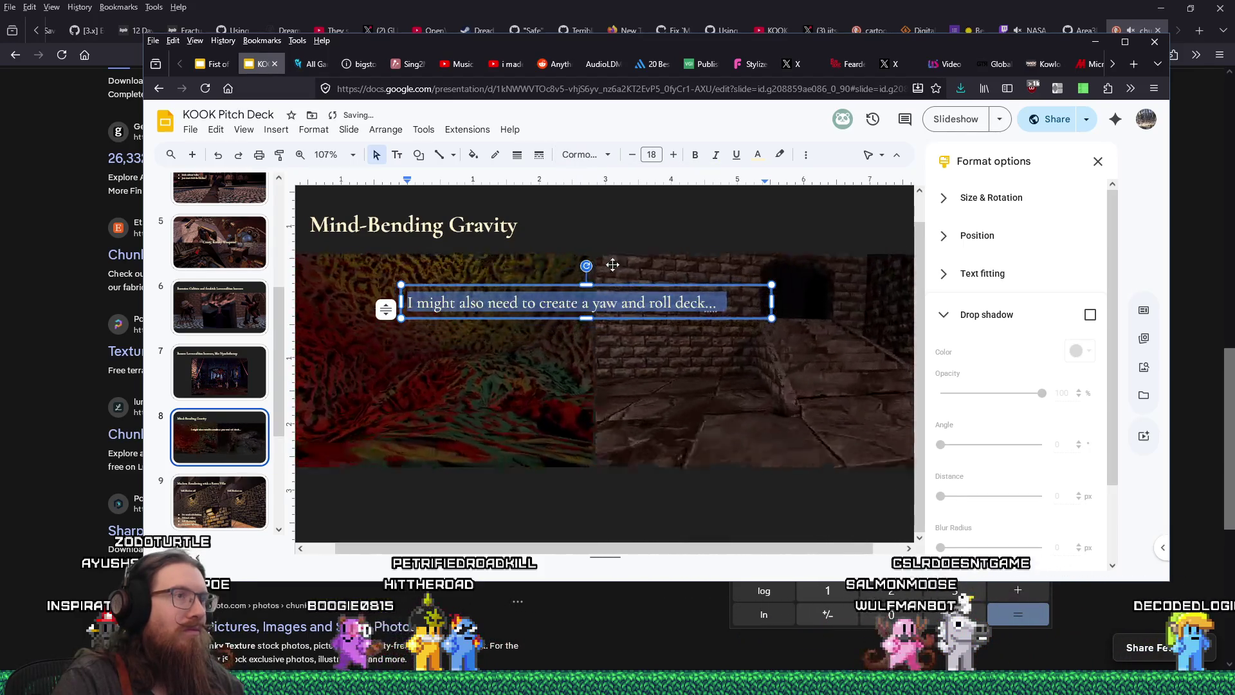
pyautogui.click(695, 154)
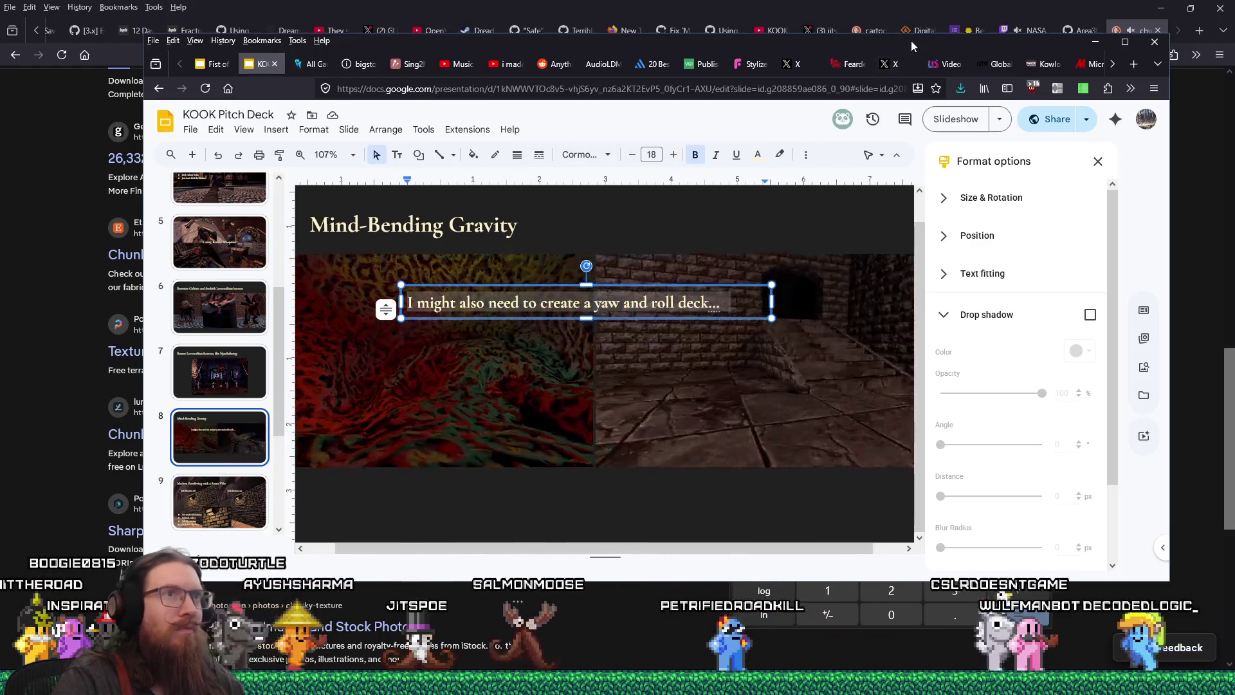
# Step: Maximize the browser and move the caption box centred below the two images
pyautogui.doubleClick(911, 40)
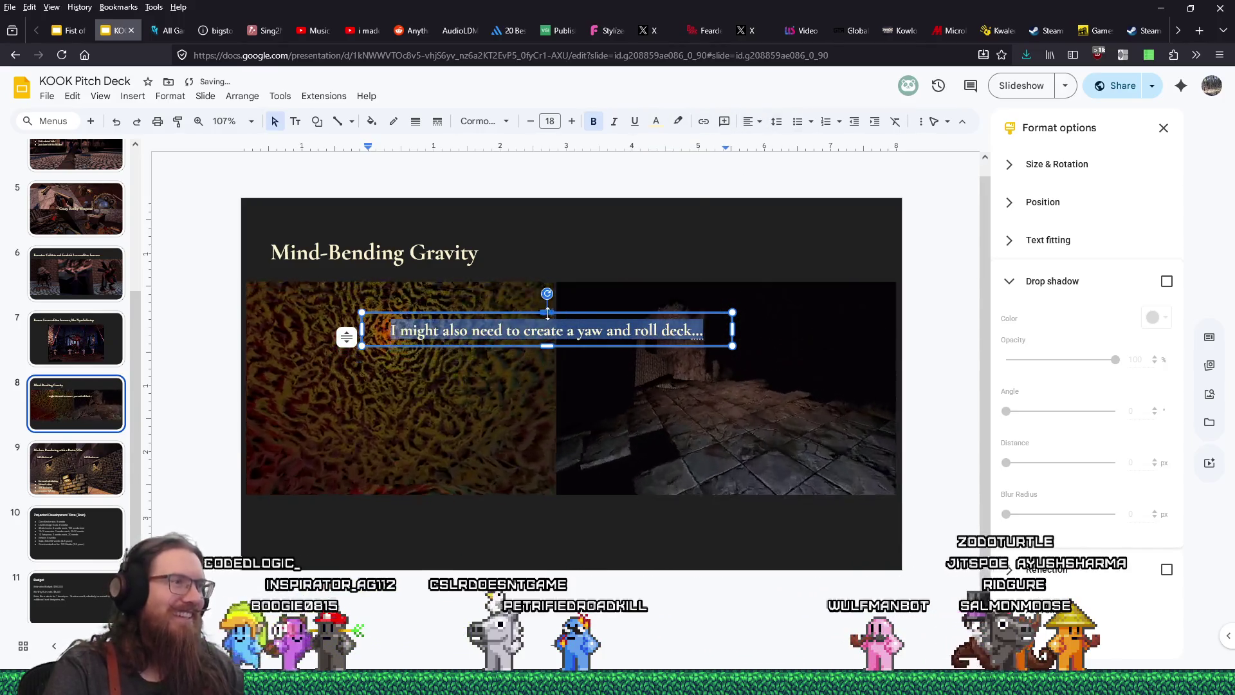
pyautogui.moveTo(547, 346); pyautogui.dragTo(513, 537)
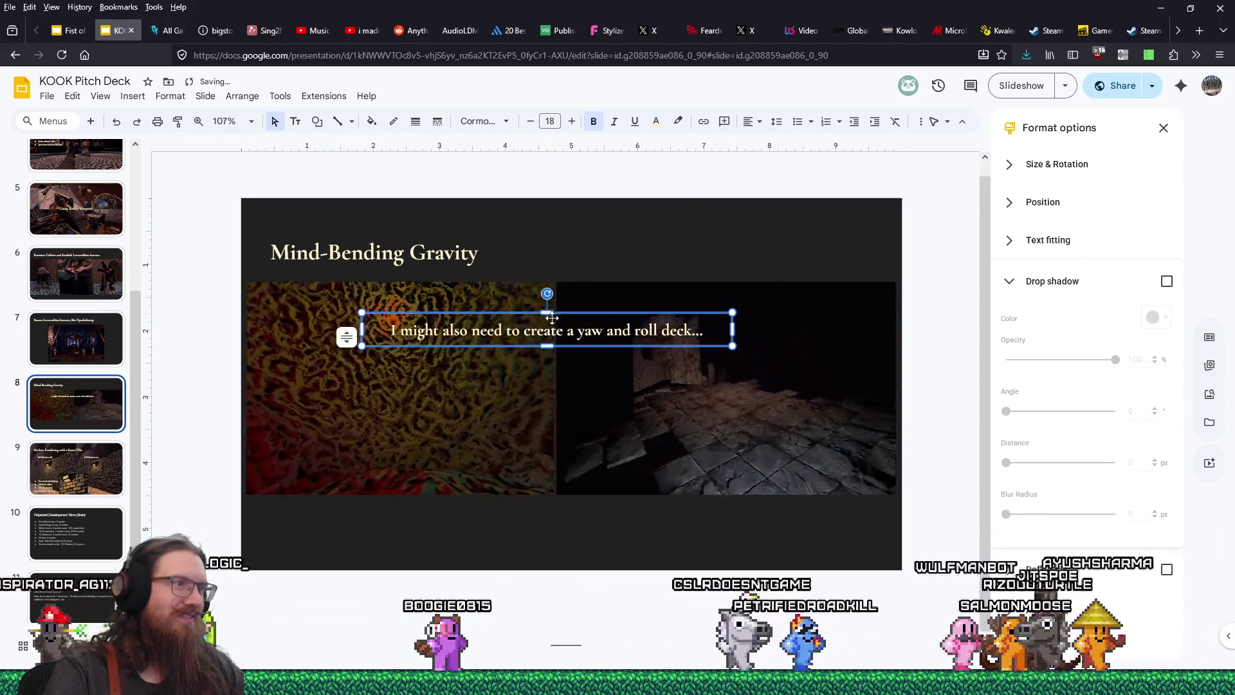
pyautogui.moveTo(550, 331); pyautogui.dragTo(561, 512)
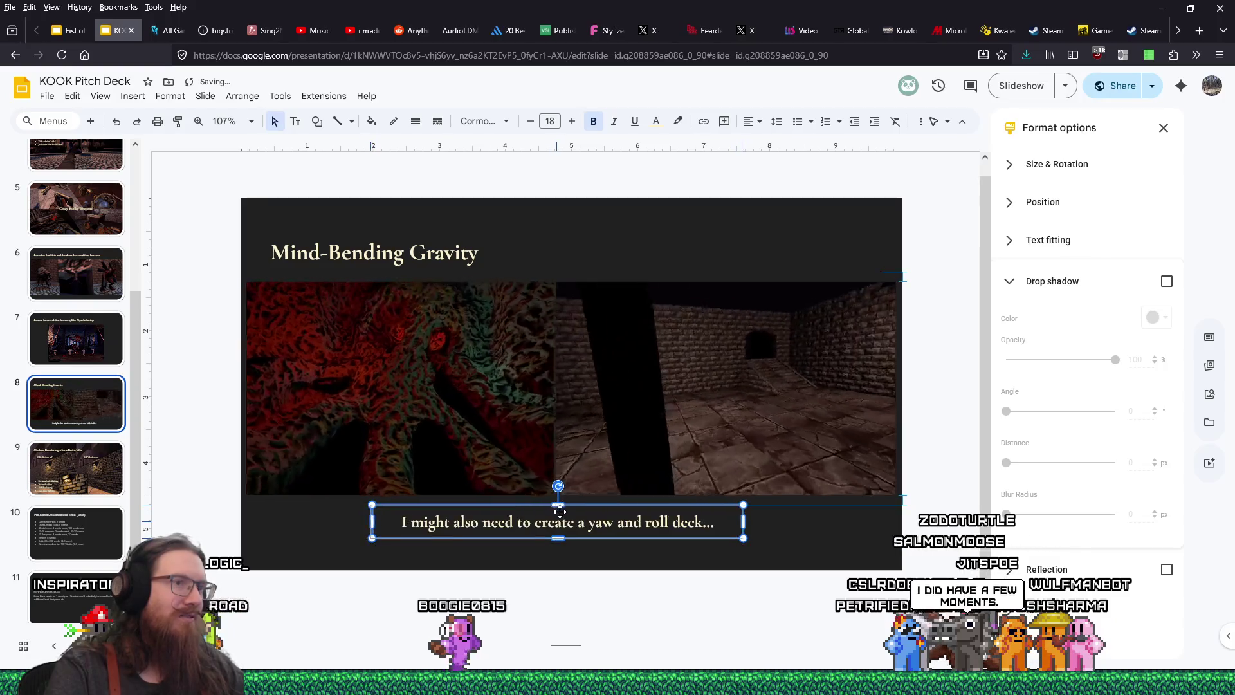
pyautogui.moveTo(559, 511); pyautogui.dragTo(557, 511)
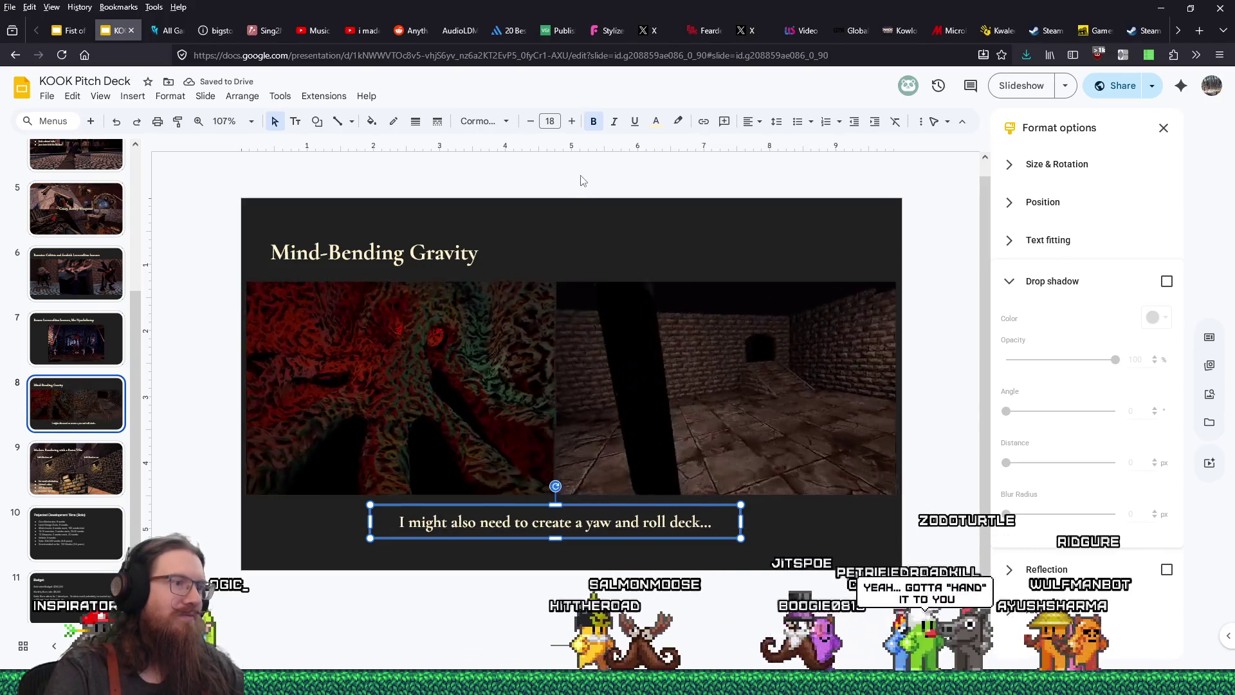
pyautogui.click(579, 177)
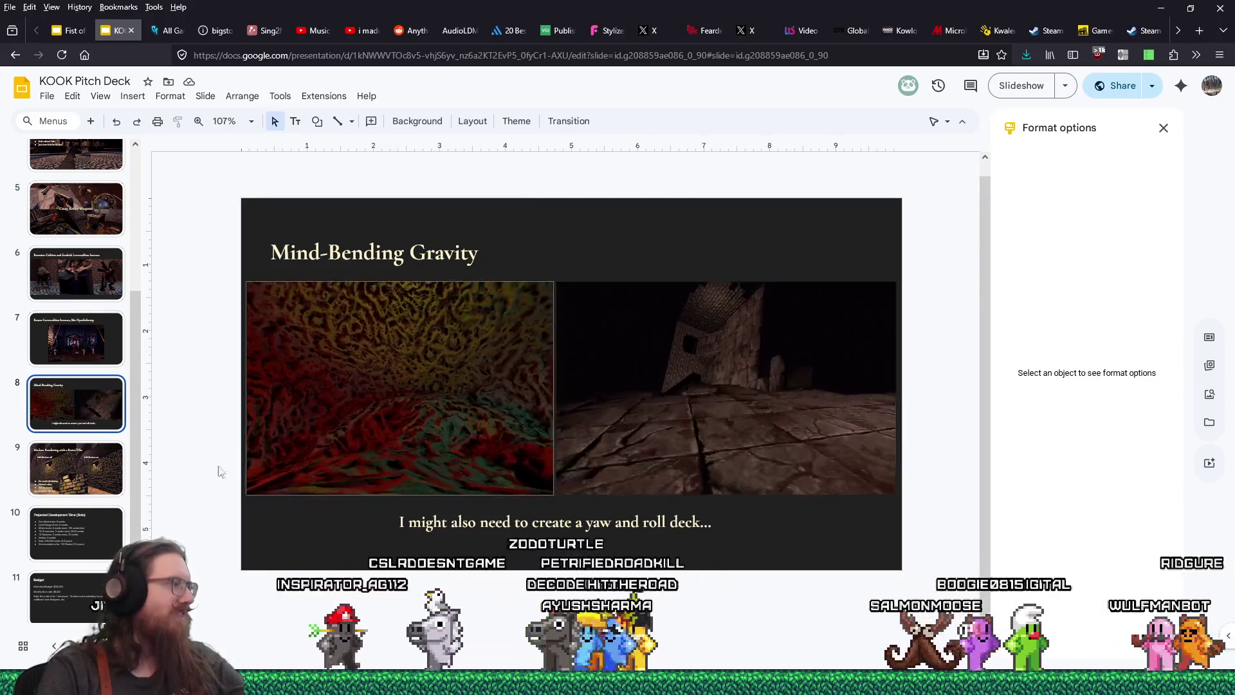
# Step: Scroll the slide filmstrip, then minimize the Google Slides window
pyautogui.scroll(-1, 89, 490)
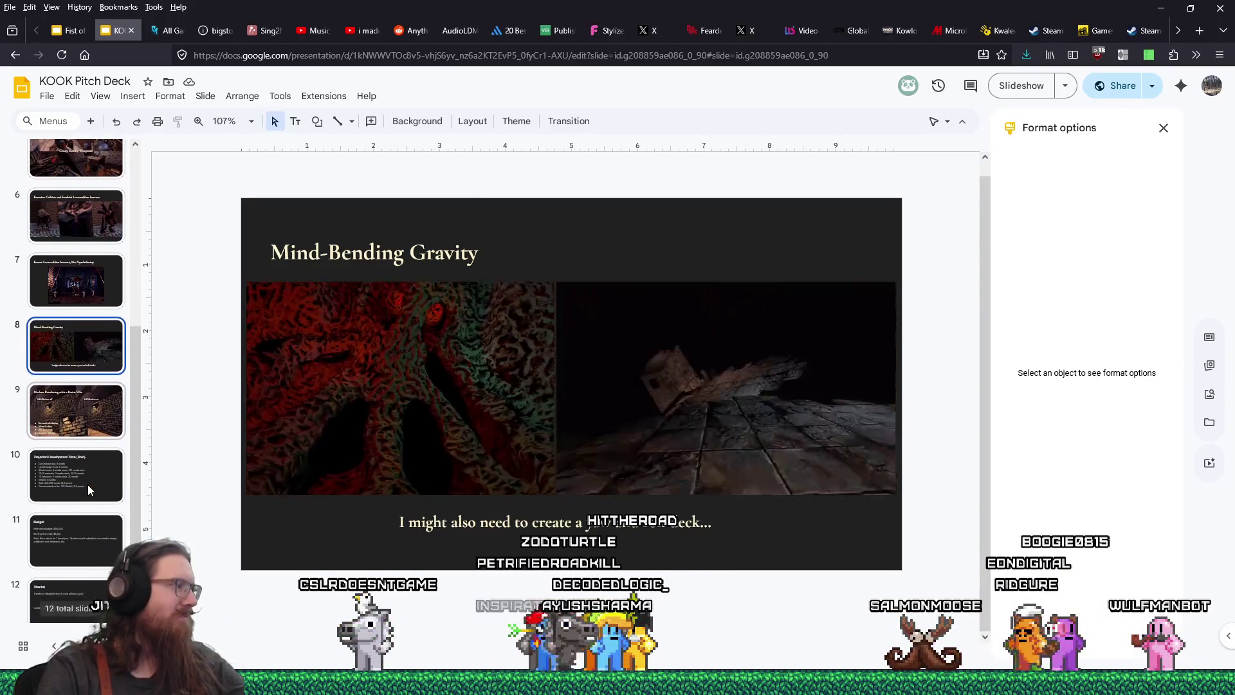
pyautogui.scroll(3, 88, 490)
pyautogui.scroll(-2, 88, 490)
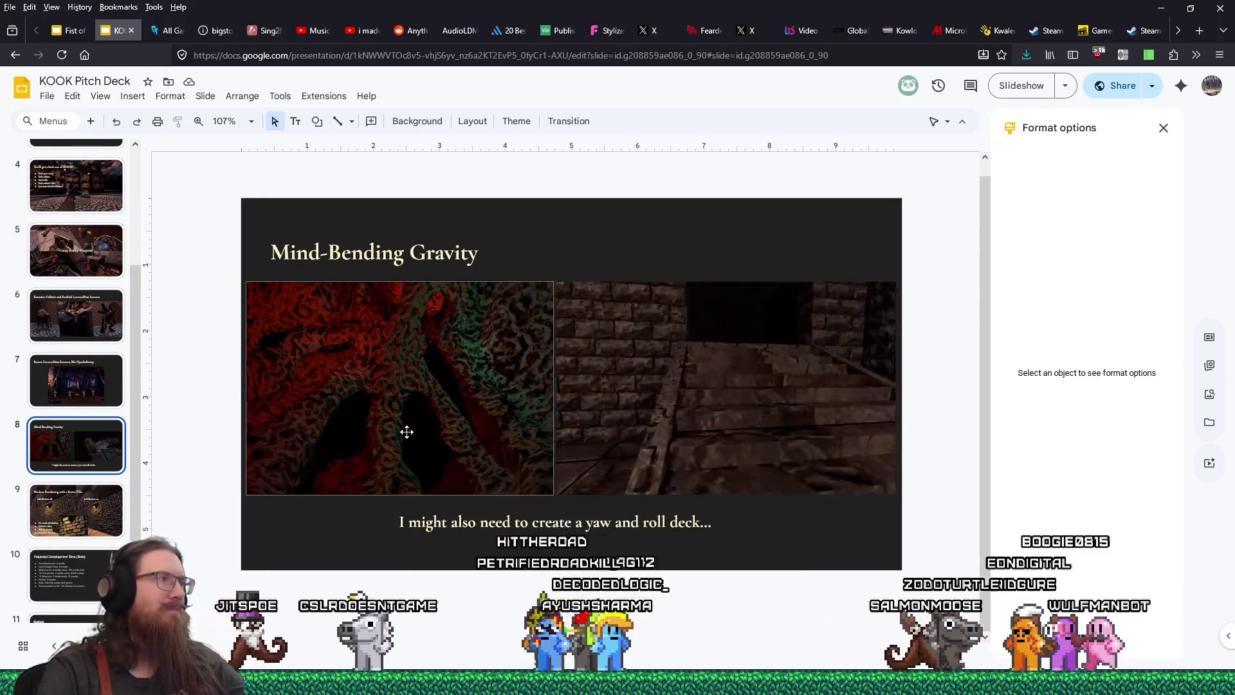
pyautogui.click(1160, 9)
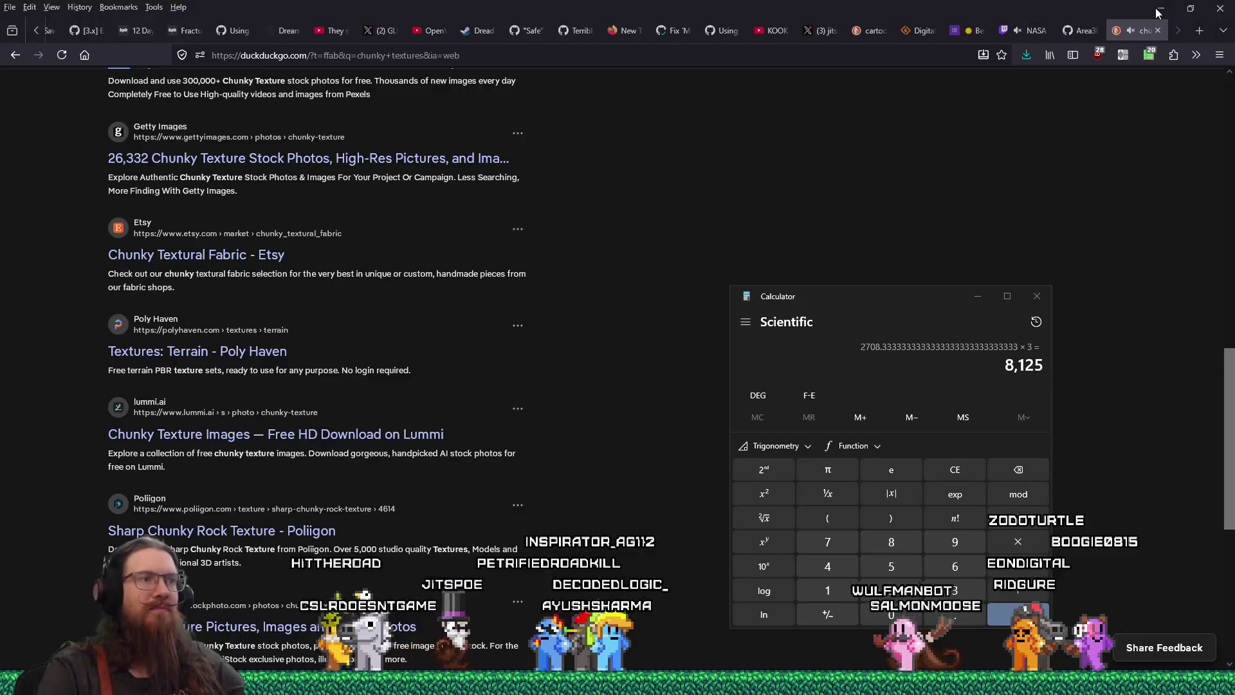
# Step: Close the Calculator and the DuckDuckGo tab, then bring the Godot editor forward
pyautogui.click(1037, 295)
pyautogui.middleClick(1132, 37)
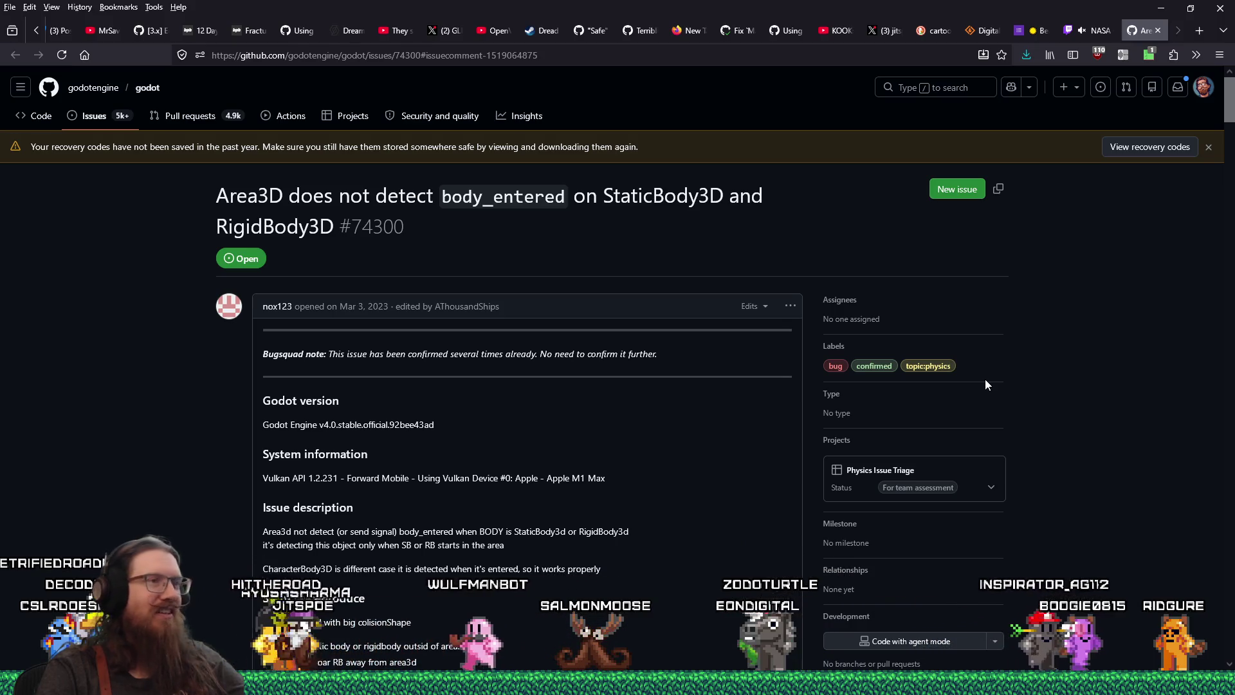
pyautogui.hotkey('alt', 'Tab')
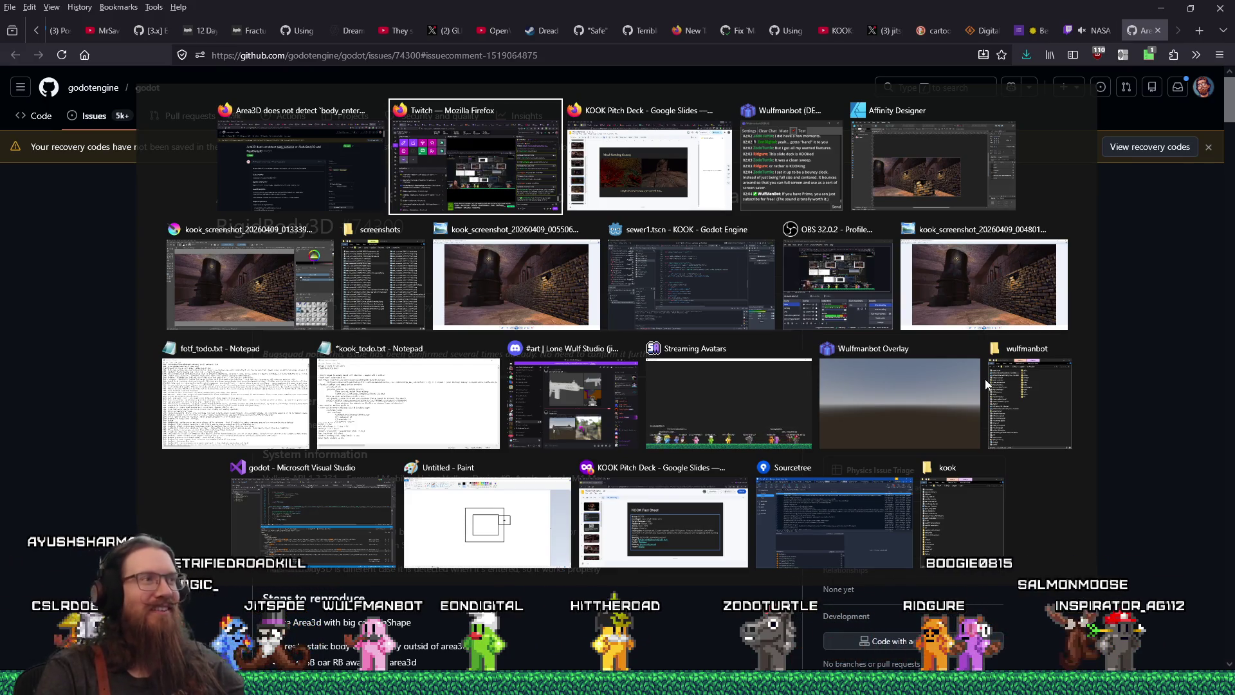
pyautogui.click(1114, 555)
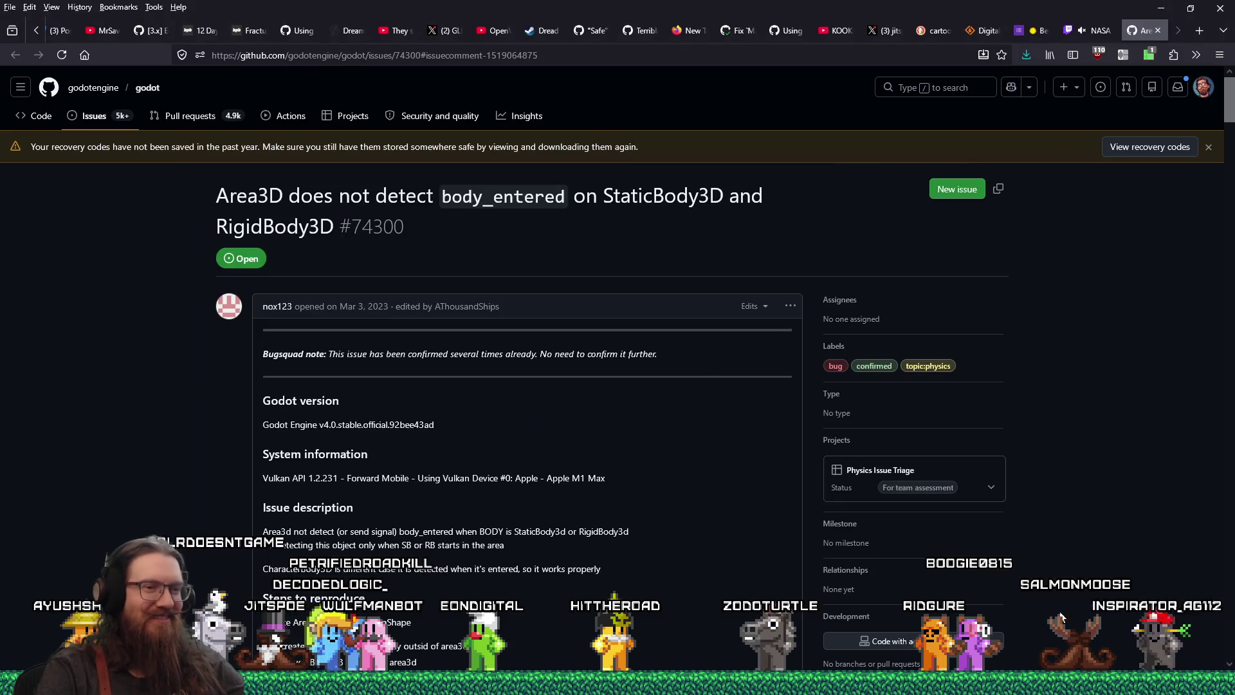
pyautogui.click(965, 628)
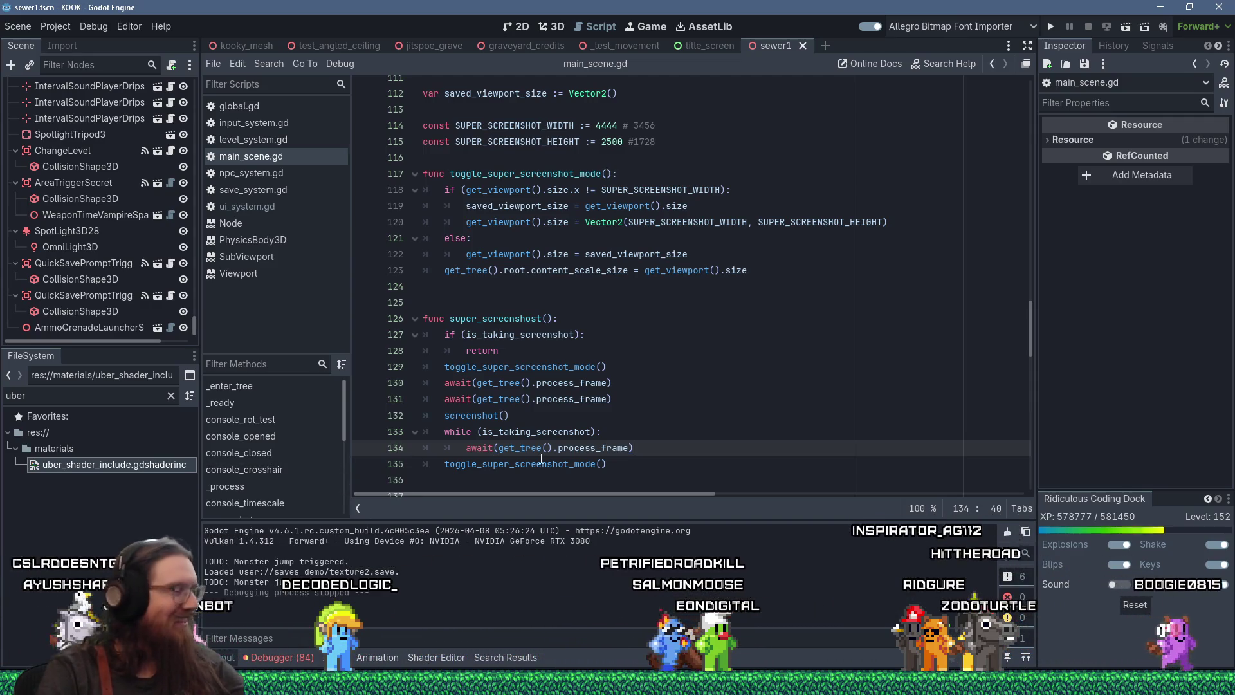
# Step: Save kook_todo.txt in Notepad, then hide Notepad behind the Godot editor
pyautogui.moveTo(334, 682)
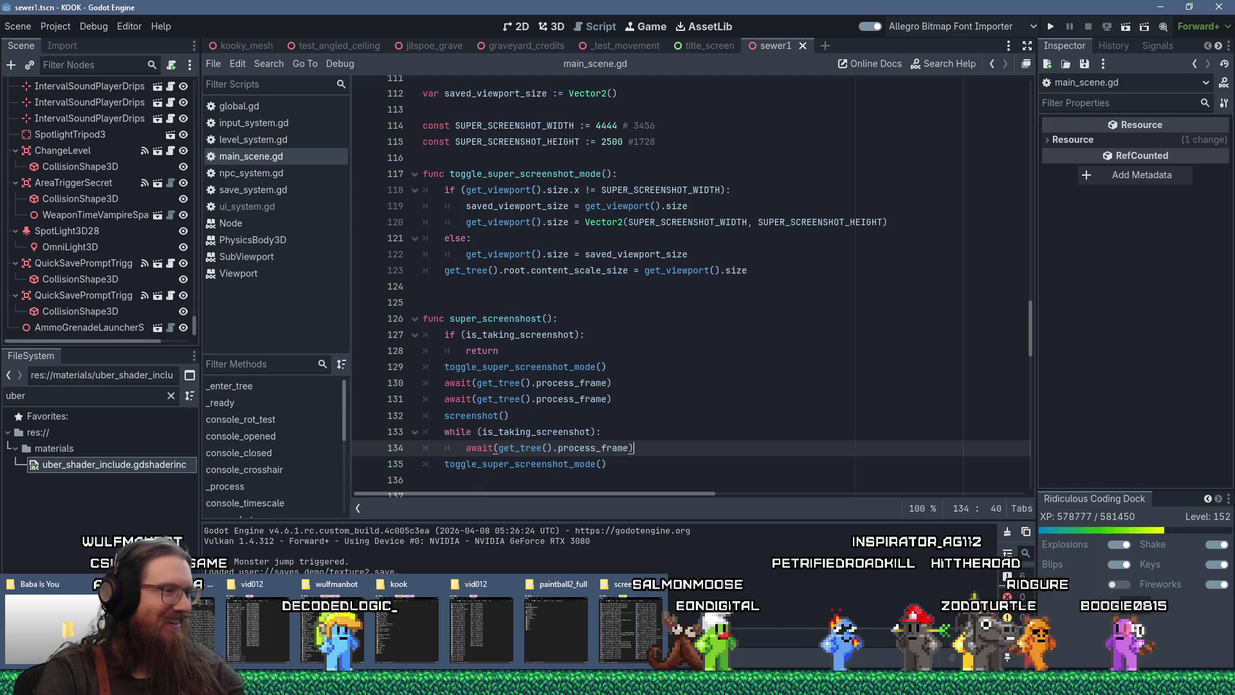
pyautogui.moveTo(618, 681)
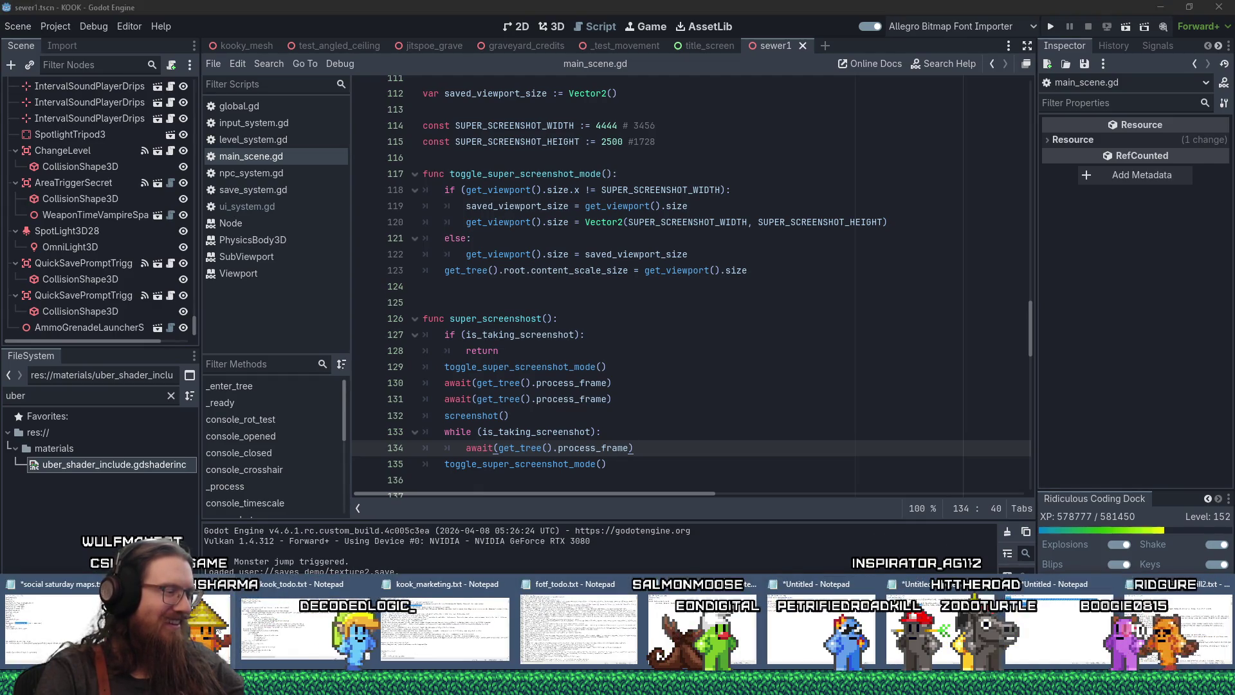
pyautogui.click(280, 624)
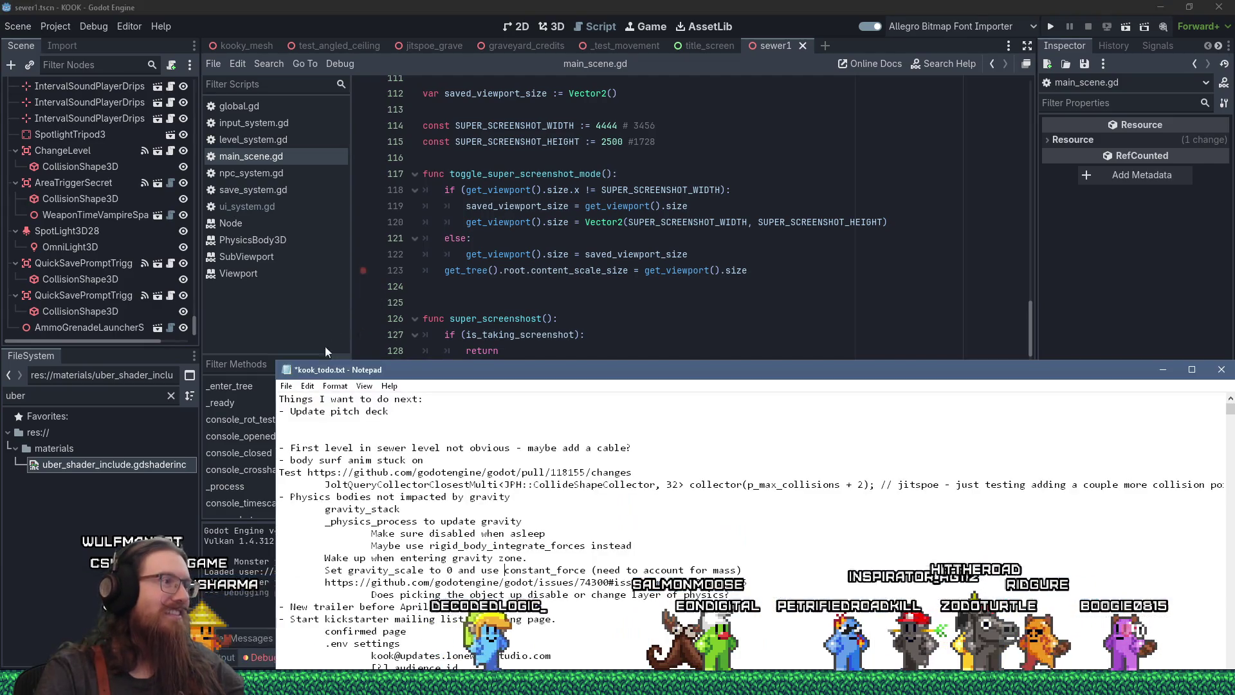
pyautogui.click(287, 385)
pyautogui.click(306, 444)
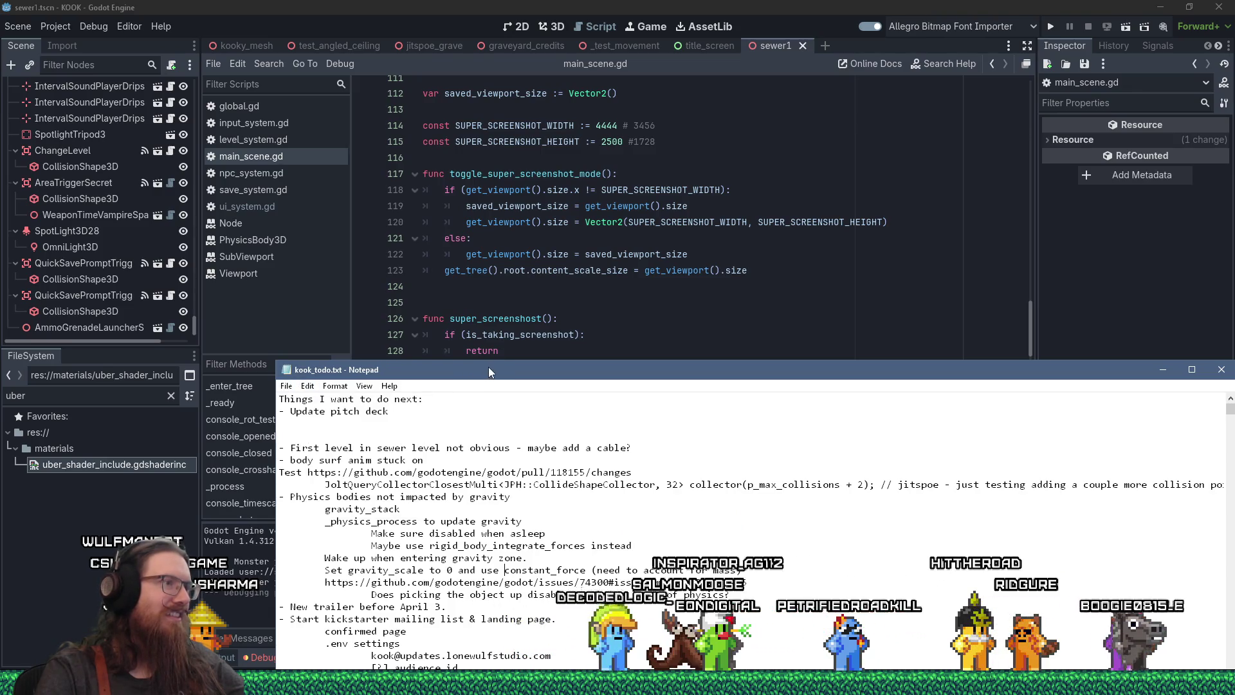
pyautogui.moveTo(489, 366); pyautogui.dragTo(408, 284)
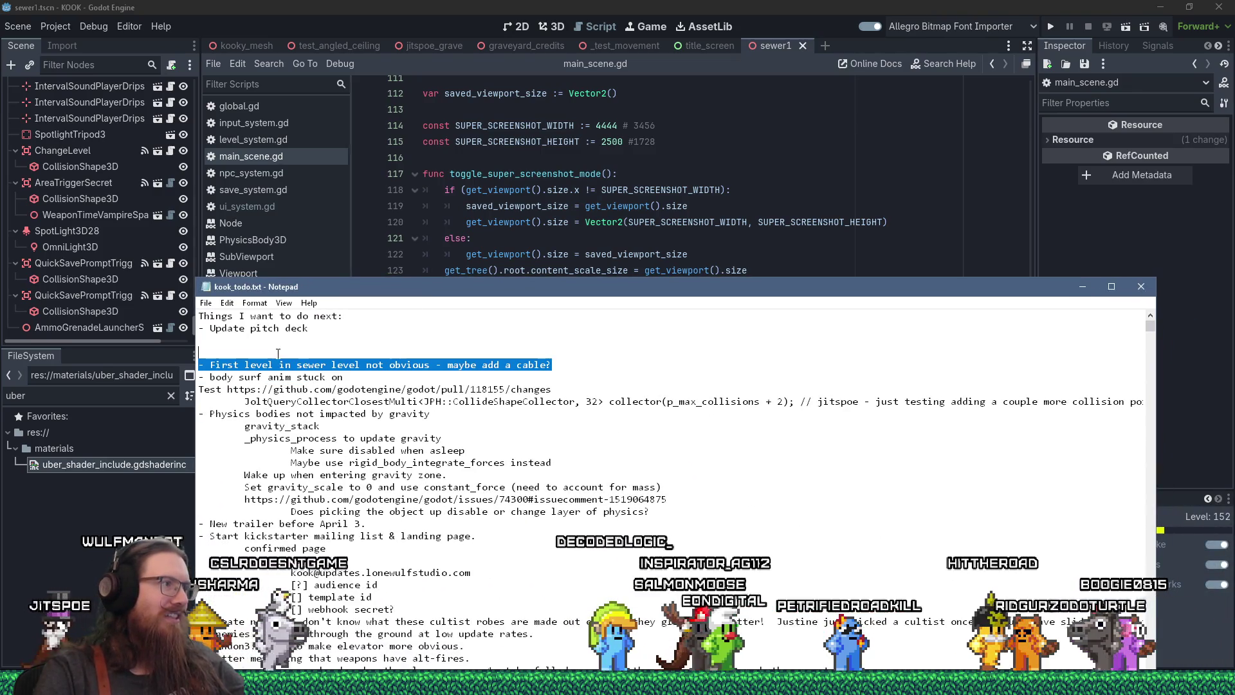
pyautogui.hotkey('alt', 'Tab')
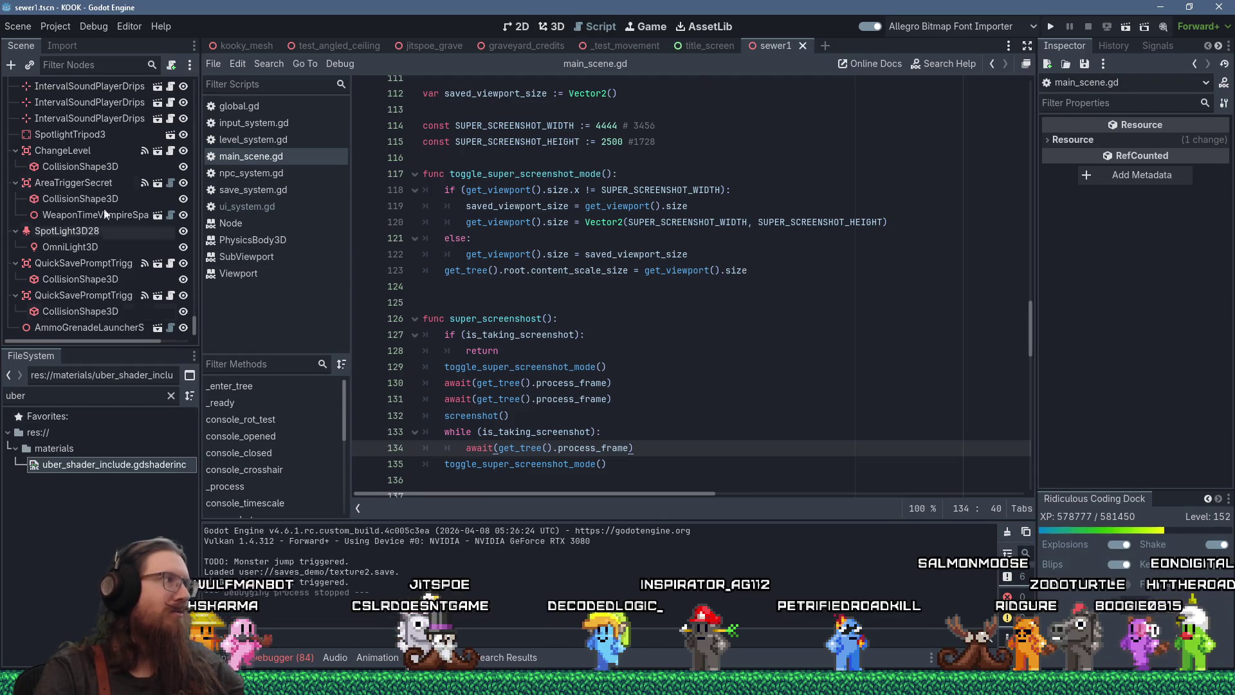
# Step: Open the london1.tscn level and show it in the 3D editor
pyautogui.write('london1')
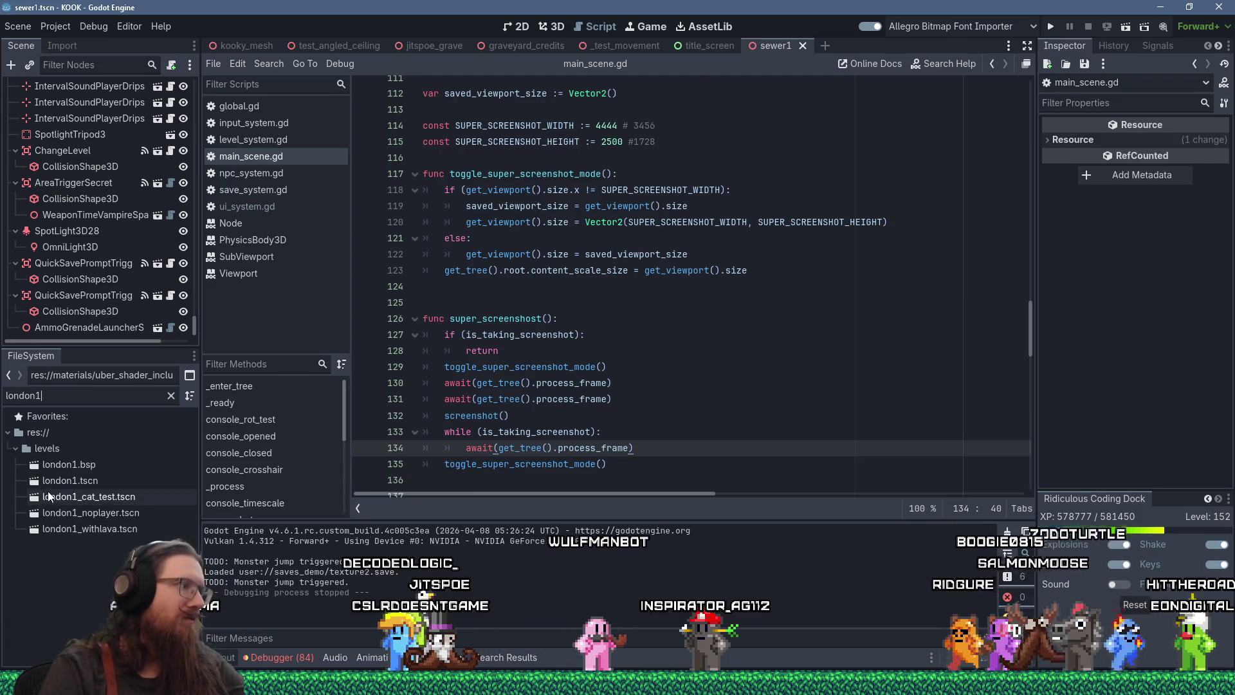
pyautogui.doubleClick(56, 480)
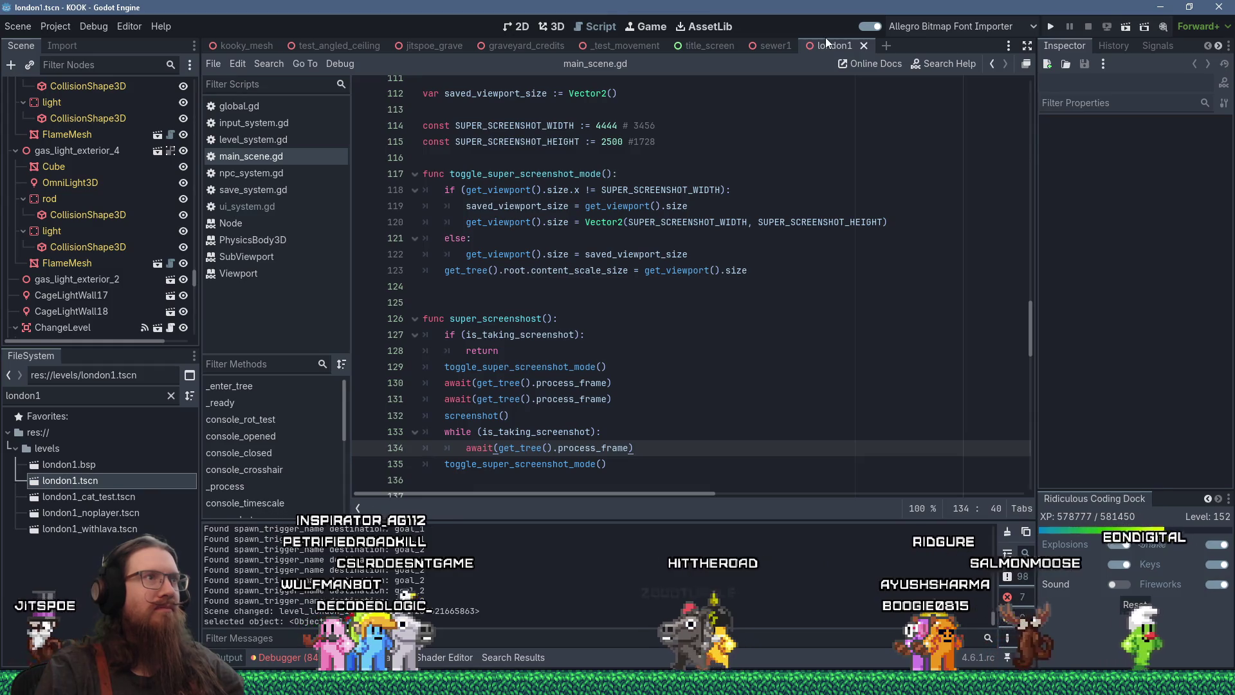
pyautogui.click(559, 26)
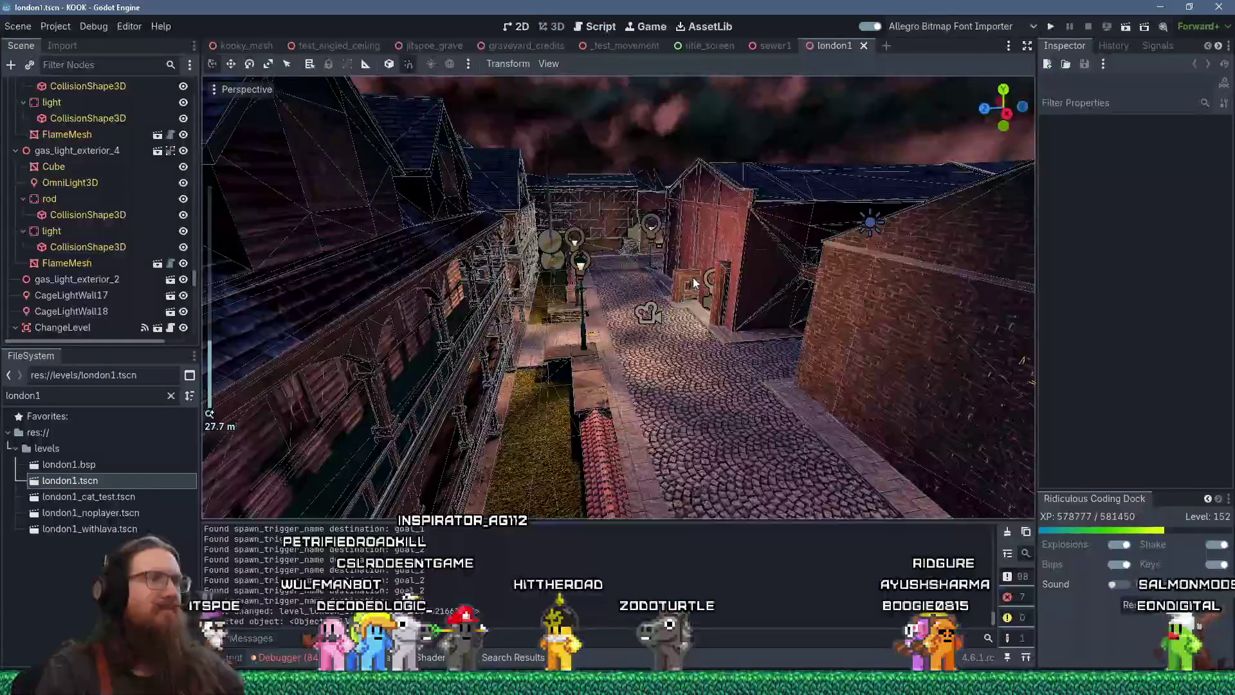
# Step: Fly into the alley to the wire and copy the CSGPolygon3D2 node
pyautogui.moveTo(533, 350)
pyautogui.mouseDown()
pyautogui.moveTo(581, 346)
pyautogui.moveTo(531, 98)
pyautogui.moveTo(550, 338)
pyautogui.moveTo(520, 175)
pyautogui.moveTo(658, 242)
pyautogui.moveTo(546, 261)
pyautogui.moveTo(570, 289)
pyautogui.moveTo(692, 346)
pyautogui.mouseUp()
pyautogui.scroll(5, 545, 261)
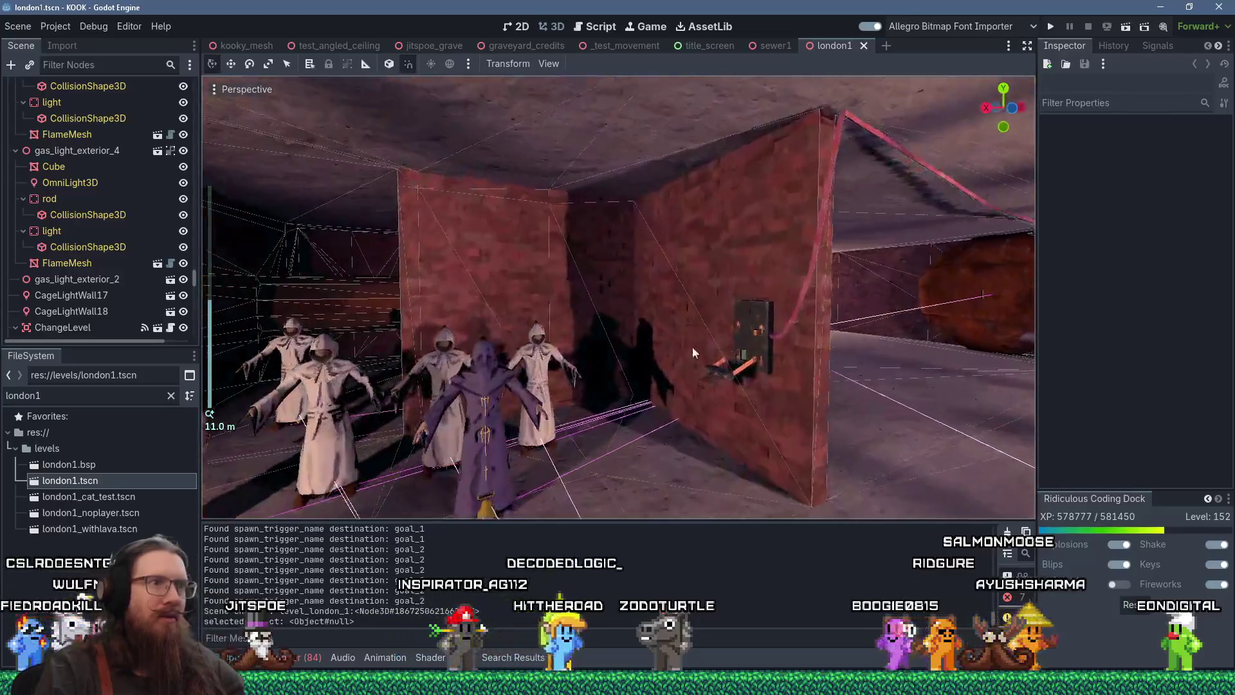
pyautogui.click(776, 340)
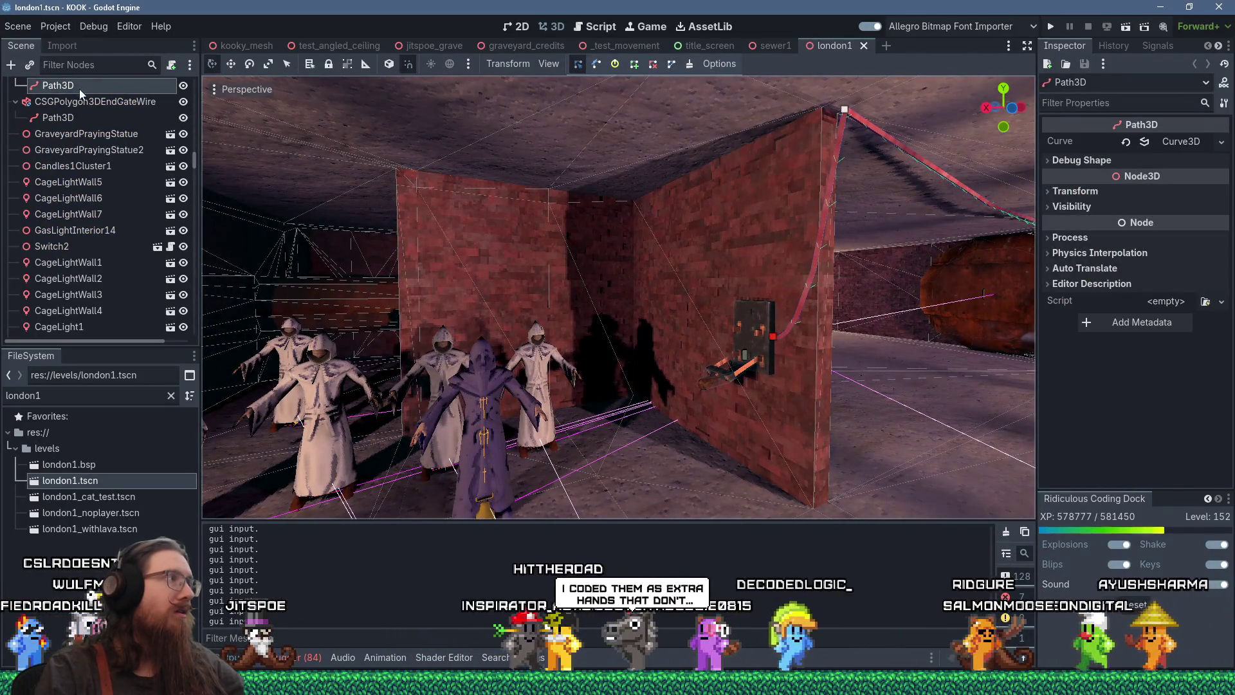
pyautogui.scroll(2, 100, 146)
pyautogui.rightClick(70, 134)
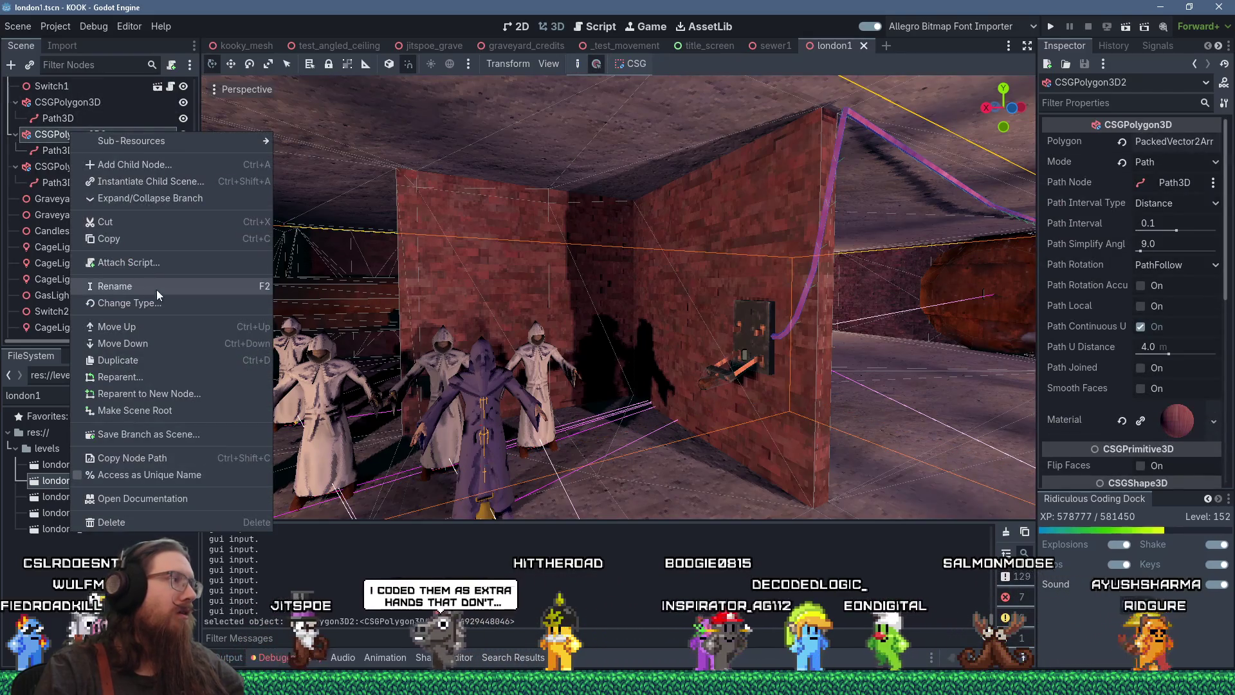
pyautogui.click(136, 241)
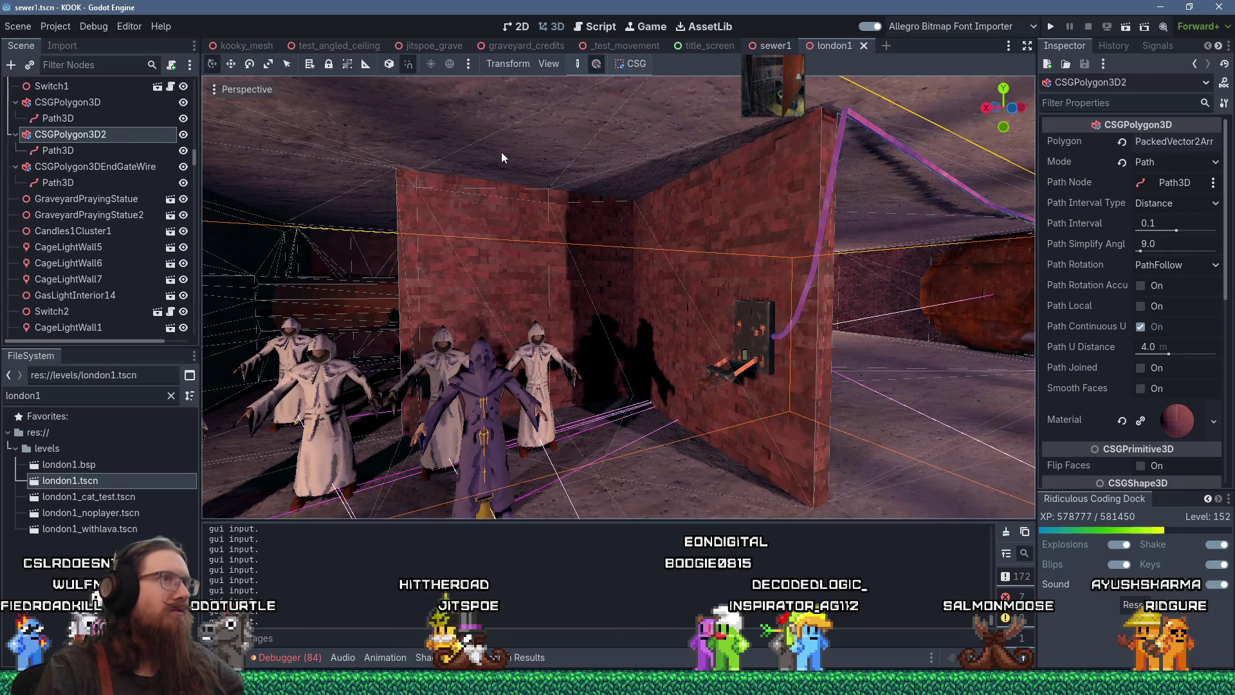
# Step: Paste the copied CSGPolygon3D2 wire under the Sewer1 root in sewer1.tscn
pyautogui.hotkey('ctrl', 'shift', 'Tab')
pyautogui.moveTo(195, 218); pyautogui.dragTo(203, 66)
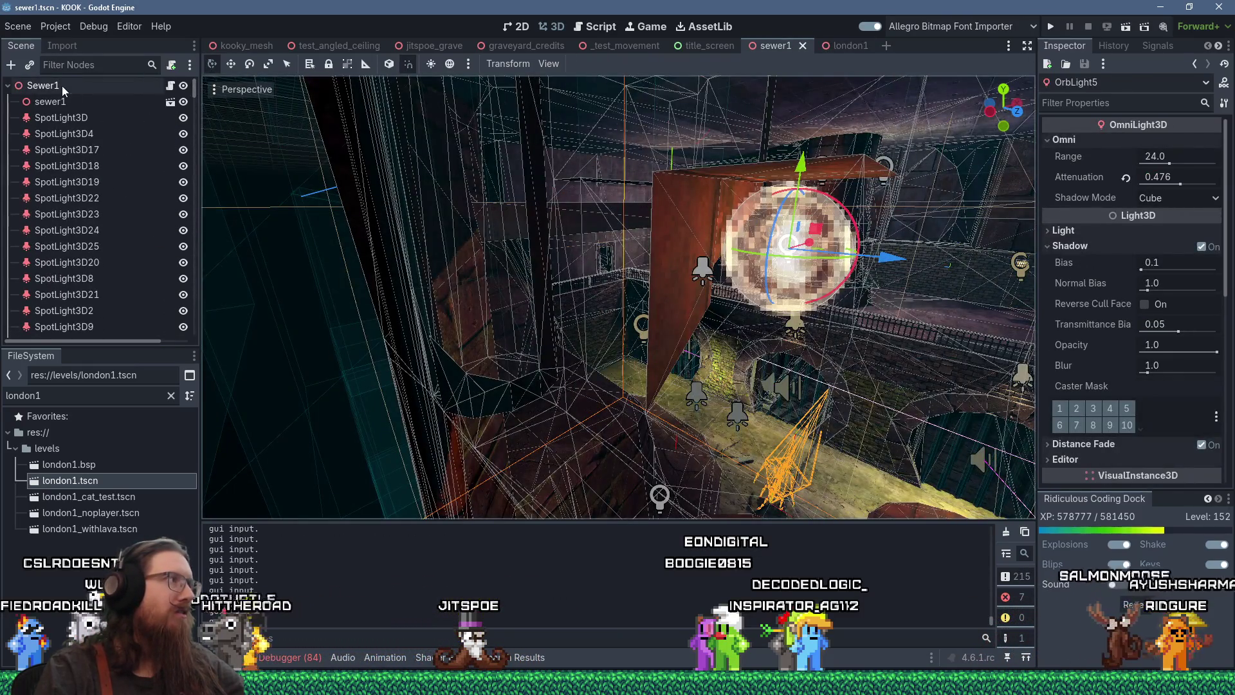
pyautogui.rightClick(61, 87)
pyautogui.click(130, 216)
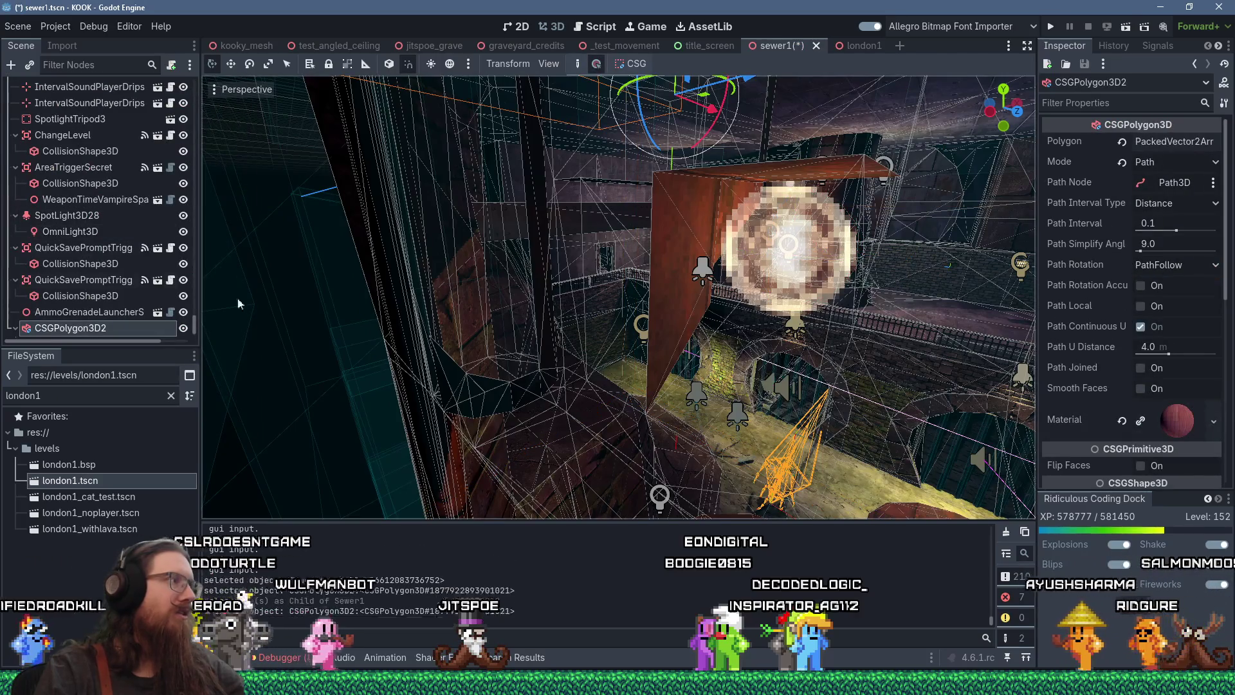
pyautogui.press('f')
# Step: Orbit and zoom around the sewer level to frame the pasted wire
pyautogui.scroll(4, 657, 323)
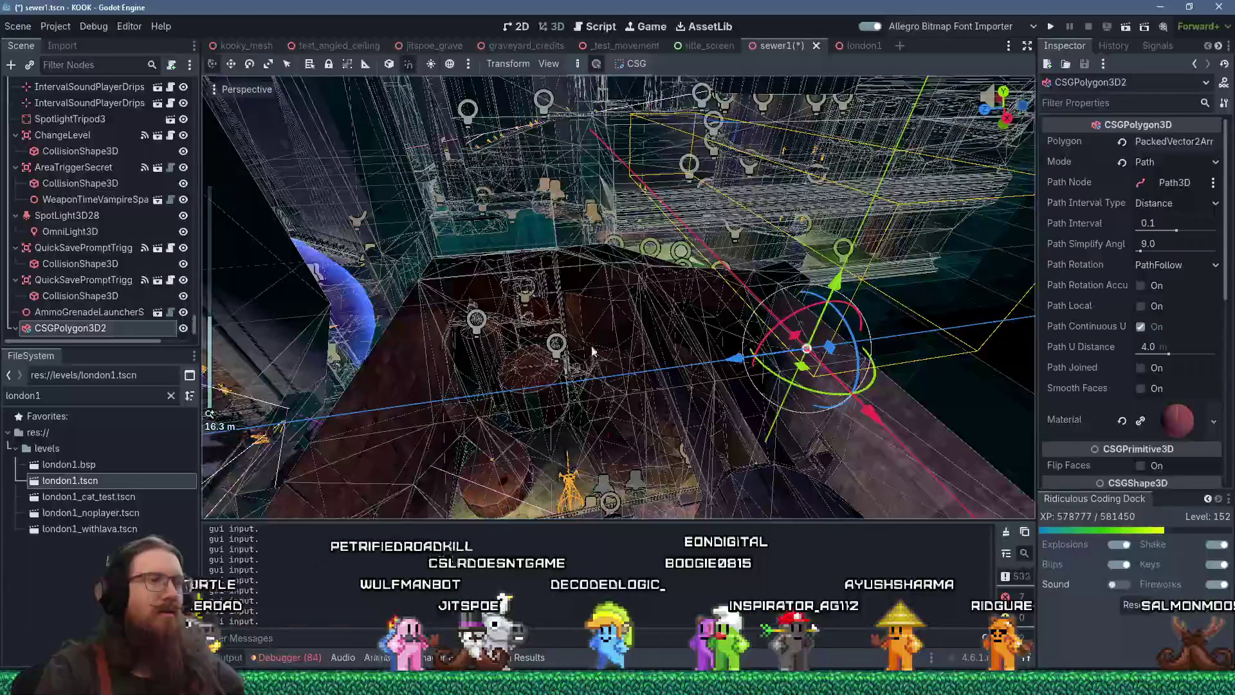
pyautogui.scroll(-5, 471, 338)
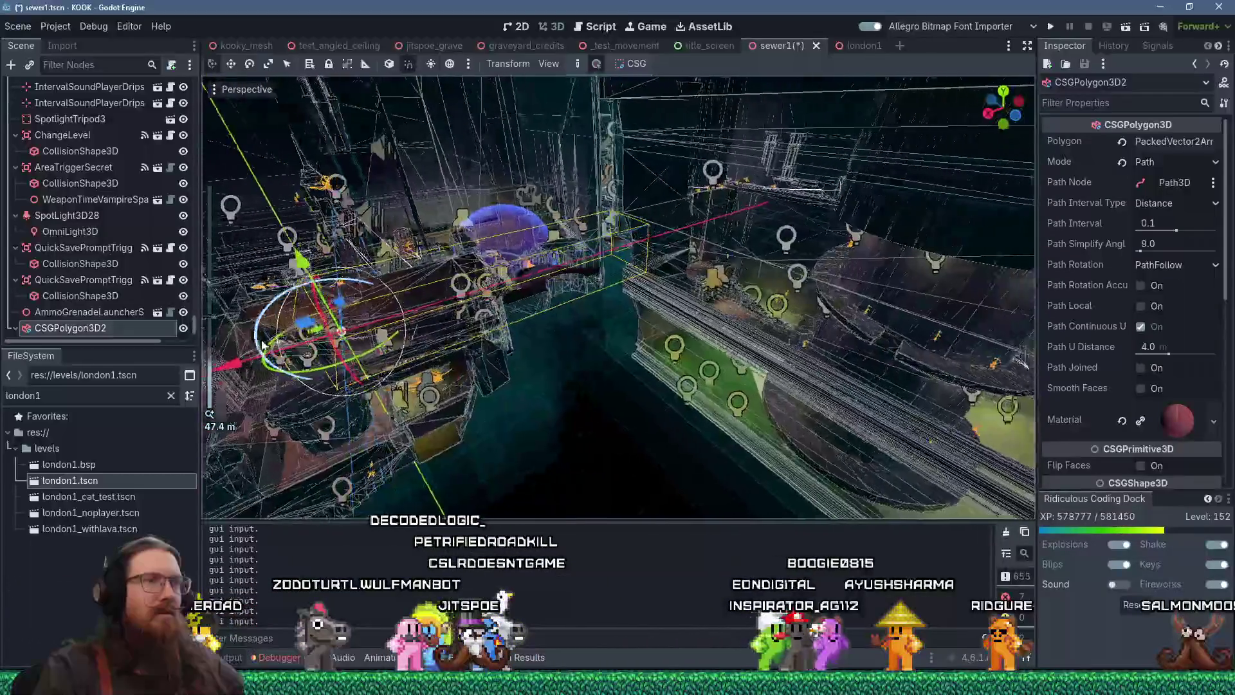
pyautogui.moveTo(262, 344); pyautogui.dragTo(1037, 293)
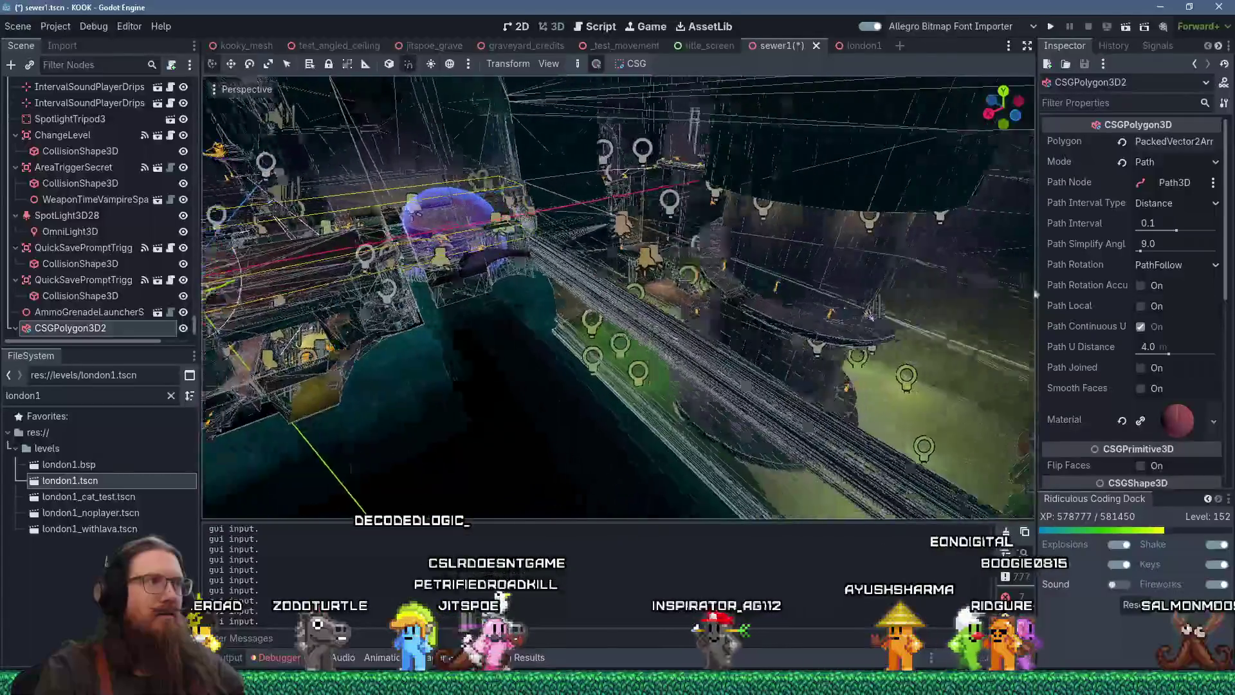
pyautogui.press('f')
pyautogui.moveTo(557, 358)
pyautogui.mouseDown()
pyautogui.moveTo(594, 266)
pyautogui.moveTo(840, 285)
pyautogui.moveTo(727, 357)
pyautogui.moveTo(698, 313)
pyautogui.moveTo(313, 289)
pyautogui.mouseUp()
pyautogui.scroll(3, 707, 340)
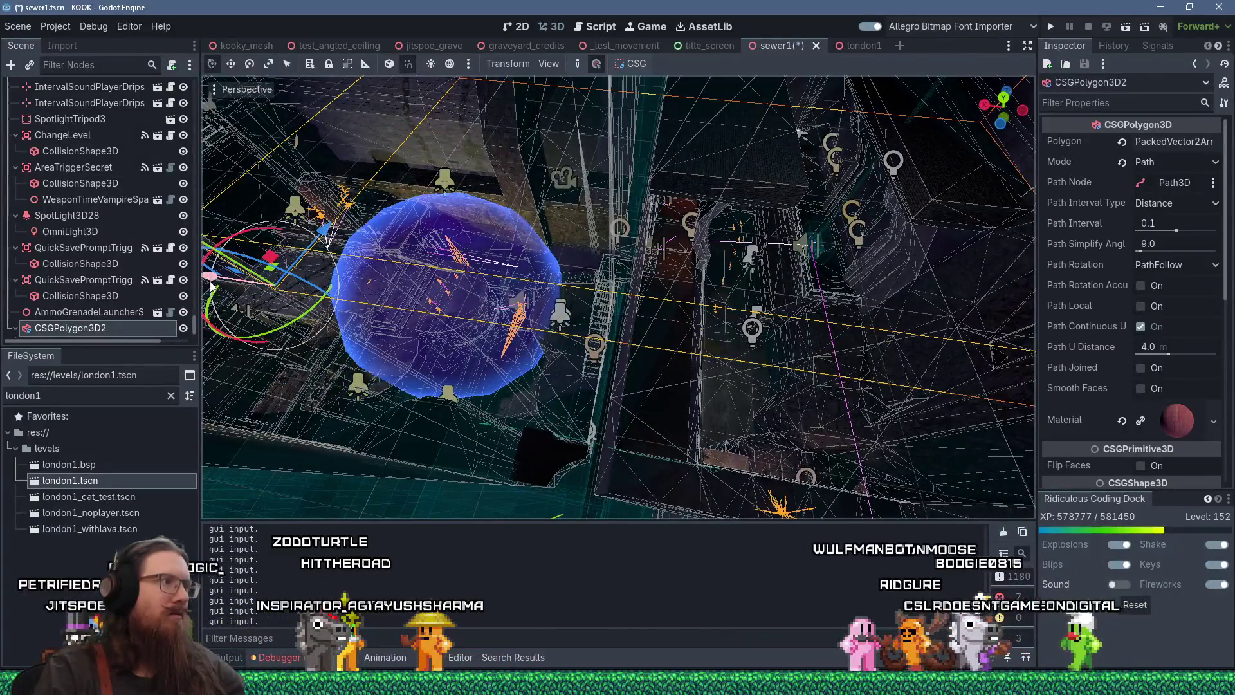
pyautogui.moveTo(617, 296)
pyautogui.mouseDown()
pyautogui.moveTo(607, 303)
pyautogui.moveTo(643, 257)
pyautogui.moveTo(601, 185)
pyautogui.moveTo(473, 103)
pyautogui.moveTo(700, 327)
pyautogui.mouseUp()
pyautogui.scroll(3, 608, 302)
pyautogui.scroll(3, 473, 103)
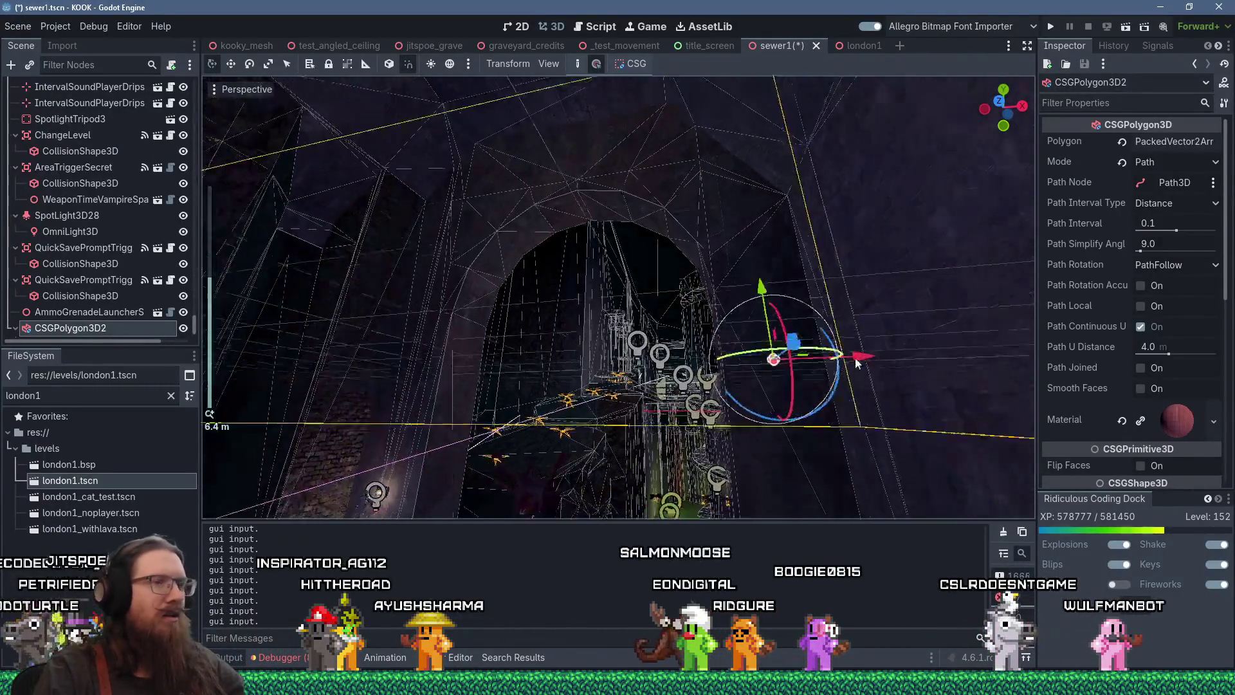
pyautogui.scroll(6, 670, 272)
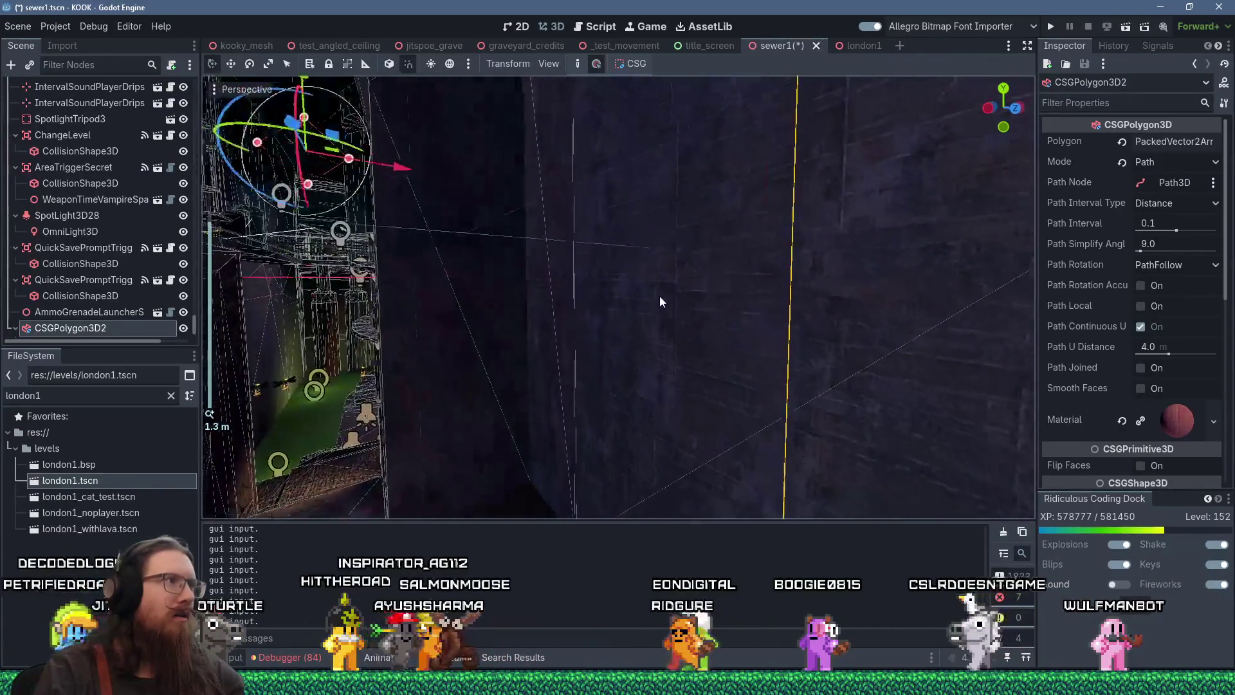
pyautogui.press('f')
pyautogui.scroll(-1, 126, 298)
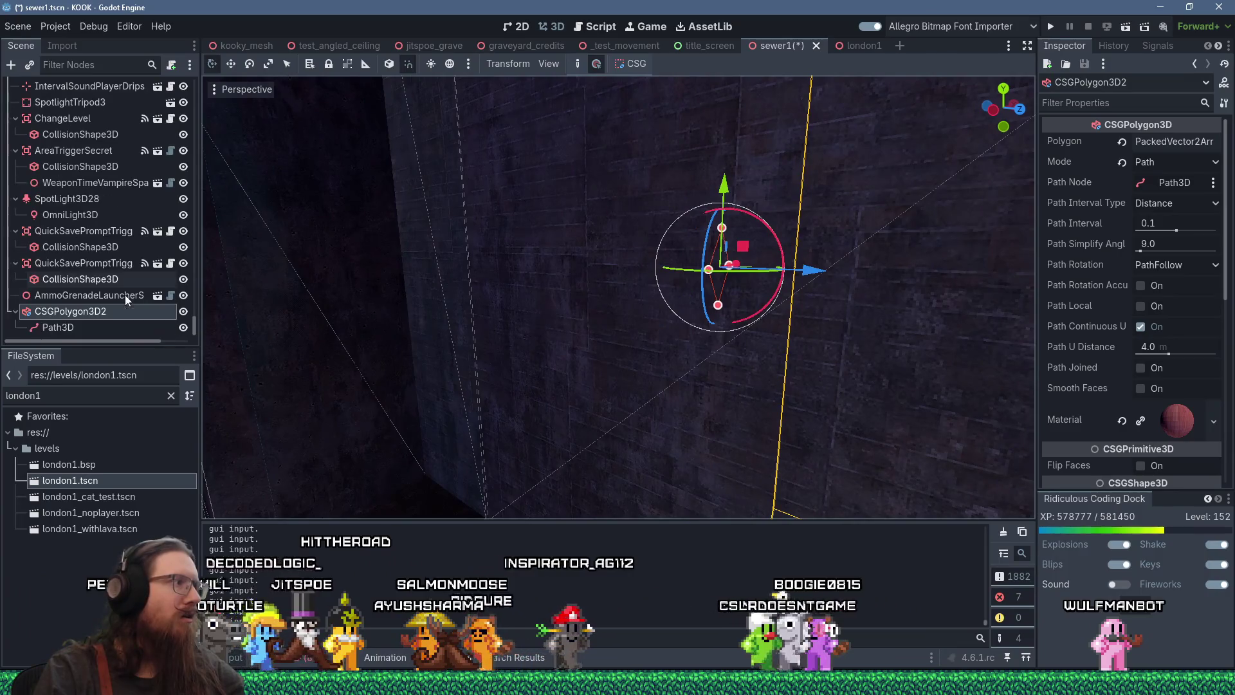
# Step: Select the wire's Path3D child and expand its Curve3D Points list in the Inspector
pyautogui.click(79, 326)
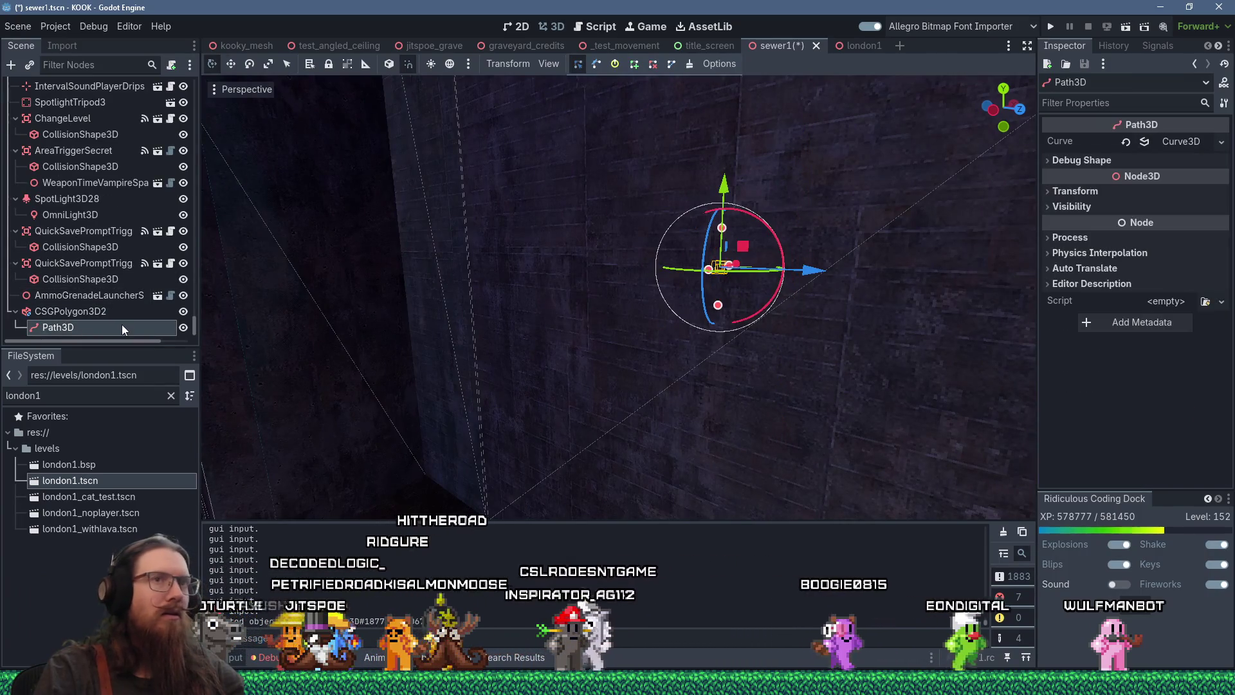
pyautogui.click(1189, 142)
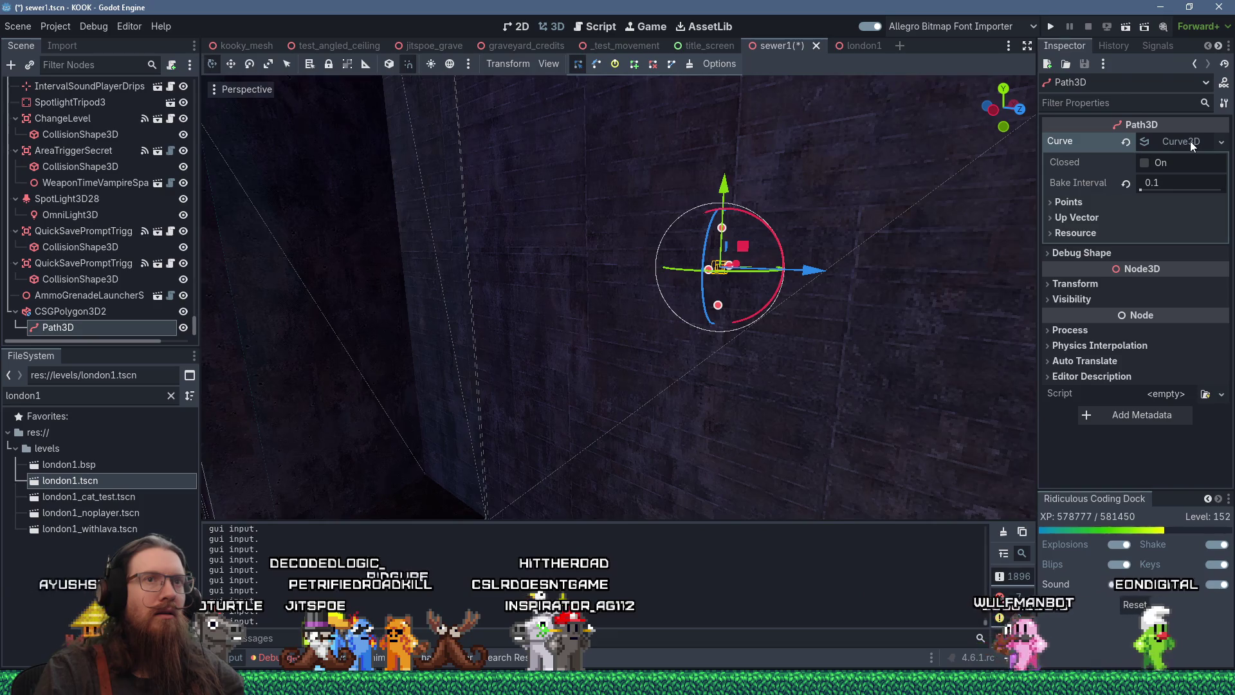
pyautogui.click(1067, 203)
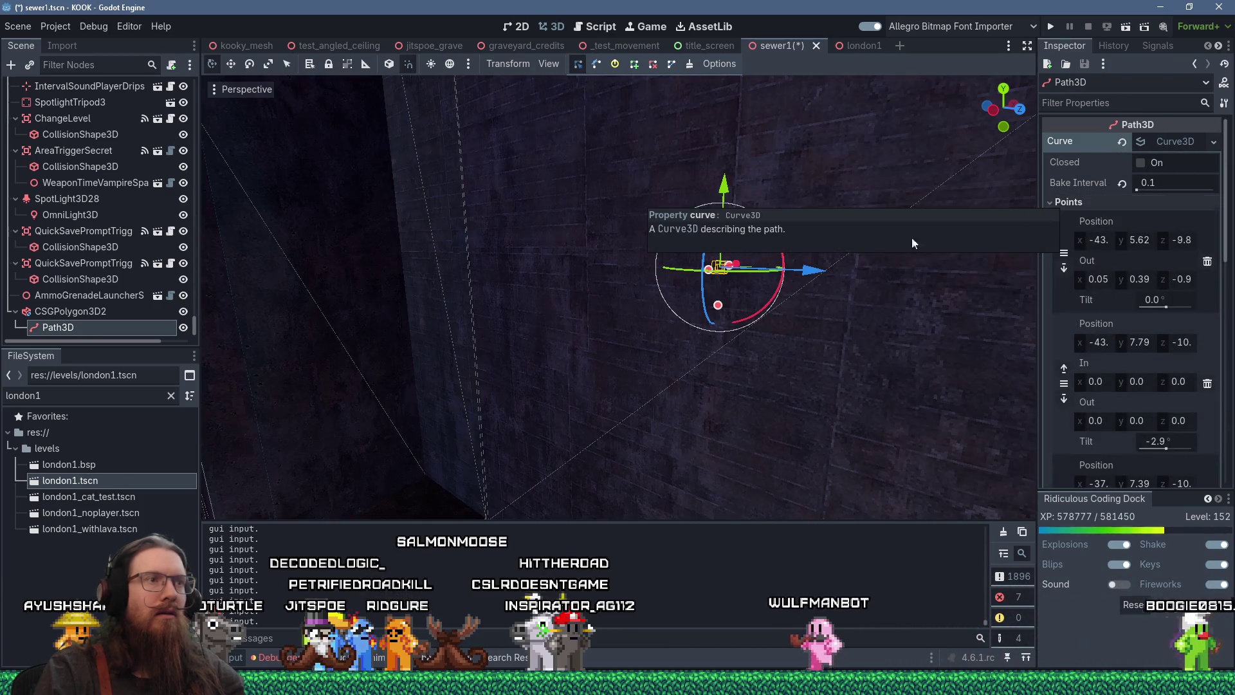
pyautogui.scroll(3, 697, 323)
pyautogui.scroll(-3, 708, 322)
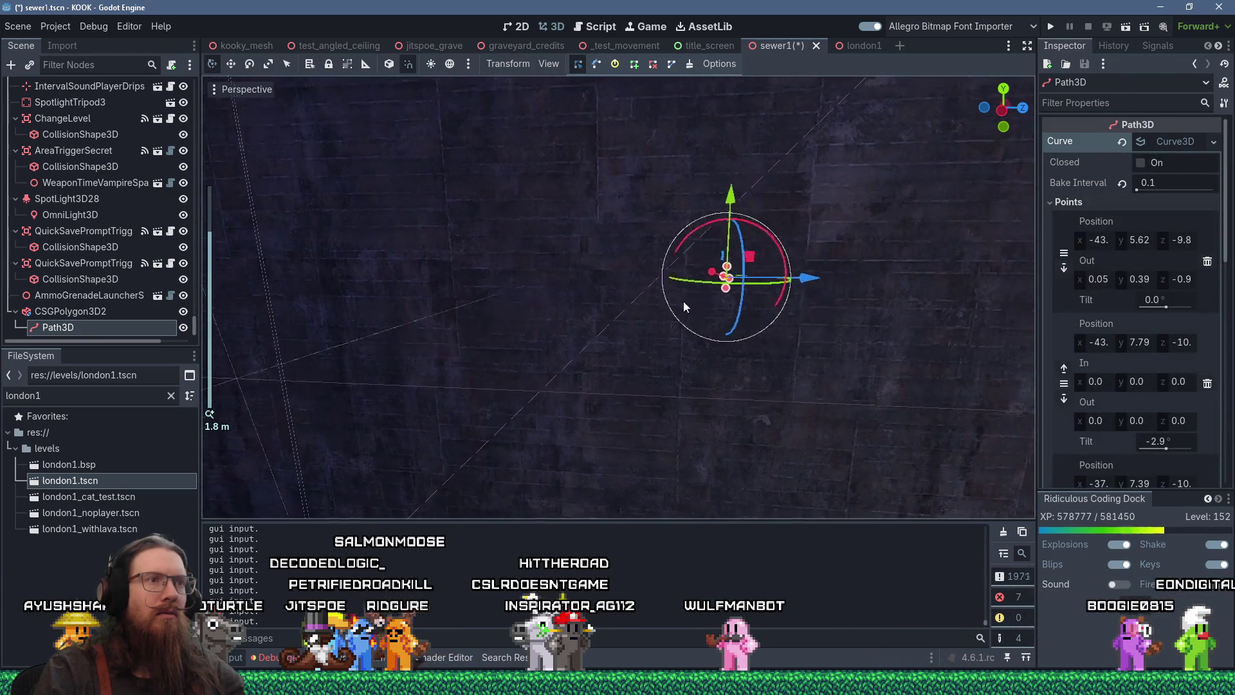
pyautogui.scroll(3, 628, 277)
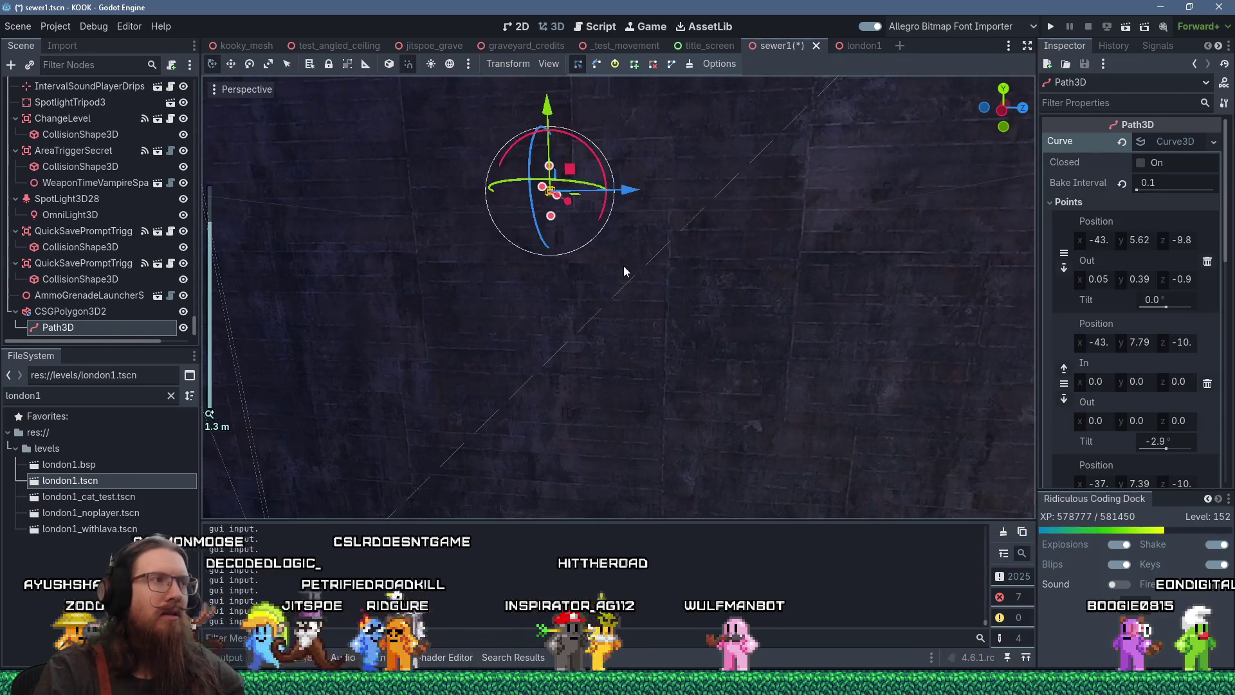
pyautogui.press('f')
pyautogui.scroll(-15, 623, 260)
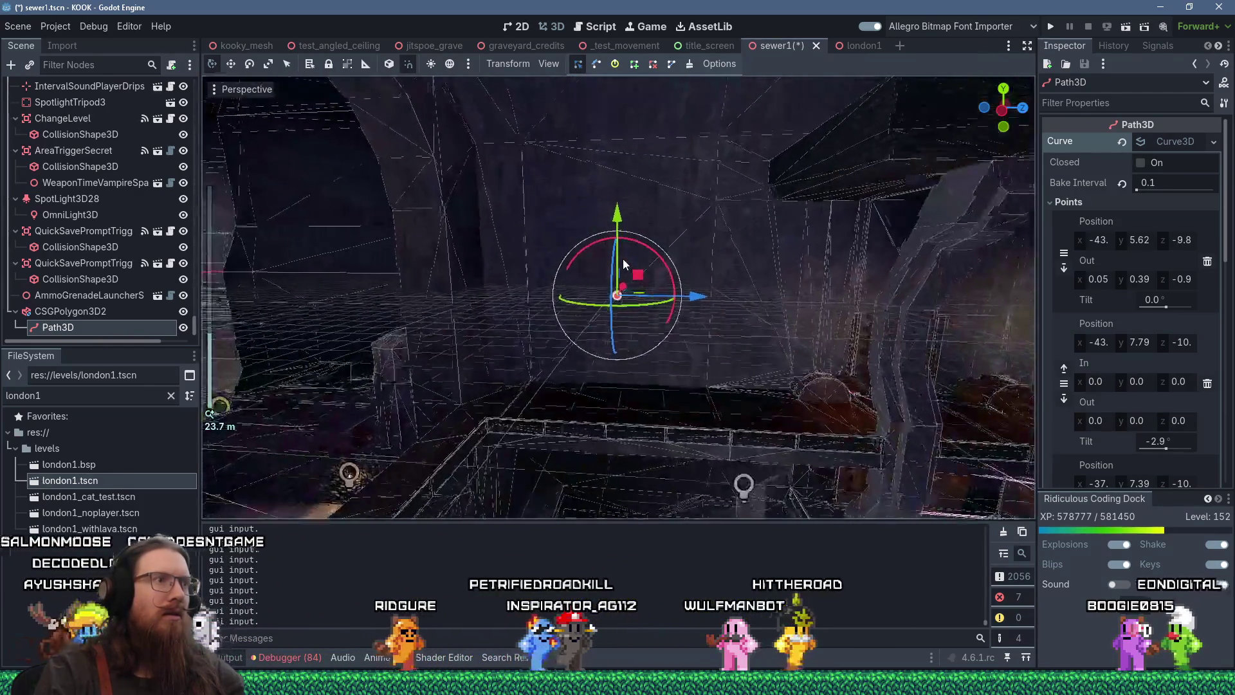
pyautogui.scroll(3, 643, 267)
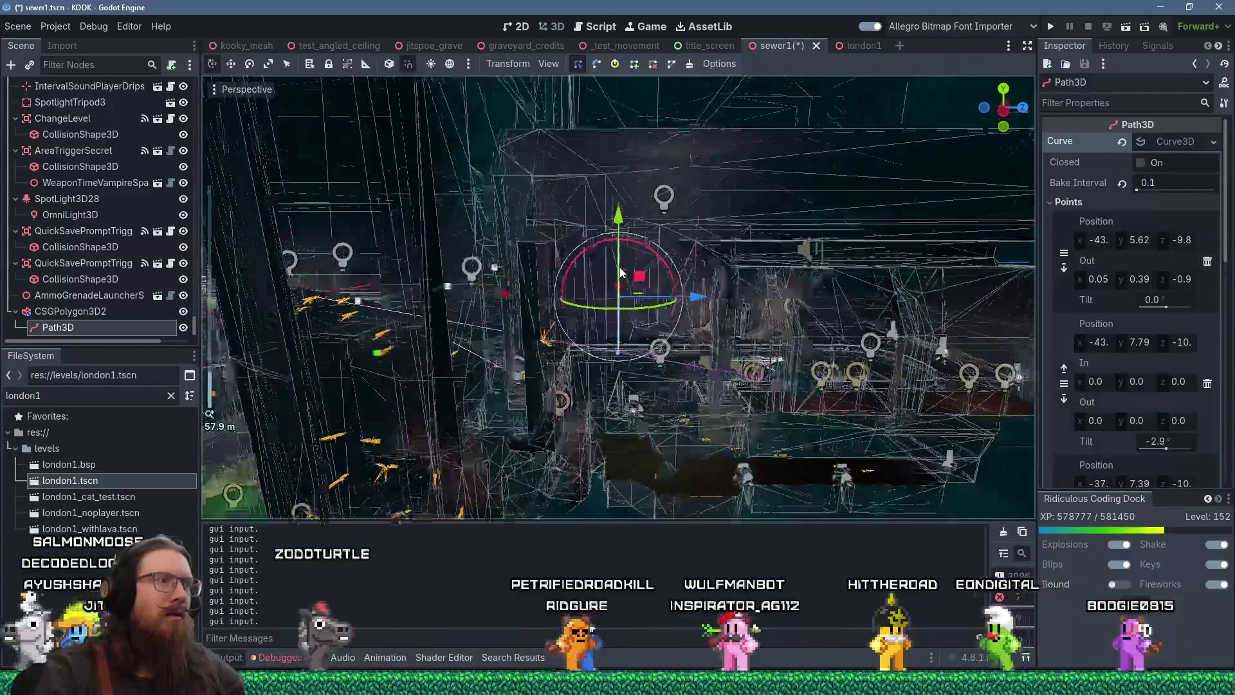
pyautogui.scroll(2, 659, 275)
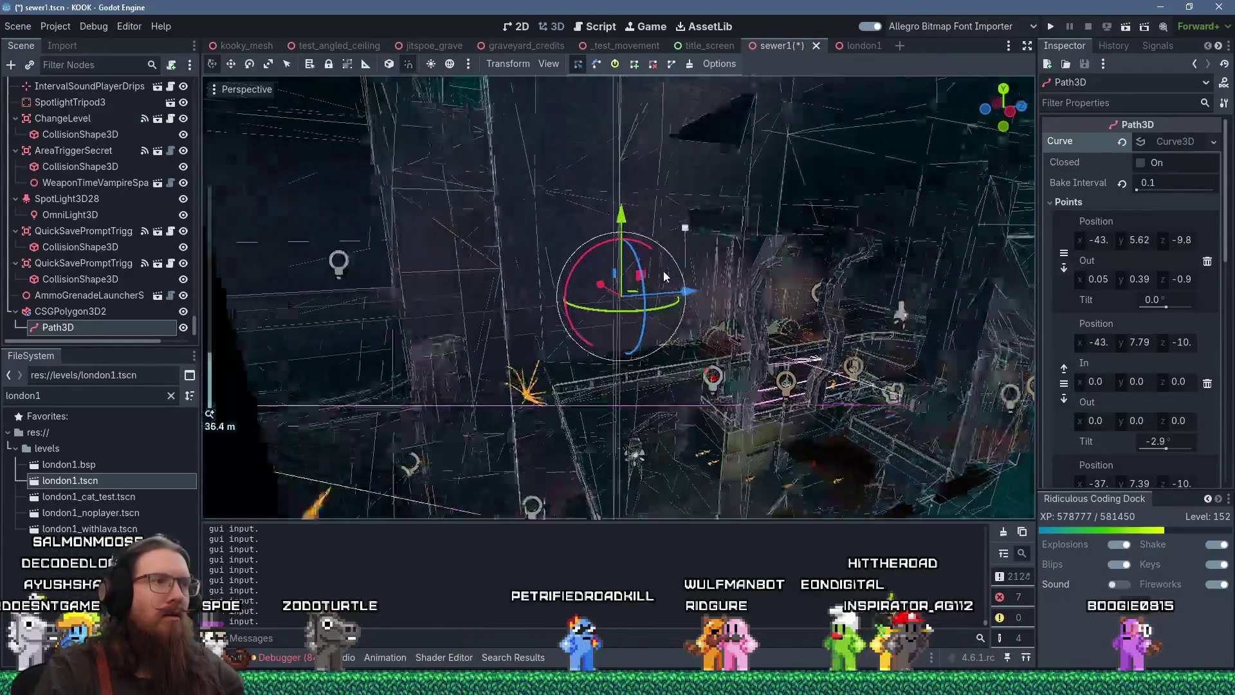
pyautogui.scroll(-2, 664, 277)
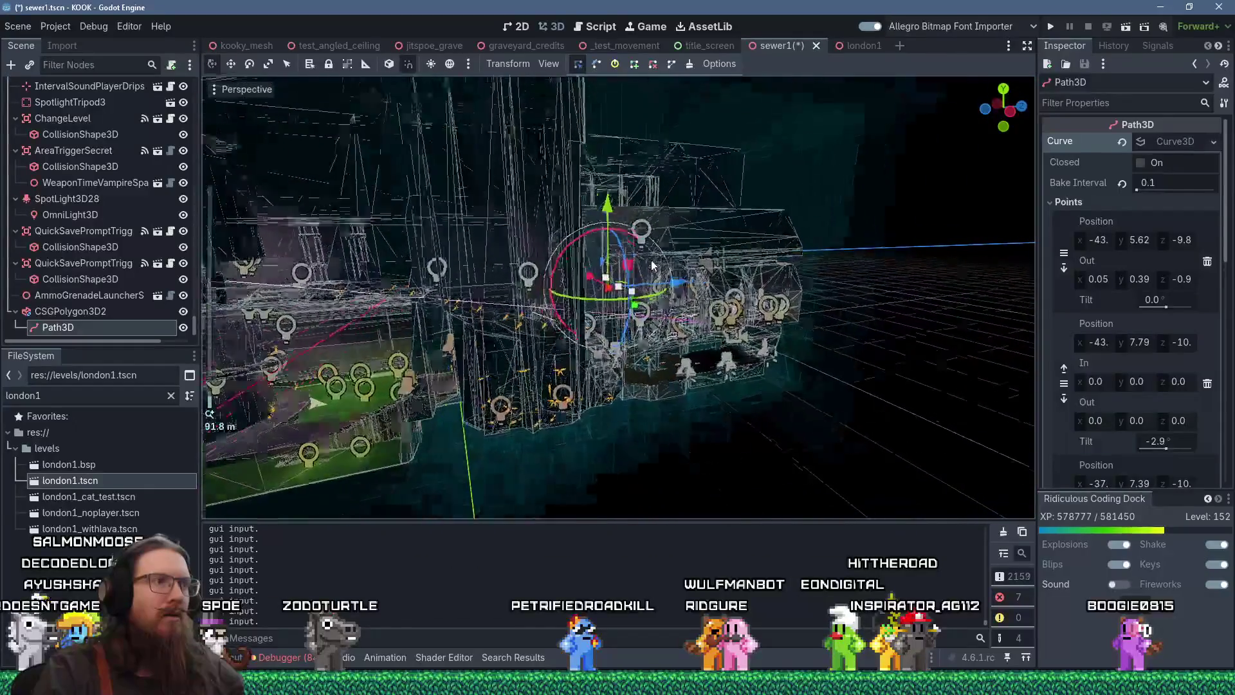
# Step: Drag a Path3D curve point to a new spot so the path runs along the corridor
pyautogui.moveTo(640, 274)
pyautogui.mouseDown()
pyautogui.moveTo(649, 260)
pyautogui.moveTo(639, 307)
pyautogui.moveTo(647, 206)
pyautogui.moveTo(619, 127)
pyautogui.moveTo(627, 308)
pyautogui.moveTo(831, 444)
pyautogui.moveTo(902, 454)
pyautogui.moveTo(750, 303)
pyautogui.moveTo(700, 280)
pyautogui.mouseUp()
pyautogui.scroll(5, 656, 303)
pyautogui.scroll(3, 679, 296)
pyautogui.scroll(-2, 740, 300)
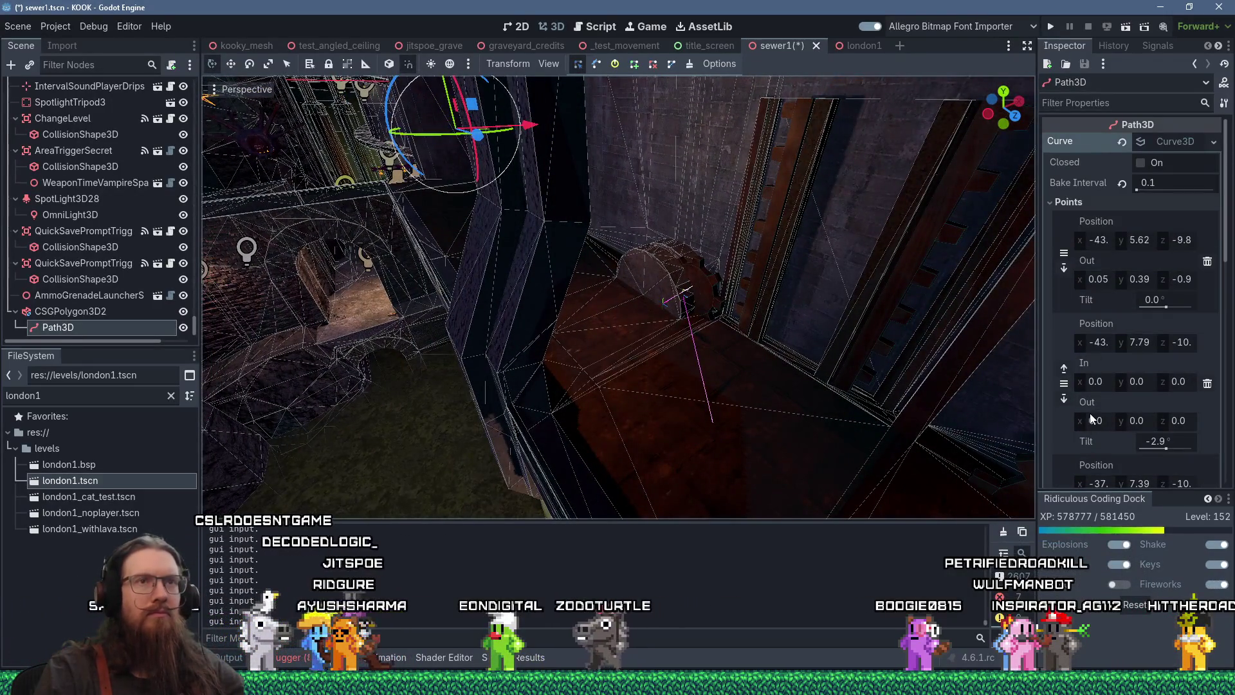
pyautogui.scroll(-5, 1107, 320)
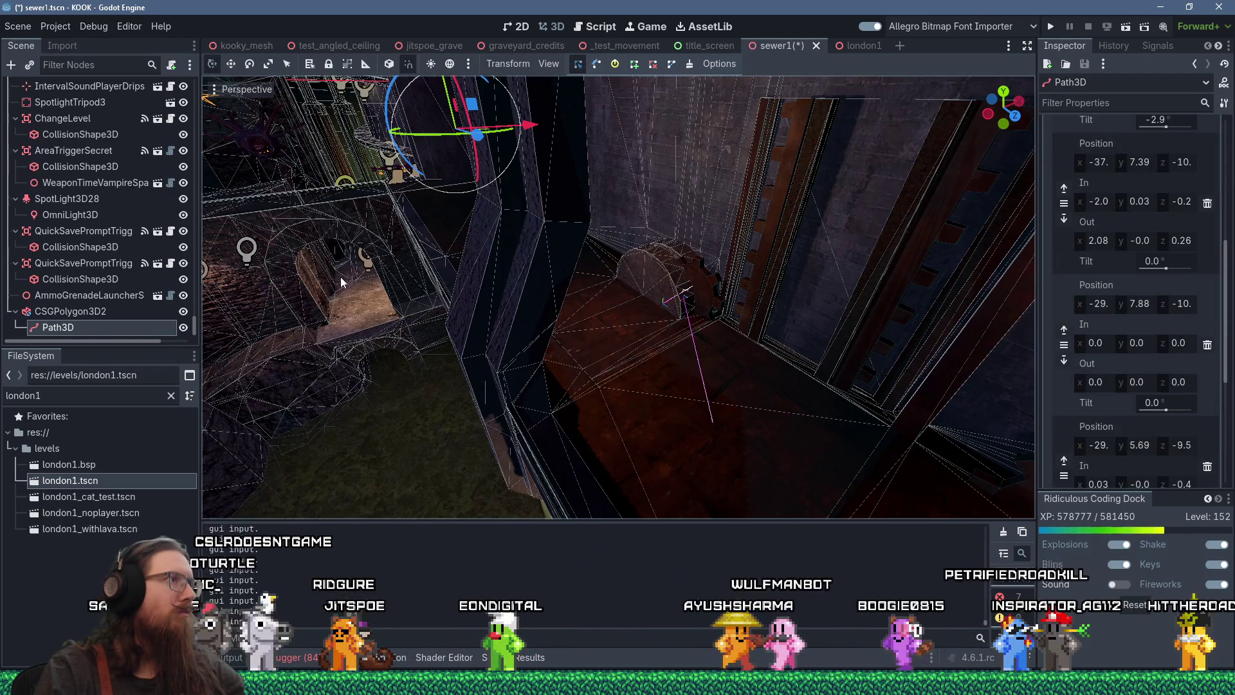
pyautogui.scroll(-8, 347, 273)
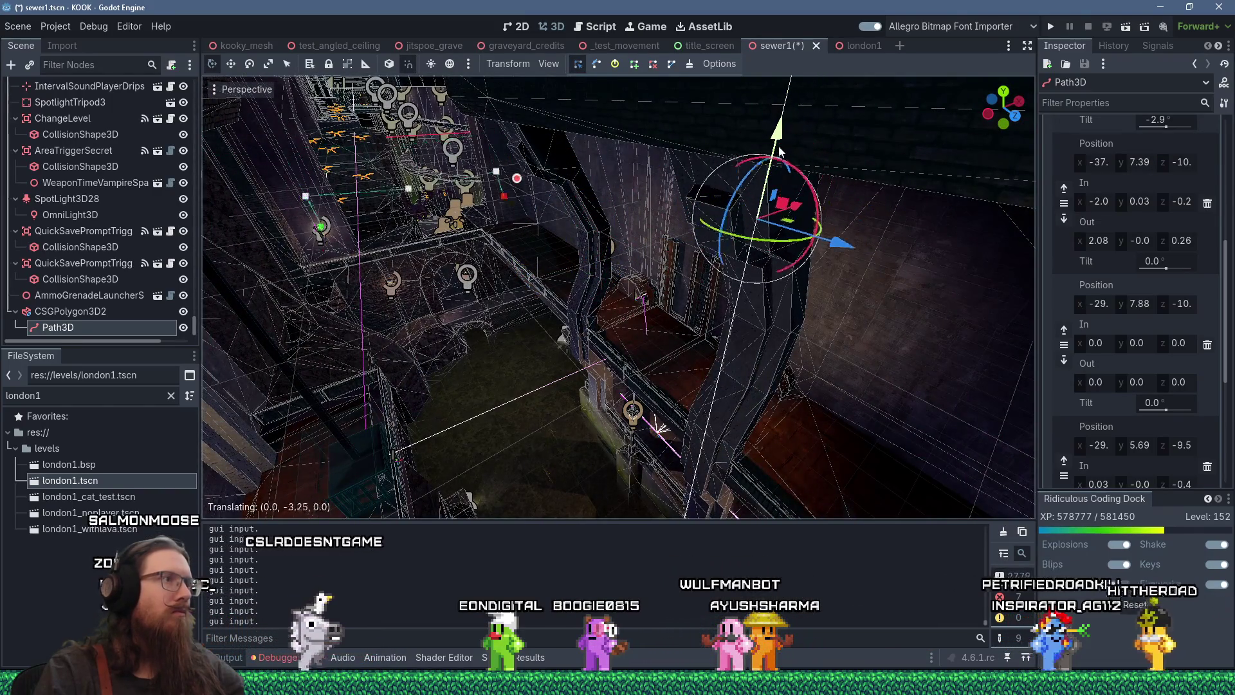
pyautogui.scroll(4, 653, 227)
pyautogui.scroll(2, 670, 250)
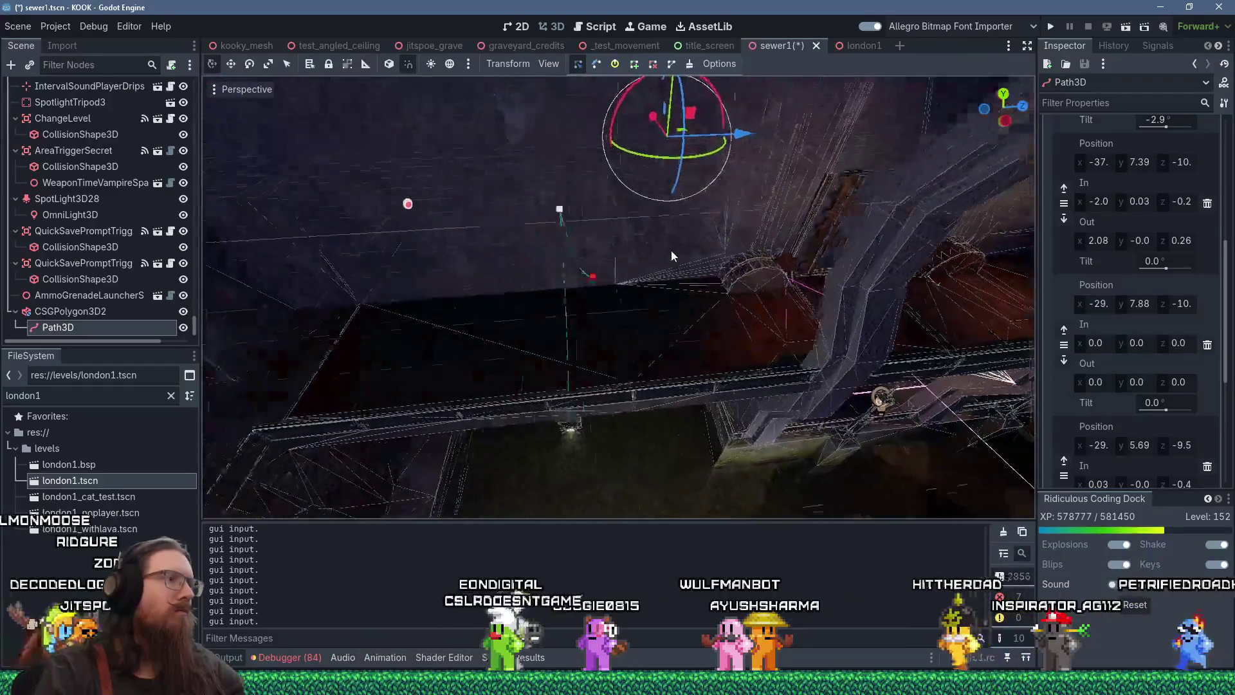
pyautogui.moveTo(698, 187)
pyautogui.mouseDown()
pyautogui.moveTo(685, 222)
pyautogui.moveTo(798, 252)
pyautogui.mouseUp()
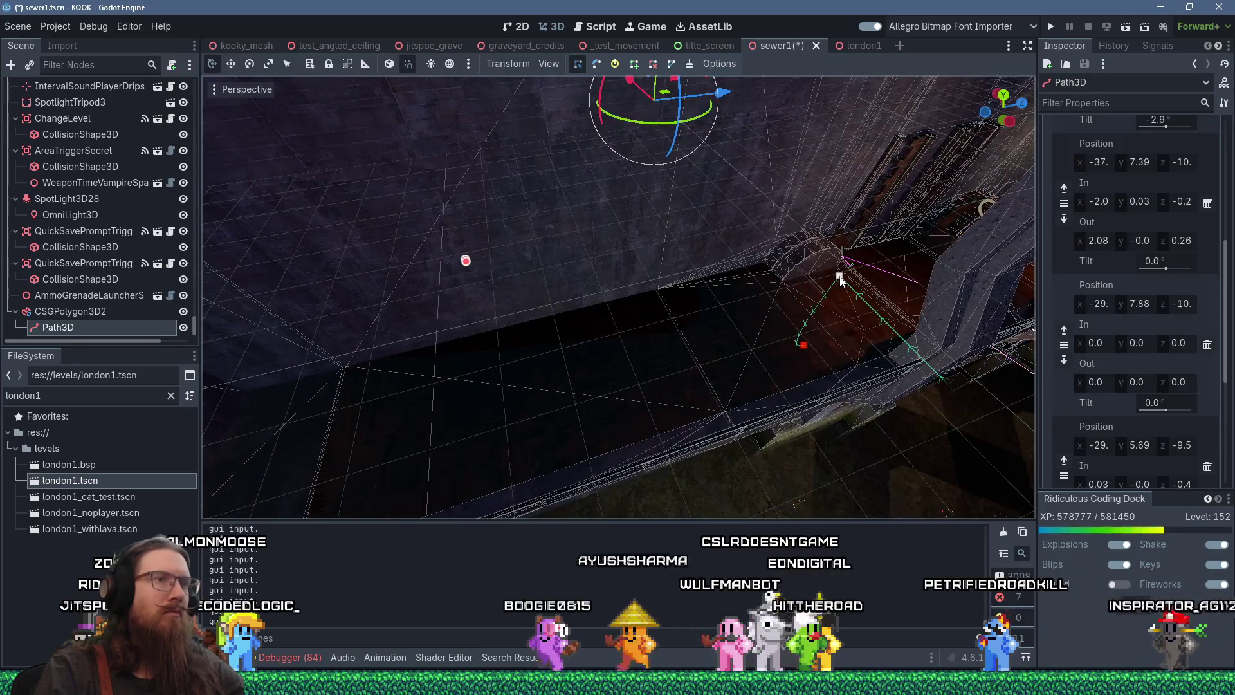
pyautogui.click(840, 277)
pyautogui.moveTo(883, 265)
pyautogui.mouseDown()
pyautogui.moveTo(860, 244)
pyautogui.moveTo(803, 233)
pyautogui.mouseUp()
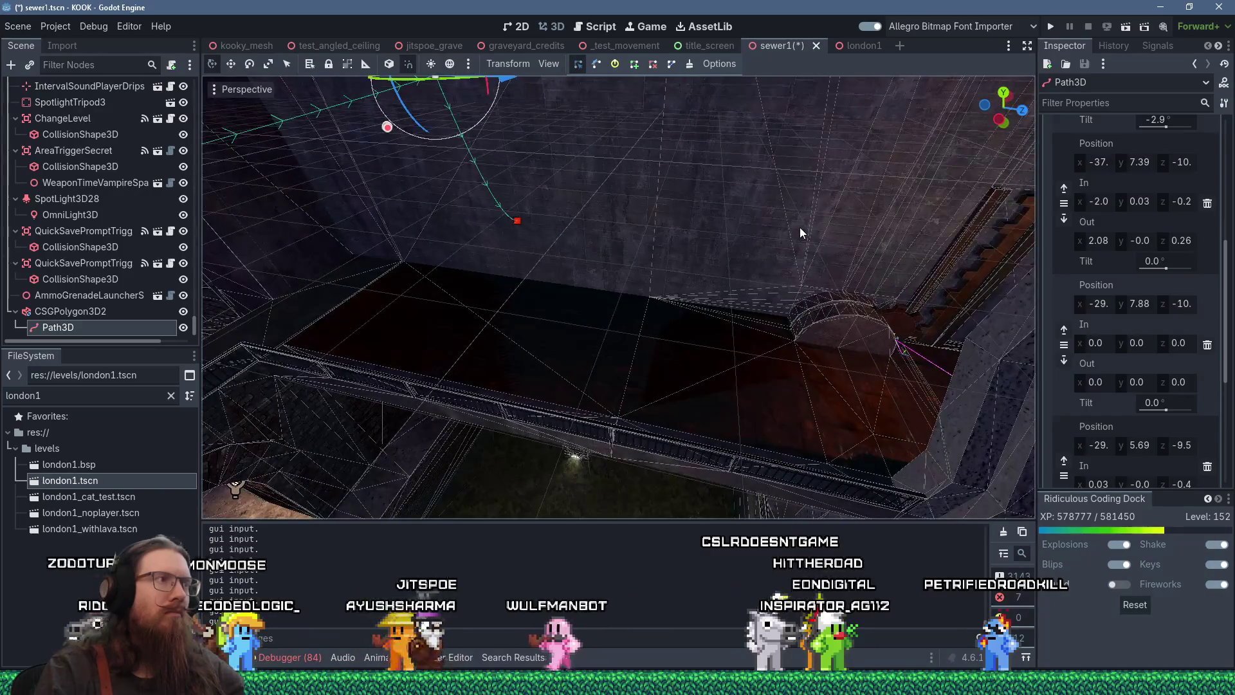
pyautogui.press('f')
pyautogui.click(131, 313)
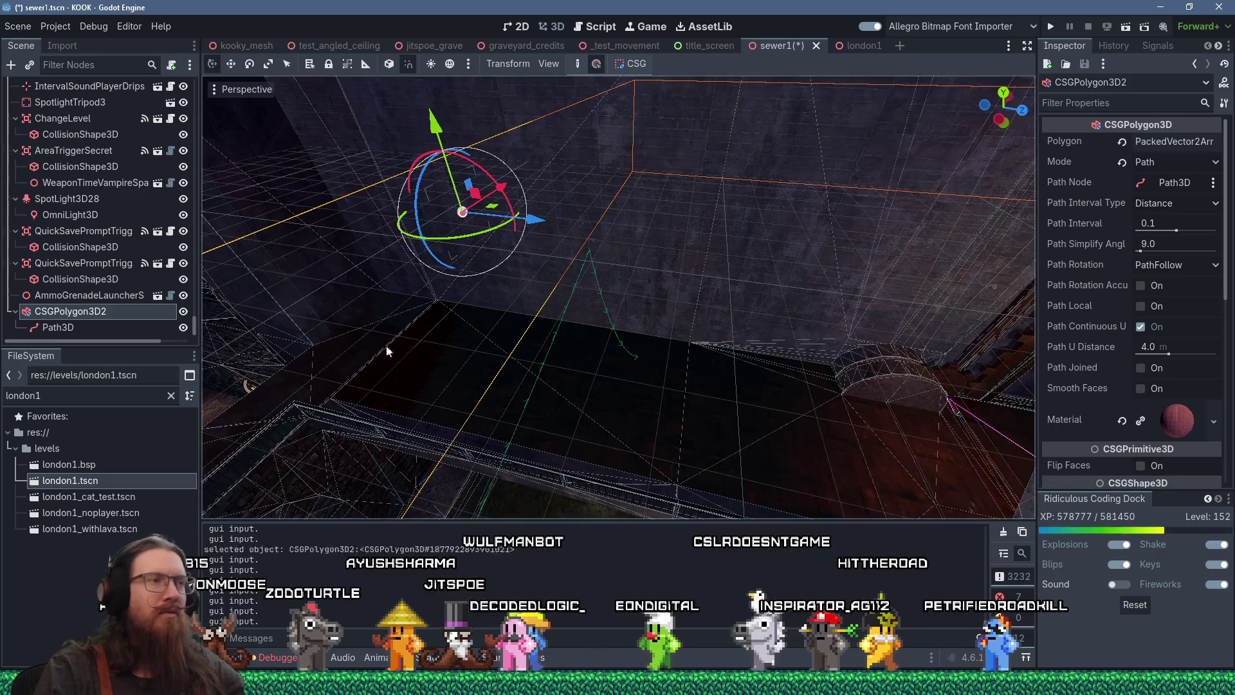
# Step: Drag the CSGPolygon3D2 wire down and left beside the arched opening in the sewer wall
pyautogui.press('f')
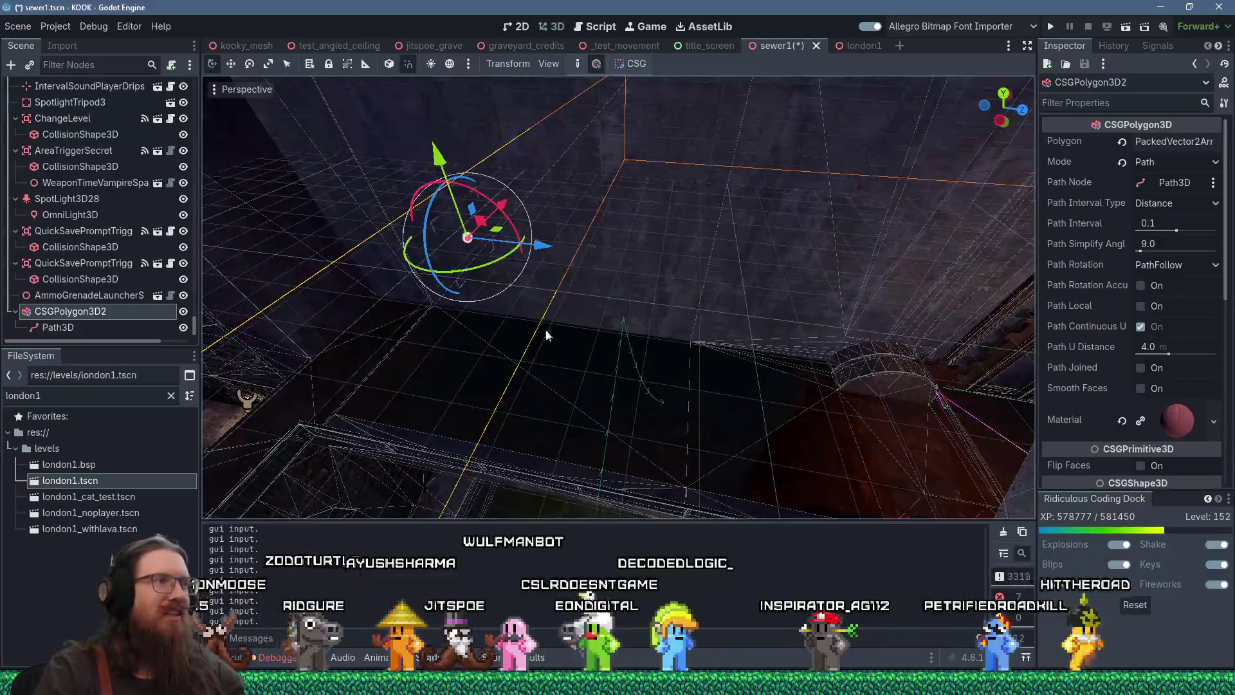
pyautogui.moveTo(557, 257)
pyautogui.mouseDown()
pyautogui.moveTo(992, 281)
pyautogui.moveTo(867, 319)
pyautogui.moveTo(758, 249)
pyautogui.moveTo(602, 198)
pyautogui.moveTo(574, 240)
pyautogui.moveTo(604, 141)
pyautogui.moveTo(534, 145)
pyautogui.moveTo(539, 173)
pyautogui.moveTo(539, 152)
pyautogui.mouseUp()
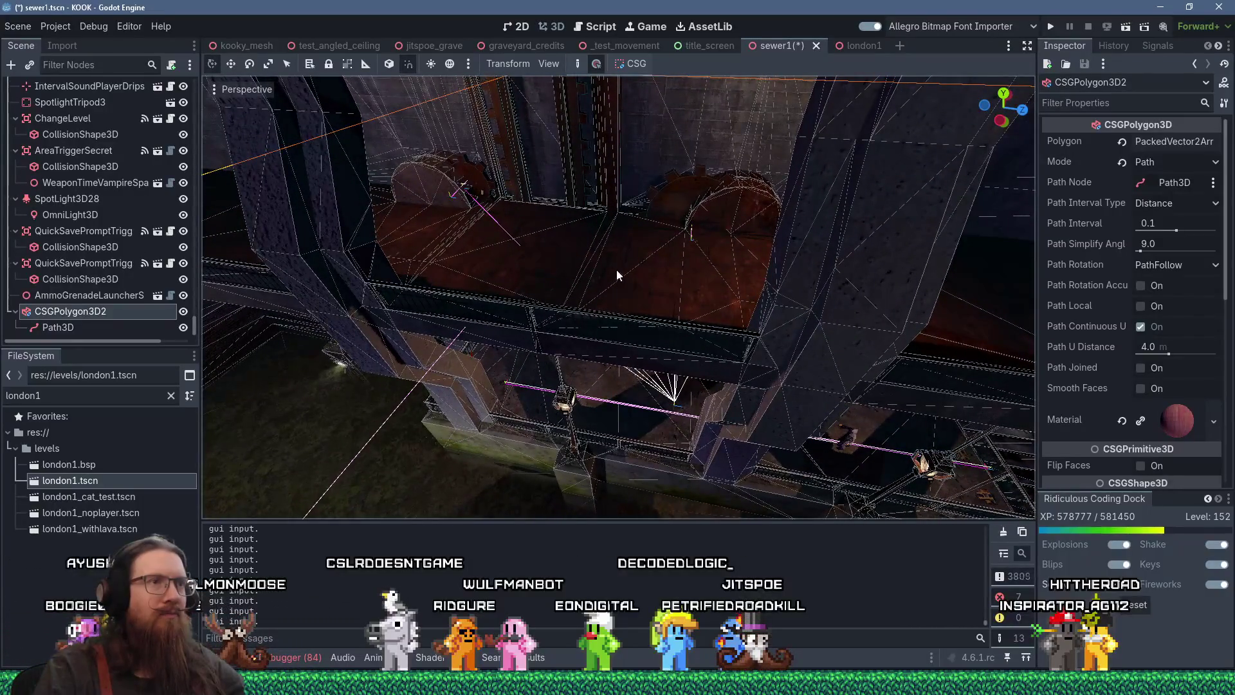
pyautogui.moveTo(578, 280)
pyautogui.mouseDown()
pyautogui.moveTo(633, 341)
pyautogui.moveTo(626, 293)
pyautogui.moveTo(651, 283)
pyautogui.moveTo(632, 212)
pyautogui.moveTo(639, 357)
pyautogui.moveTo(661, 348)
pyautogui.mouseUp()
pyautogui.scroll(3, 626, 293)
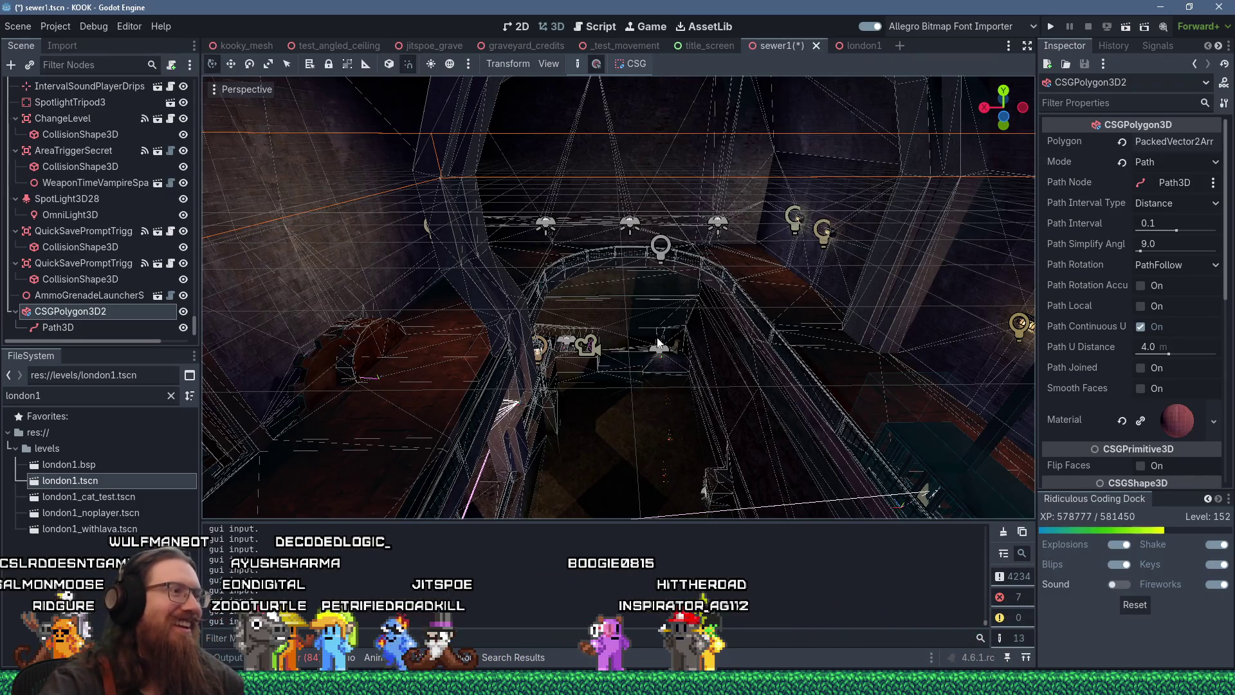
pyautogui.scroll(5, 684, 339)
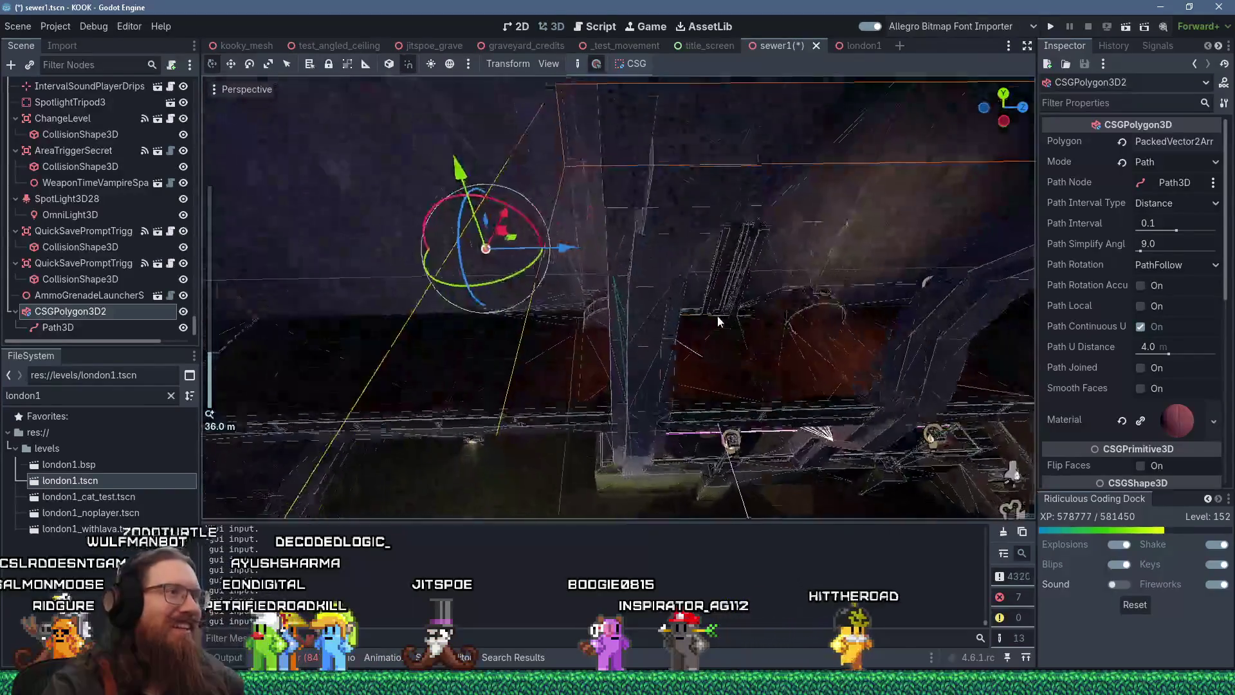
pyautogui.scroll(3, 1037, 263)
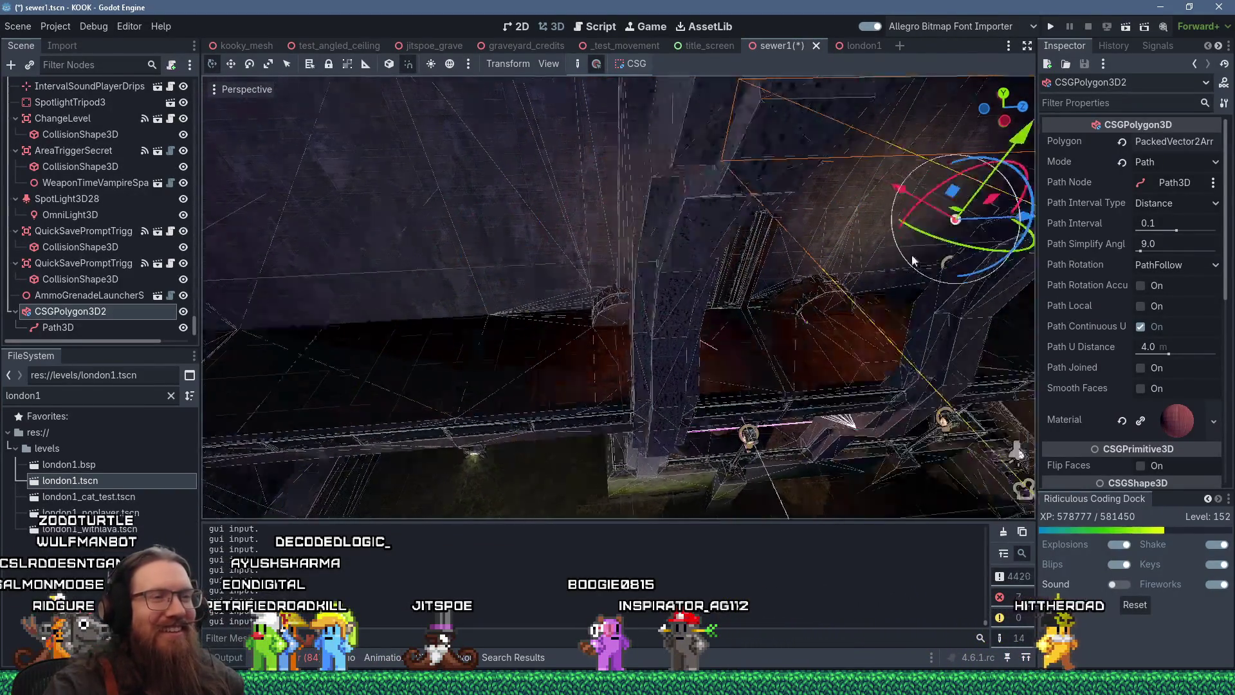
pyautogui.scroll(2, 535, 254)
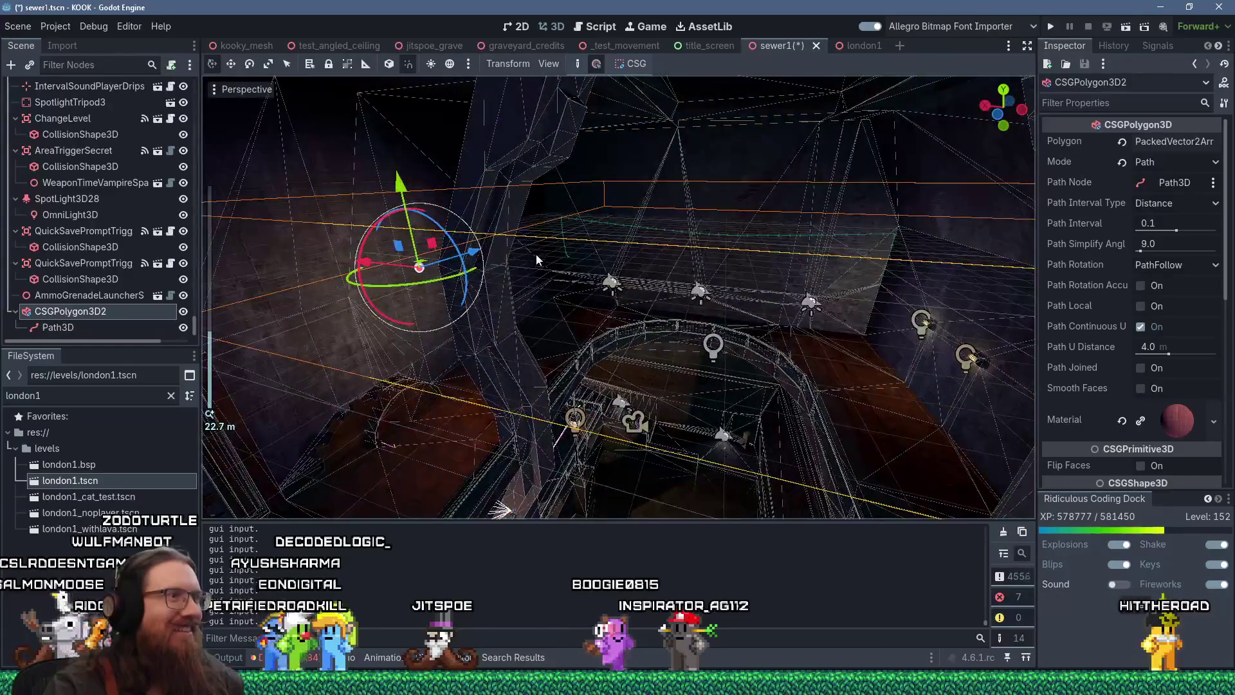
pyautogui.scroll(2, 594, 193)
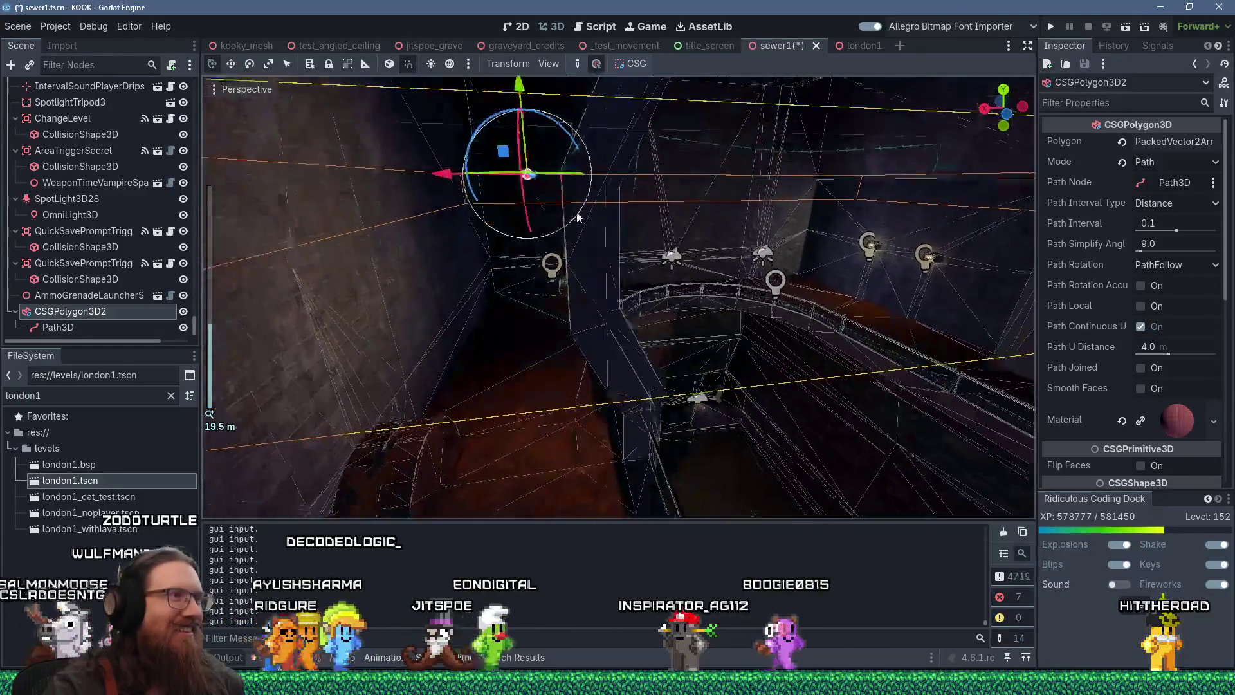
pyautogui.scroll(2, 565, 241)
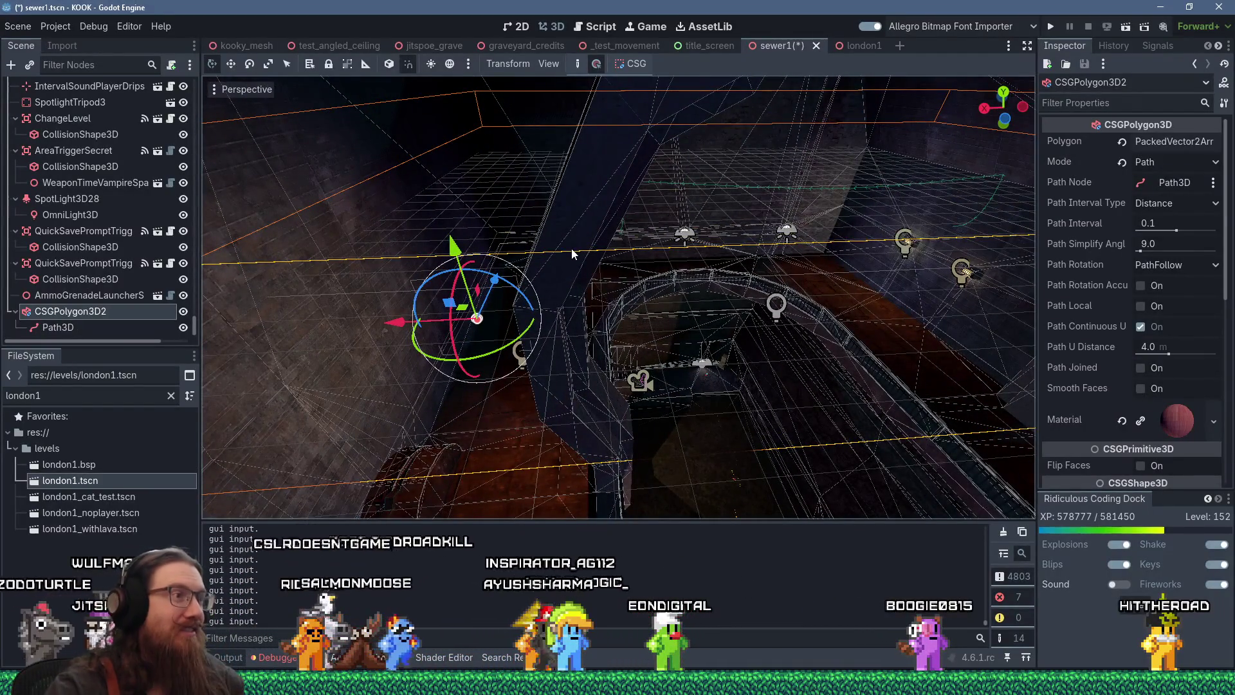
pyautogui.moveTo(577, 218); pyautogui.dragTo(466, 458)
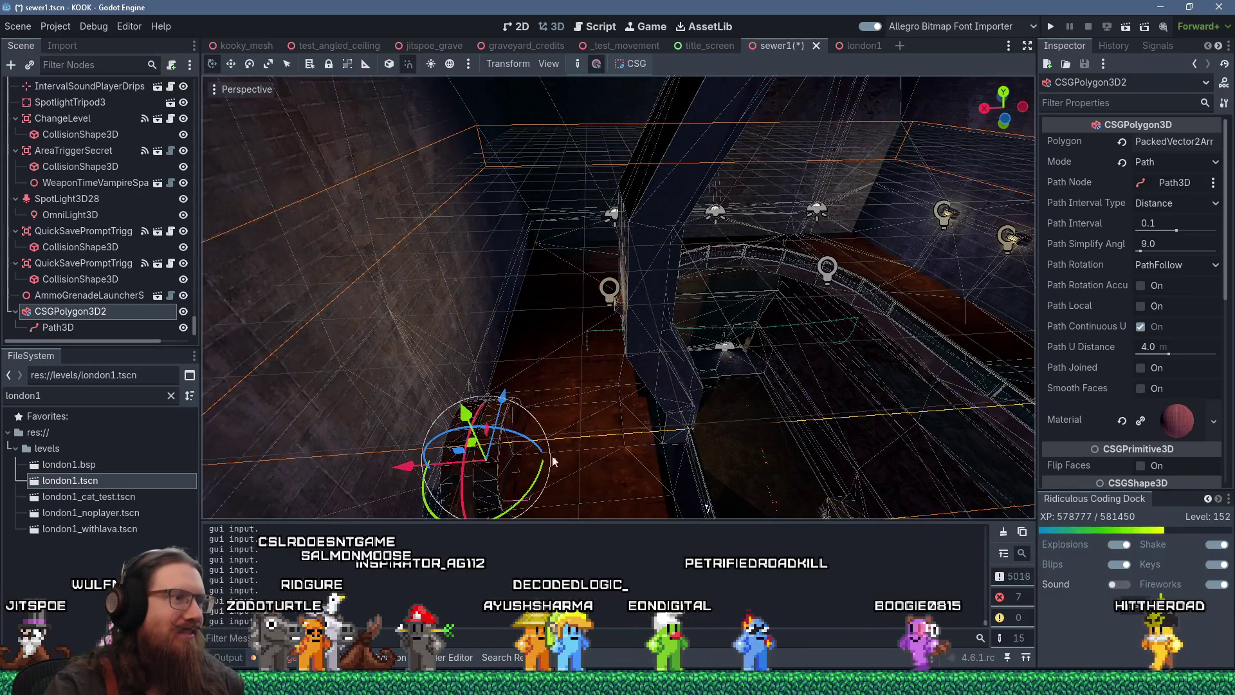
pyautogui.scroll(3, 579, 438)
# Step: Nudge the CSGPolygon3D2 wire along one axis and raise it onto the curved stone arch
pyautogui.moveTo(604, 419)
pyautogui.mouseDown()
pyautogui.moveTo(593, 430)
pyautogui.moveTo(682, 418)
pyautogui.moveTo(554, 295)
pyautogui.moveTo(683, 332)
pyautogui.moveTo(576, 318)
pyautogui.moveTo(580, 334)
pyautogui.mouseUp()
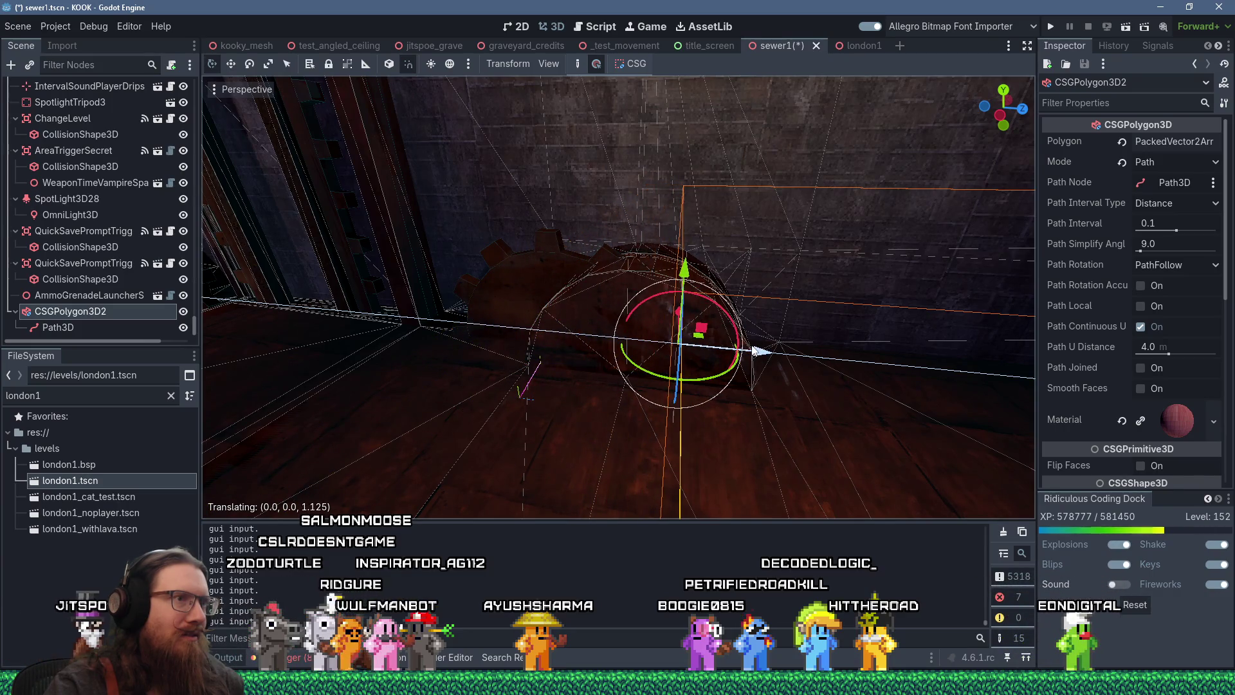
pyautogui.moveTo(756, 349)
pyautogui.mouseDown()
pyautogui.moveTo(800, 350)
pyautogui.moveTo(747, 344)
pyautogui.moveTo(801, 331)
pyautogui.moveTo(785, 354)
pyautogui.mouseUp()
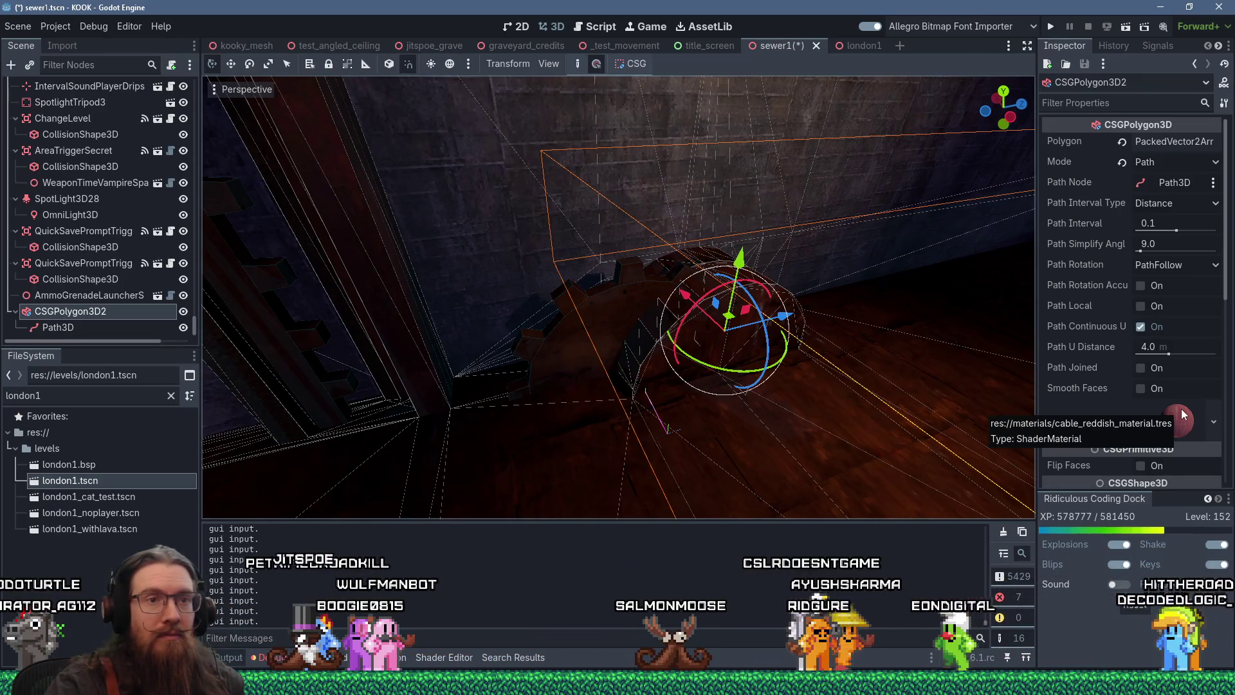
pyautogui.moveTo(724, 306)
pyautogui.mouseDown()
pyautogui.moveTo(765, 153)
pyautogui.moveTo(767, 173)
pyautogui.mouseUp()
pyautogui.scroll(5, 703, 233)
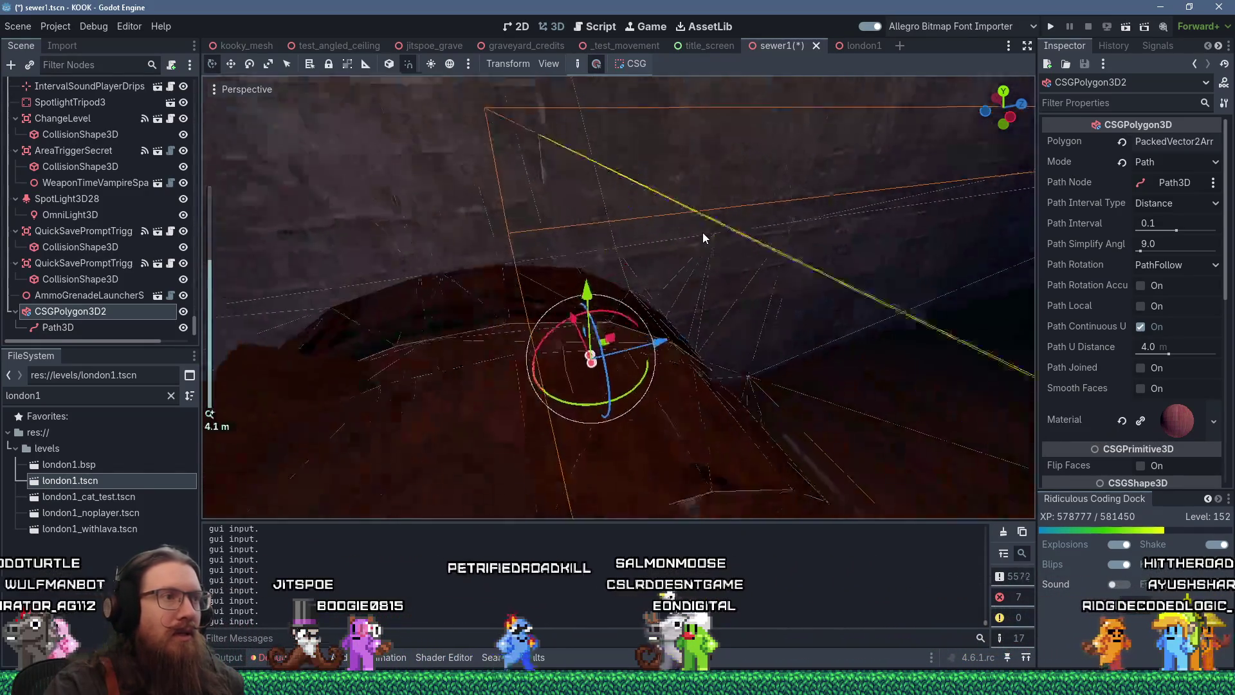
pyautogui.moveTo(687, 241); pyautogui.dragTo(639, 228)
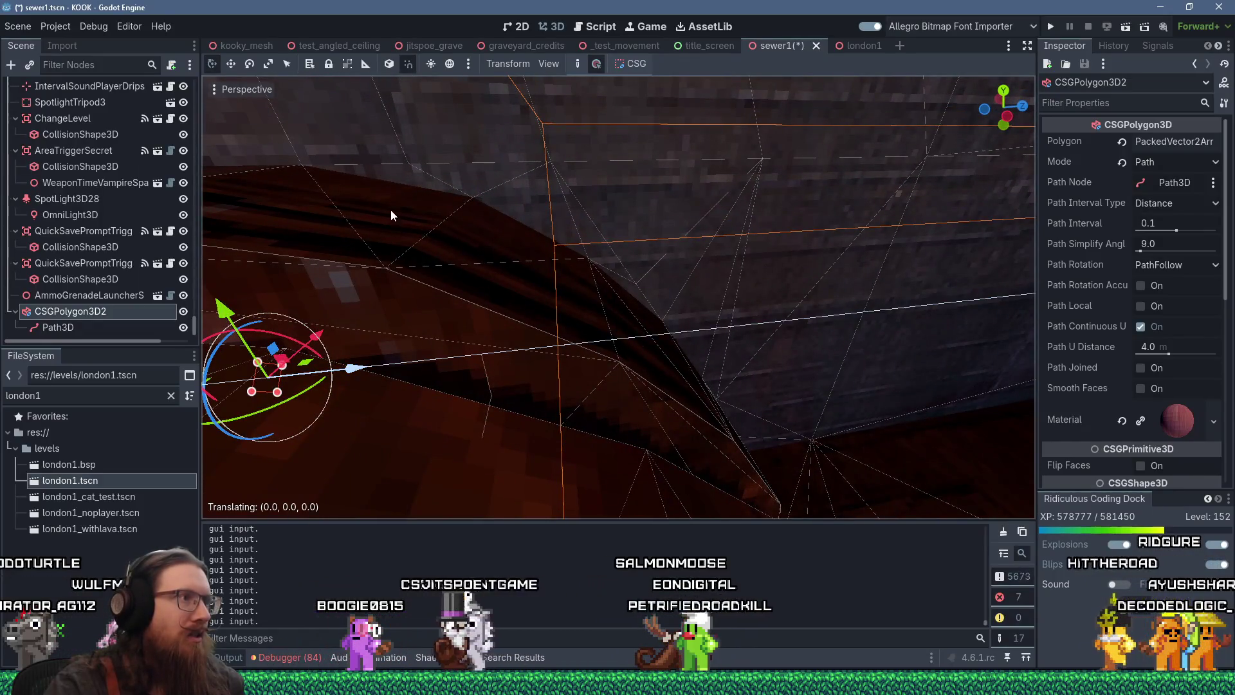
pyautogui.press('f')
pyautogui.moveTo(527, 193)
pyautogui.mouseDown()
pyautogui.moveTo(529, 117)
pyautogui.moveTo(482, 187)
pyautogui.moveTo(685, 269)
pyautogui.mouseUp()
pyautogui.scroll(-2, 470, 192)
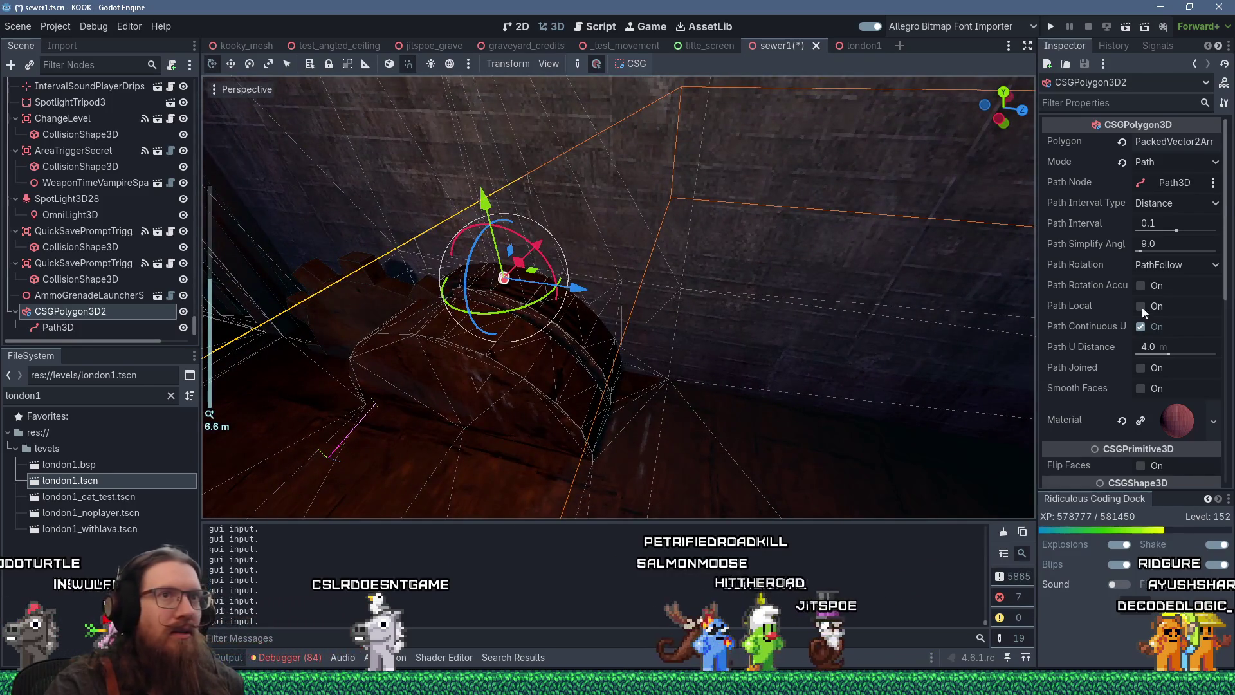
pyautogui.scroll(-10, 1145, 310)
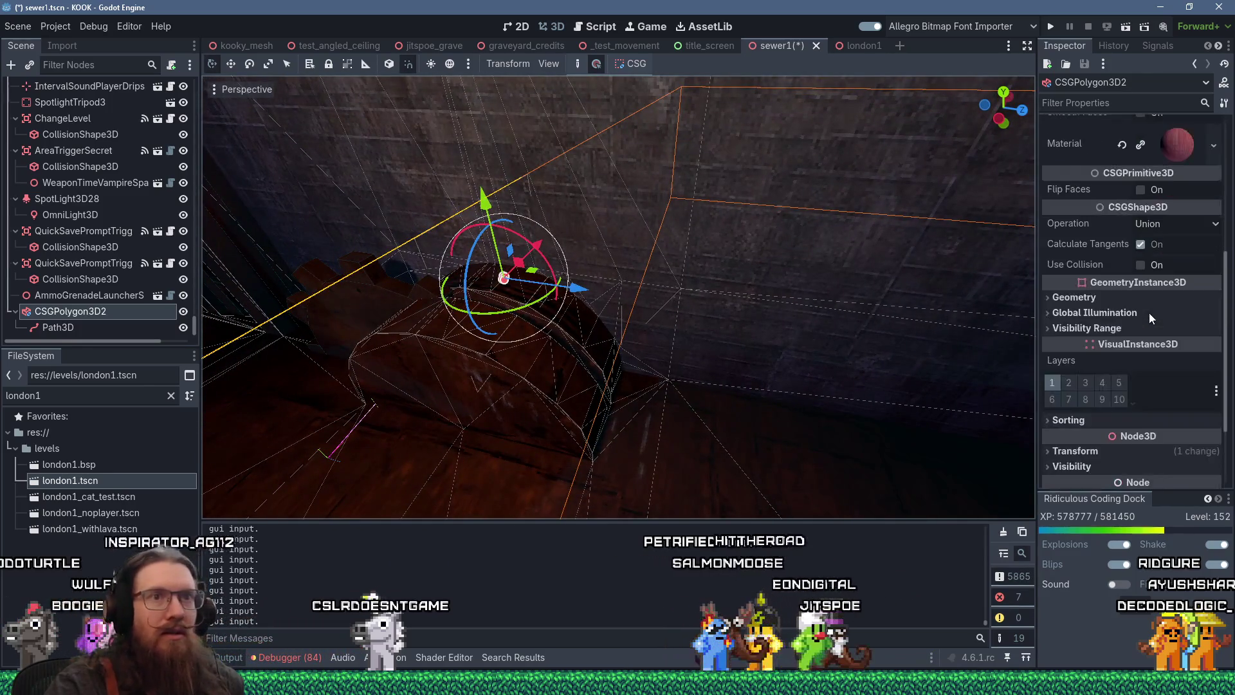
# Step: Select Path3D, review its curve point, and reset its Transform position to 0, 0, 0
pyautogui.click(101, 327)
pyautogui.scroll(5, 1164, 343)
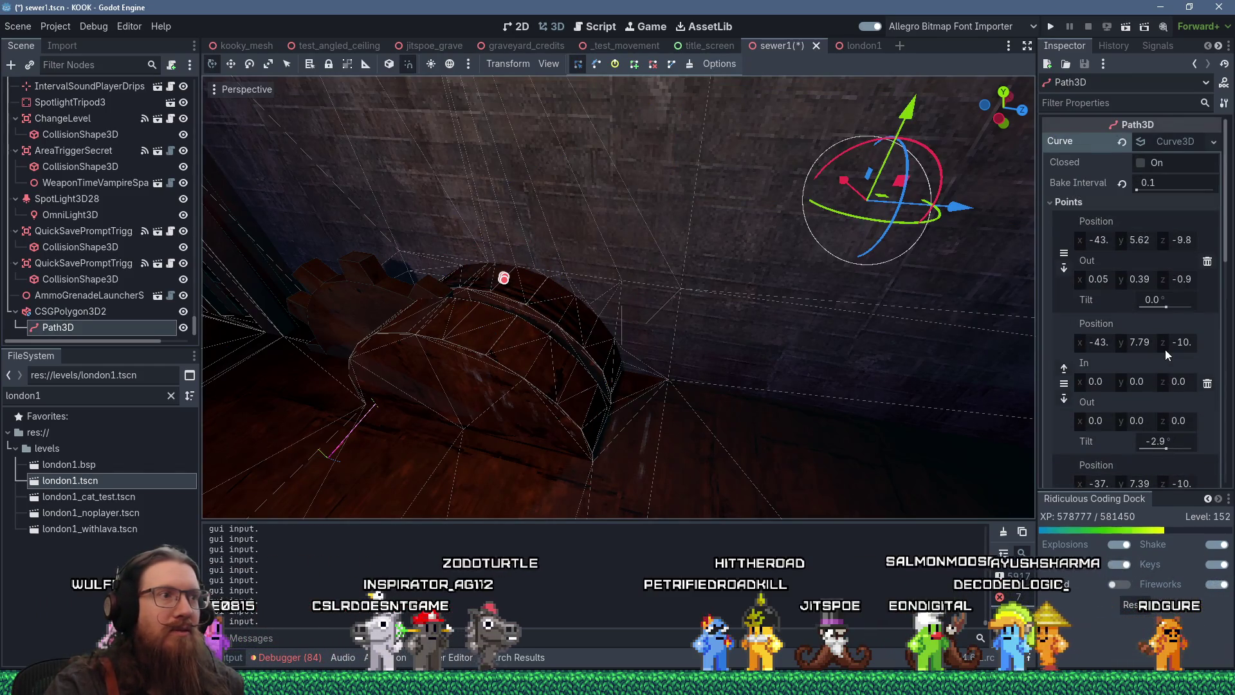
pyautogui.moveTo(870, 331); pyautogui.dragTo(663, 299)
pyautogui.moveTo(493, 258)
pyautogui.mouseDown()
pyautogui.moveTo(624, 331)
pyautogui.moveTo(604, 361)
pyautogui.moveTo(627, 379)
pyautogui.moveTo(640, 372)
pyautogui.mouseUp()
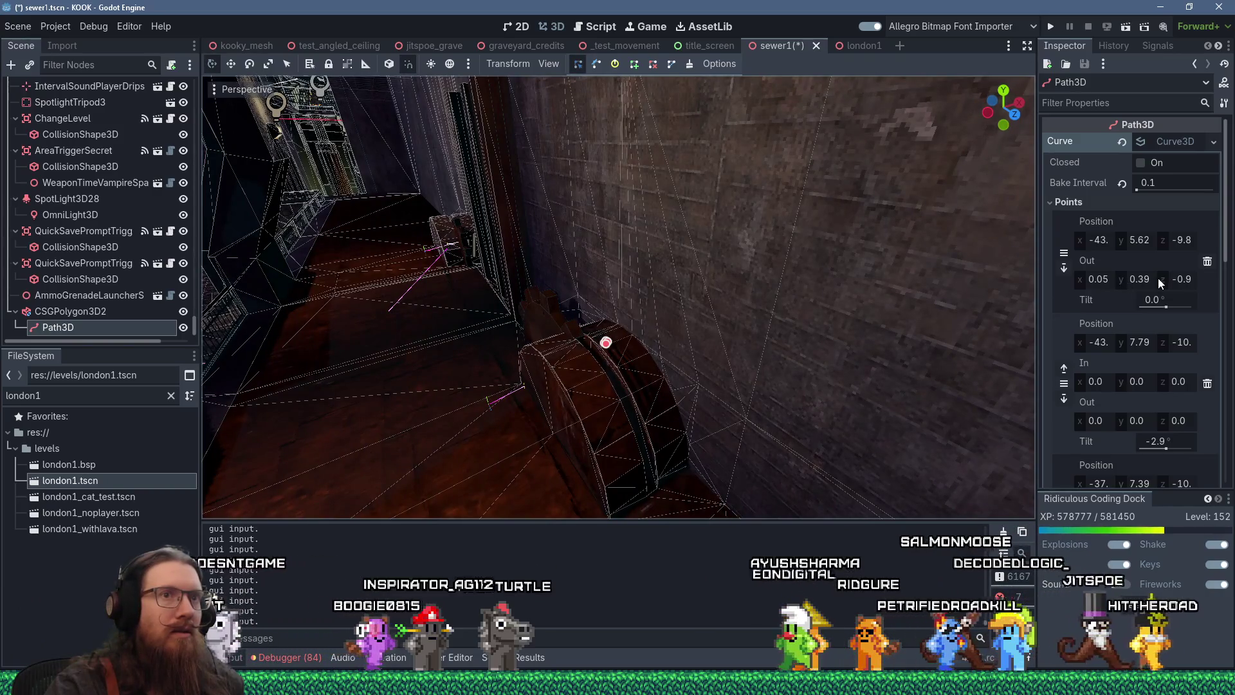
pyautogui.scroll(-10, 1158, 281)
pyautogui.scroll(10, 1159, 285)
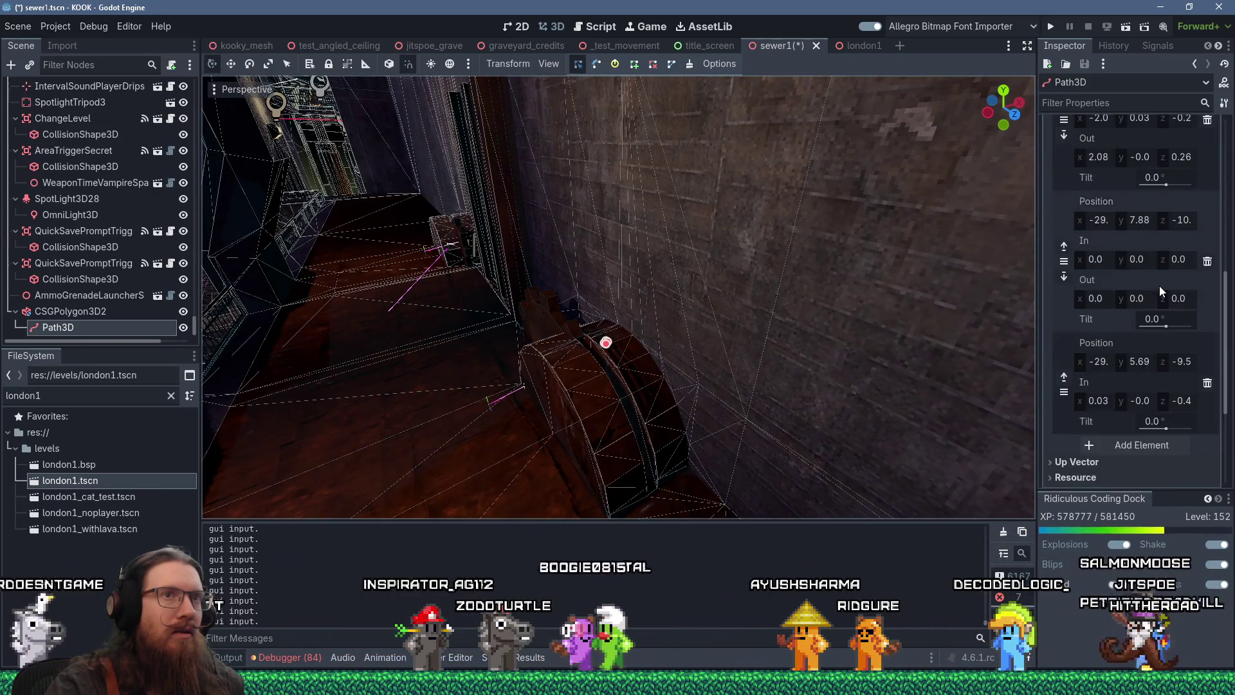
pyautogui.click(113, 316)
pyautogui.click(109, 324)
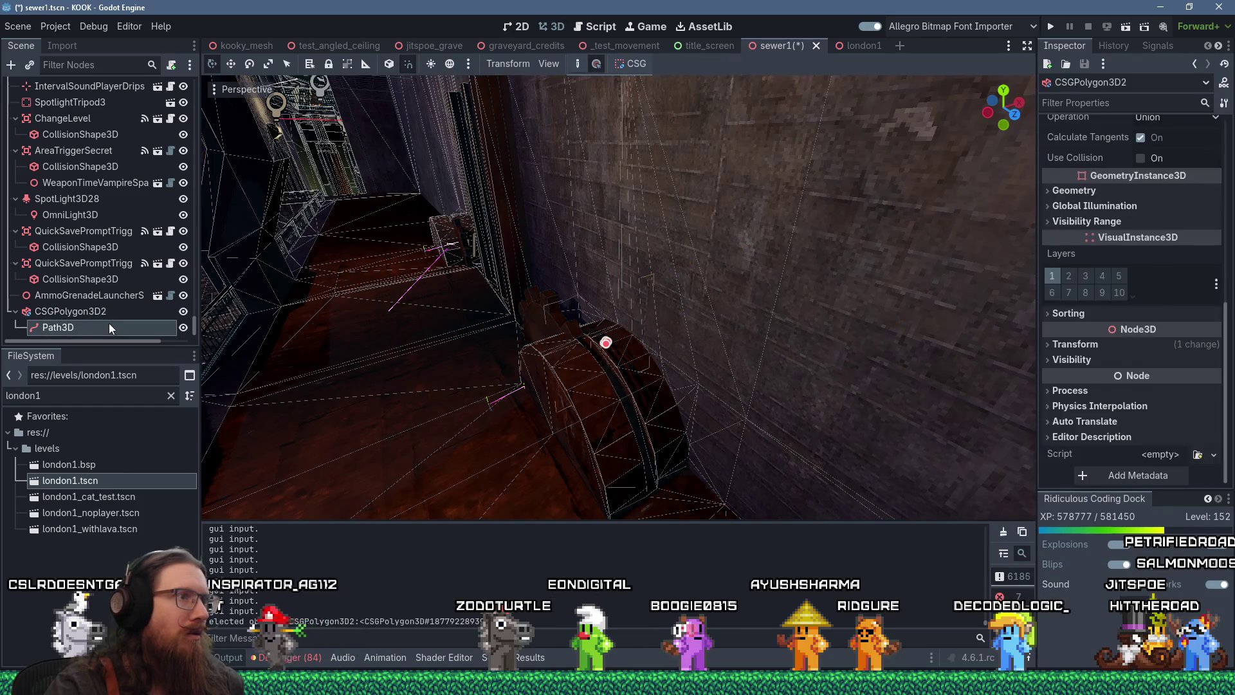
pyautogui.scroll(3, 1121, 412)
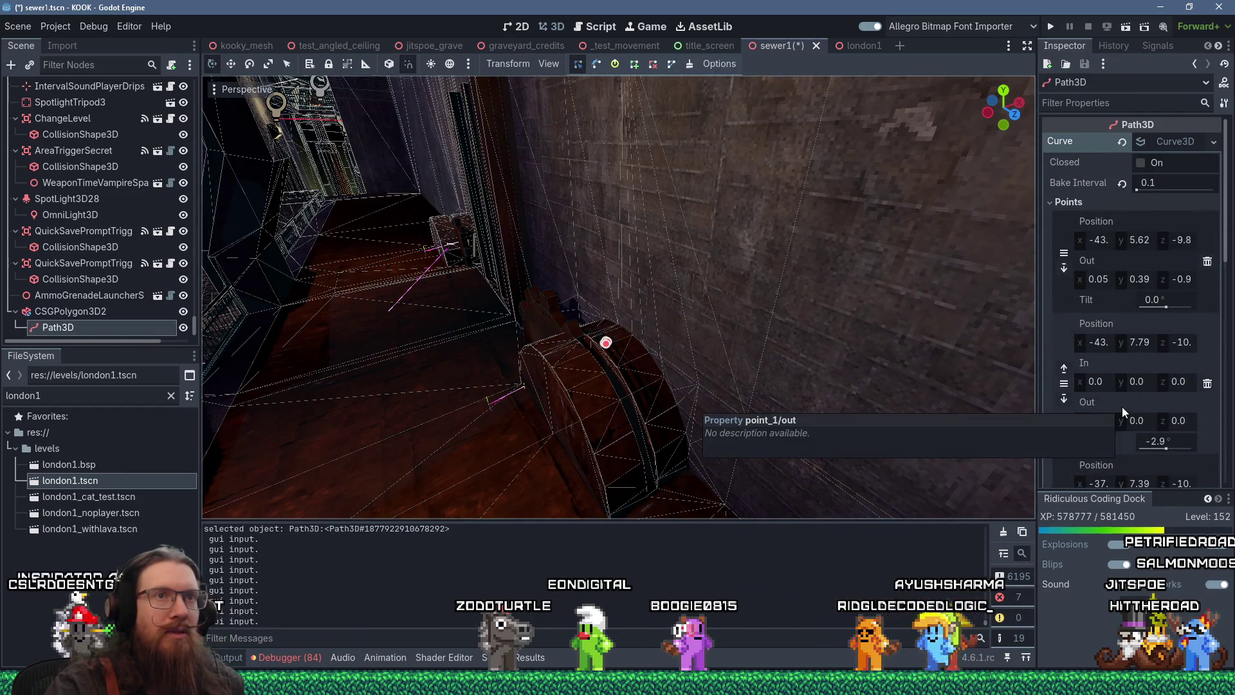
pyautogui.scroll(-10, 1122, 405)
pyautogui.click(1091, 383)
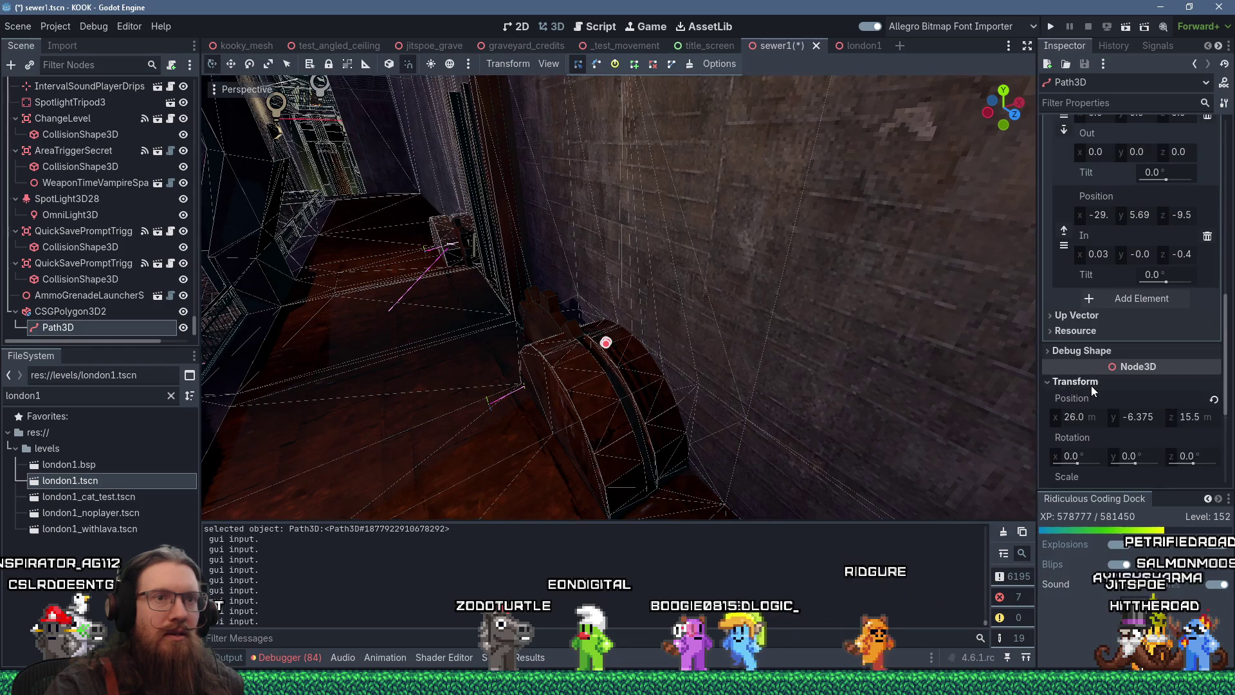
pyautogui.scroll(5, 684, 372)
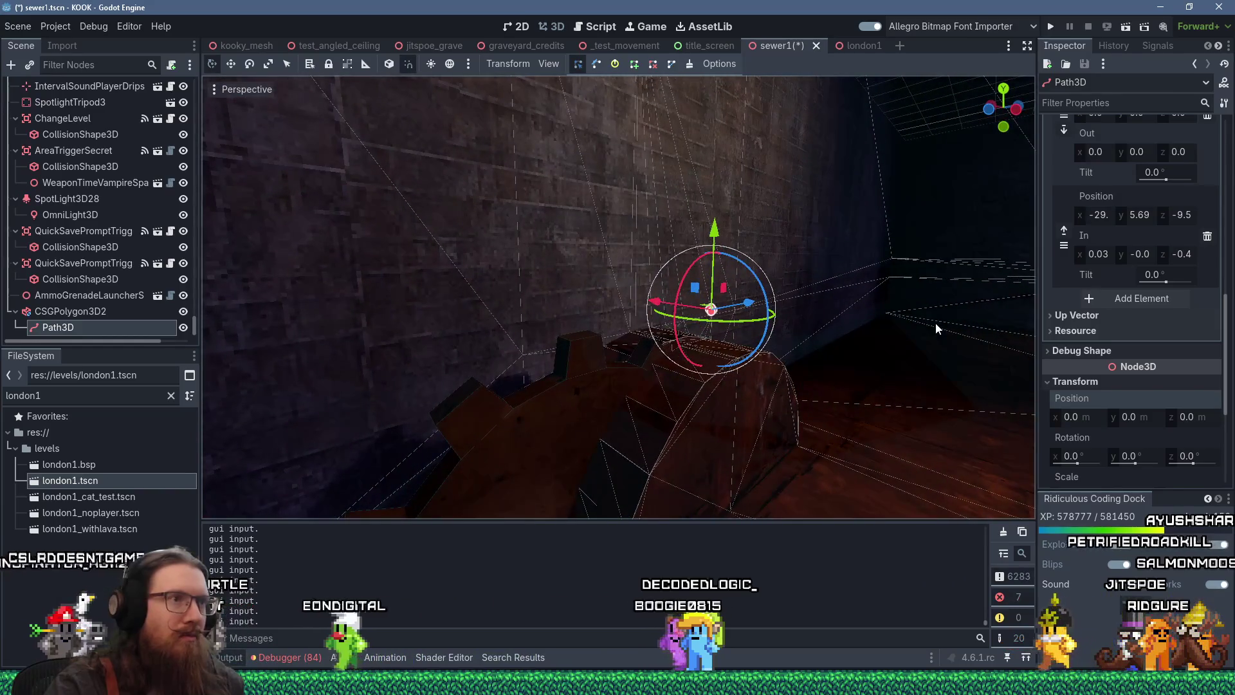
# Step: Drag the Path3D's last curve point along X to -8.4, 5.07, -9.5
pyautogui.scroll(-8, 890, 323)
pyautogui.moveTo(897, 346); pyautogui.dragTo(759, 386)
pyautogui.doubleClick(92, 329)
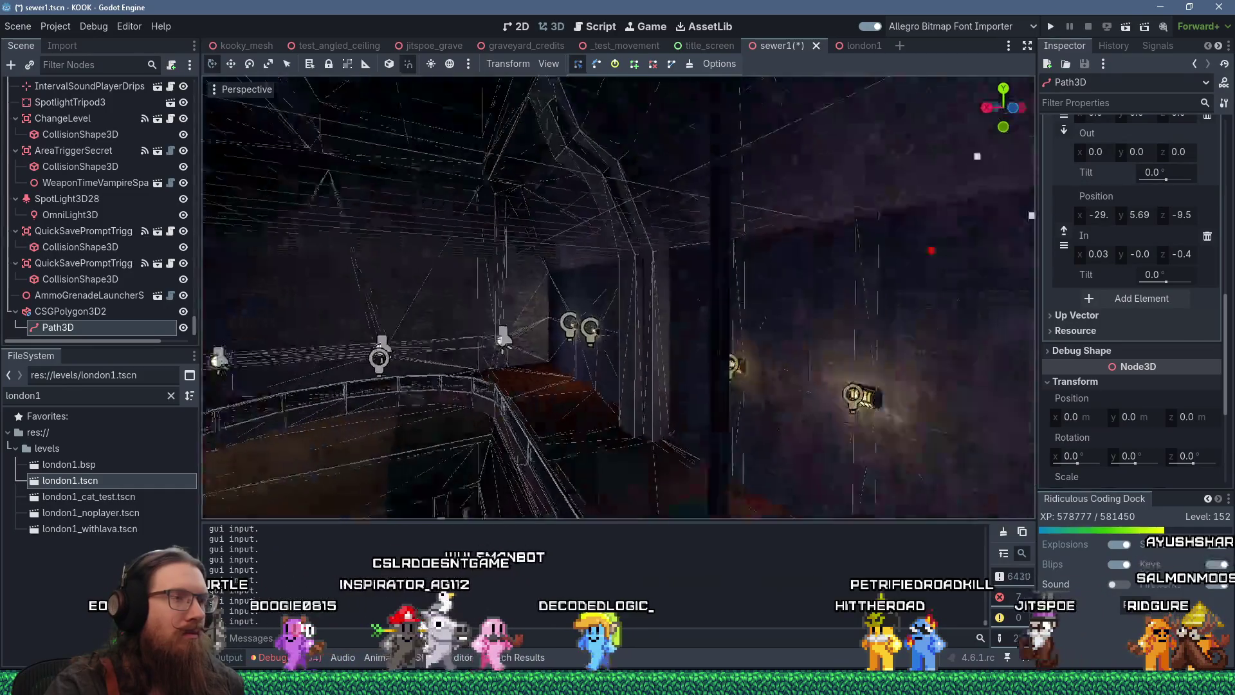
pyautogui.scroll(-5, 461, 355)
pyautogui.scroll(10, 461, 355)
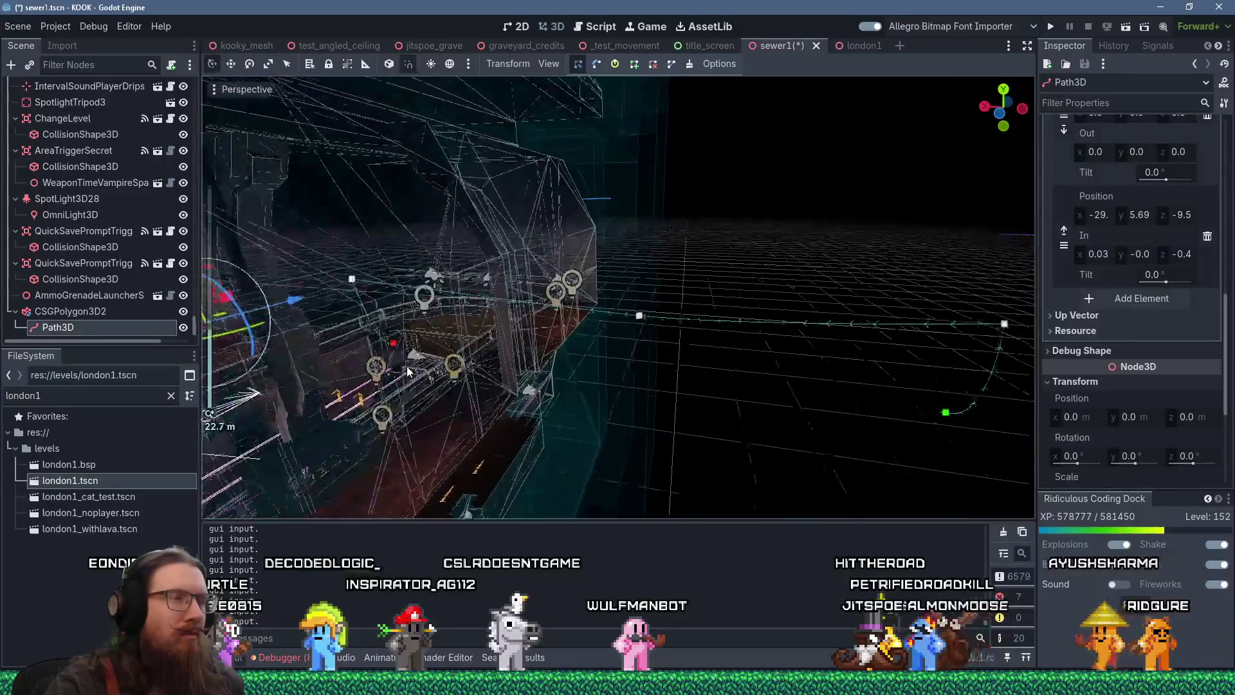
pyautogui.scroll(3, 431, 368)
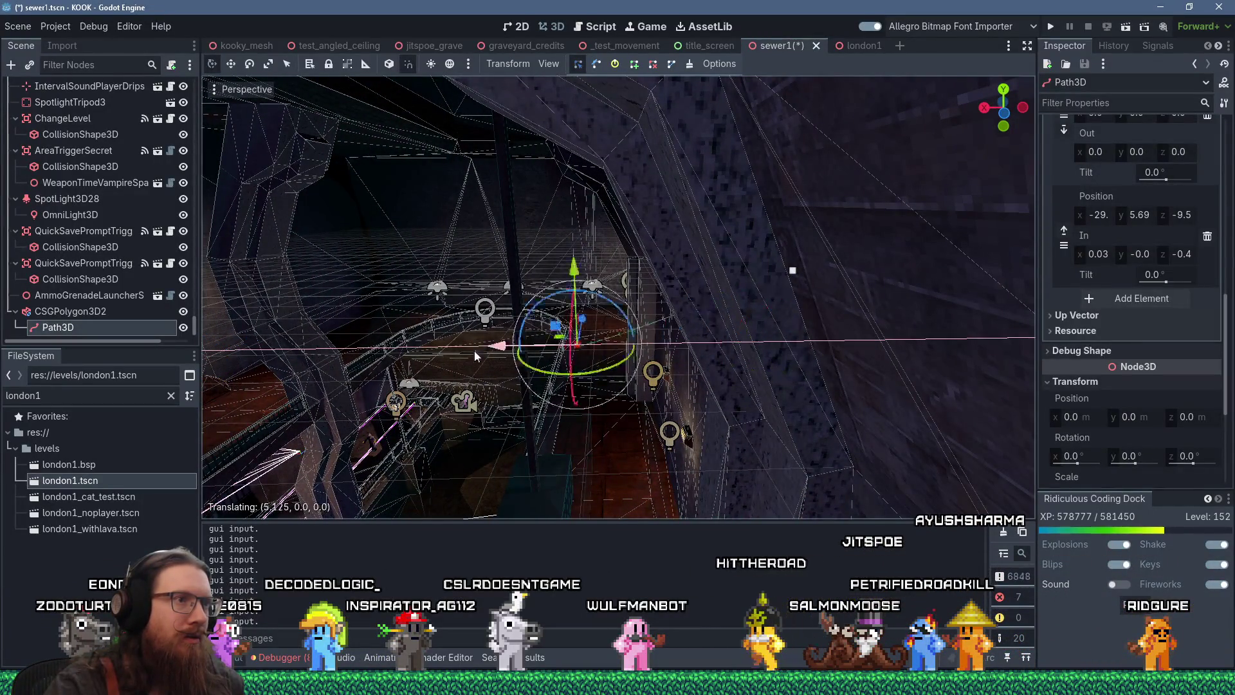
pyautogui.scroll(-2, 469, 354)
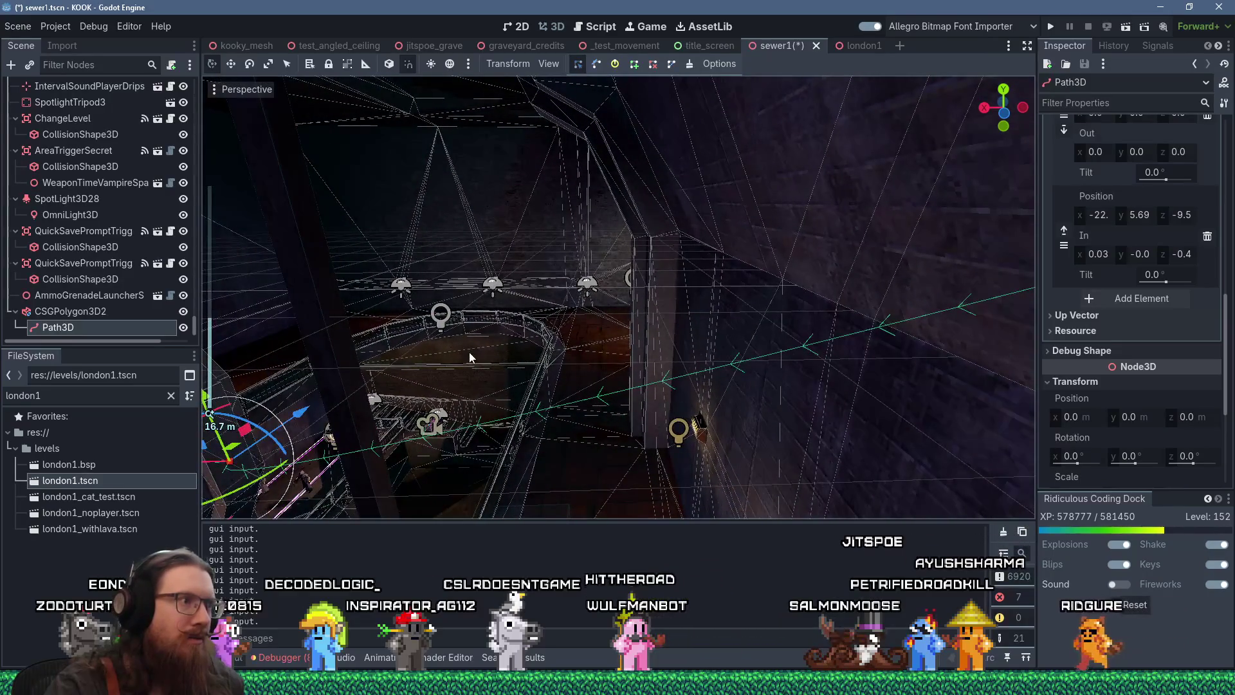
pyautogui.moveTo(469, 352)
pyautogui.mouseDown()
pyautogui.moveTo(558, 377)
pyautogui.moveTo(306, 371)
pyautogui.moveTo(830, 368)
pyautogui.moveTo(337, 372)
pyautogui.mouseUp()
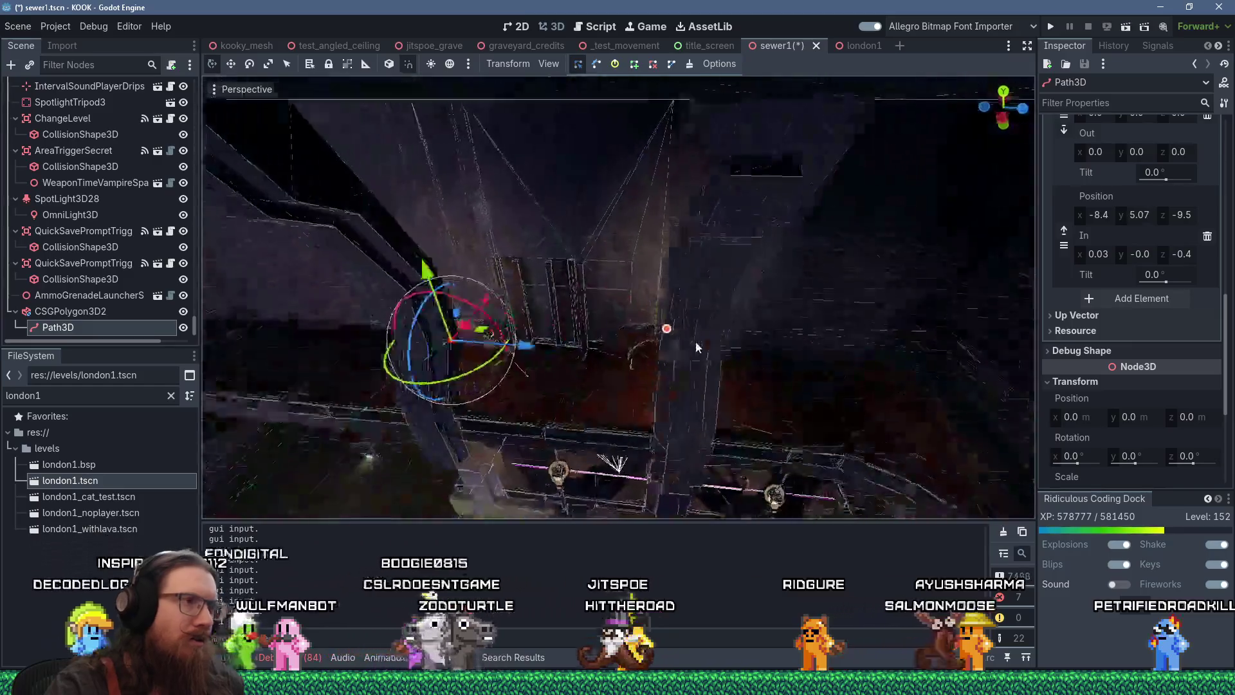
pyautogui.moveTo(697, 347); pyautogui.dragTo(459, 342)
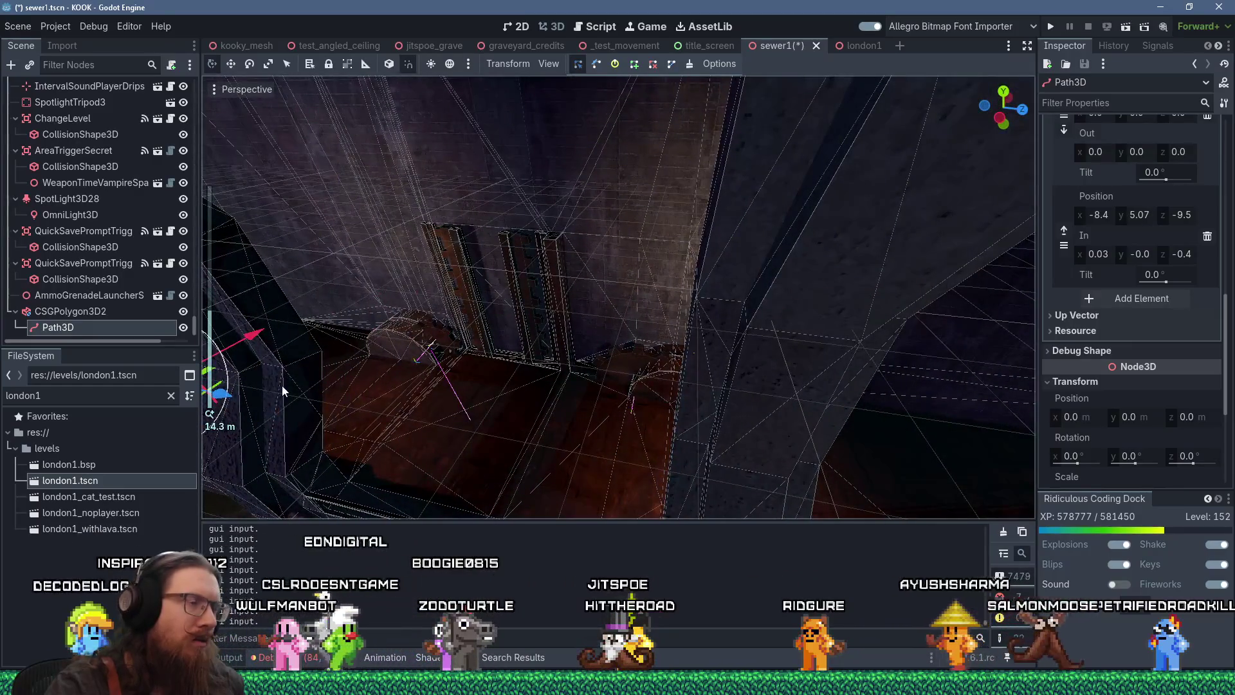
pyautogui.click(99, 313)
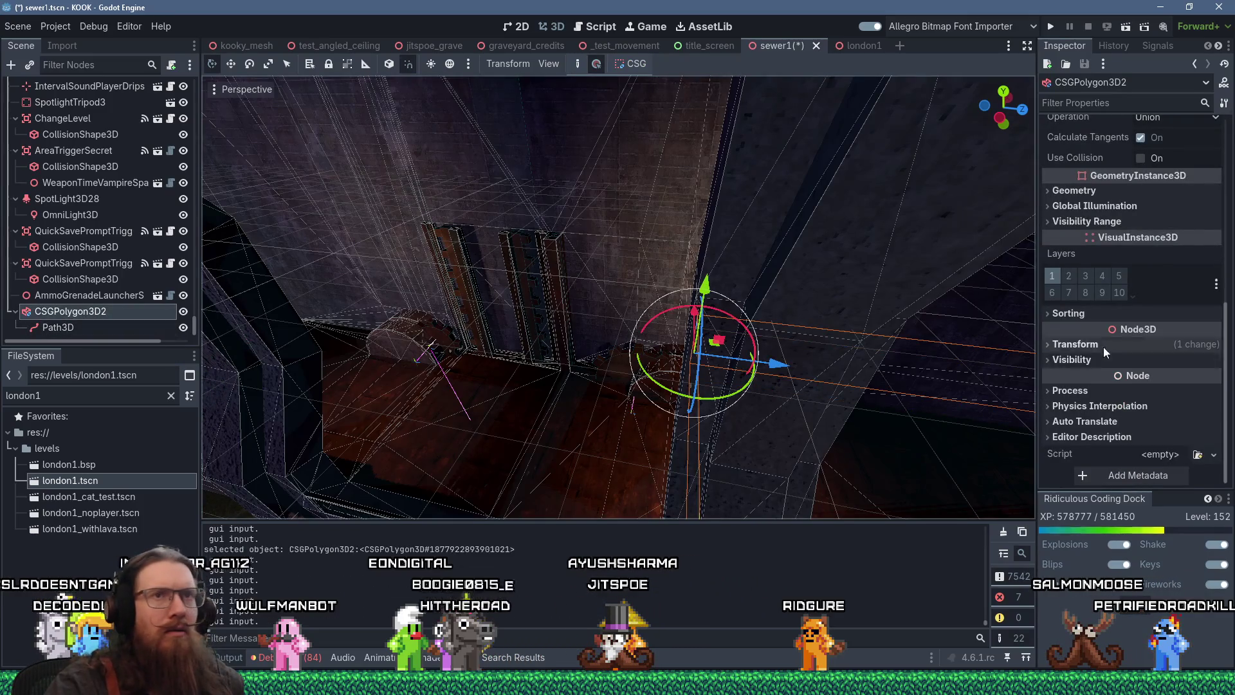
# Step: Set CSGPolygon3D2's Path Node to its child Path3D, then view the sewer wall
pyautogui.scroll(5, 1104, 343)
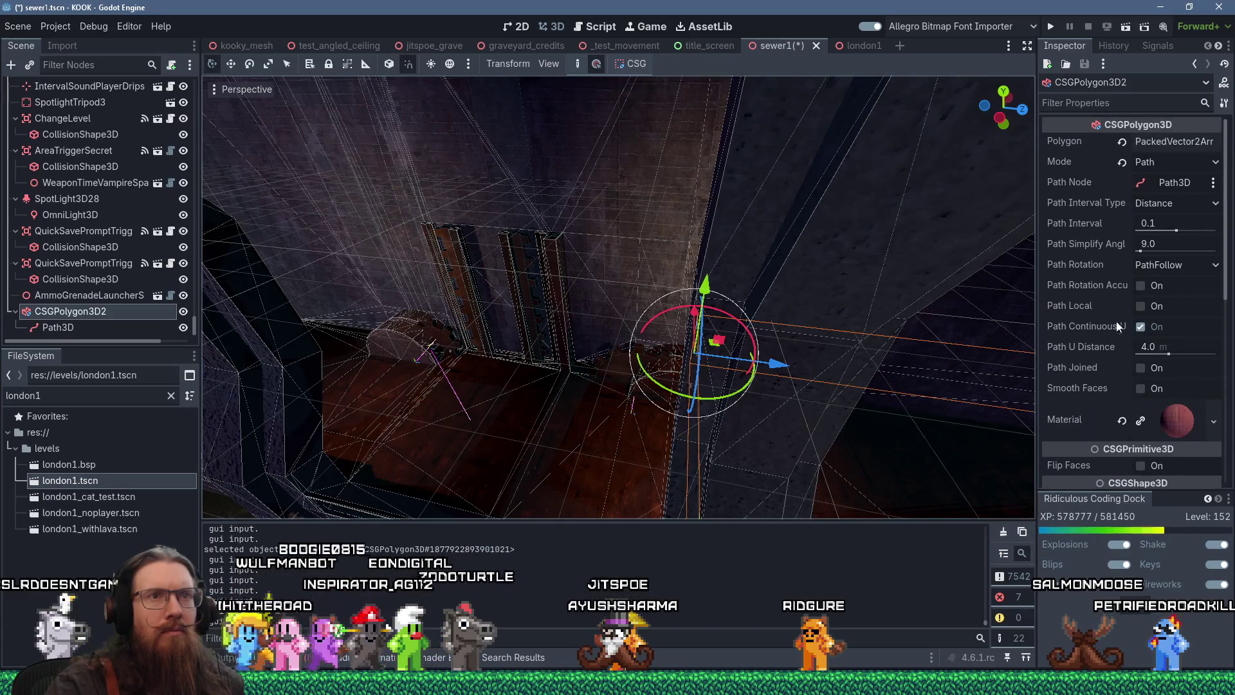
pyautogui.click(1181, 181)
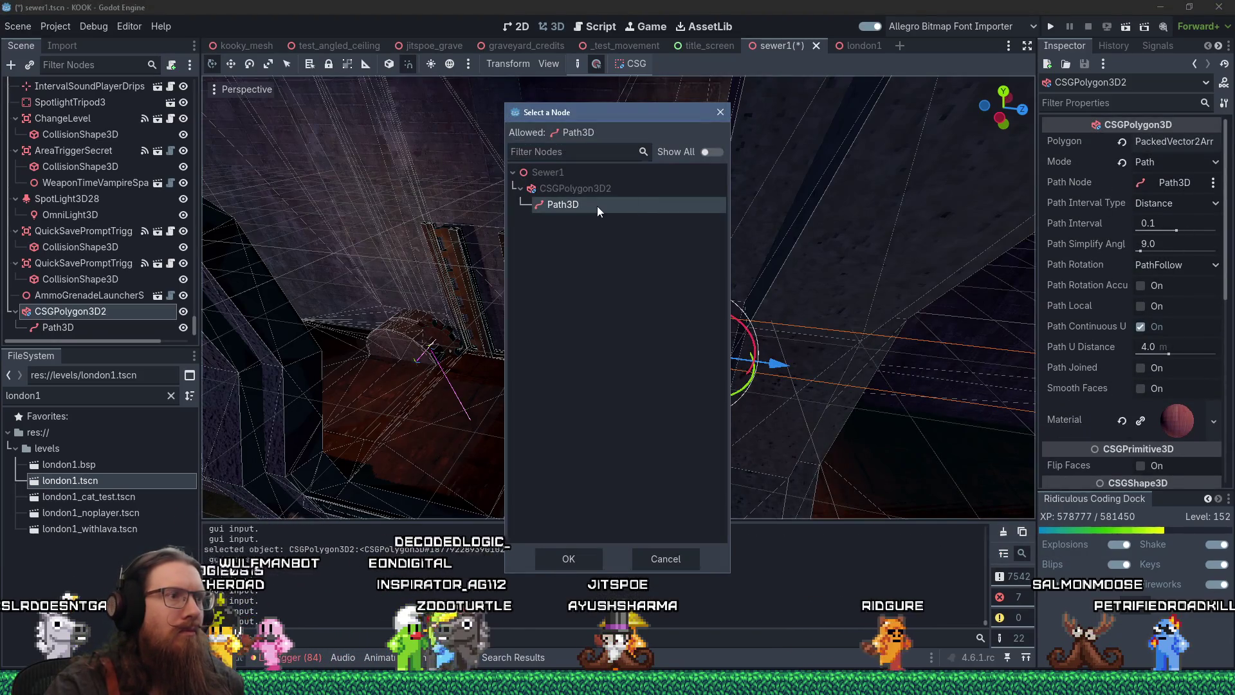
pyautogui.click(568, 558)
pyautogui.scroll(3, 663, 415)
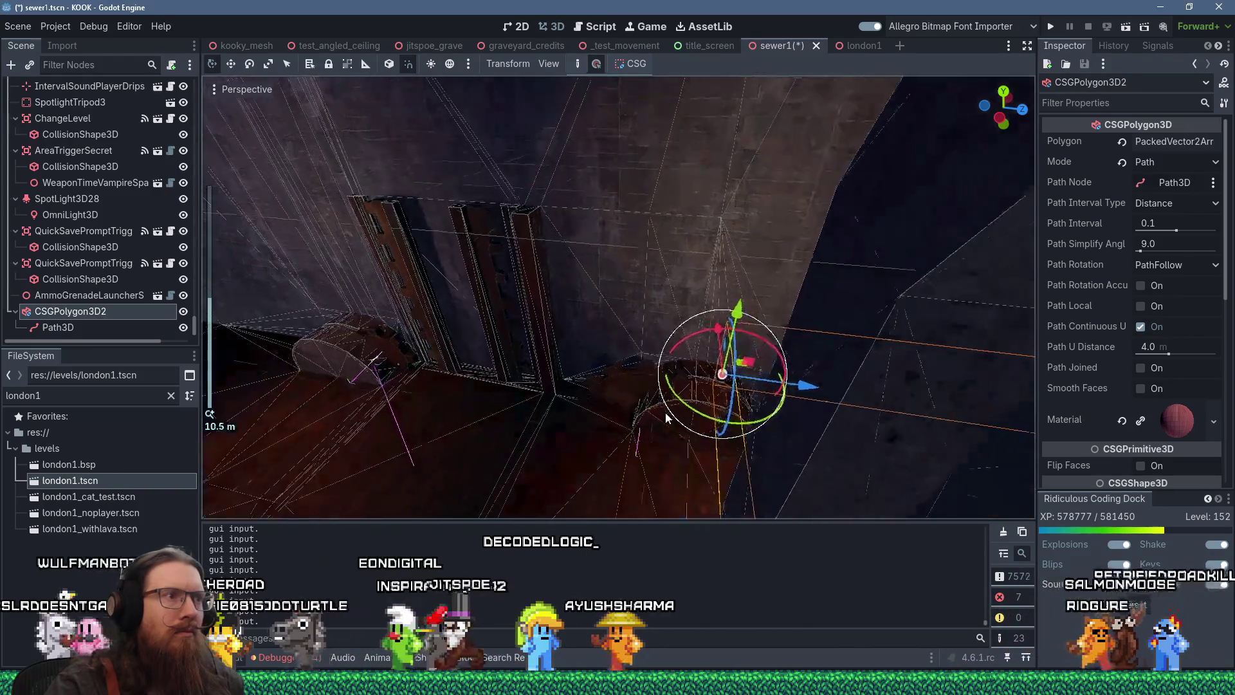
pyautogui.moveTo(665, 419)
pyautogui.mouseDown()
pyautogui.moveTo(749, 364)
pyautogui.moveTo(818, 363)
pyautogui.moveTo(790, 354)
pyautogui.moveTo(766, 420)
pyautogui.moveTo(740, 431)
pyautogui.mouseUp()
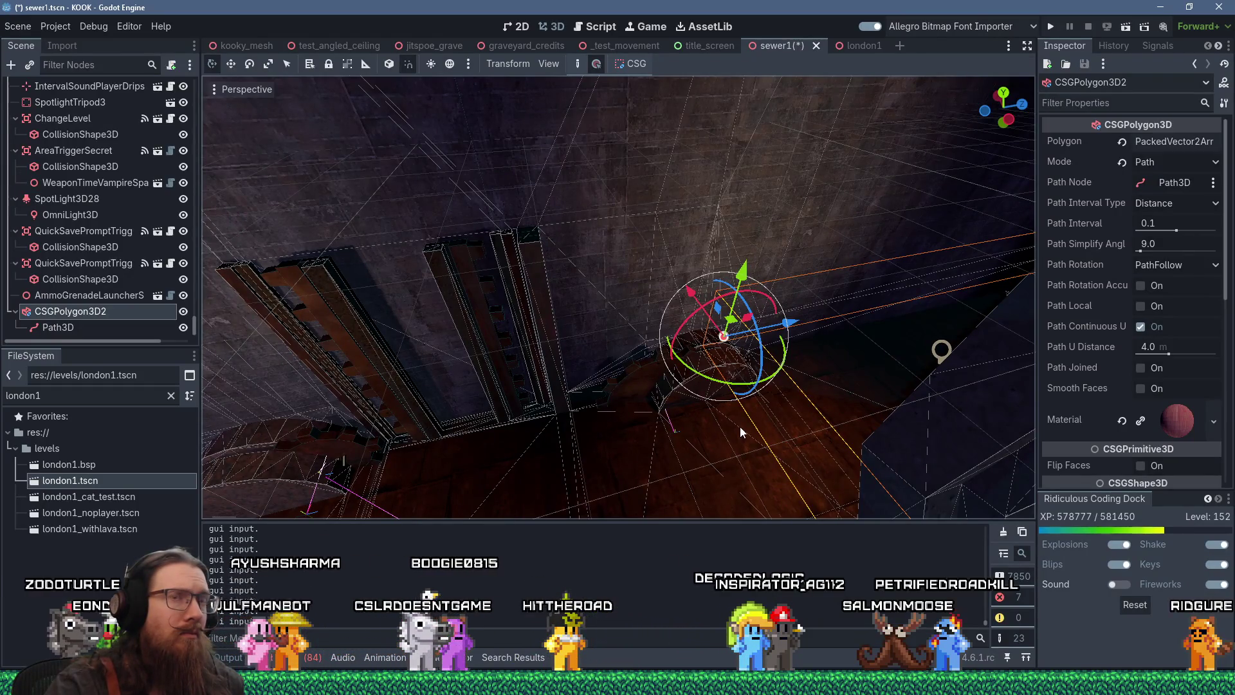
pyautogui.click(84, 327)
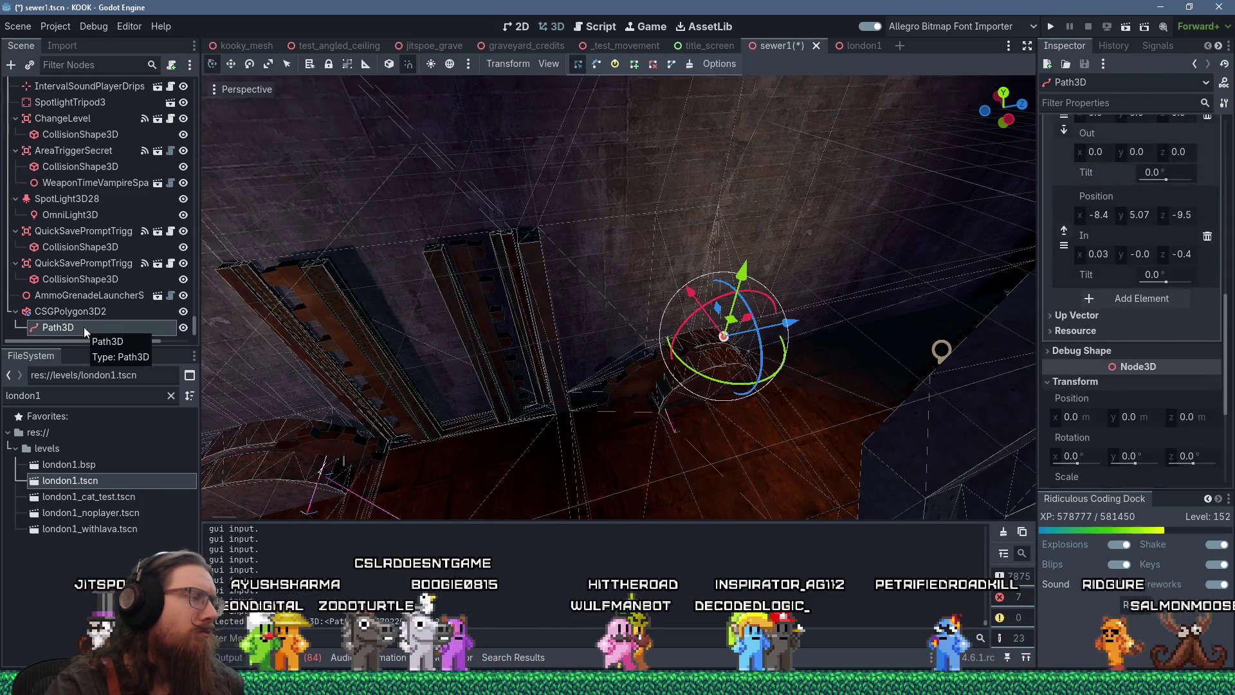
# Step: Delete the Path3D child node and confirm the deletion
pyautogui.rightClick(84, 326)
pyautogui.press('Delete')
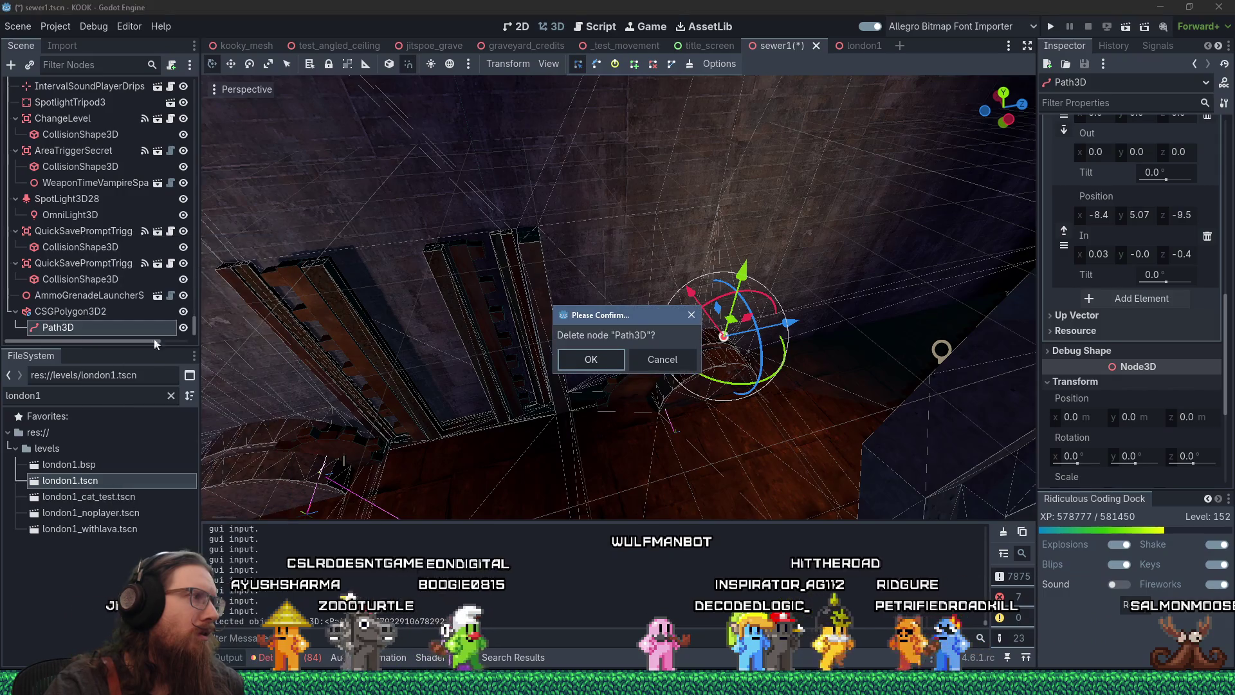
pyautogui.click(589, 361)
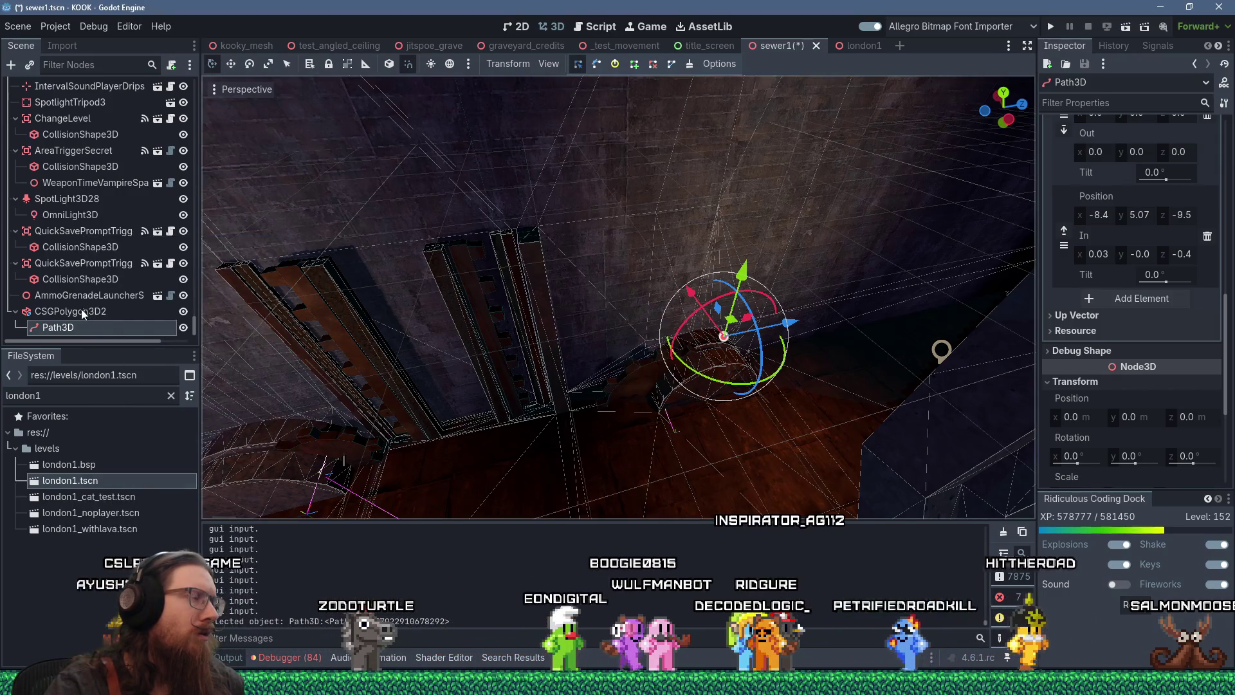
# Step: Reselect CSGPolygon3D2 and nudge it slightly into place in the sewer
pyautogui.click(80, 330)
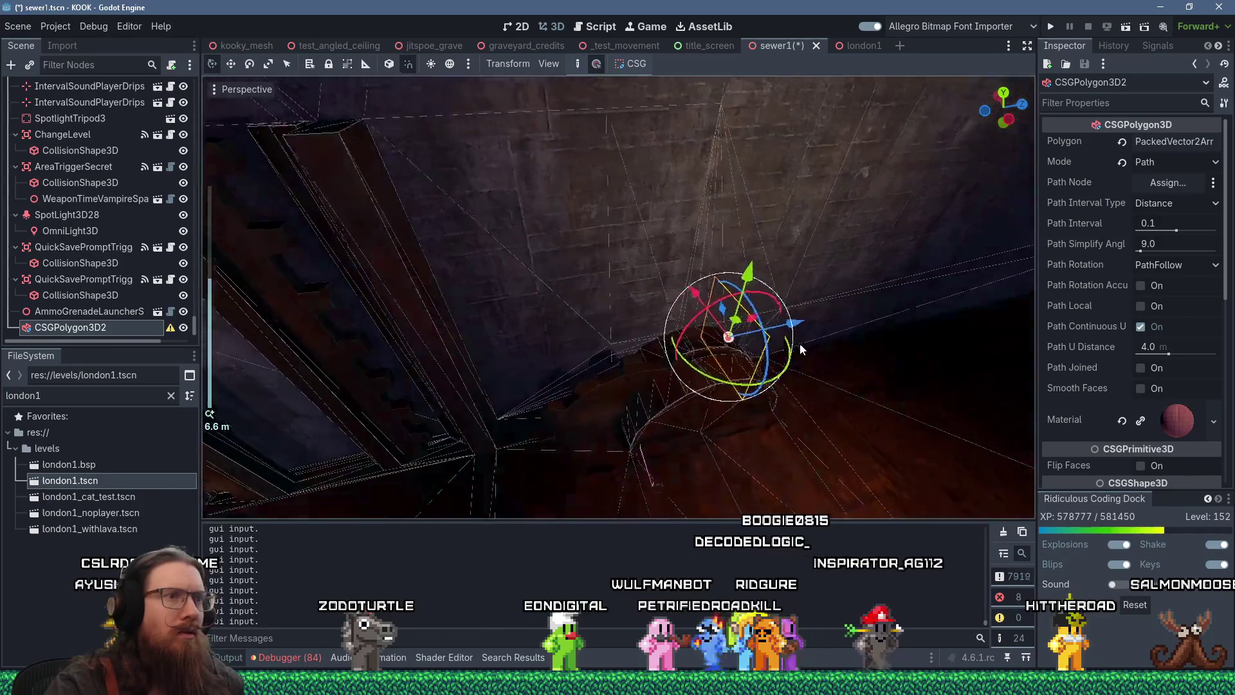
pyautogui.scroll(3, 800, 343)
pyautogui.scroll(5, 631, 264)
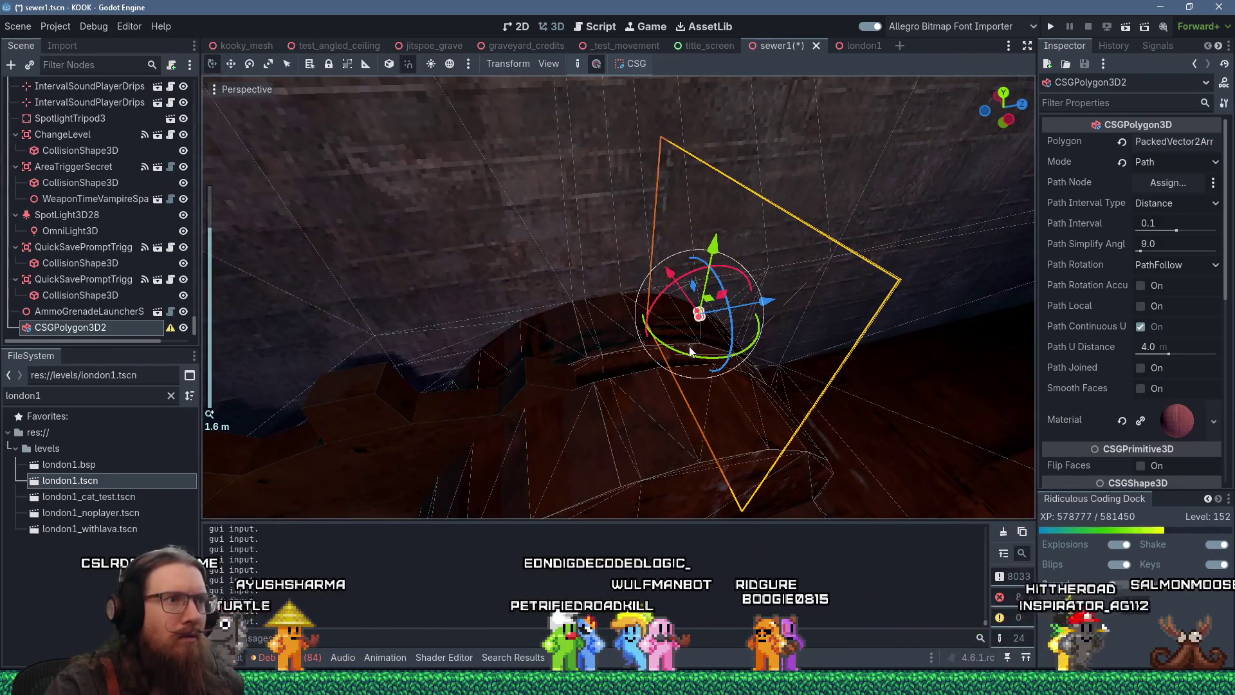
pyautogui.click(759, 345)
pyautogui.moveTo(740, 346)
pyautogui.mouseDown()
pyautogui.moveTo(630, 325)
pyautogui.moveTo(647, 332)
pyautogui.moveTo(577, 249)
pyautogui.moveTo(685, 221)
pyautogui.moveTo(700, 242)
pyautogui.mouseUp()
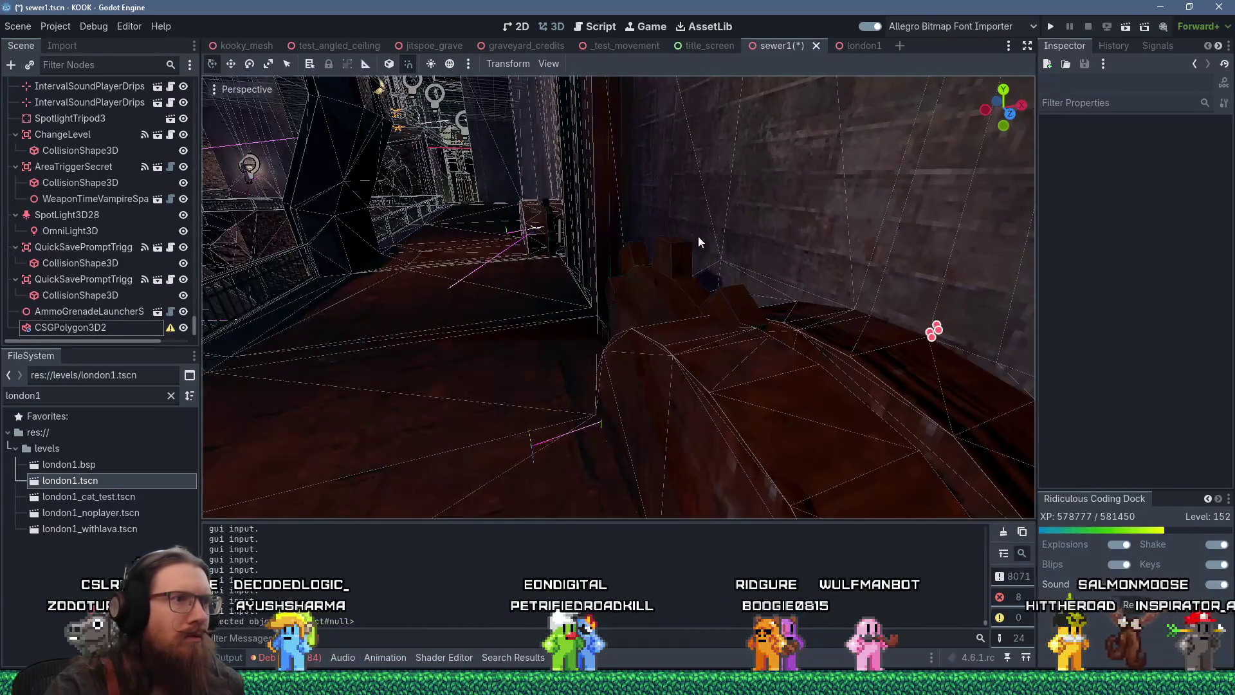
pyautogui.click(86, 327)
pyautogui.scroll(3, 727, 349)
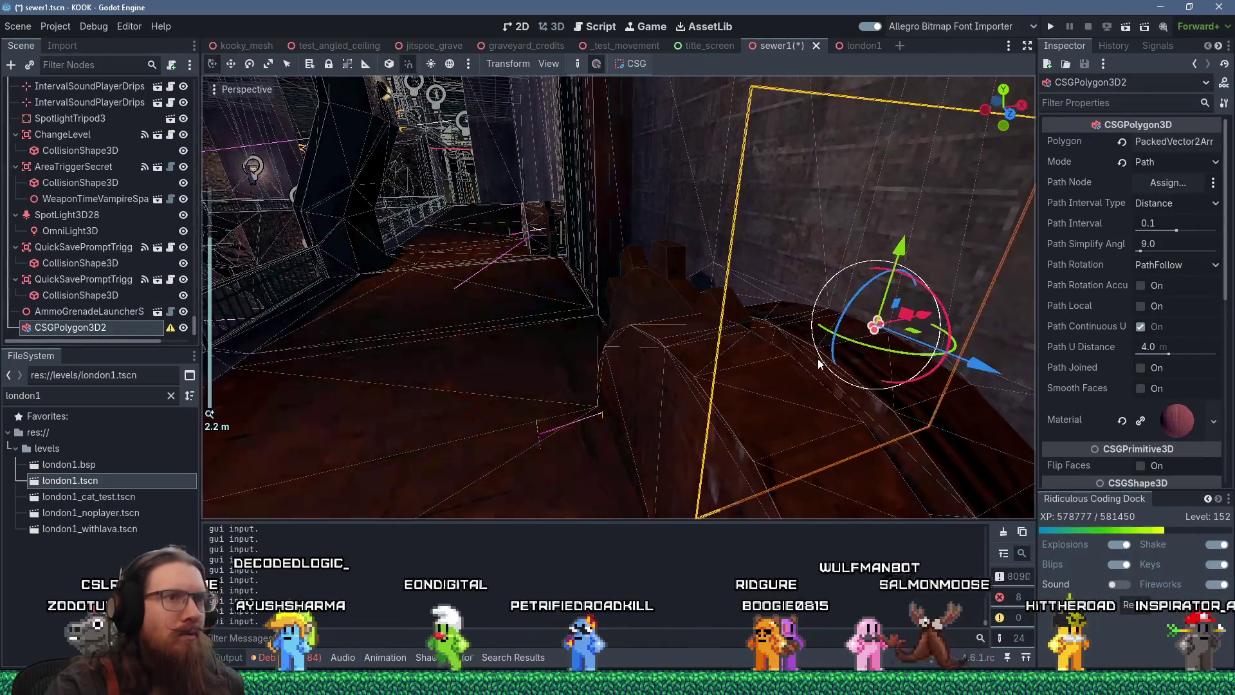
pyautogui.moveTo(895, 382)
pyautogui.mouseDown()
pyautogui.moveTo(894, 423)
pyautogui.moveTo(796, 405)
pyautogui.moveTo(758, 353)
pyautogui.moveTo(553, 325)
pyautogui.moveTo(520, 336)
pyautogui.moveTo(560, 334)
pyautogui.moveTo(618, 361)
pyautogui.moveTo(589, 393)
pyautogui.moveTo(508, 360)
pyautogui.moveTo(551, 283)
pyautogui.moveTo(552, 347)
pyautogui.moveTo(740, 281)
pyautogui.moveTo(967, 388)
pyautogui.mouseUp()
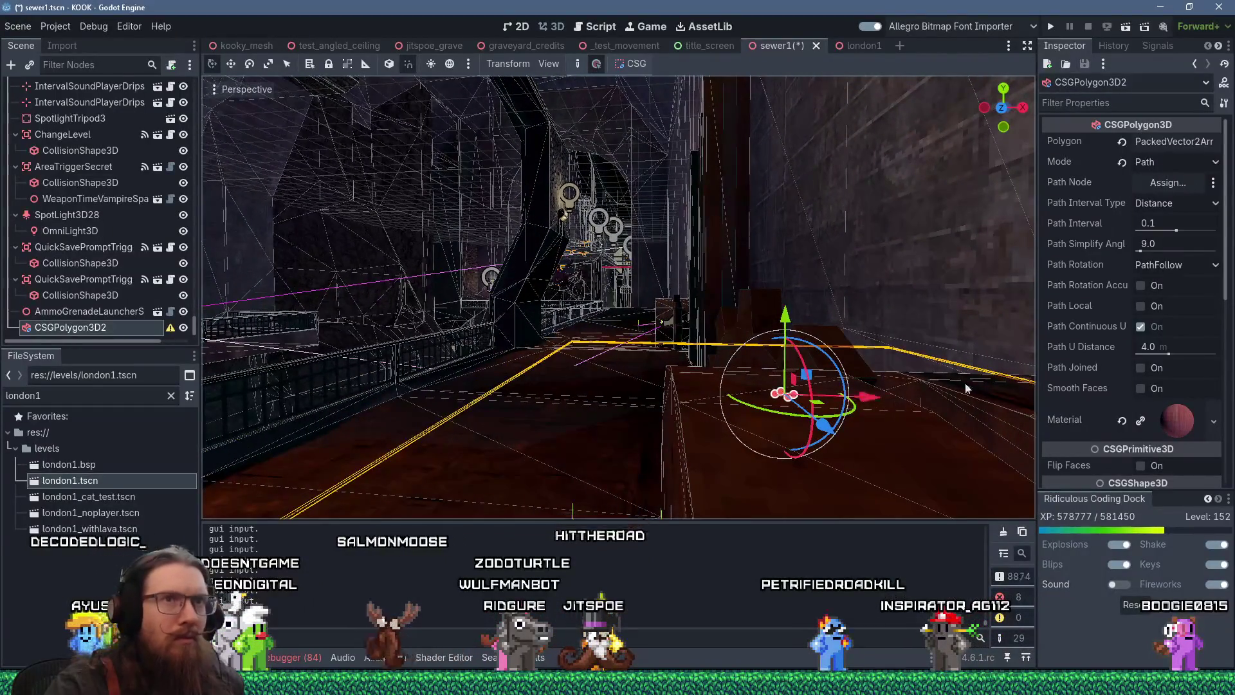
# Step: Add a new Path3D child under CSGPolygon3D2 by searching 'path'
pyautogui.click(14, 68)
pyautogui.write('pa')
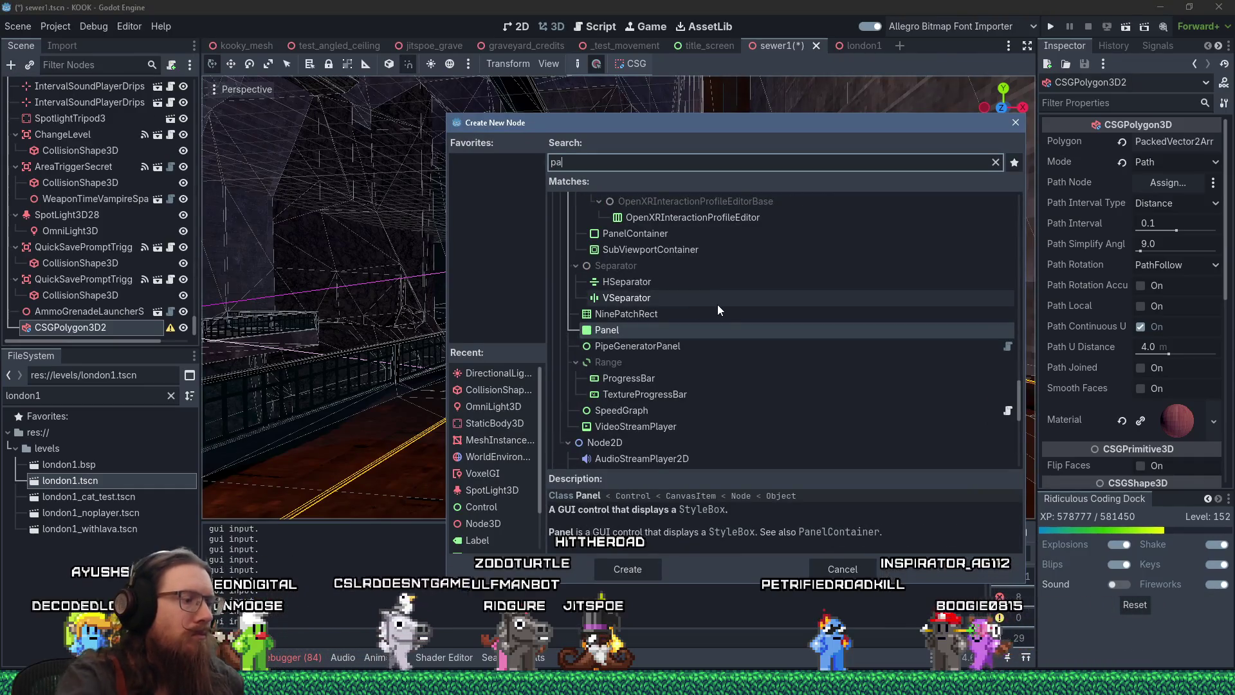
pyautogui.write('thi')
pyautogui.press('BackSpace')
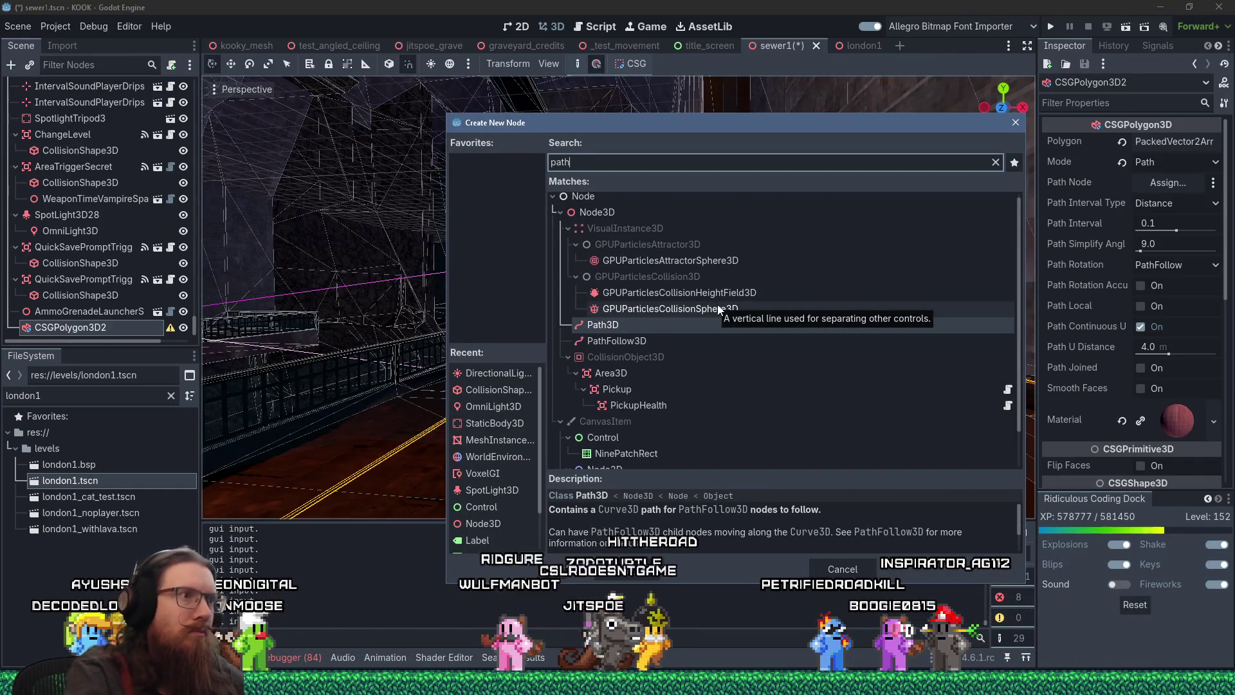
pyautogui.doubleClick(625, 319)
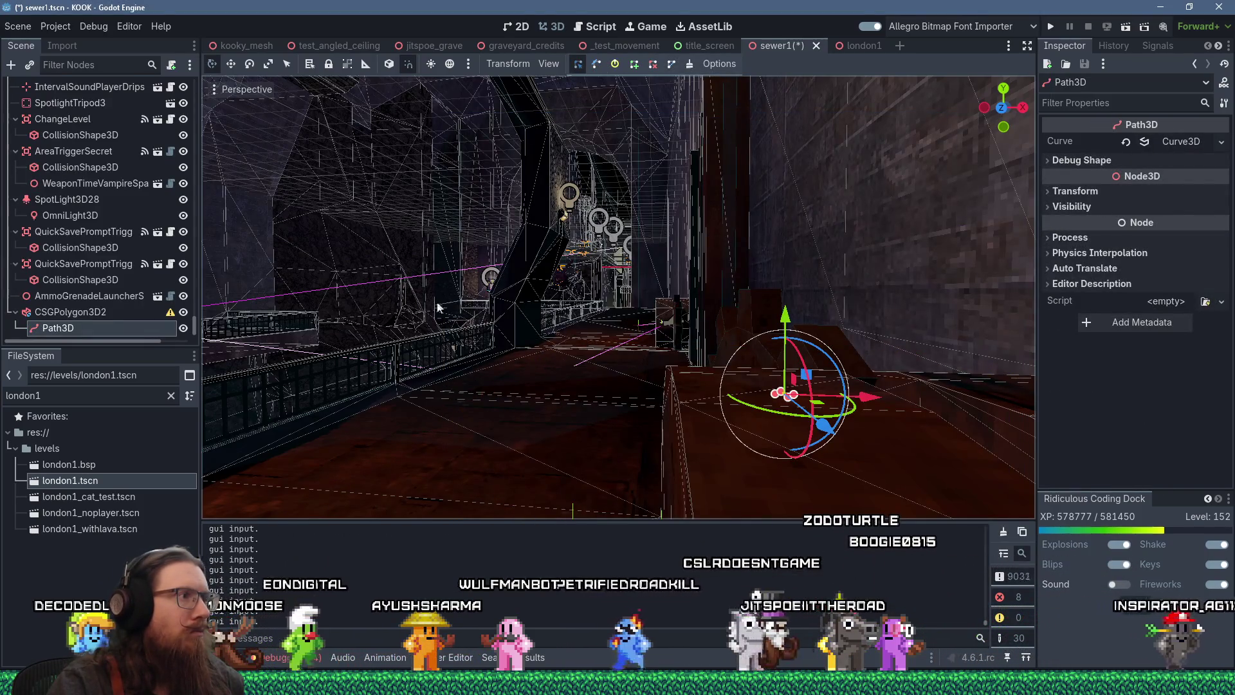
pyautogui.scroll(-1, 790, 313)
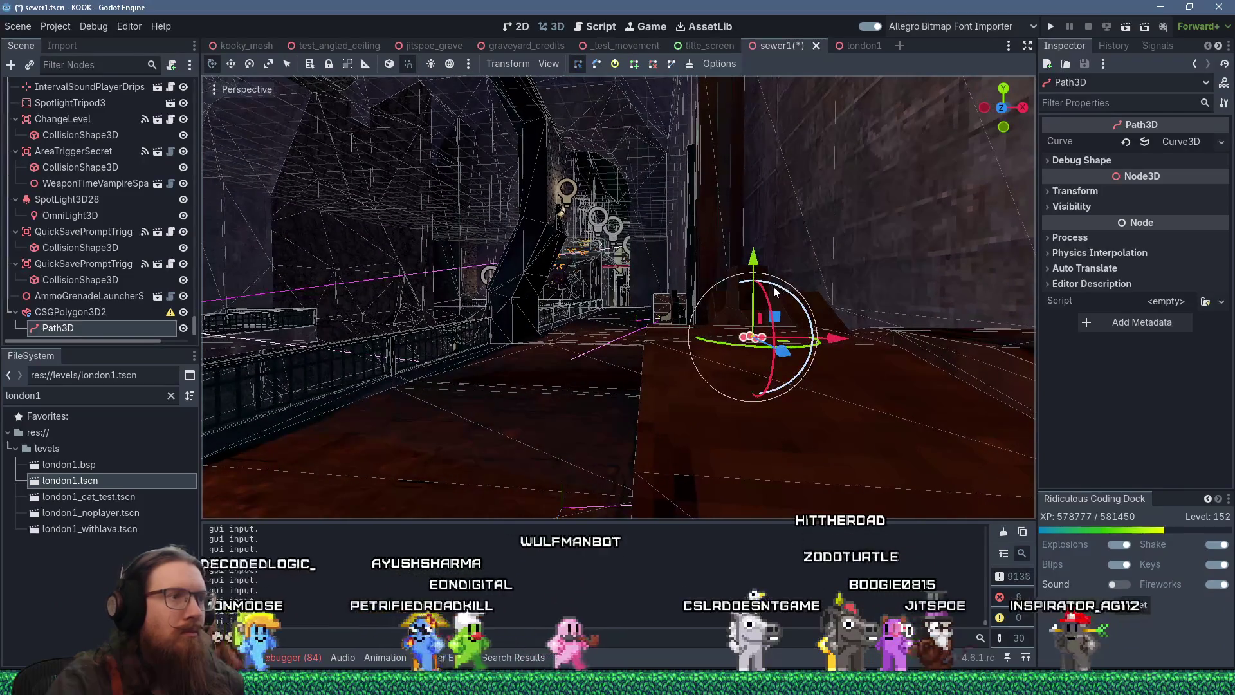
pyautogui.click(726, 242)
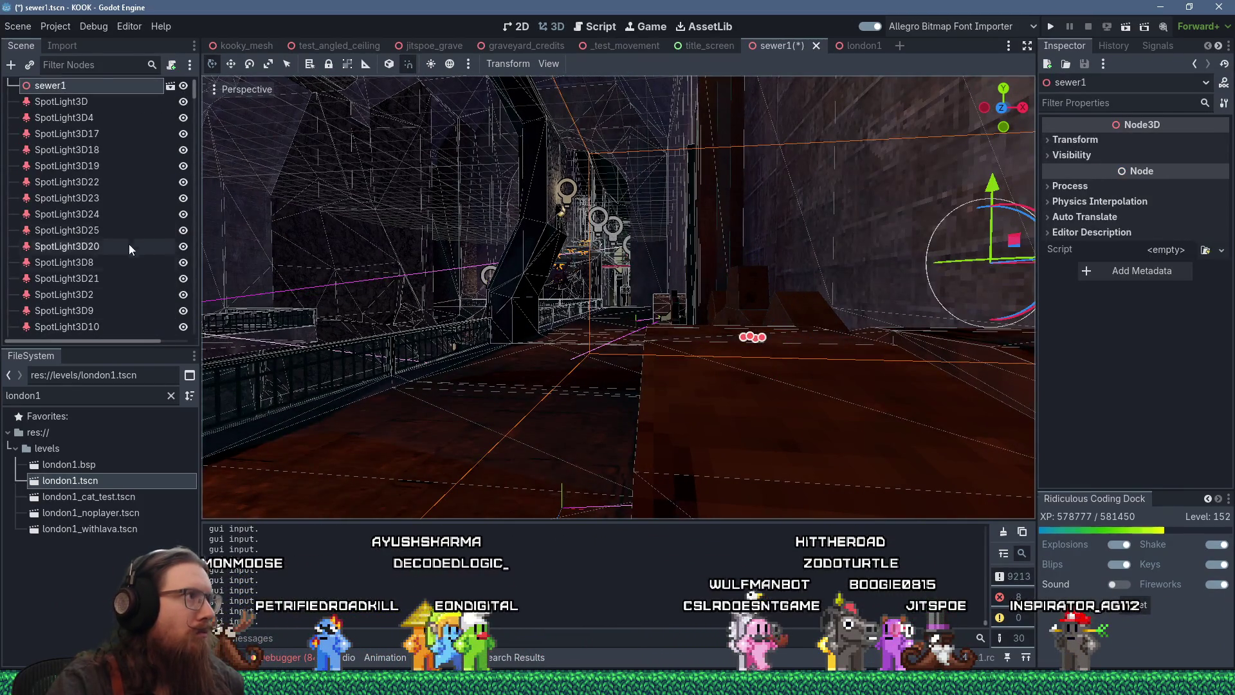
pyautogui.moveTo(189, 92); pyautogui.dragTo(211, 338)
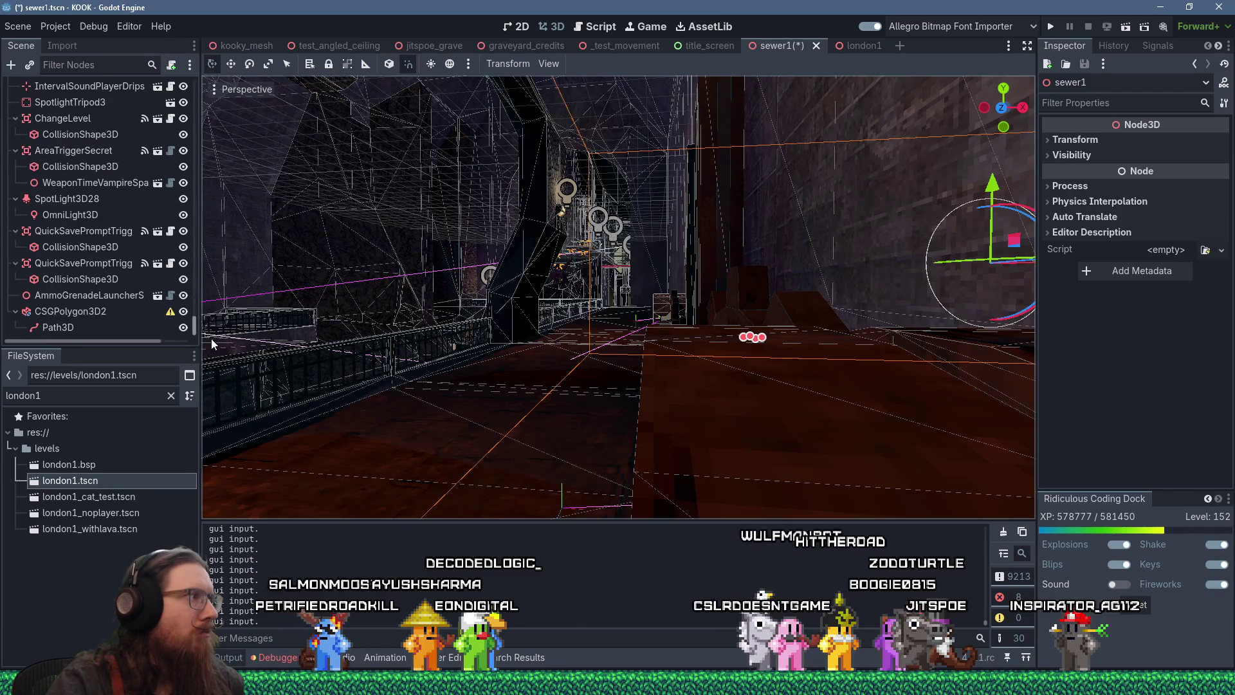
pyautogui.doubleClick(122, 326)
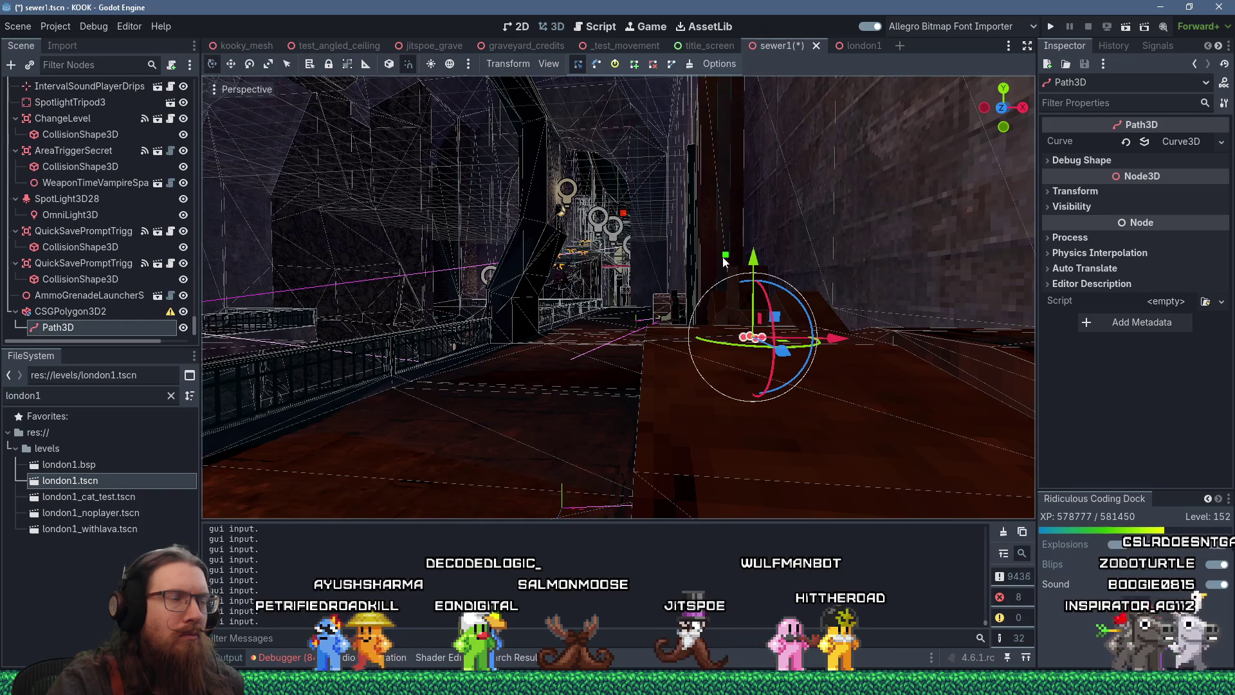
pyautogui.moveTo(672, 249)
pyautogui.mouseDown()
pyautogui.moveTo(621, 261)
pyautogui.moveTo(815, 215)
pyautogui.moveTo(829, 175)
pyautogui.moveTo(662, 290)
pyautogui.moveTo(706, 278)
pyautogui.moveTo(590, 280)
pyautogui.moveTo(687, 276)
pyautogui.moveTo(620, 309)
pyautogui.moveTo(650, 321)
pyautogui.mouseUp()
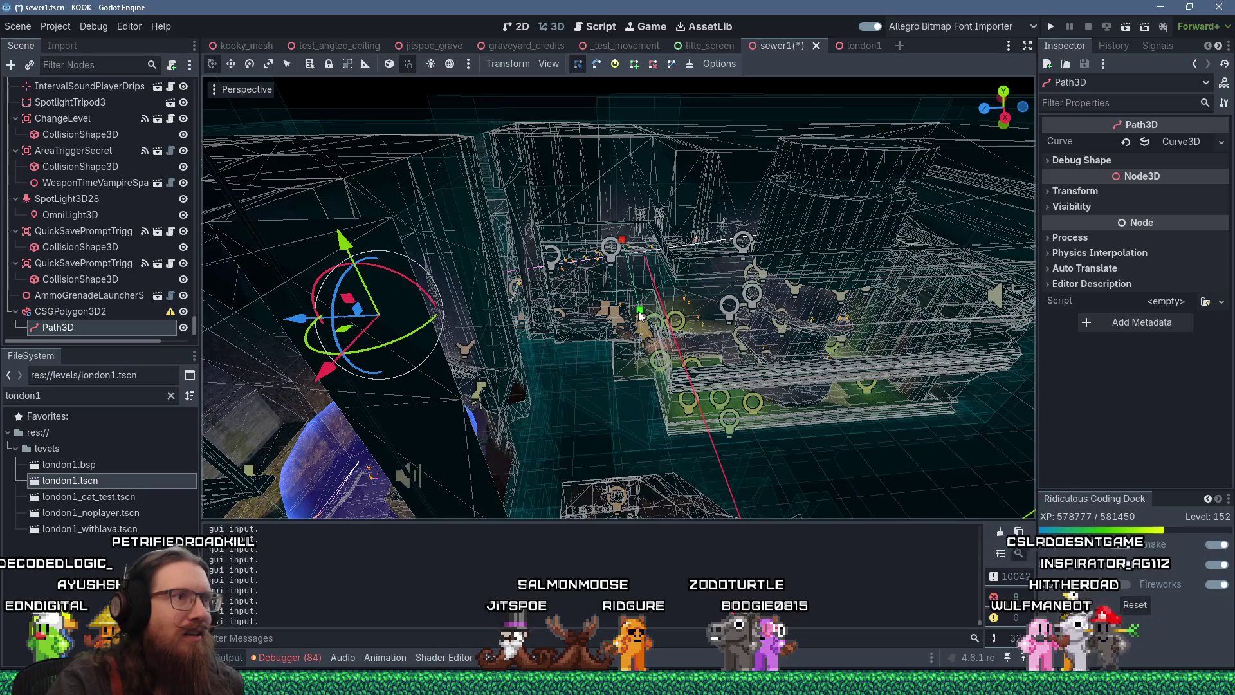
pyautogui.click(1075, 191)
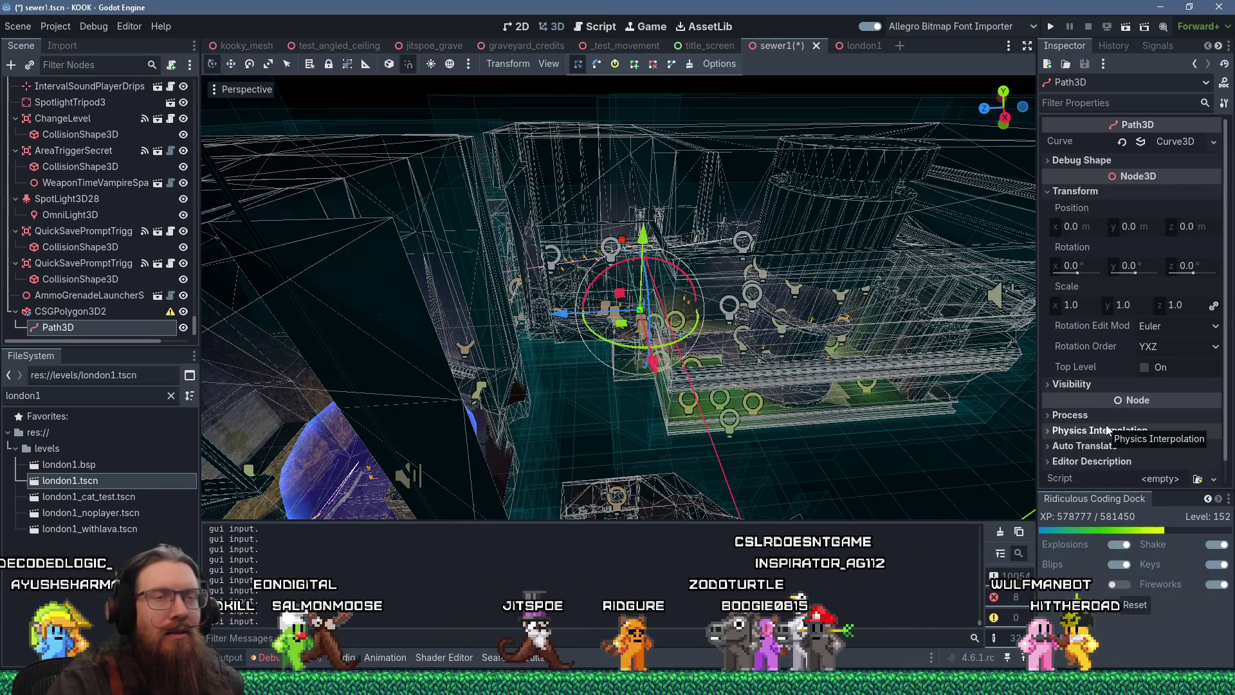
# Step: Expand the Path3D curve's point list and set point 0's position to 0, 0, 0
pyautogui.scroll(-1, 1094, 412)
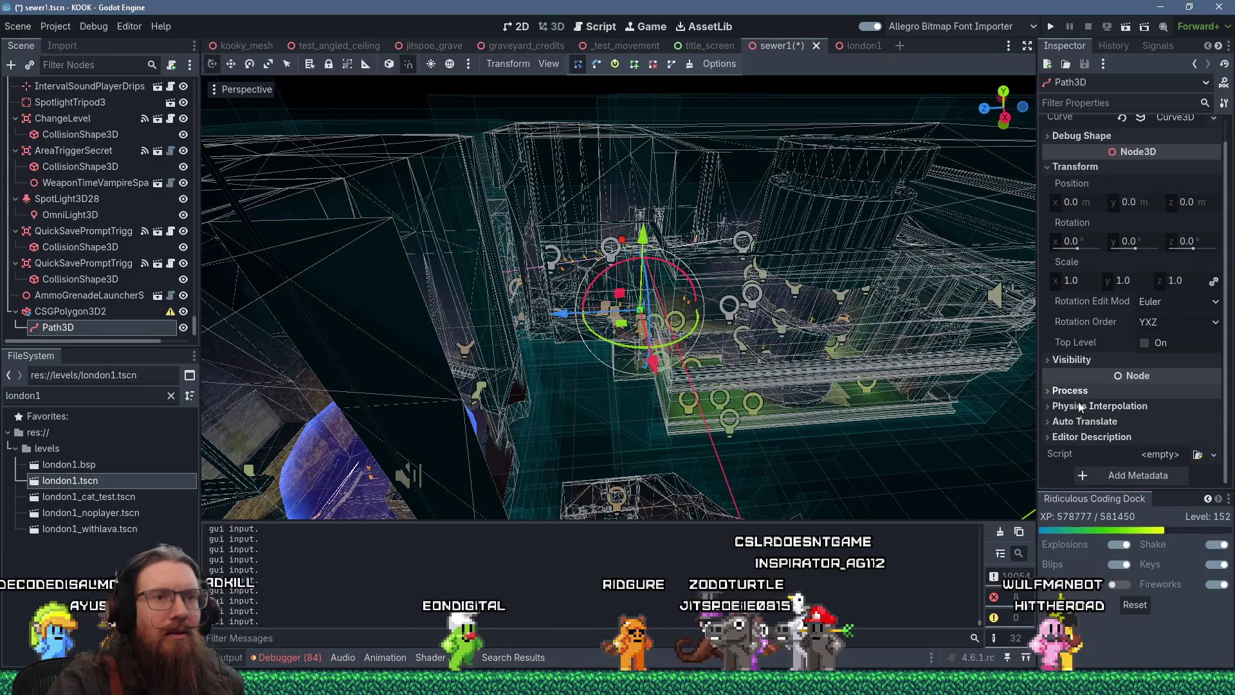
pyautogui.scroll(1, 1087, 152)
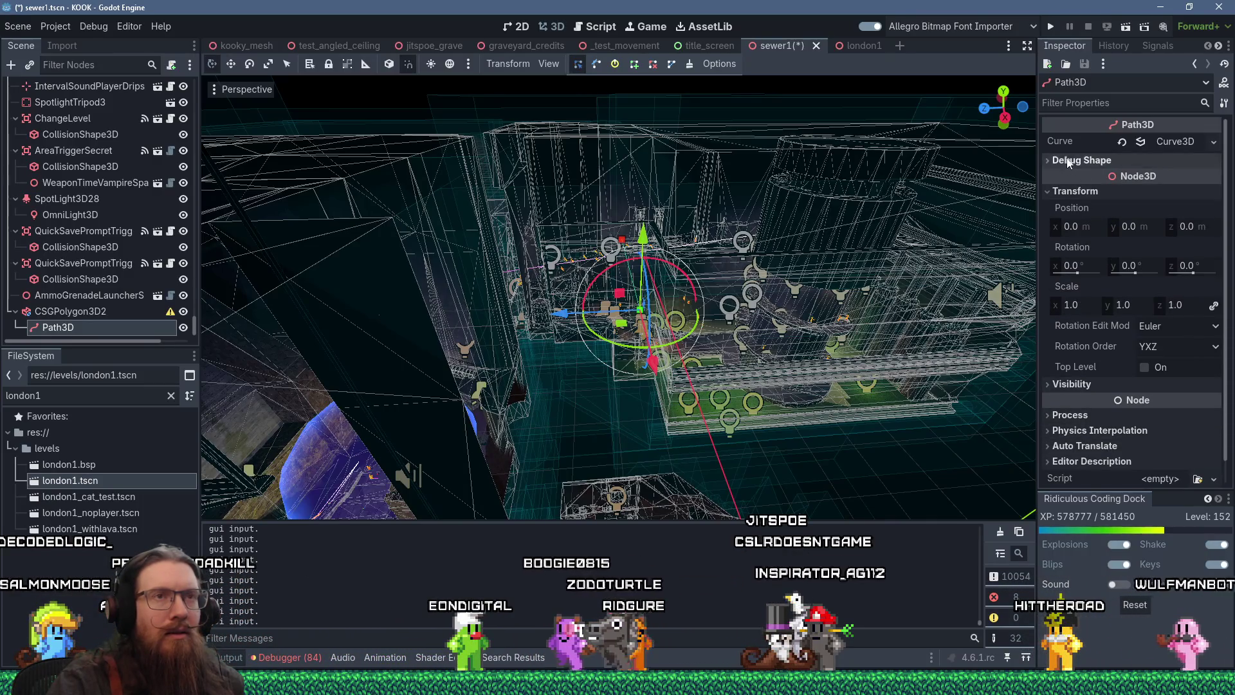
pyautogui.click(1077, 160)
pyautogui.scroll(-2, 1094, 413)
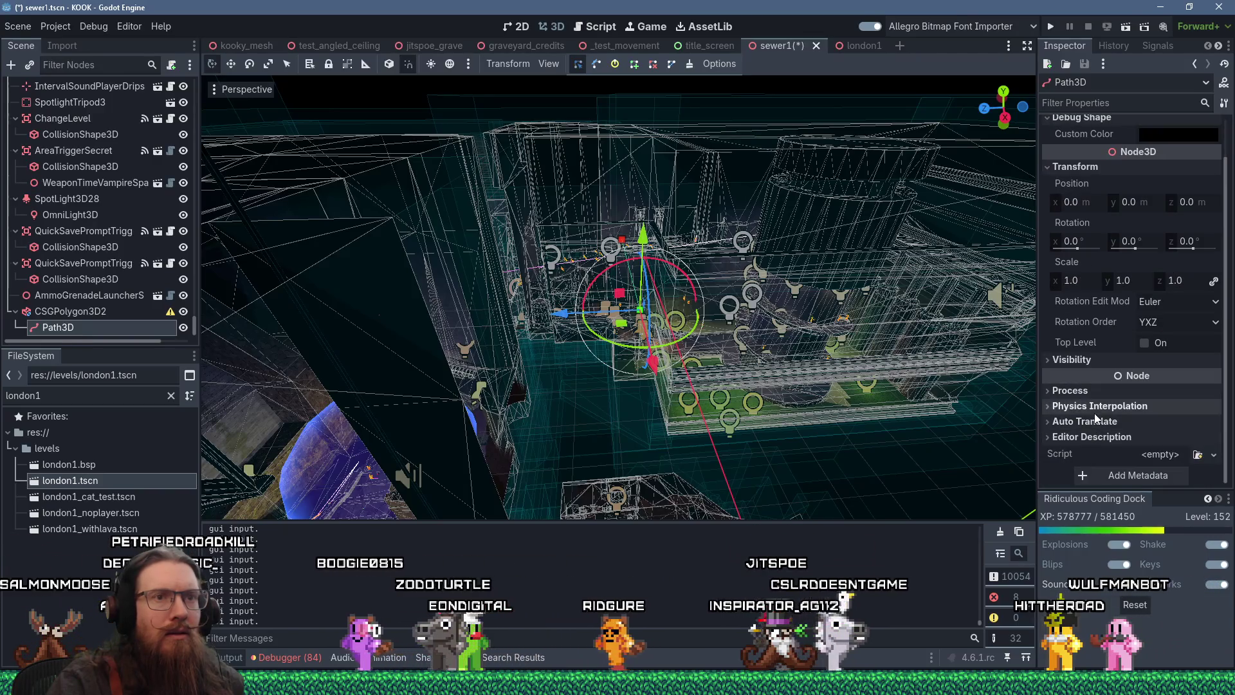
pyautogui.scroll(2, 1132, 261)
pyautogui.click(1175, 140)
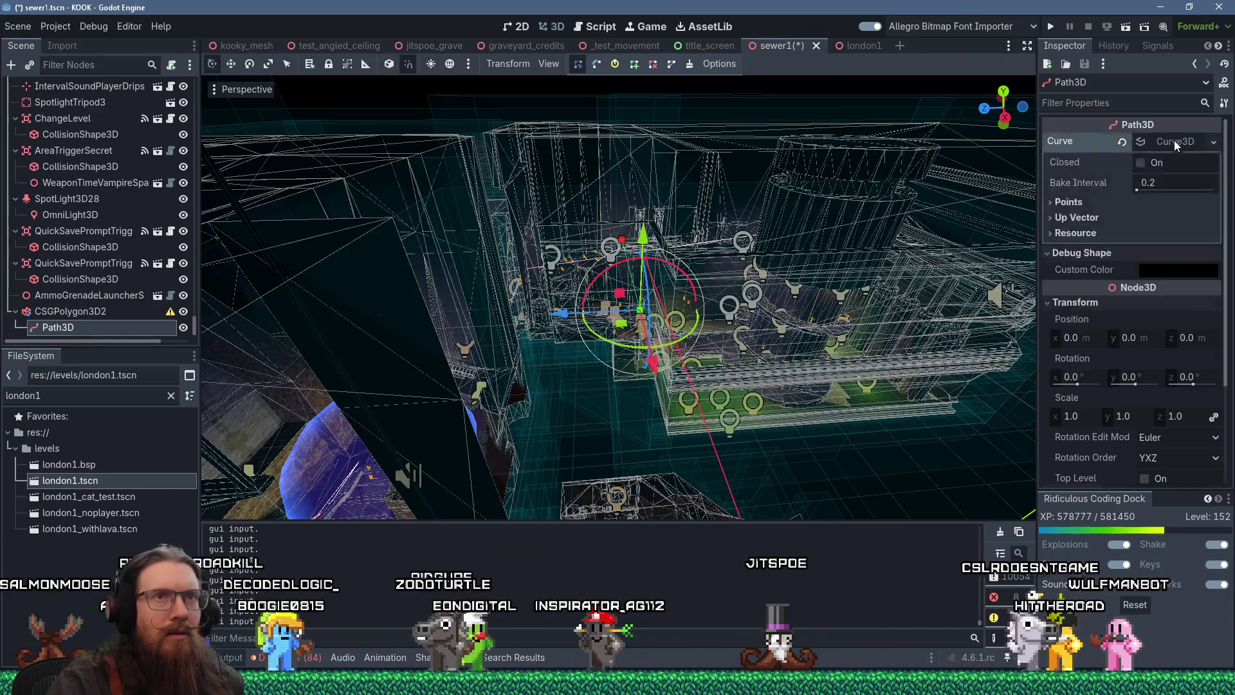
pyautogui.click(1099, 203)
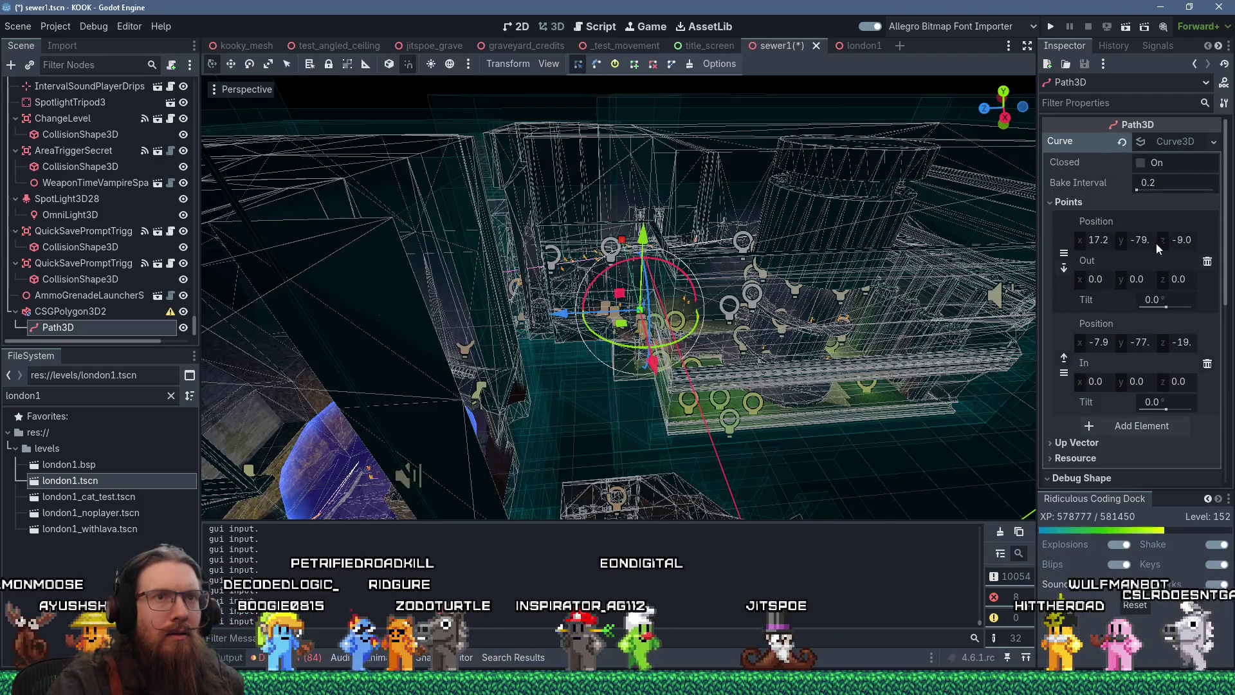
pyautogui.click(1100, 240)
pyautogui.write('0')
pyautogui.press('Tab')
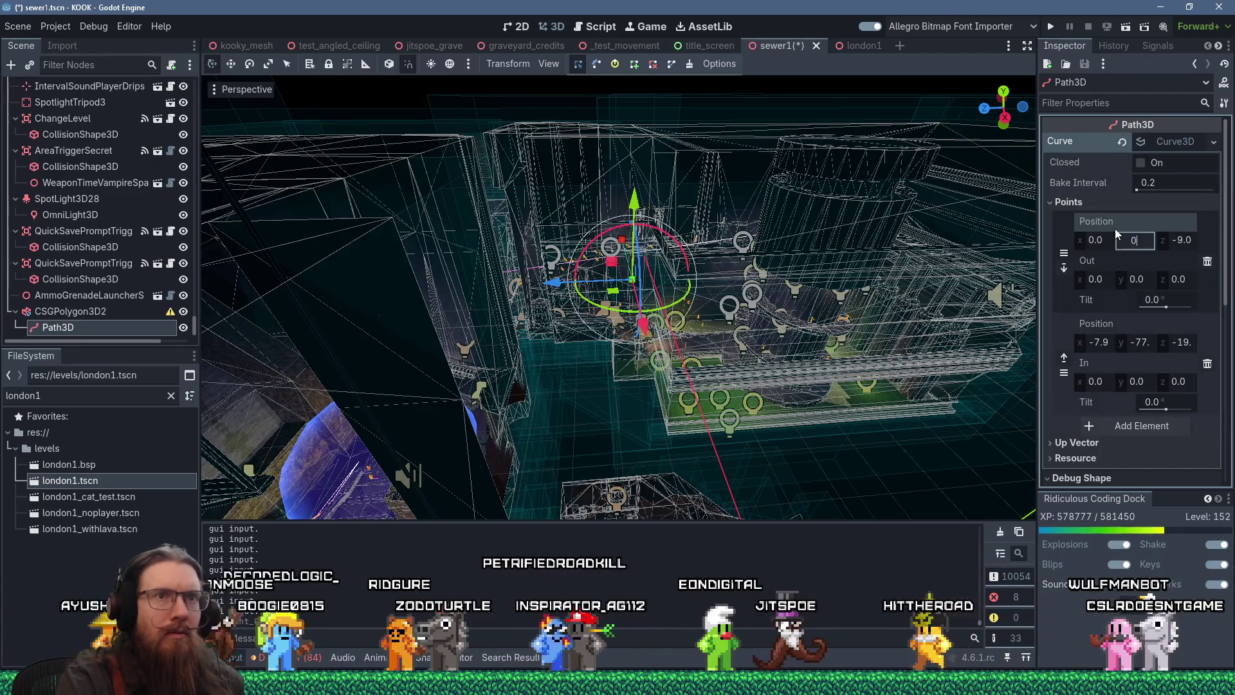
pyautogui.write('0')
pyautogui.press('Tab')
pyautogui.write('0')
pyautogui.press('Return')
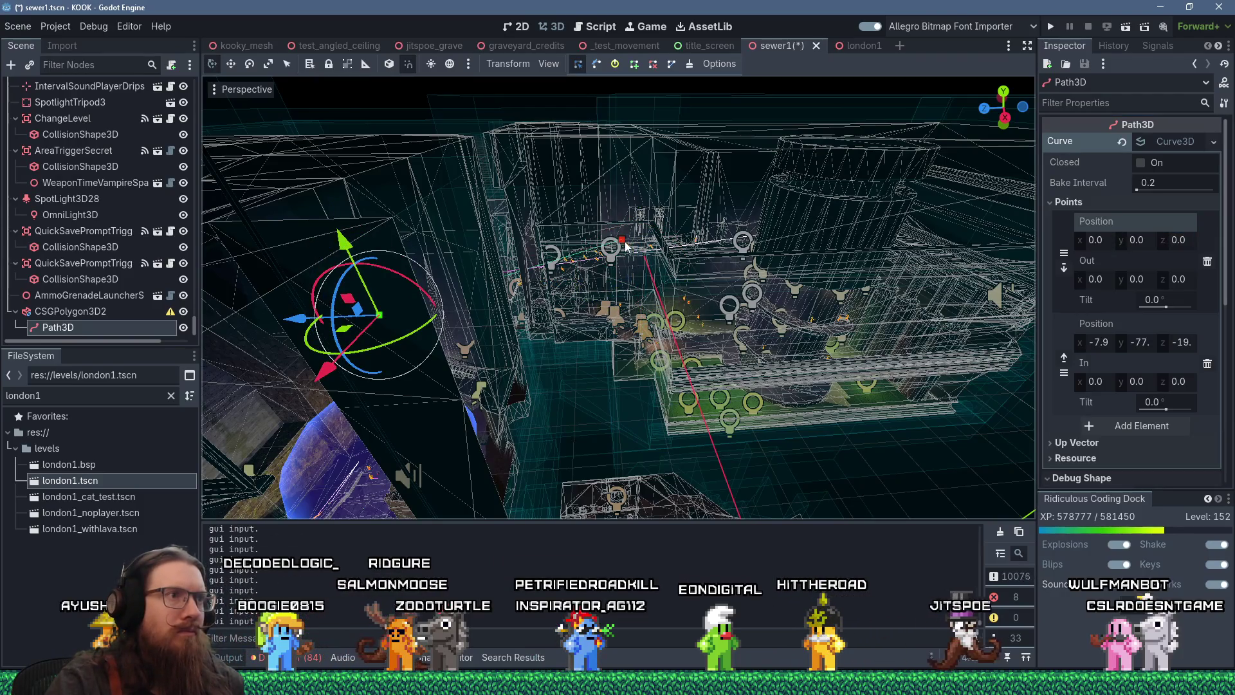
# Step: Set the curve's second point position to 0, 1, 1
pyautogui.click(623, 242)
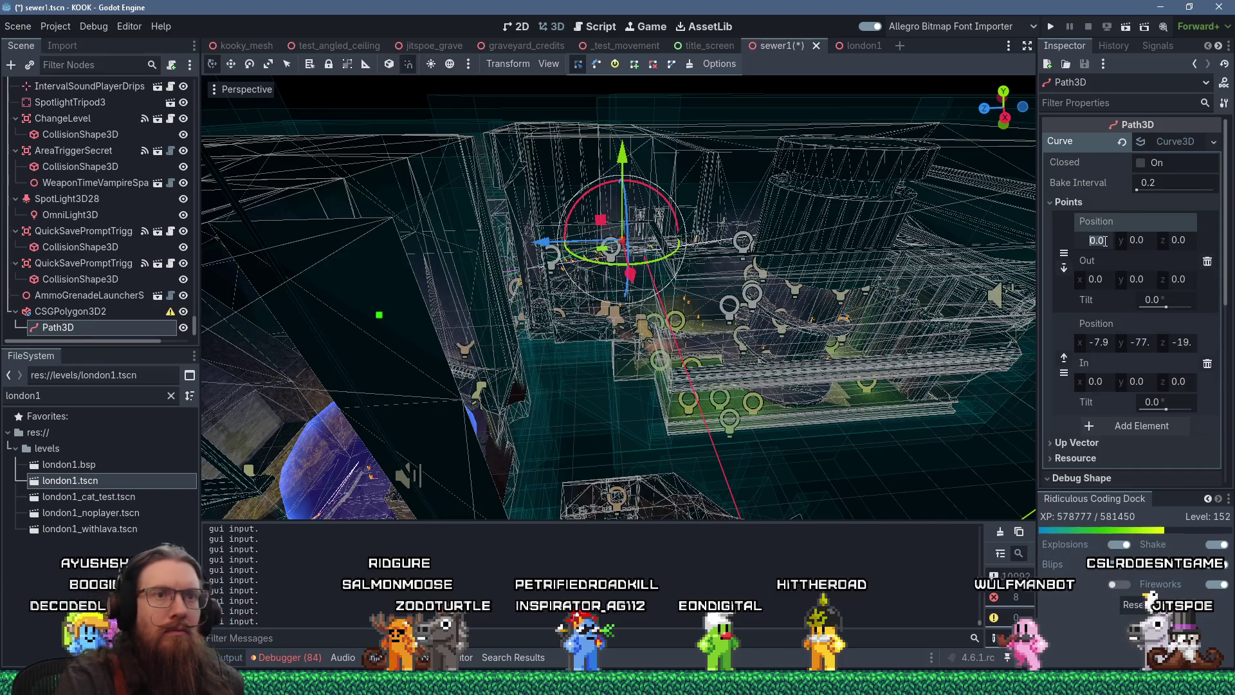
pyautogui.click(1102, 343)
pyautogui.write('0')
pyautogui.press('Tab')
pyautogui.write('1')
pyautogui.press('Tab')
pyautogui.write('1')
pyautogui.press('Return')
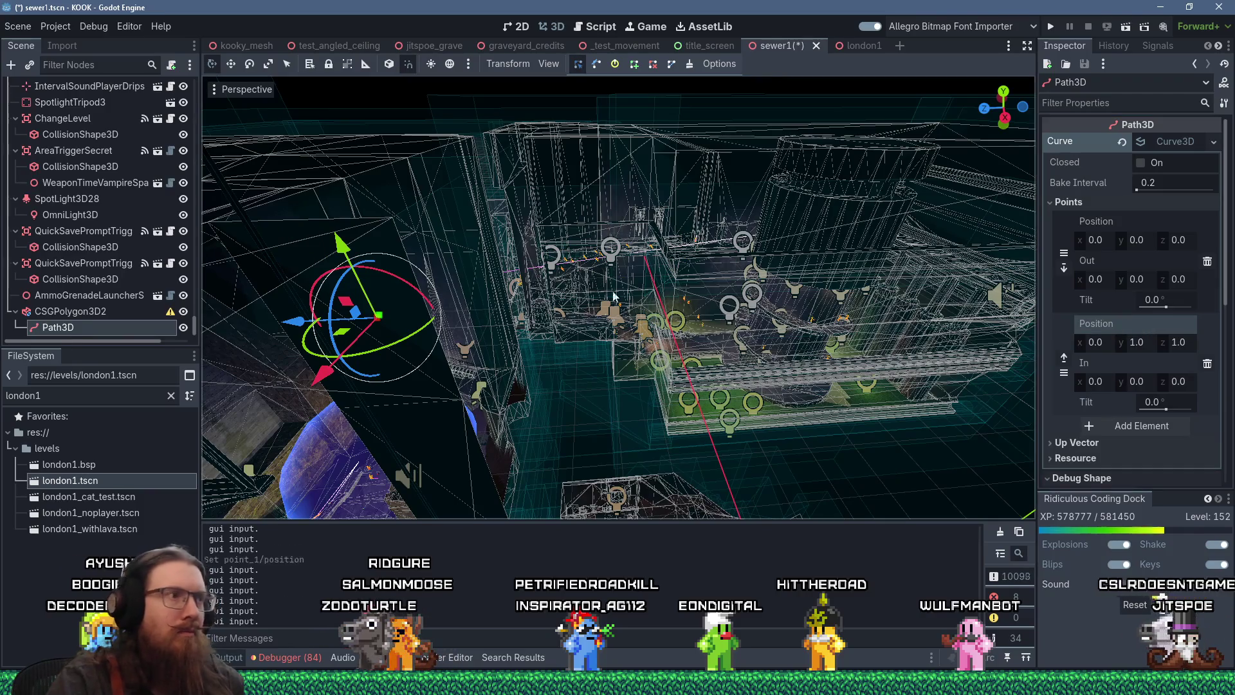
# Step: Frame the view on Path3D and select CSGPolygon3D2 to show its Path mode settings
pyautogui.scroll(-5, 614, 291)
pyautogui.scroll(4, 729, 211)
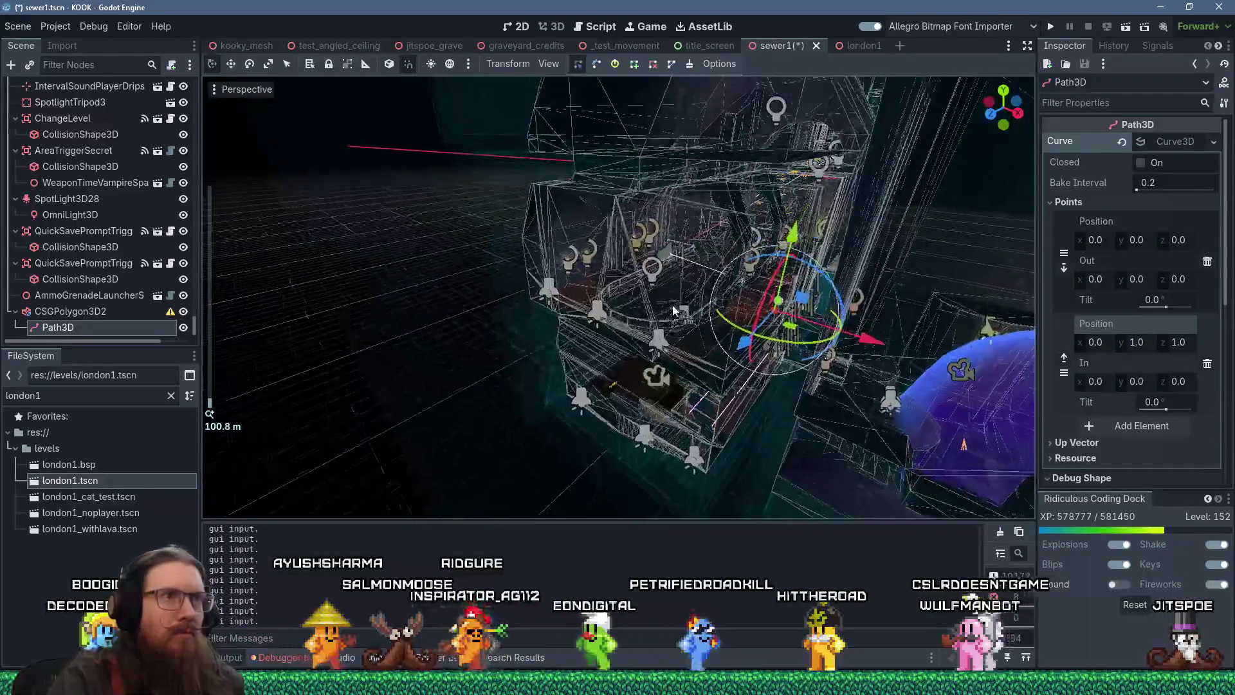
pyautogui.scroll(3, 544, 314)
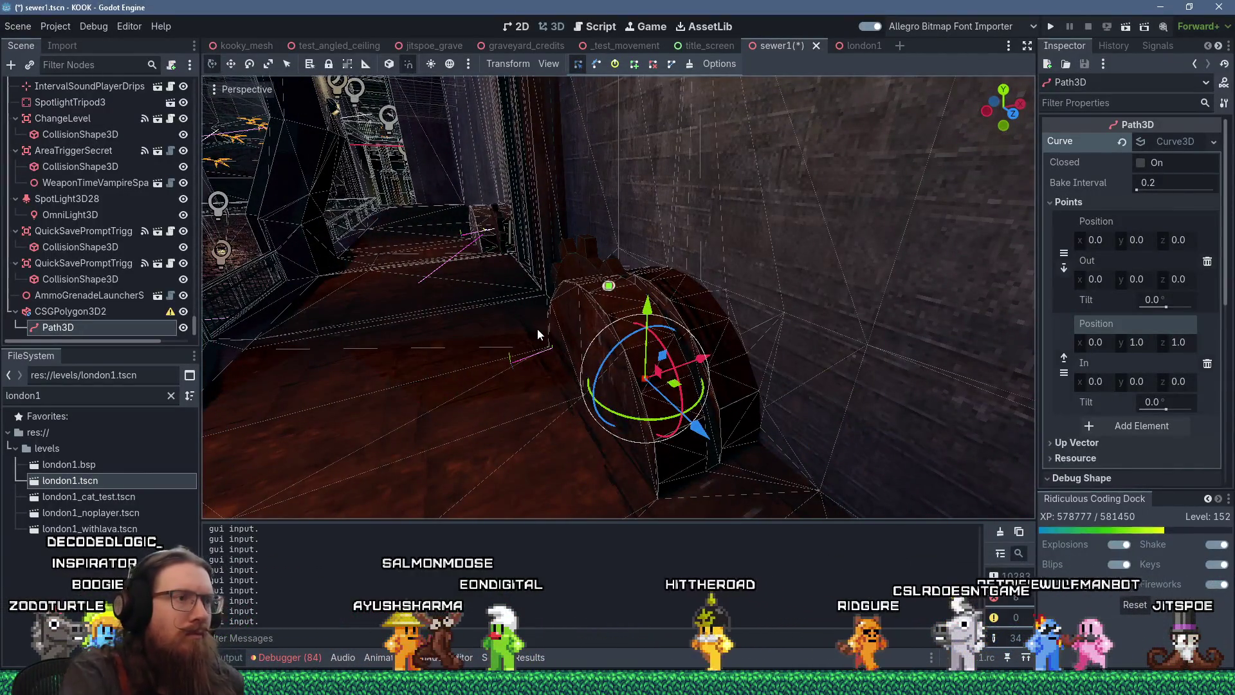
pyautogui.scroll(-7, 538, 328)
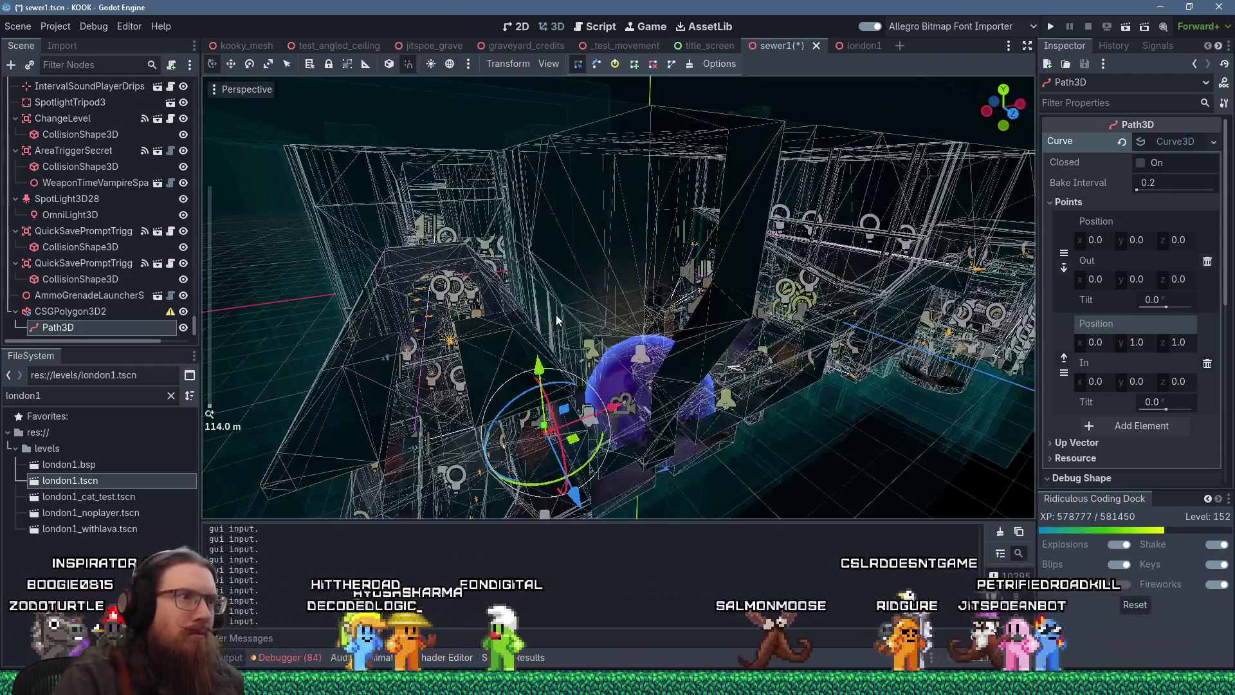
pyautogui.scroll(8, 556, 314)
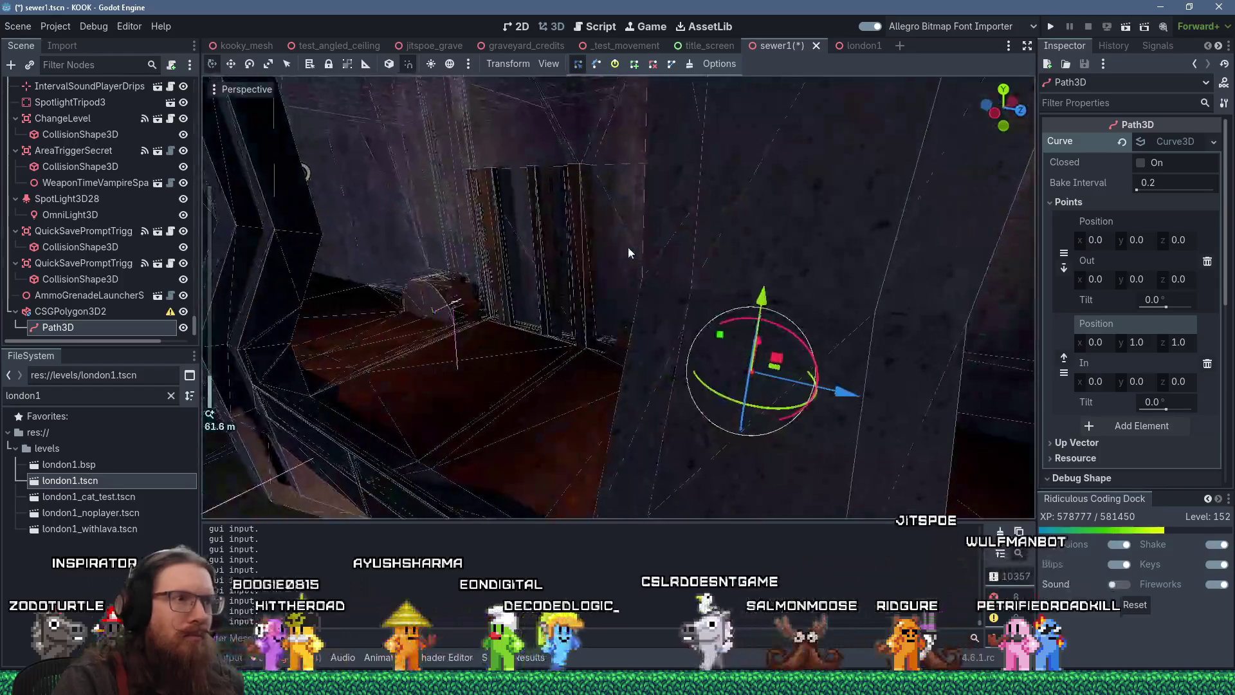
pyautogui.press('f')
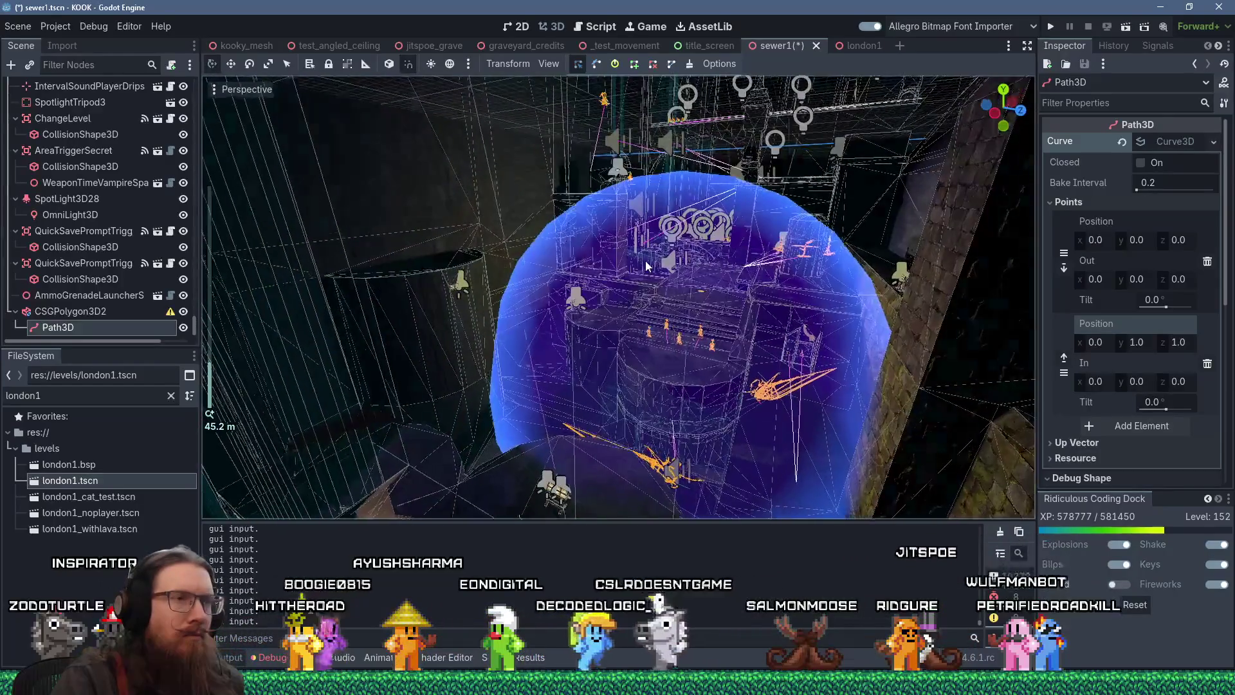
pyautogui.click(106, 311)
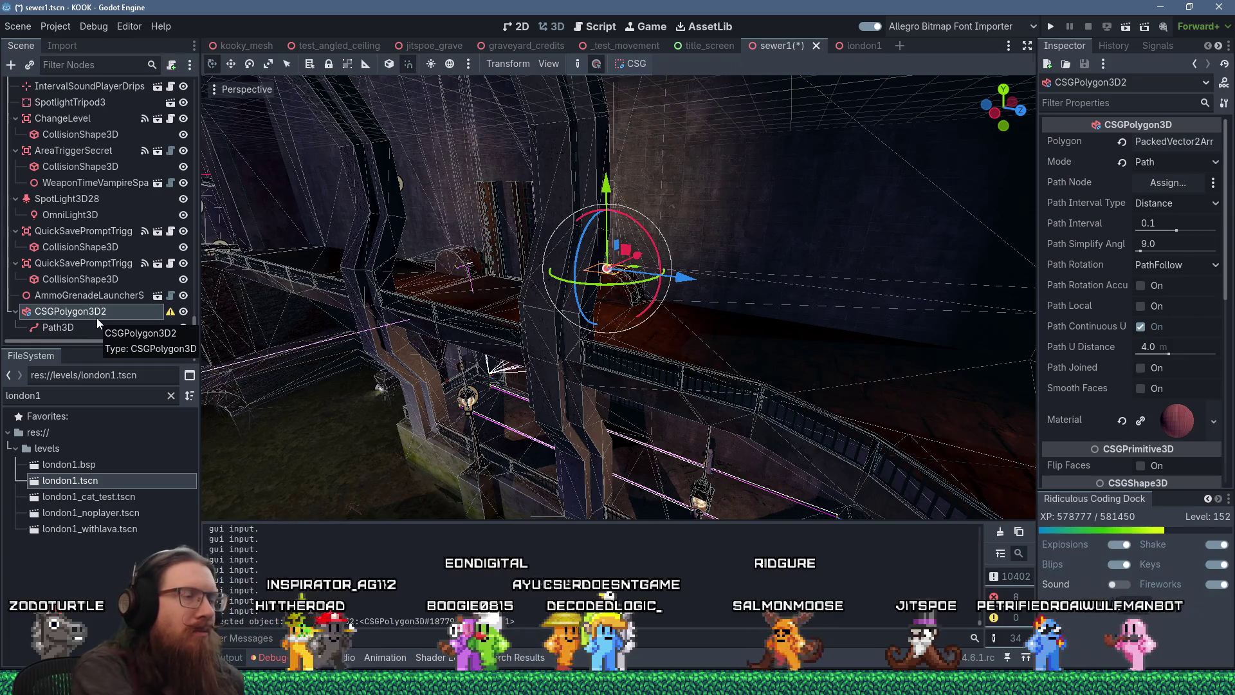
# Step: Rotate CSGPolygon3D2 by 180 degrees
pyautogui.scroll(2, 456, 427)
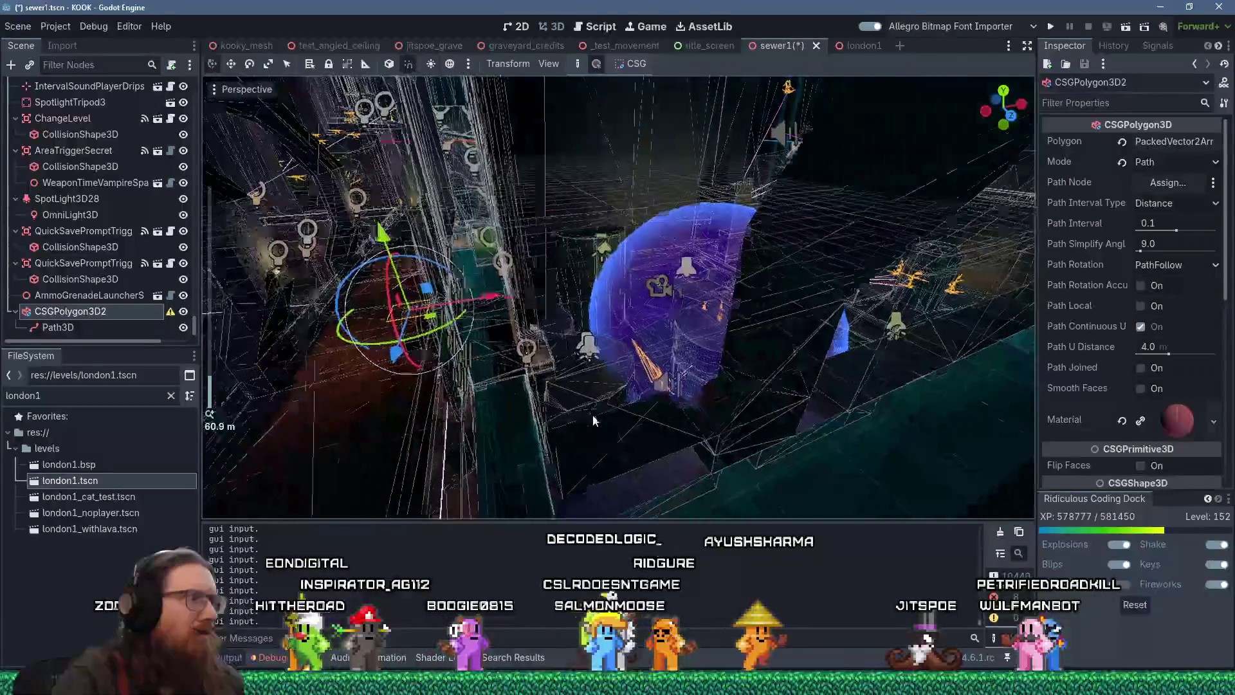
pyautogui.scroll(2, 594, 420)
pyautogui.scroll(2, 601, 408)
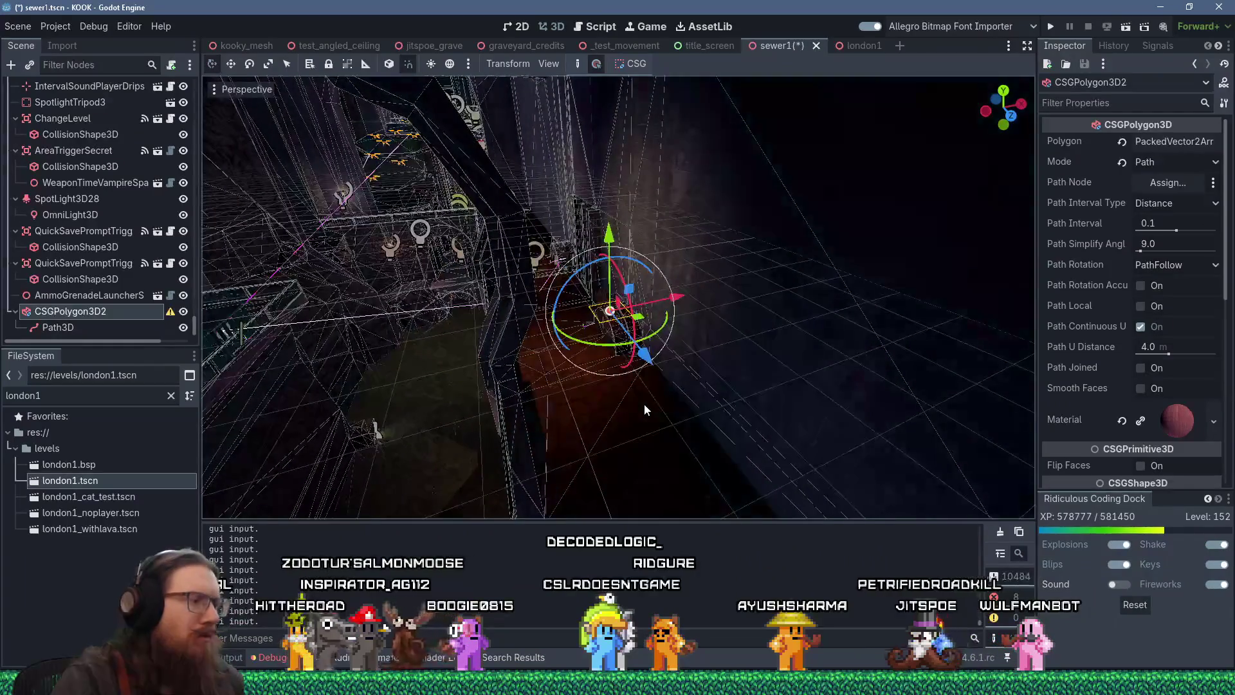
pyautogui.press('f')
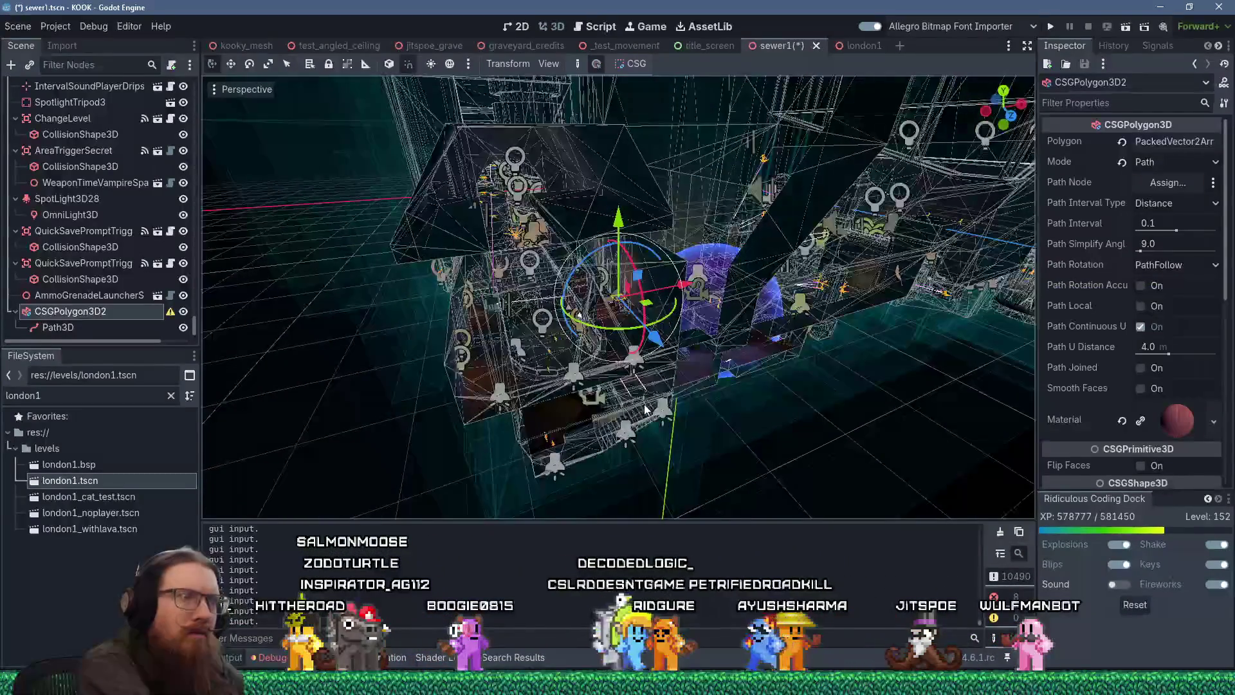
pyautogui.scroll(5, 613, 317)
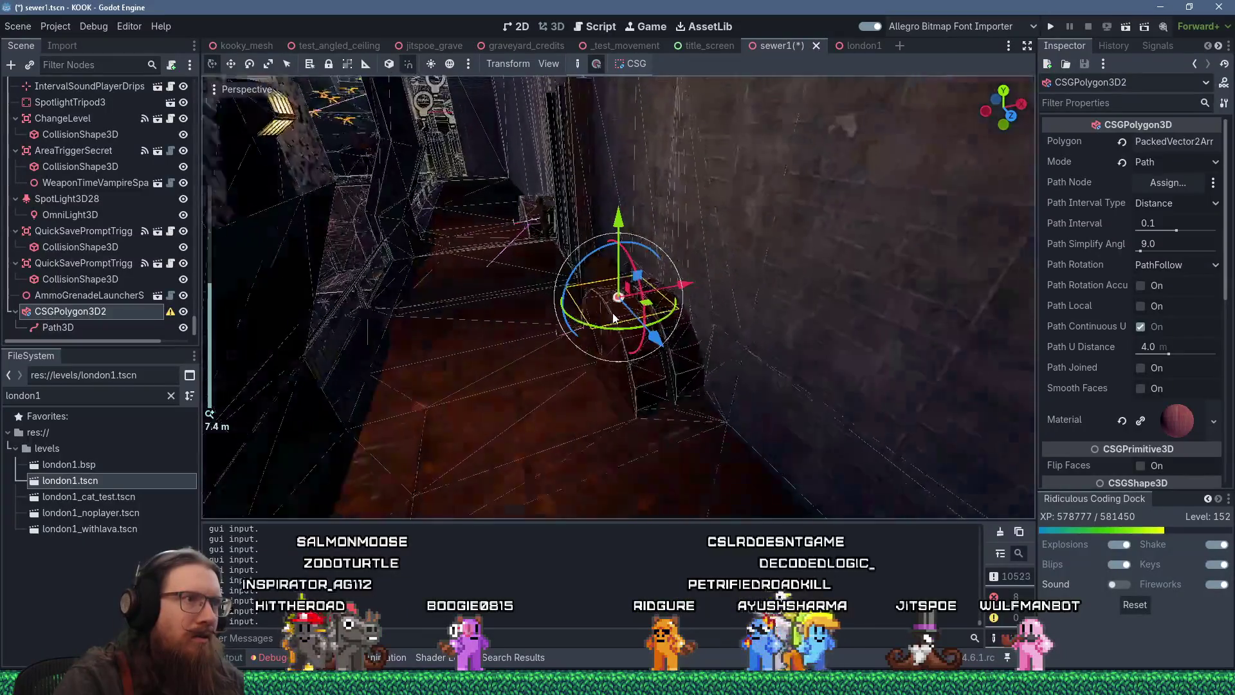
pyautogui.moveTo(613, 313)
pyautogui.mouseDown()
pyautogui.moveTo(584, 287)
pyautogui.moveTo(576, 296)
pyautogui.mouseUp()
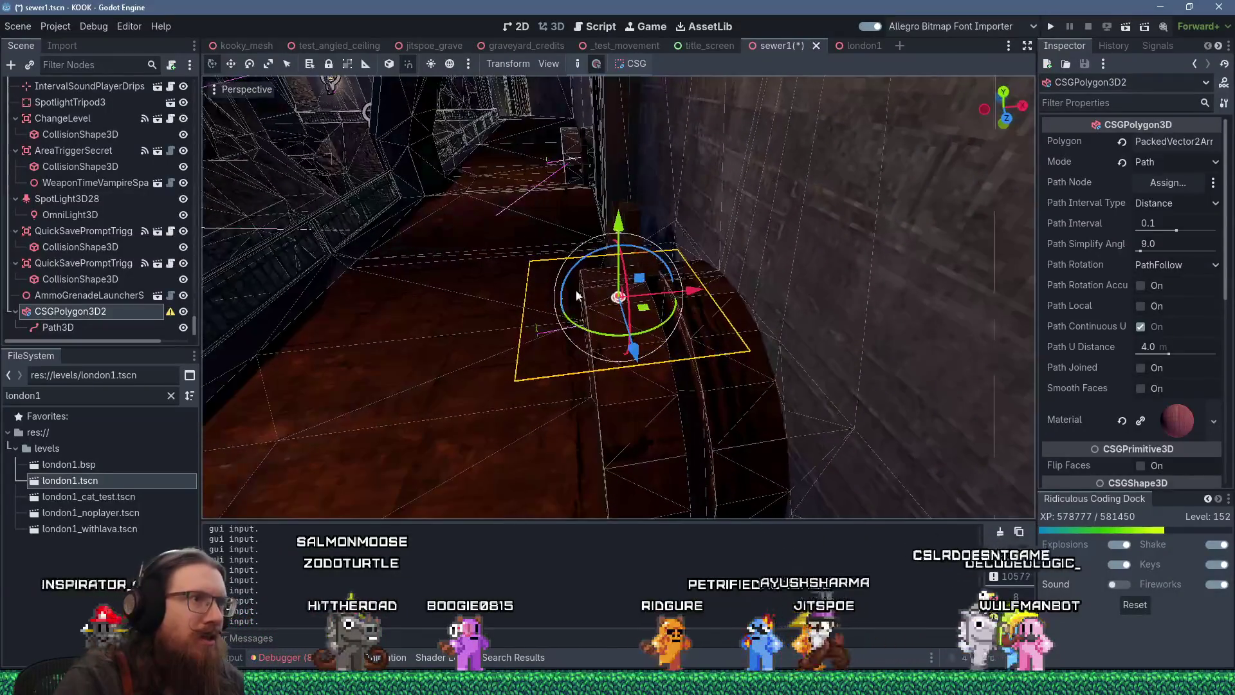
pyautogui.press('r')
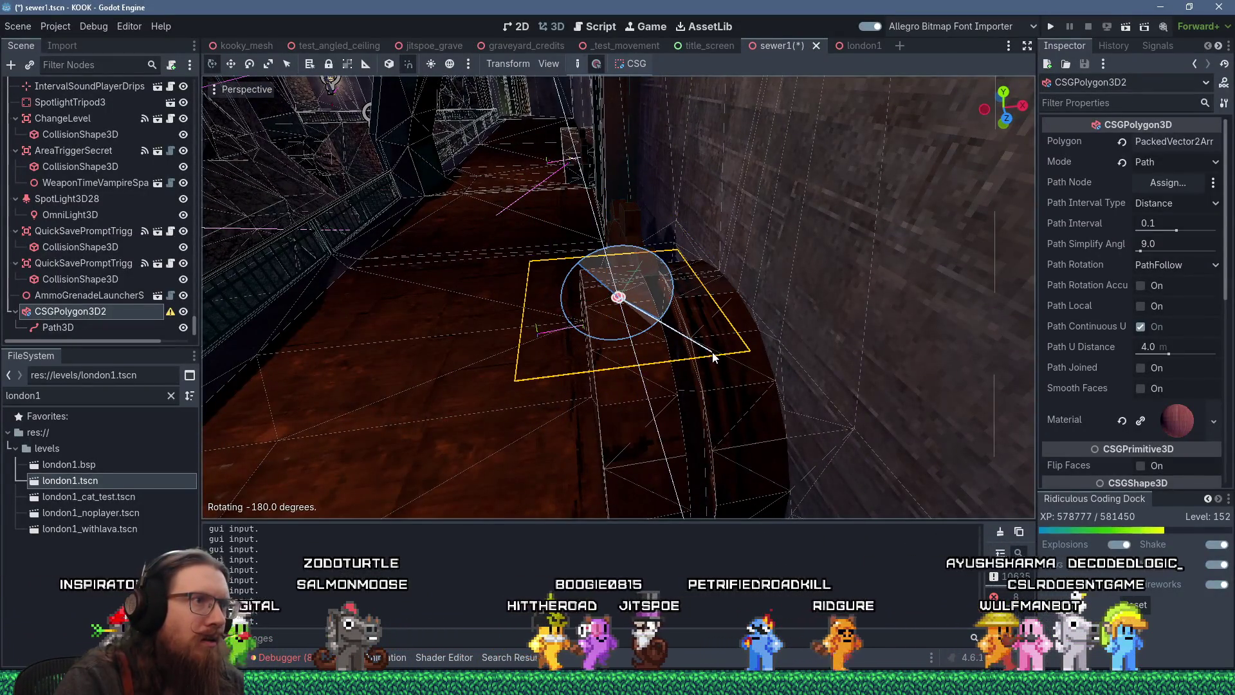
pyautogui.click(713, 357)
# Step: Select Path3D and move its second curve point along one axis to 0, 0, 1
pyautogui.scroll(5, 721, 320)
pyautogui.moveTo(700, 320)
pyautogui.mouseDown()
pyautogui.moveTo(771, 294)
pyautogui.moveTo(755, 233)
pyautogui.moveTo(631, 378)
pyautogui.mouseUp()
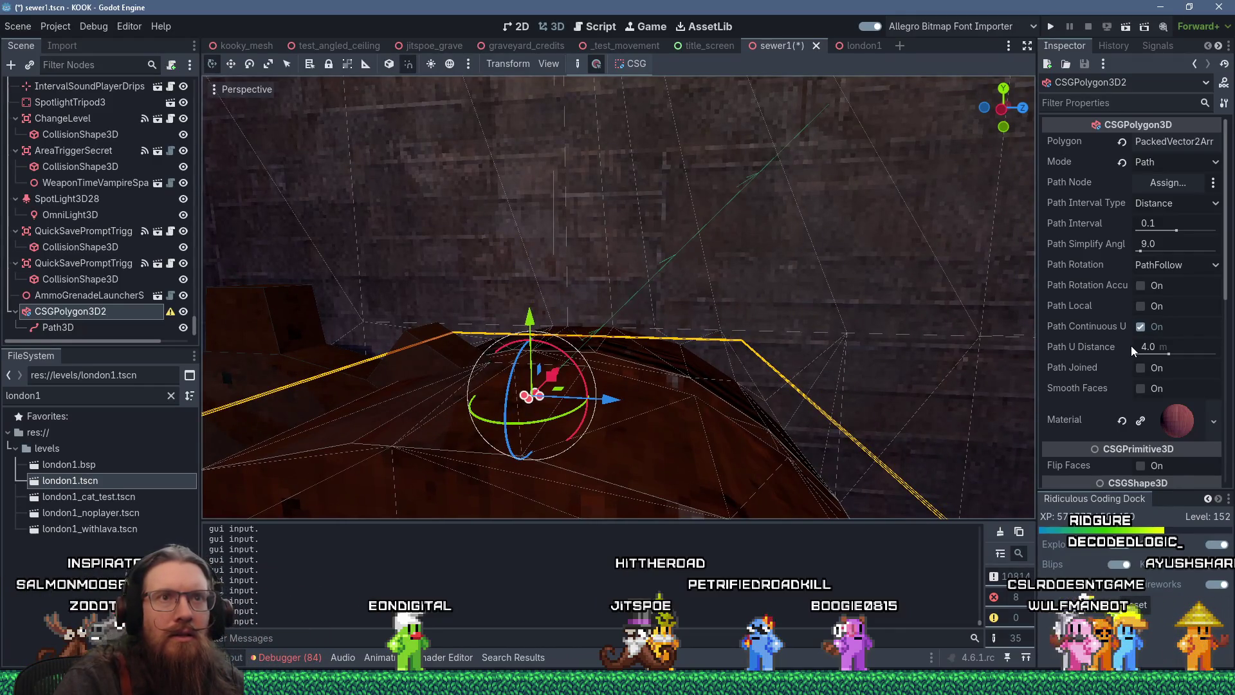
pyautogui.scroll(-2, 797, 202)
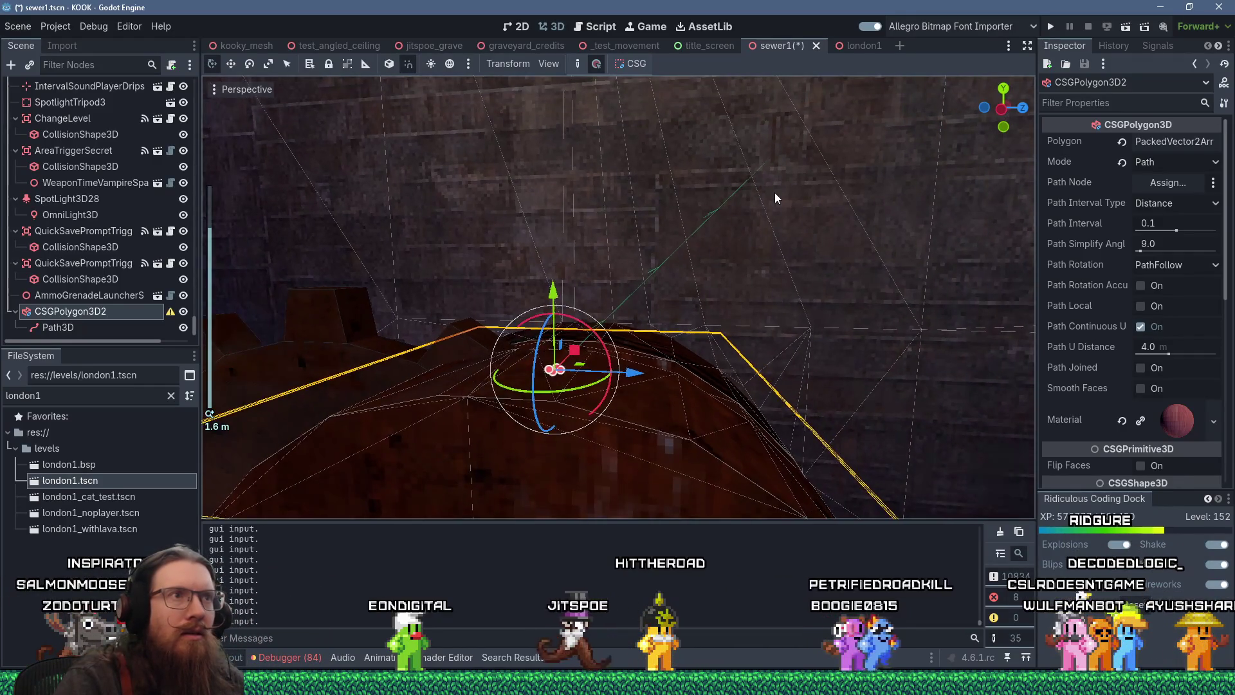
pyautogui.click(751, 187)
pyautogui.moveTo(678, 123); pyautogui.dragTo(836, 255)
pyautogui.moveTo(674, 152); pyautogui.dragTo(610, 134)
pyautogui.scroll(-1, 610, 135)
pyautogui.moveTo(604, 295)
pyautogui.mouseDown()
pyautogui.moveTo(539, 346)
pyautogui.moveTo(519, 298)
pyautogui.mouseUp()
pyautogui.moveTo(565, 226)
pyautogui.mouseDown()
pyautogui.moveTo(775, 296)
pyautogui.moveTo(616, 334)
pyautogui.moveTo(627, 284)
pyautogui.moveTo(744, 303)
pyautogui.moveTo(797, 361)
pyautogui.moveTo(798, 330)
pyautogui.mouseUp()
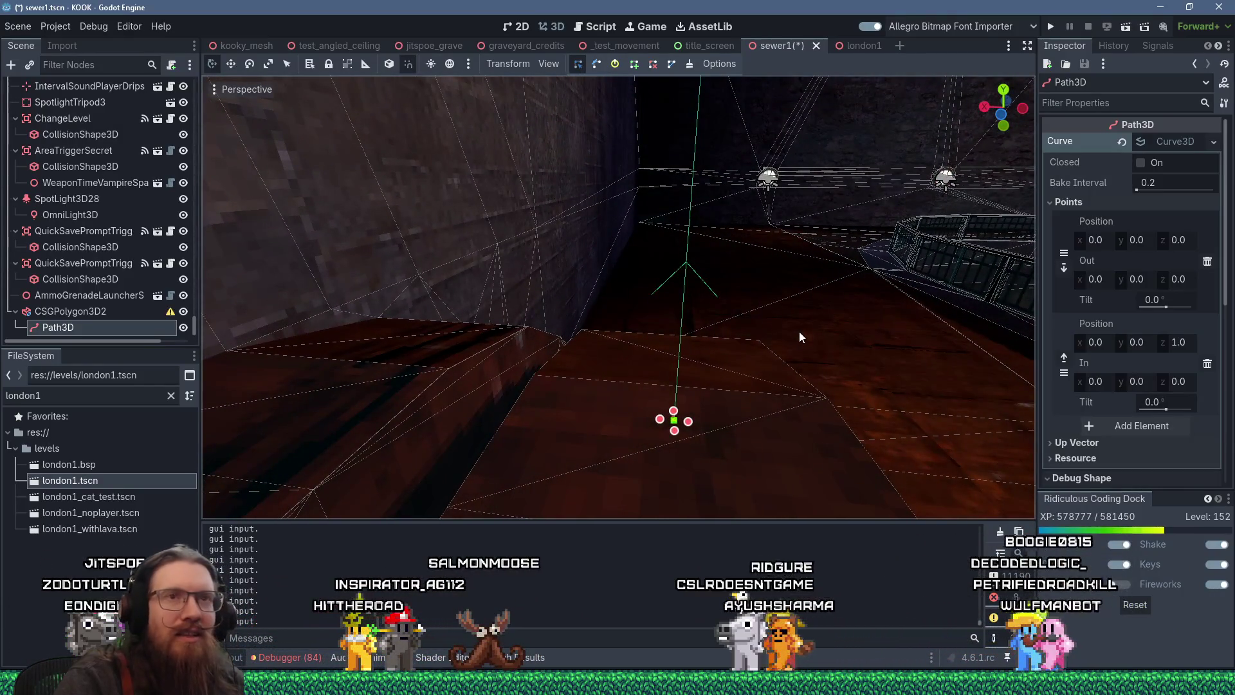
# Step: In the london1 scene, select the Path3D under CSGPolygon3D2, trial-drag a curve point, then undo it
pyautogui.click(847, 44)
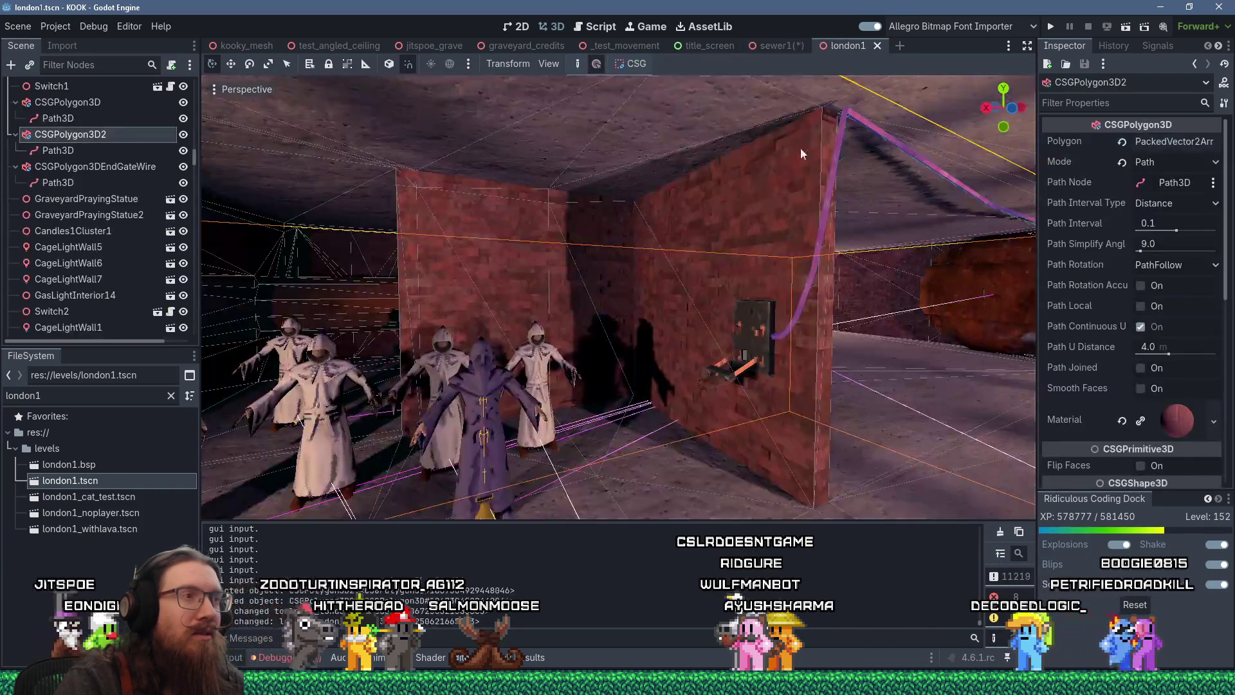
pyautogui.click(794, 328)
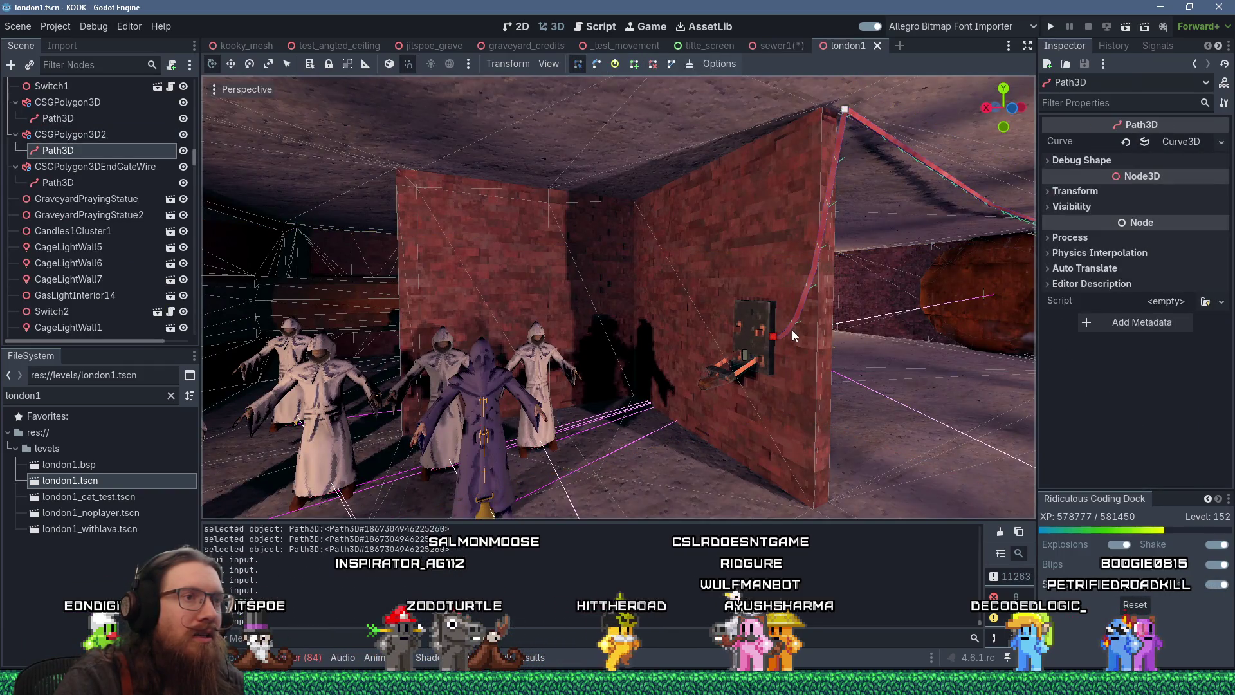
pyautogui.click(792, 330)
pyautogui.click(776, 337)
pyautogui.moveTo(776, 341); pyautogui.dragTo(804, 301)
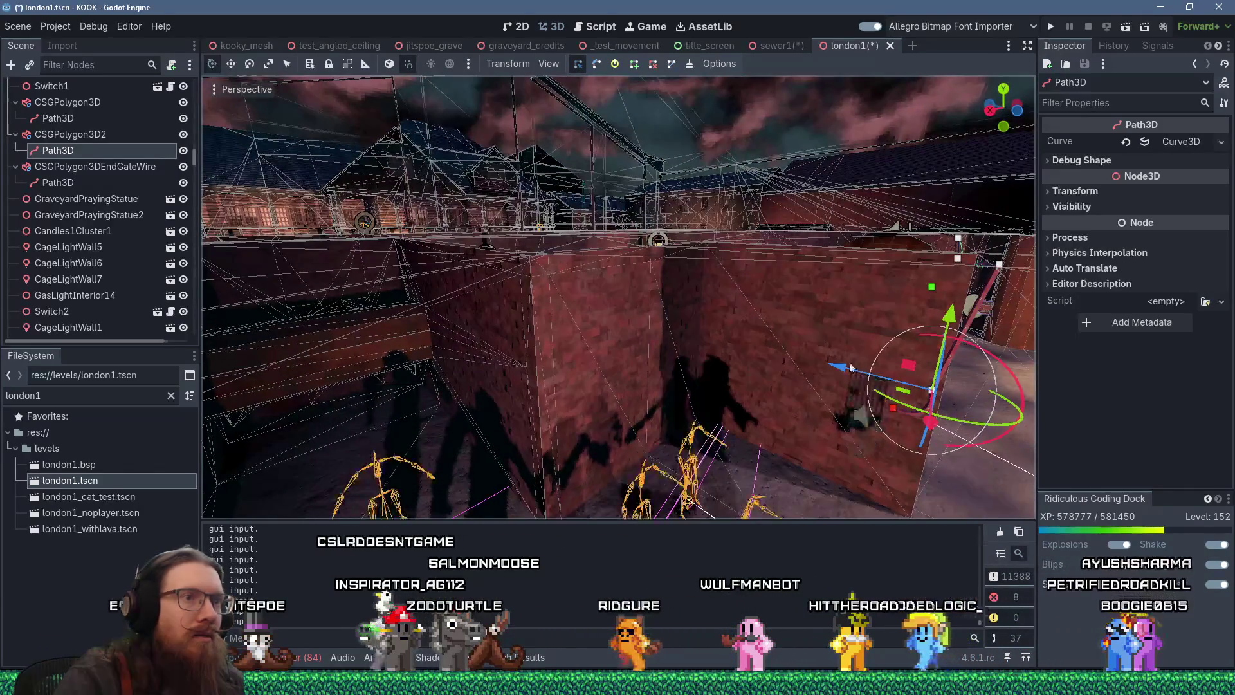
pyautogui.moveTo(791, 360)
pyautogui.mouseDown()
pyautogui.moveTo(906, 378)
pyautogui.moveTo(863, 365)
pyautogui.moveTo(889, 362)
pyautogui.mouseUp()
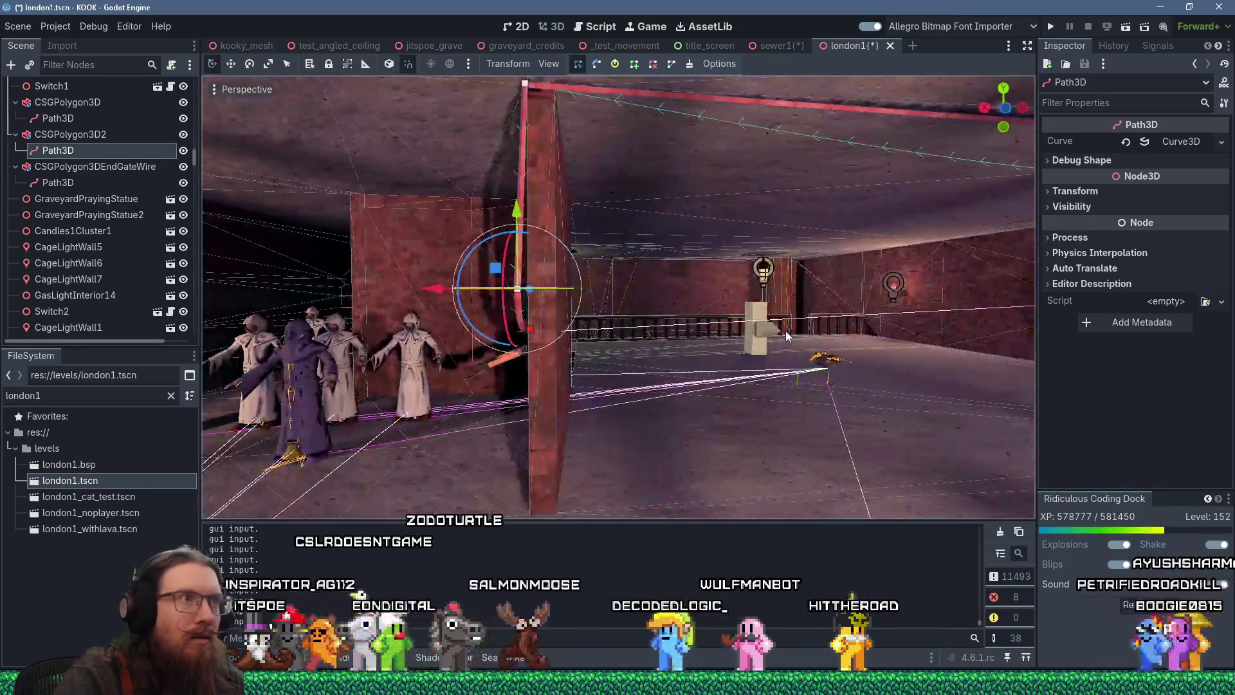
pyautogui.moveTo(785, 331); pyautogui.dragTo(820, 322)
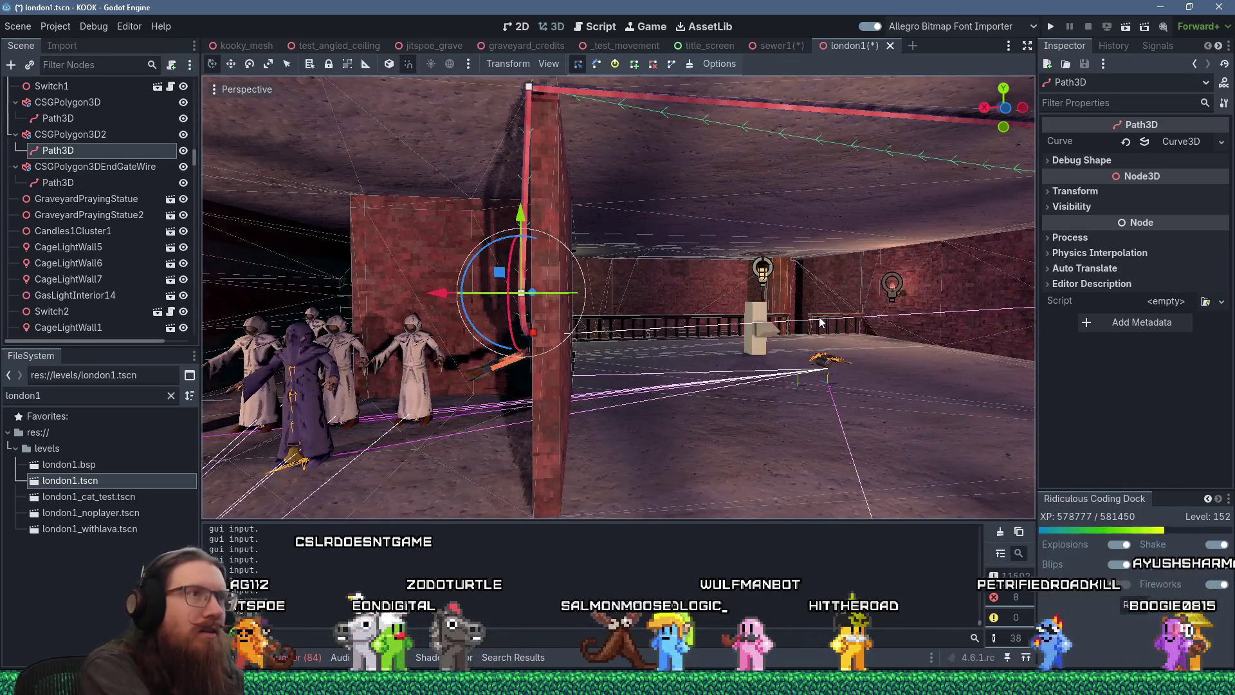
pyautogui.hotkey('ctrl', 'z')
pyautogui.hotkey('ctrl', 'z')
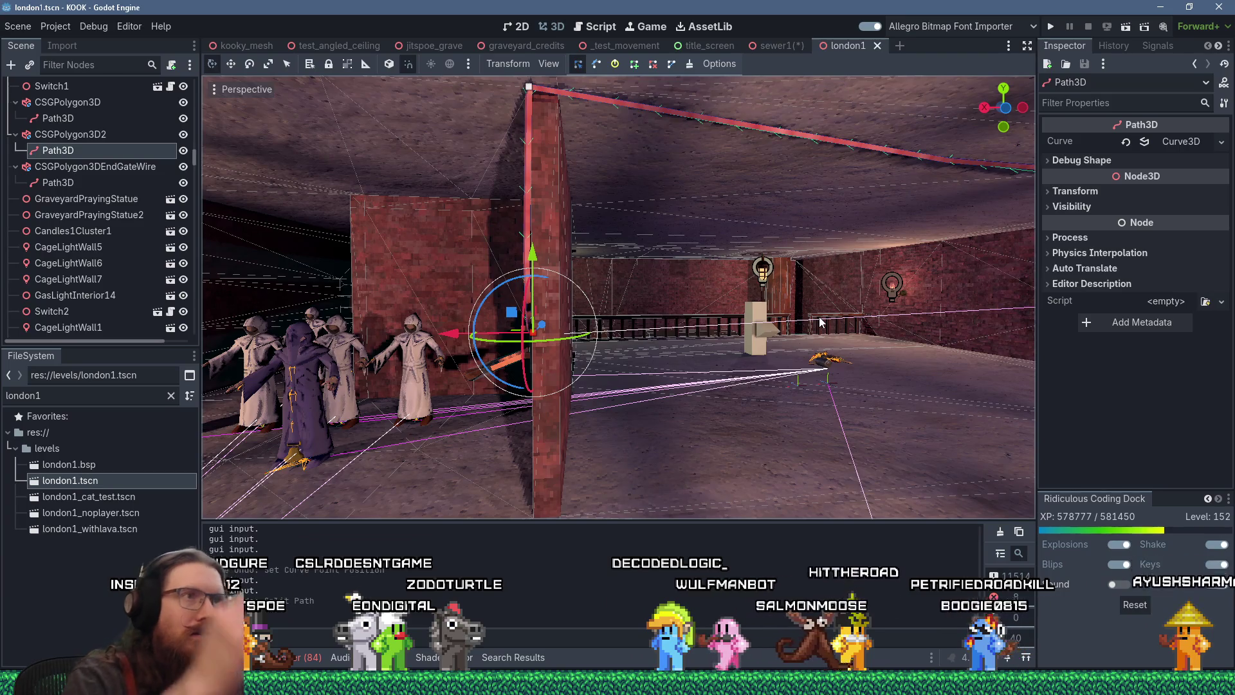
pyautogui.moveTo(692, 275)
pyautogui.mouseDown()
pyautogui.moveTo(756, 268)
pyautogui.moveTo(722, 262)
pyautogui.moveTo(778, 269)
pyautogui.mouseUp()
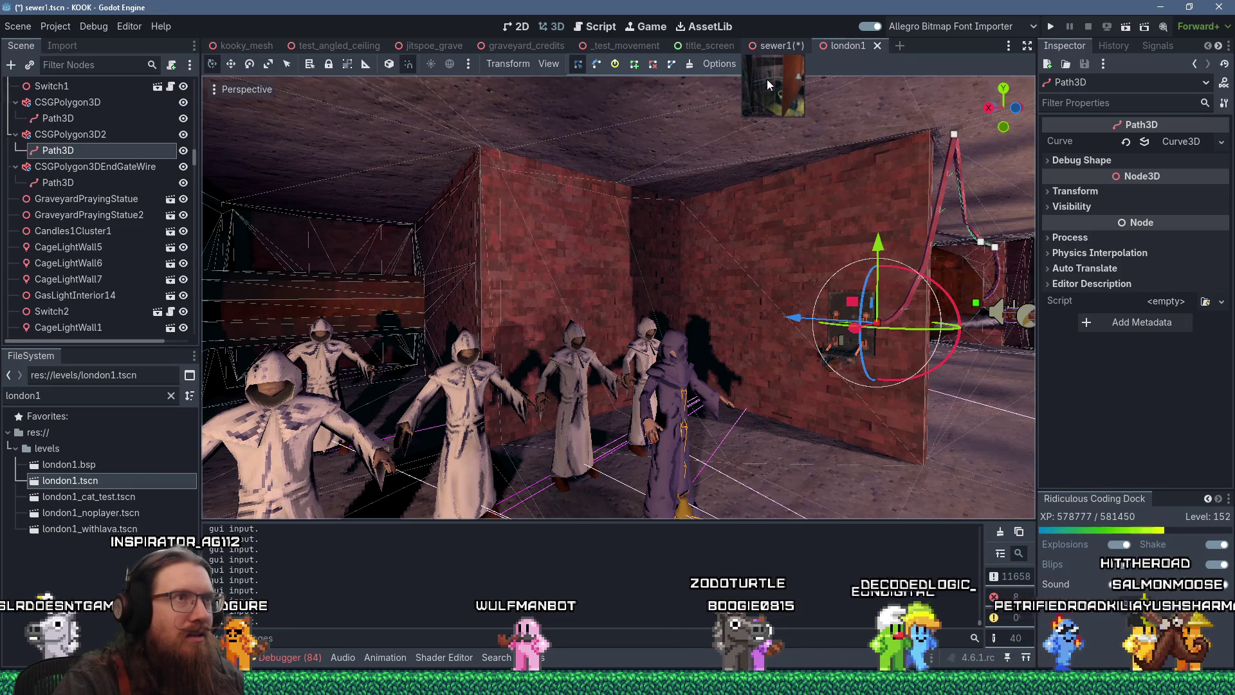
# Step: Back in sewer1, select CSGPolygon3D2 and assign Path3D as its Path Node
pyautogui.click(781, 47)
pyautogui.moveTo(756, 264)
pyautogui.mouseDown()
pyautogui.moveTo(702, 311)
pyautogui.moveTo(531, 315)
pyautogui.mouseUp()
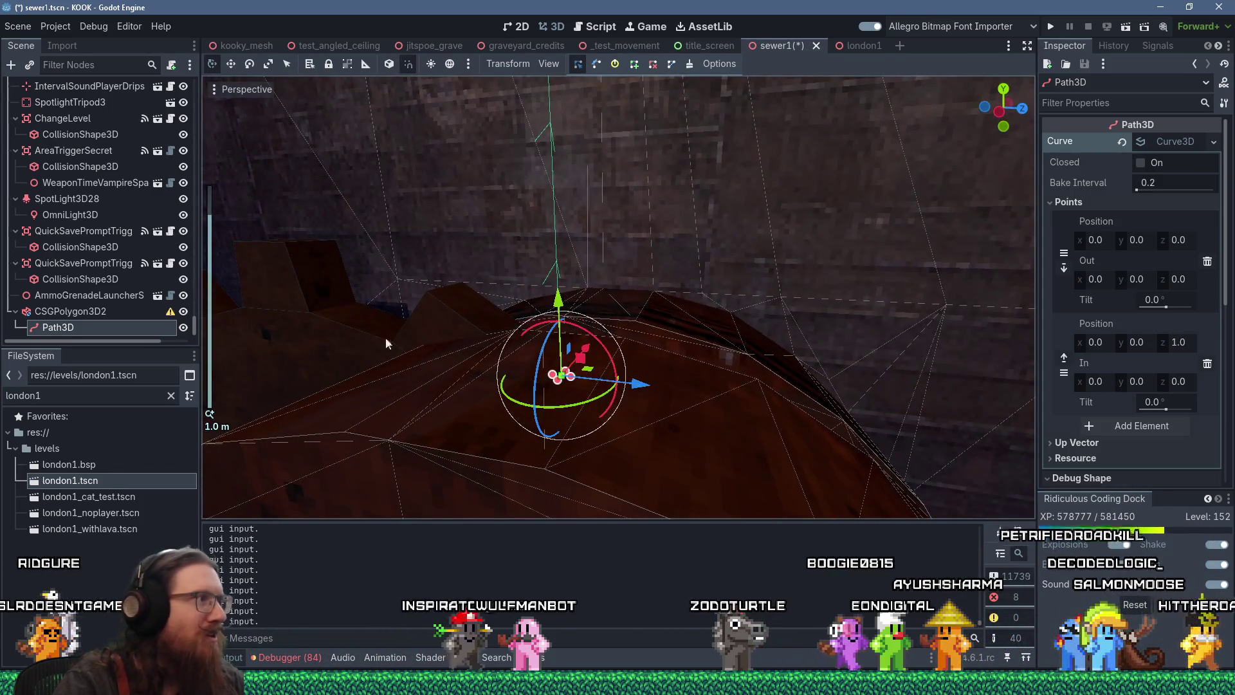
pyautogui.click(129, 311)
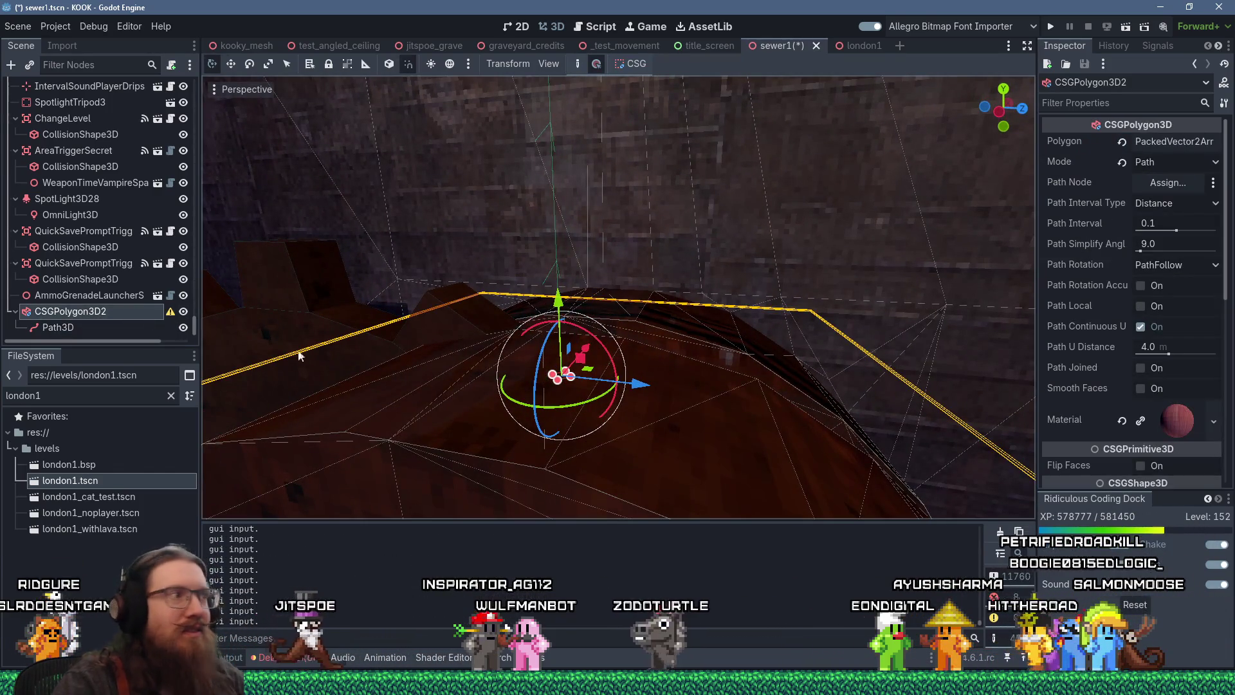
pyautogui.moveTo(170, 314)
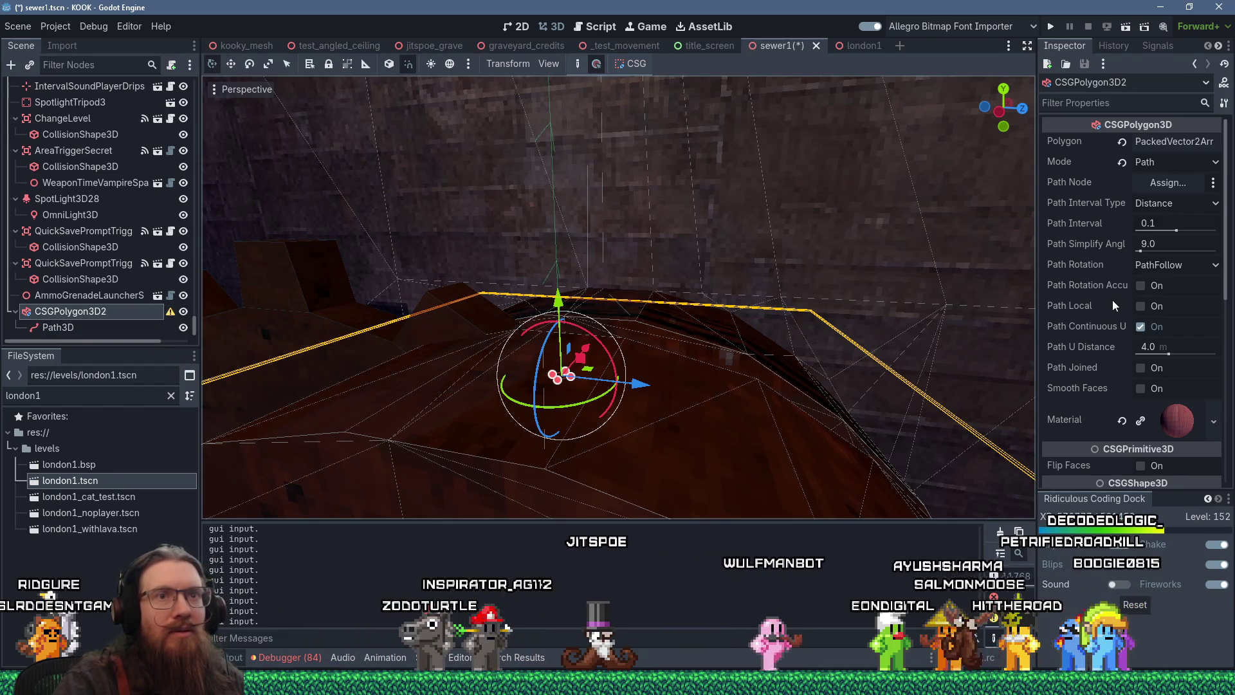
pyautogui.scroll(-5, 1111, 299)
pyautogui.scroll(5, 1111, 300)
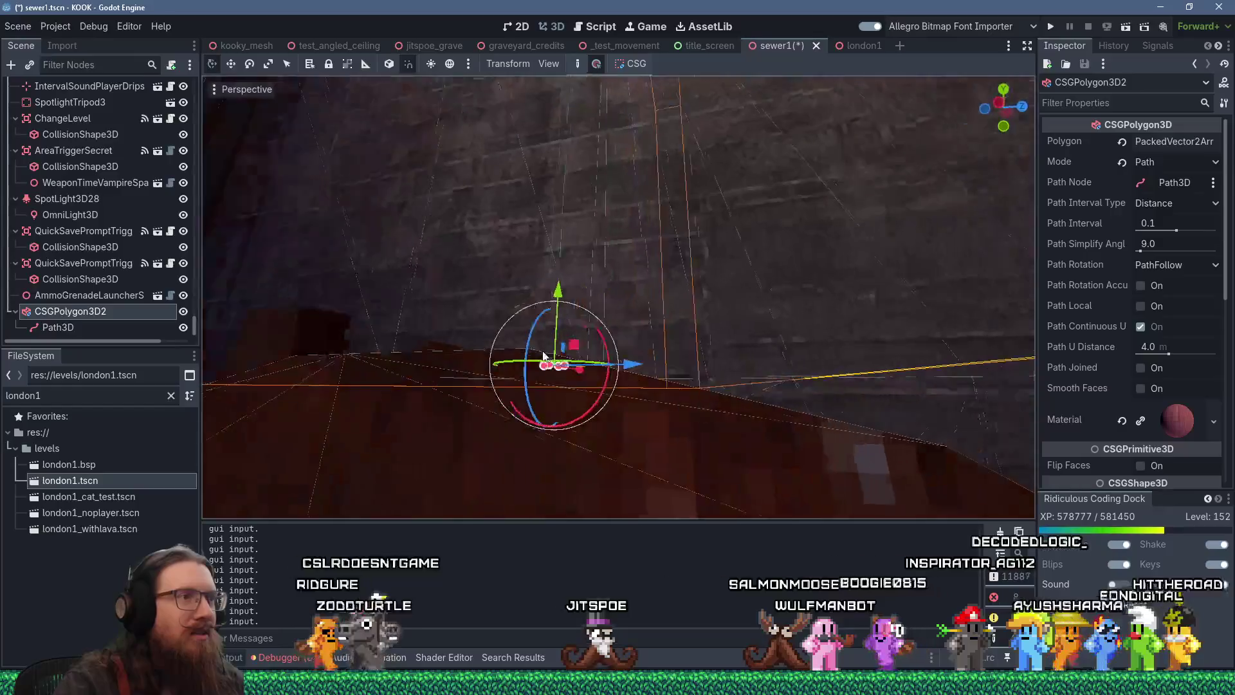
pyautogui.scroll(-3, 587, 384)
pyautogui.moveTo(587, 384)
pyautogui.mouseDown()
pyautogui.moveTo(623, 280)
pyautogui.moveTo(705, 244)
pyautogui.moveTo(733, 314)
pyautogui.moveTo(723, 394)
pyautogui.moveTo(687, 441)
pyautogui.moveTo(635, 465)
pyautogui.moveTo(512, 439)
pyautogui.mouseUp()
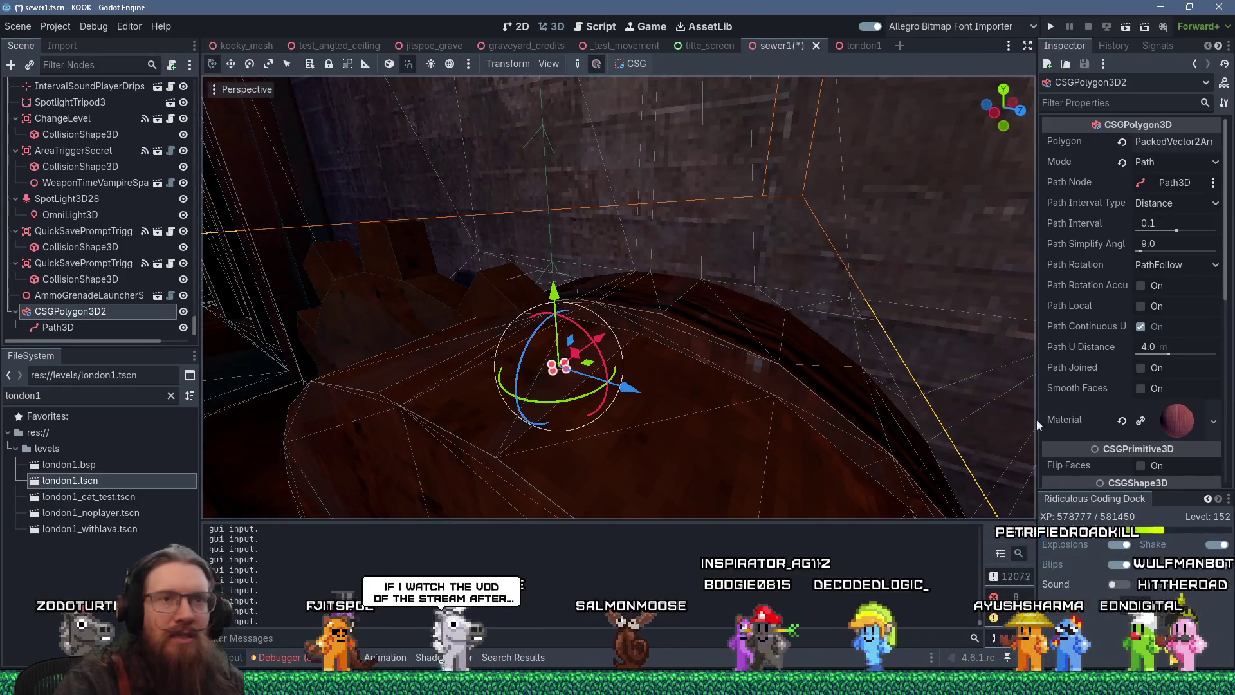
pyautogui.moveTo(1113, 411)
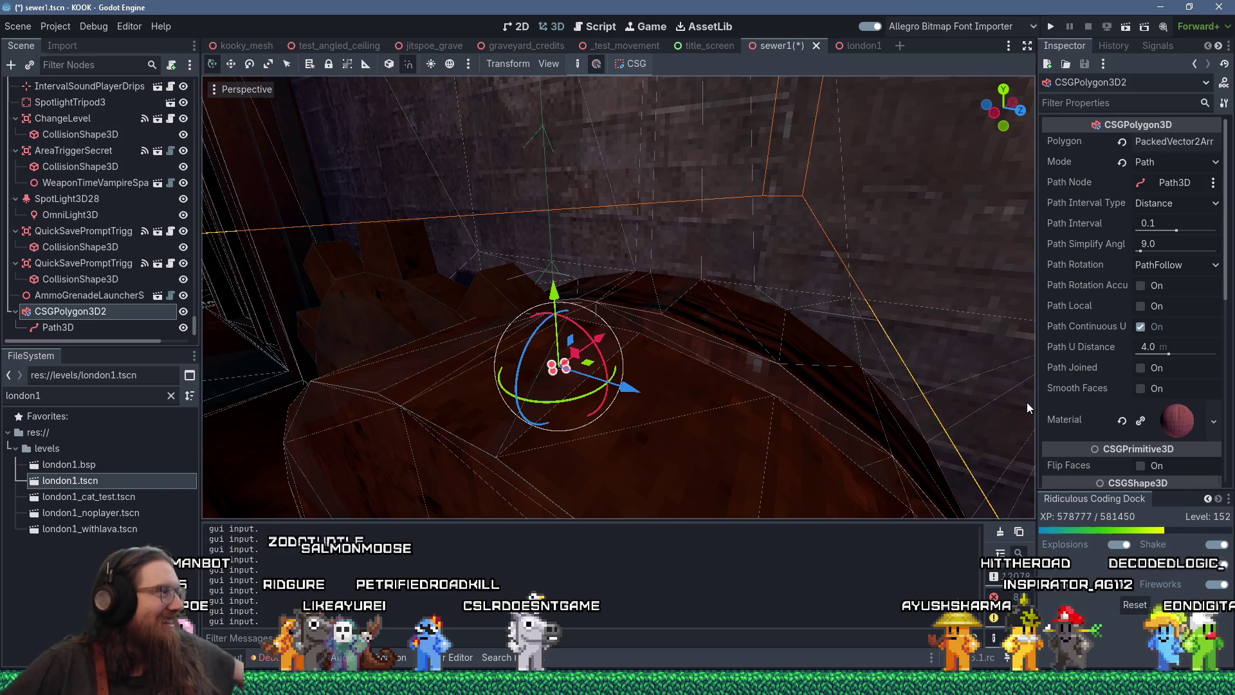
pyautogui.moveTo(658, 372)
pyautogui.mouseDown()
pyautogui.moveTo(531, 353)
pyautogui.moveTo(750, 277)
pyautogui.moveTo(921, 249)
pyautogui.moveTo(1008, 250)
pyautogui.moveTo(865, 381)
pyautogui.moveTo(854, 445)
pyautogui.moveTo(770, 371)
pyautogui.moveTo(835, 345)
pyautogui.mouseUp()
pyautogui.moveTo(668, 363)
pyautogui.mouseDown()
pyautogui.moveTo(675, 309)
pyautogui.moveTo(749, 159)
pyautogui.moveTo(742, 101)
pyautogui.moveTo(406, 287)
pyautogui.moveTo(582, 182)
pyautogui.mouseUp()
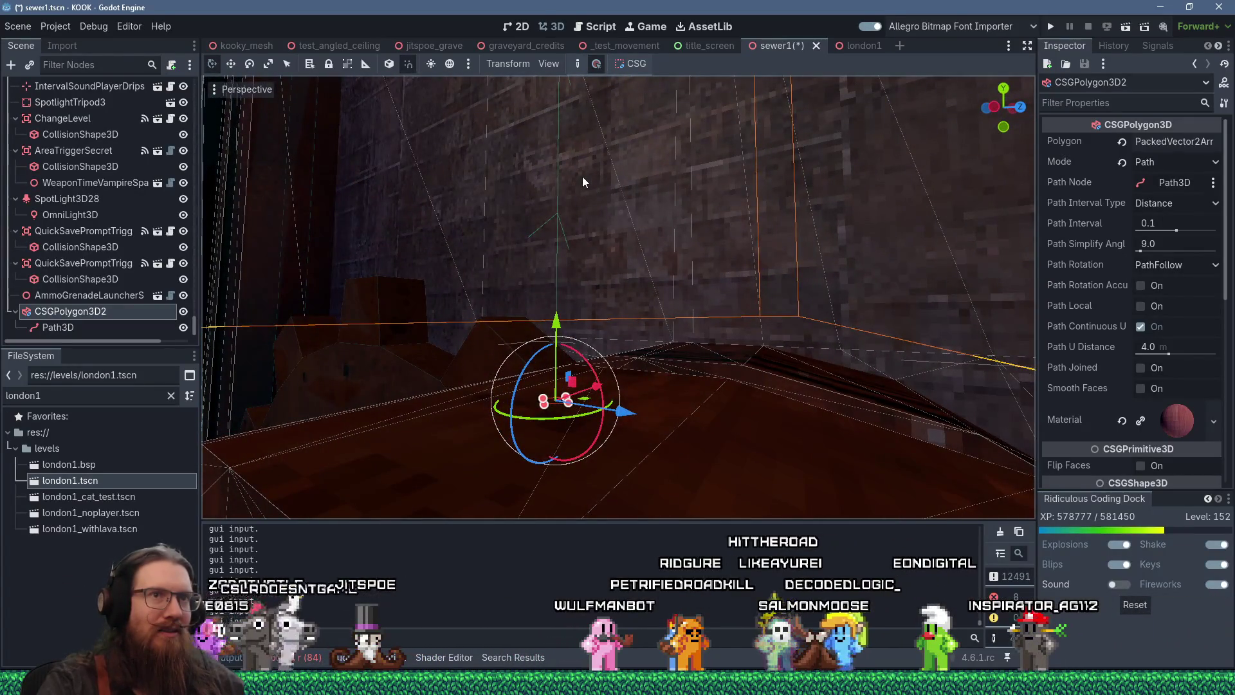
pyautogui.scroll(-3, 1119, 276)
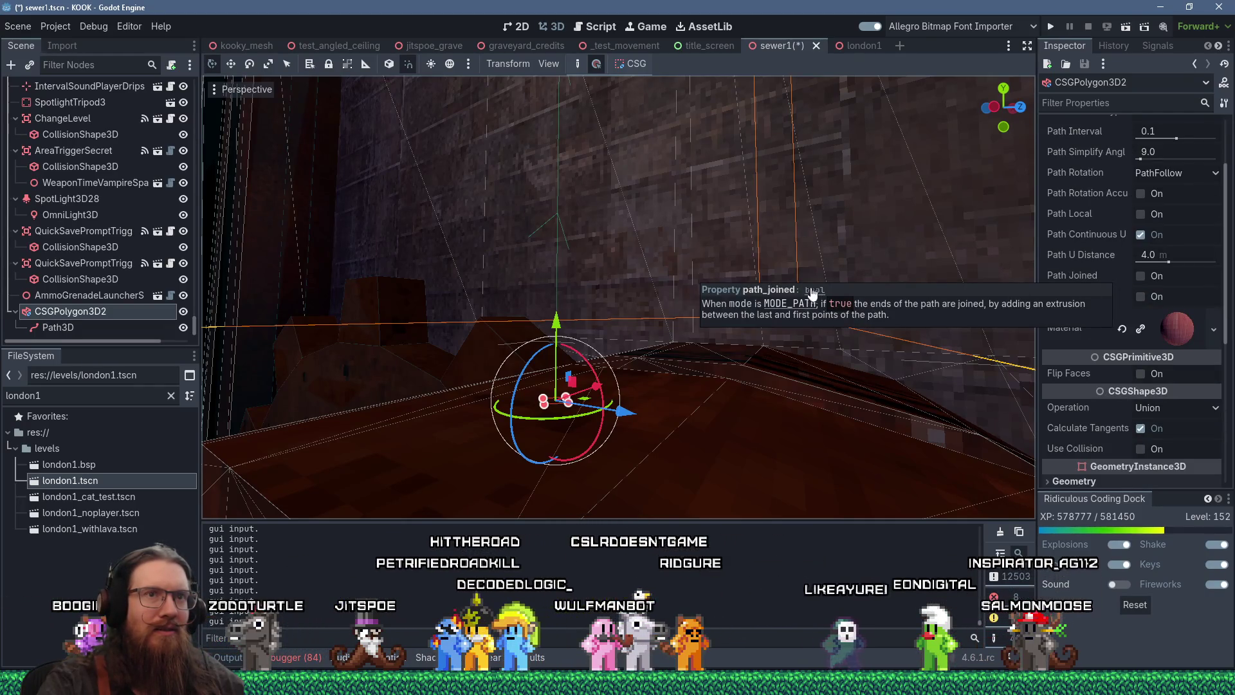
pyautogui.scroll(-3, 1118, 340)
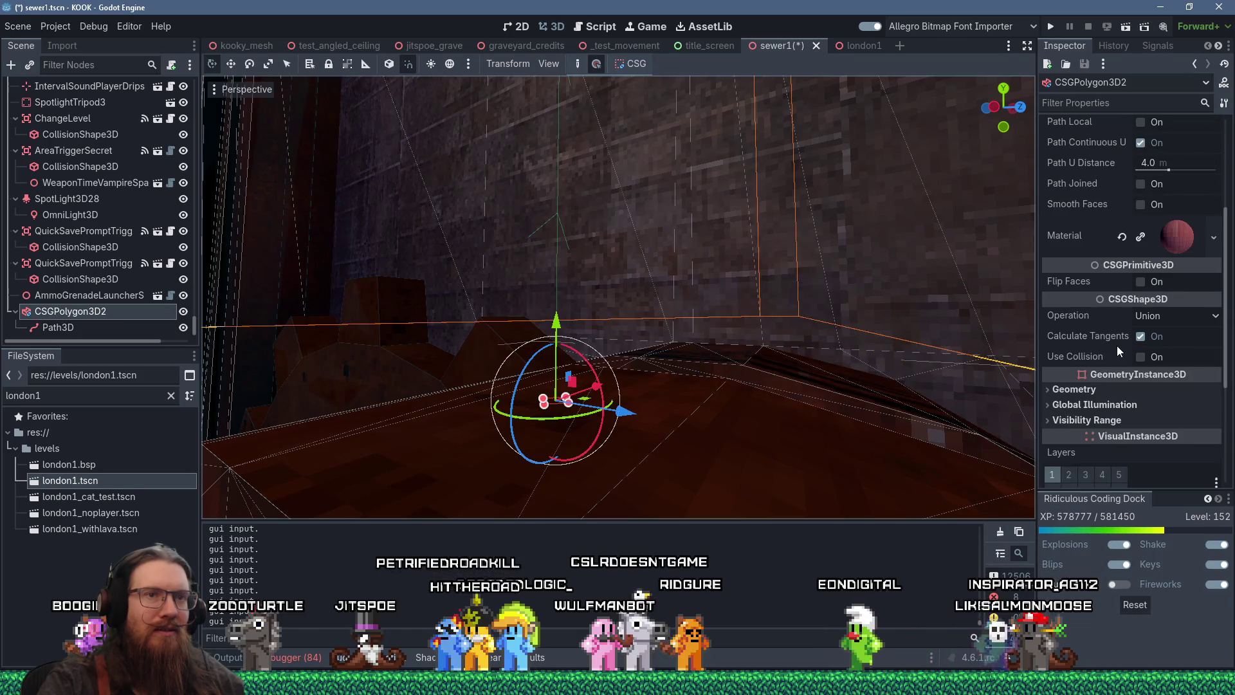
pyautogui.click(1141, 282)
pyautogui.click(1140, 282)
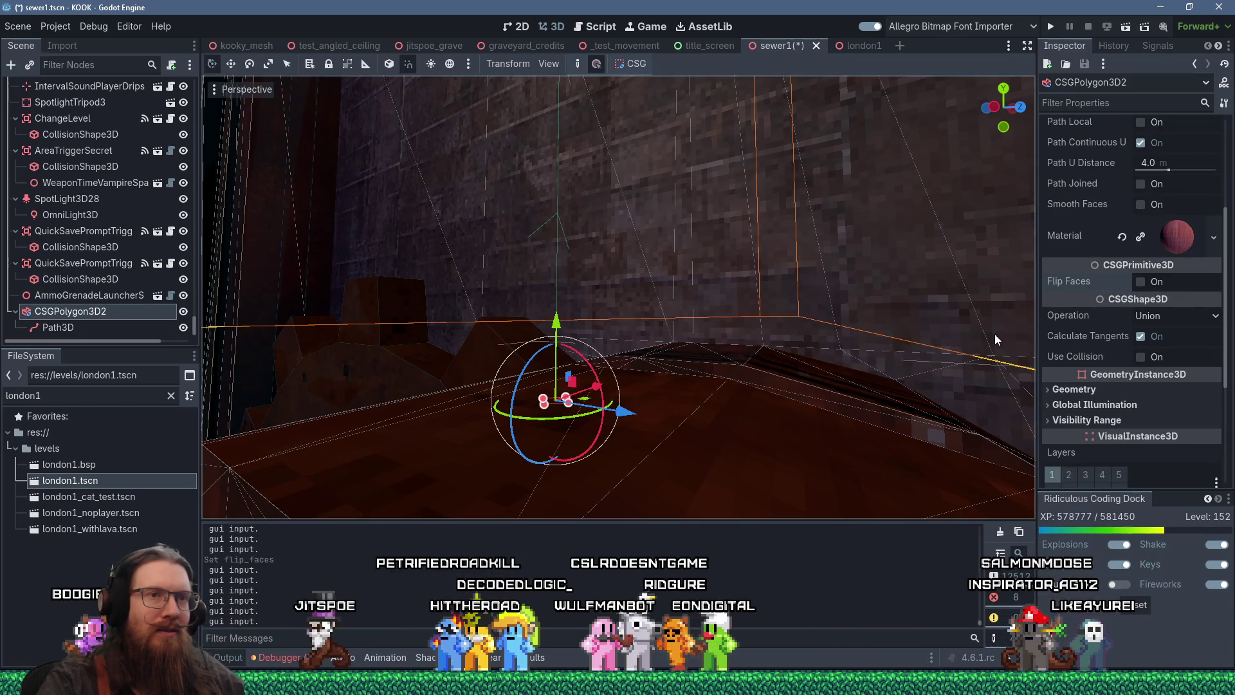
pyautogui.moveTo(838, 335)
pyautogui.mouseDown()
pyautogui.moveTo(728, 328)
pyautogui.moveTo(681, 303)
pyautogui.moveTo(644, 396)
pyautogui.moveTo(623, 302)
pyautogui.mouseUp()
pyautogui.click(619, 272)
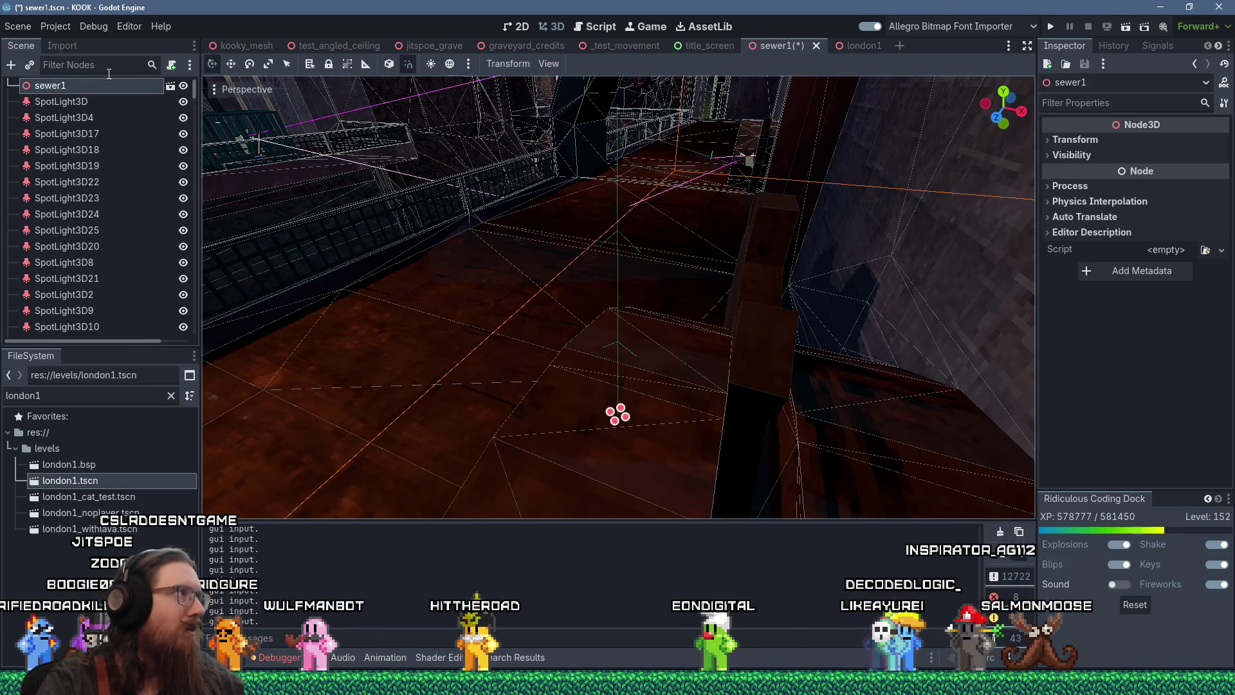
# Step: Filter the scene tree by 'path', select Path3D and pick its middle curve point
pyautogui.write('path')
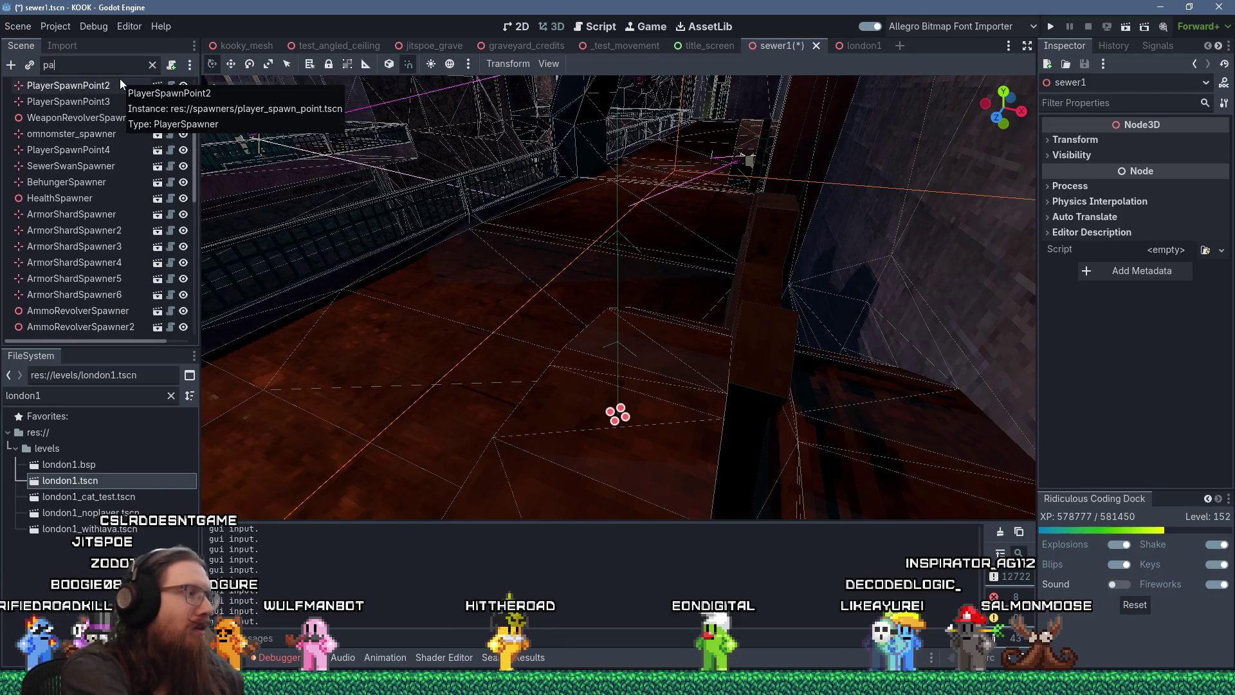
pyautogui.hotkey('ctrl', 'a')
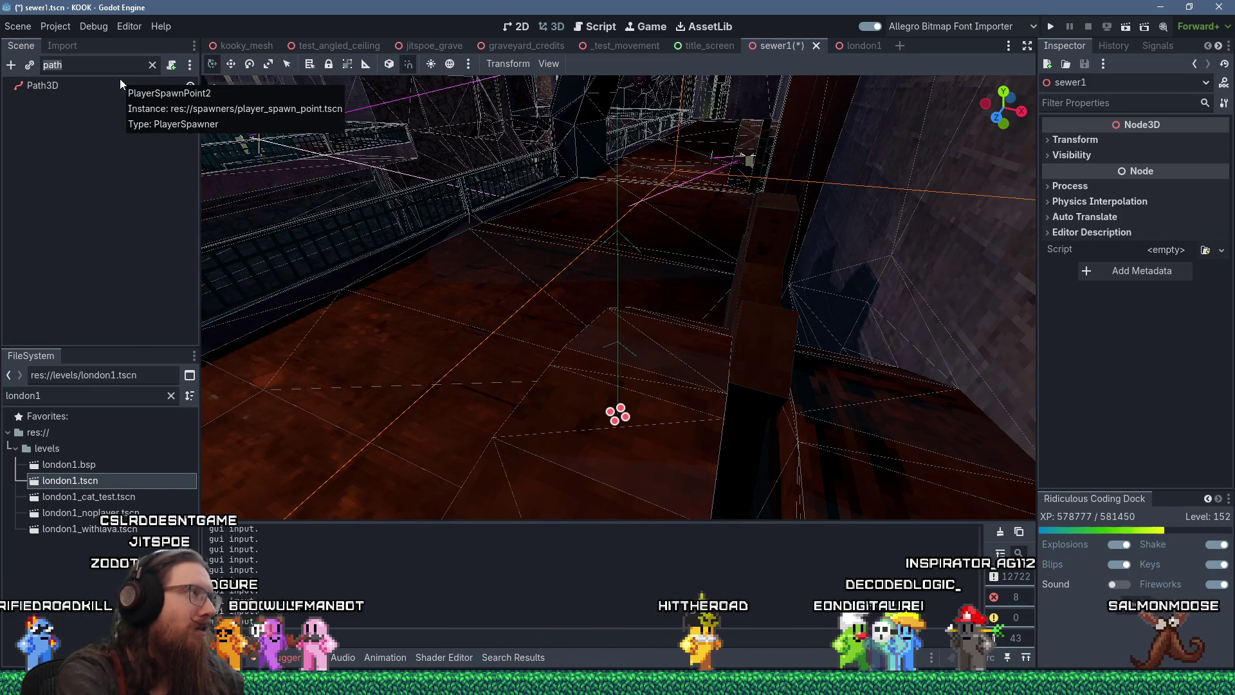
pyautogui.click(51, 86)
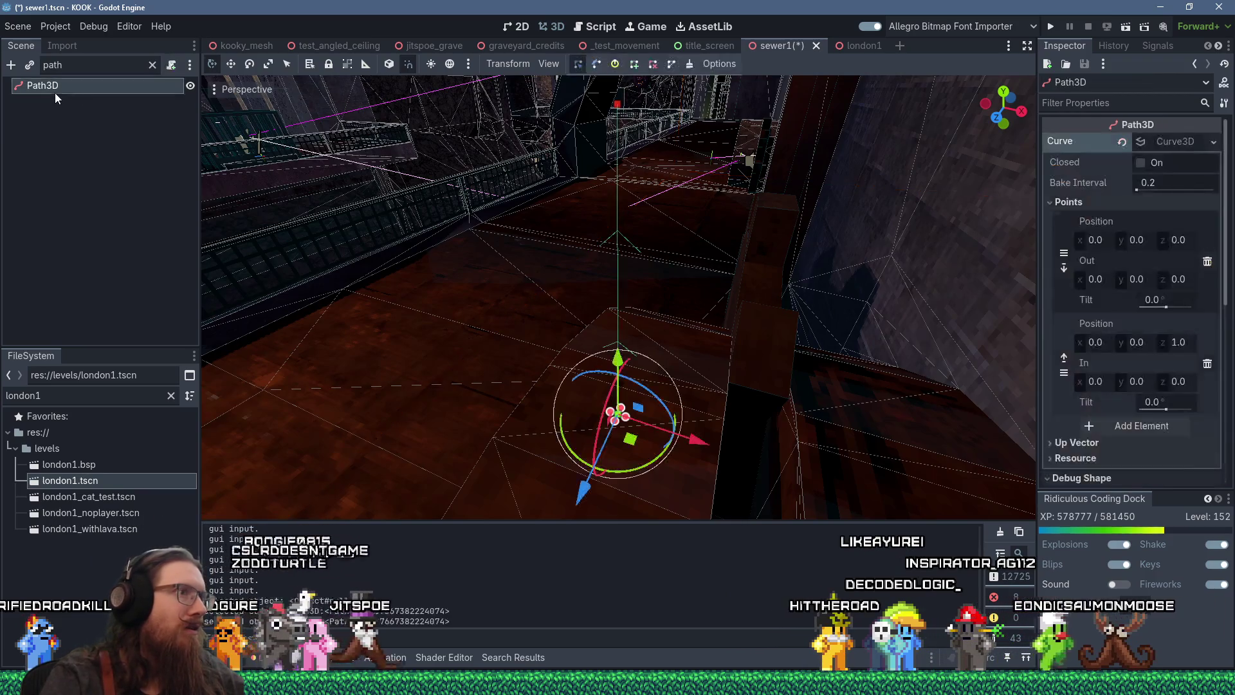
pyautogui.click(616, 278)
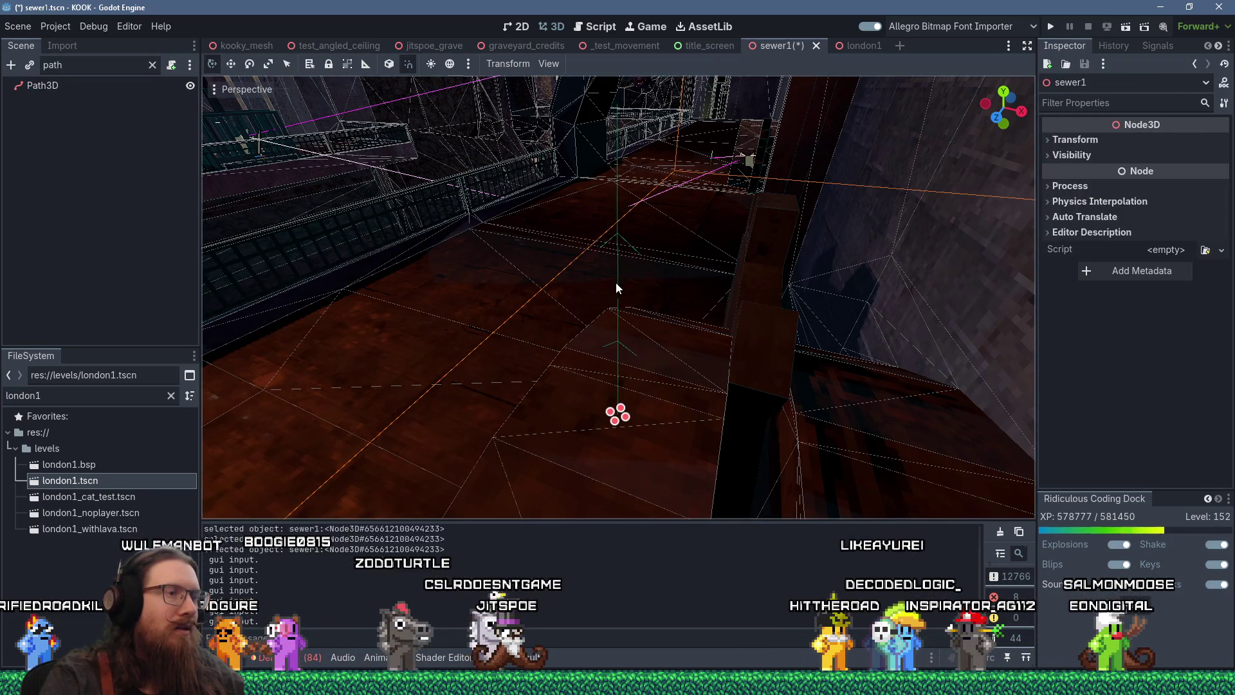
pyautogui.click(58, 86)
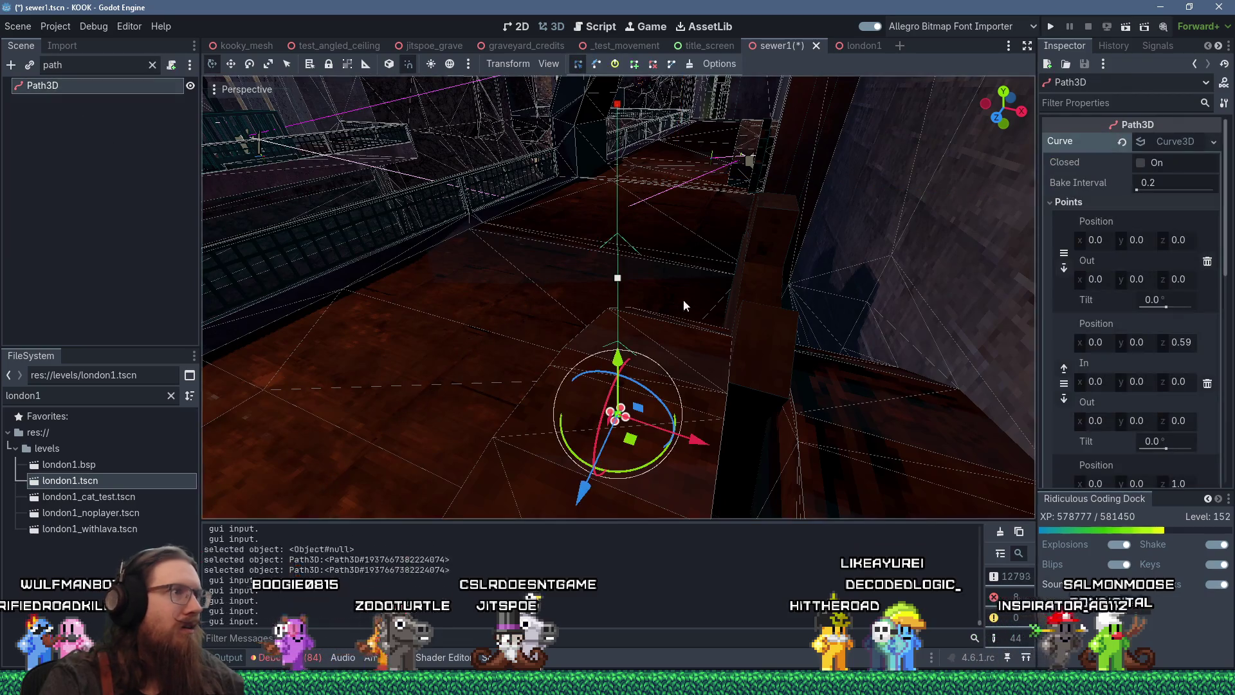
pyautogui.click(620, 279)
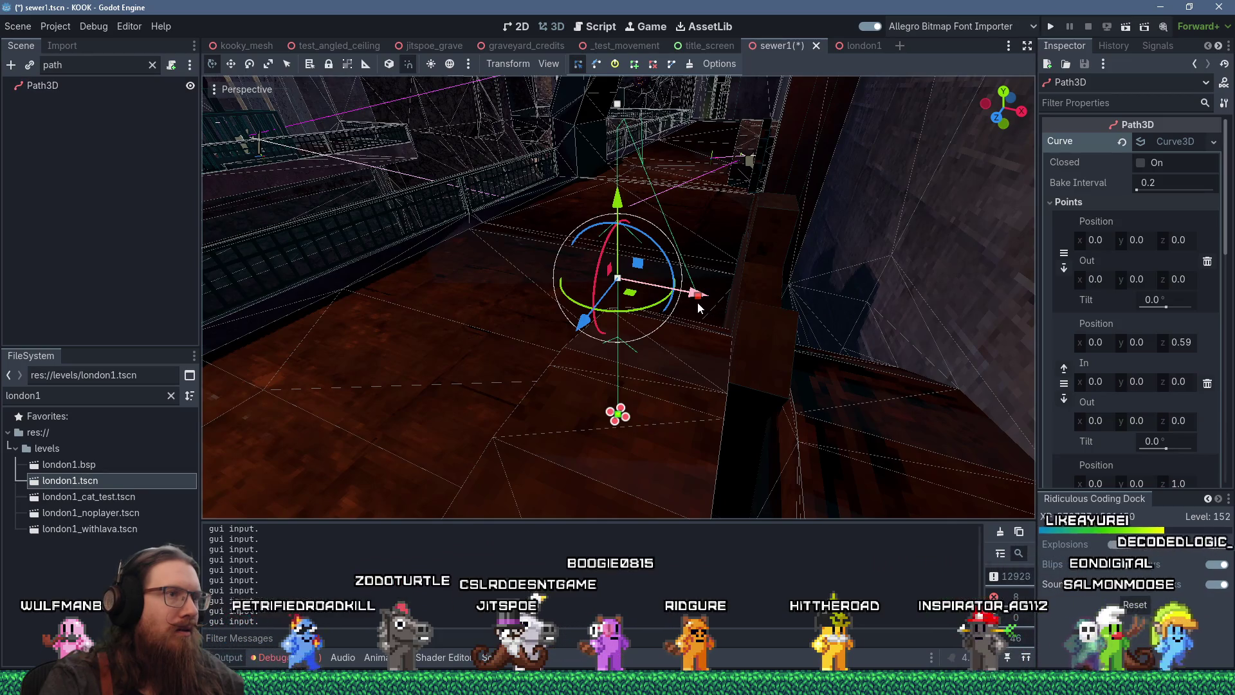
# Step: Drag the middle curve point along X until its position reads x 0.25
pyautogui.moveTo(711, 187)
pyautogui.mouseDown()
pyautogui.moveTo(607, 206)
pyautogui.moveTo(559, 199)
pyautogui.moveTo(574, 203)
pyautogui.mouseUp()
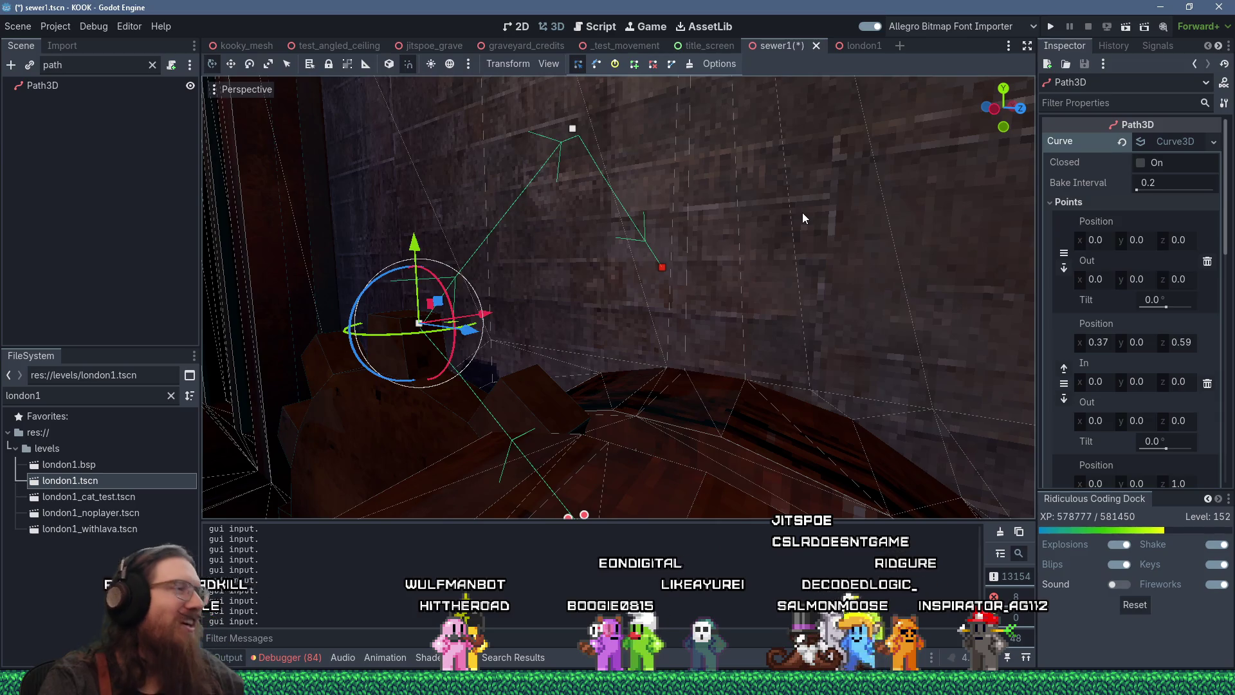
pyautogui.moveTo(723, 279); pyautogui.dragTo(581, 293)
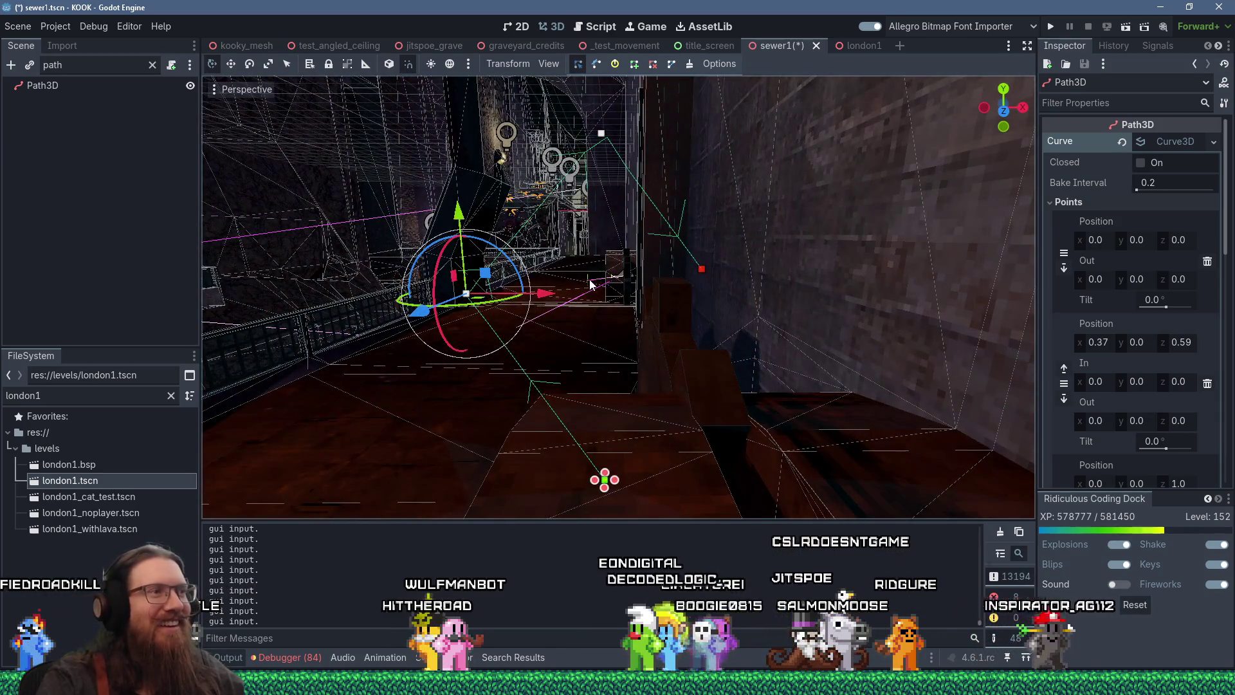
pyautogui.scroll(5, 591, 285)
pyautogui.moveTo(592, 285)
pyautogui.mouseDown()
pyautogui.moveTo(957, 317)
pyautogui.moveTo(980, 266)
pyautogui.moveTo(650, 322)
pyautogui.moveTo(596, 313)
pyautogui.mouseUp()
pyautogui.scroll(3, 597, 312)
pyautogui.scroll(2, 597, 307)
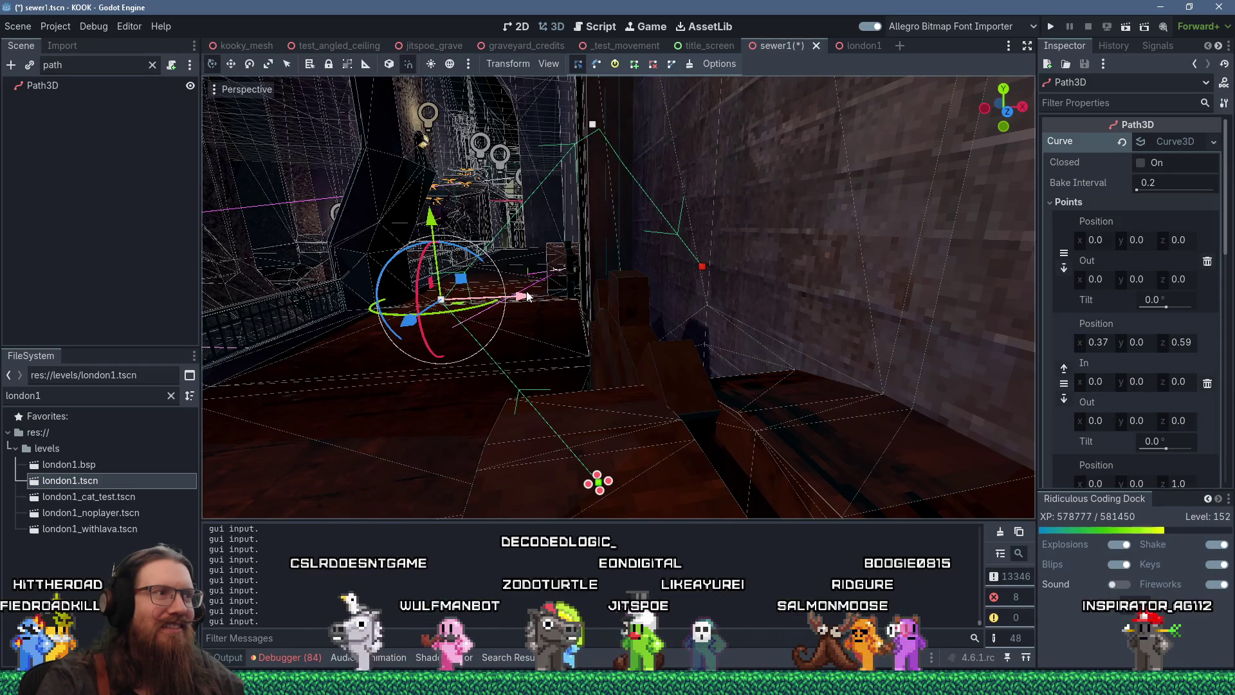
pyautogui.moveTo(526, 297); pyautogui.dragTo(582, 297)
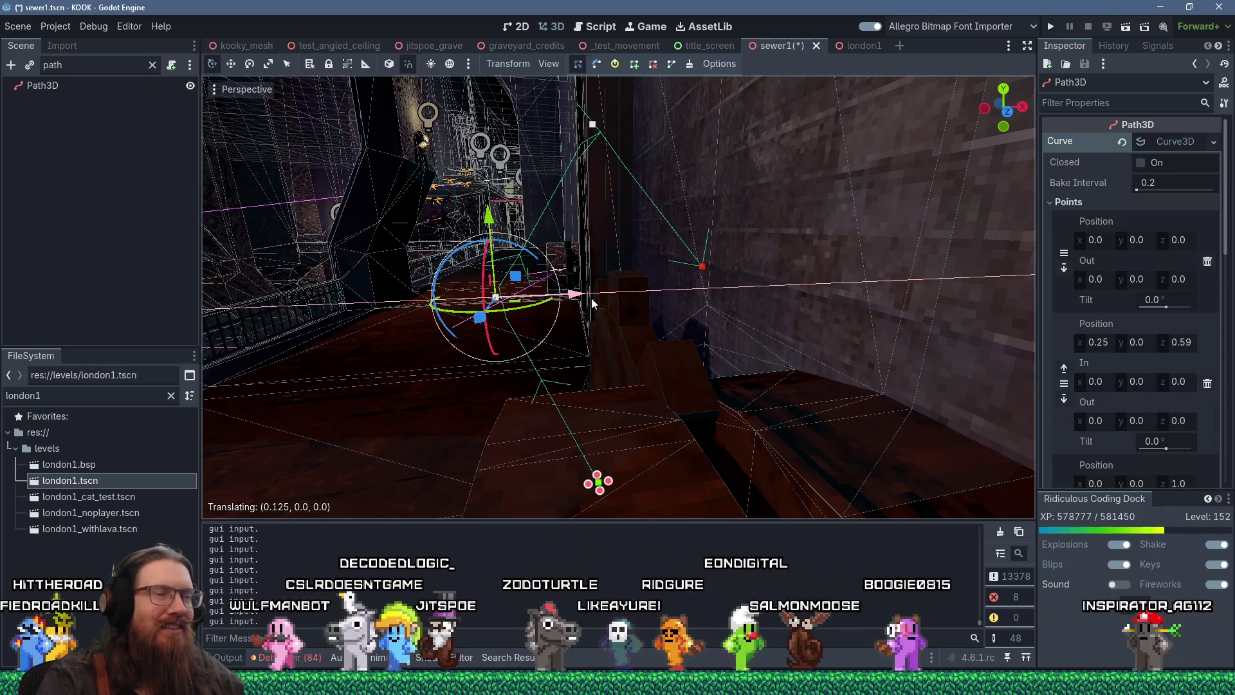
pyautogui.scroll(-5, 1104, 403)
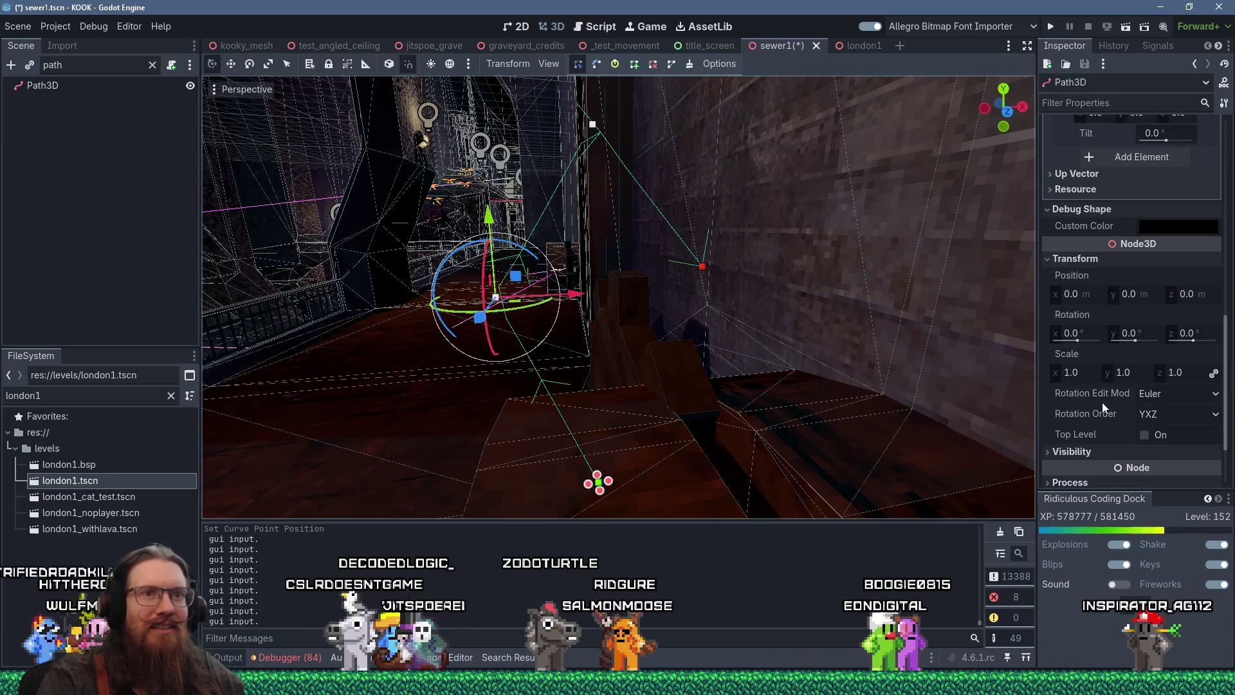
pyautogui.scroll(-3, 1102, 401)
pyautogui.scroll(8, 1100, 402)
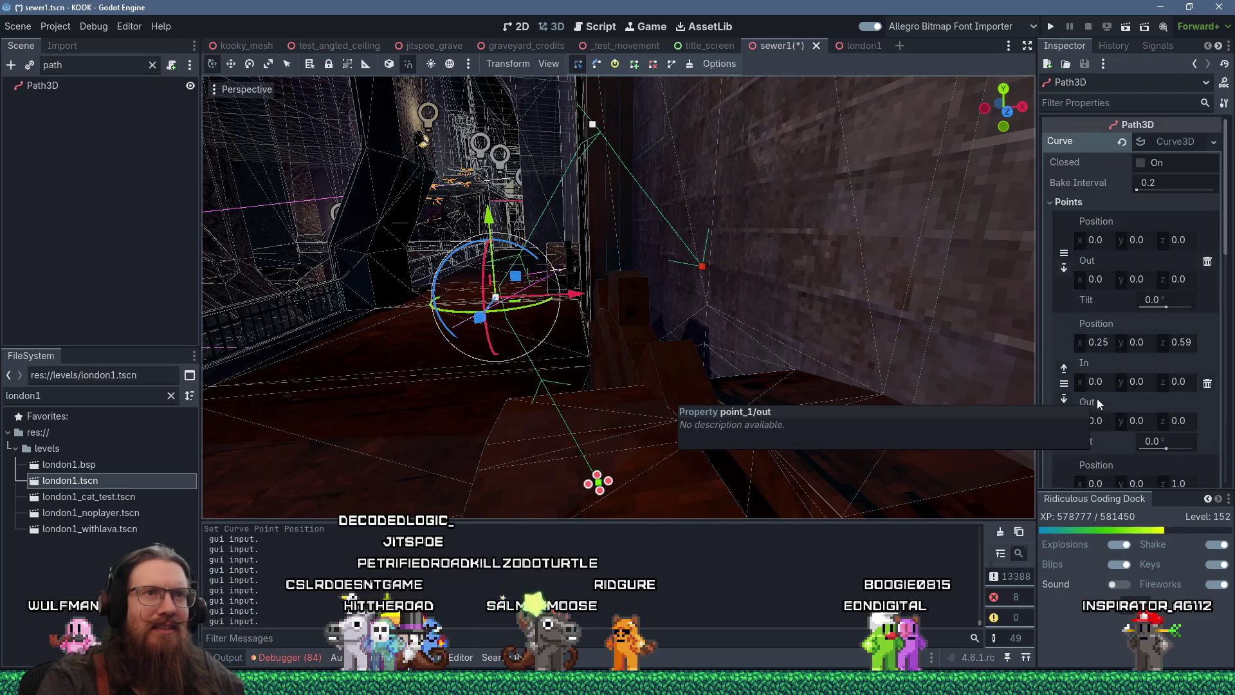
# Step: Toggle the curve's Closed option on and off, then enable its Up Vector setting
pyautogui.click(1140, 162)
pyautogui.click(1139, 162)
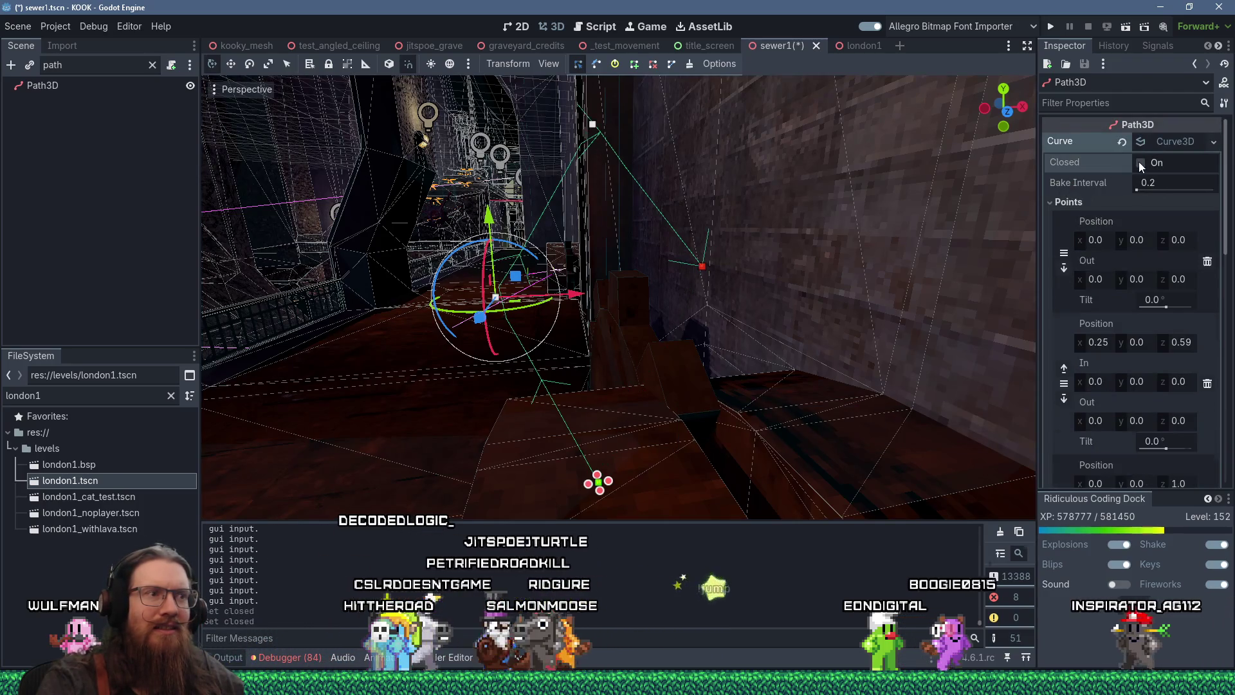
pyautogui.scroll(-3, 1104, 341)
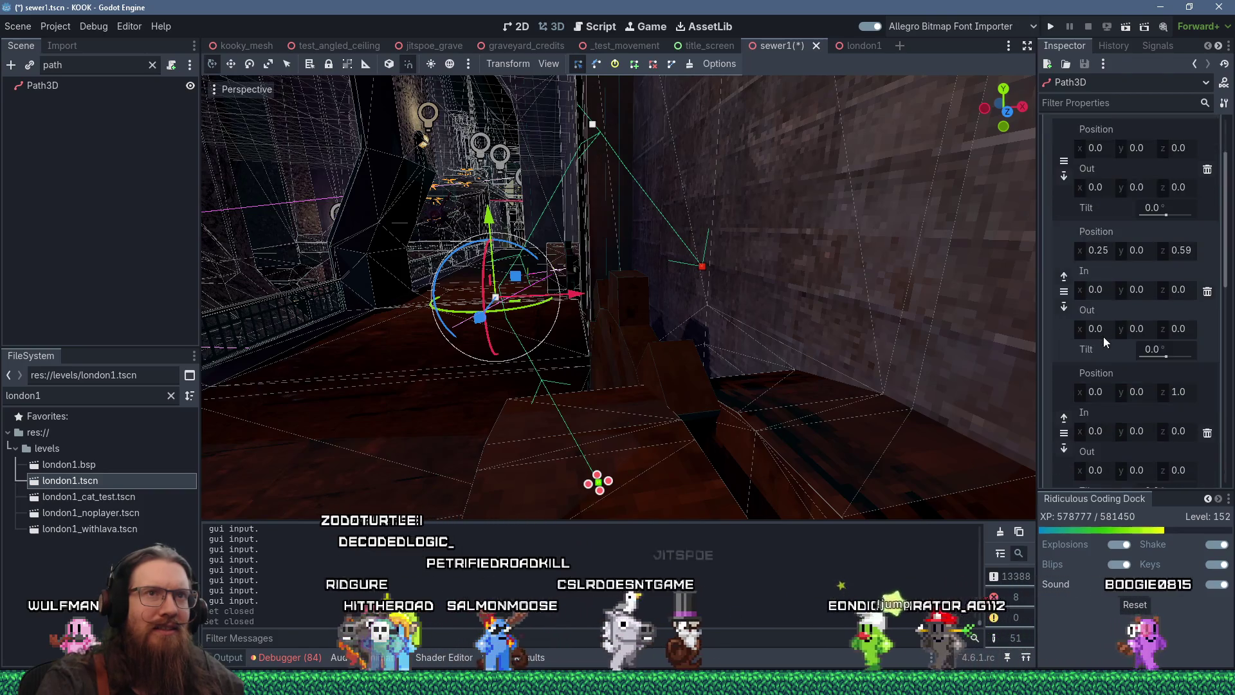
pyautogui.scroll(-3, 1104, 342)
pyautogui.scroll(-5, 1103, 337)
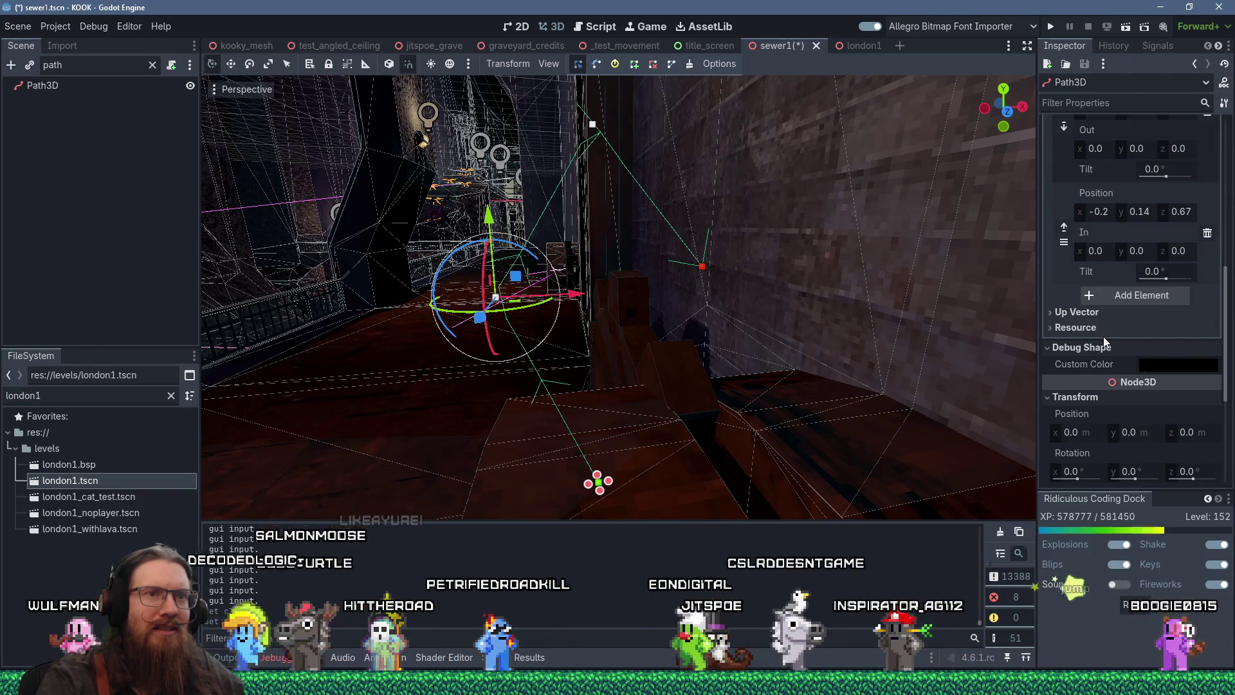
pyautogui.scroll(-1, 1103, 337)
pyautogui.click(1068, 219)
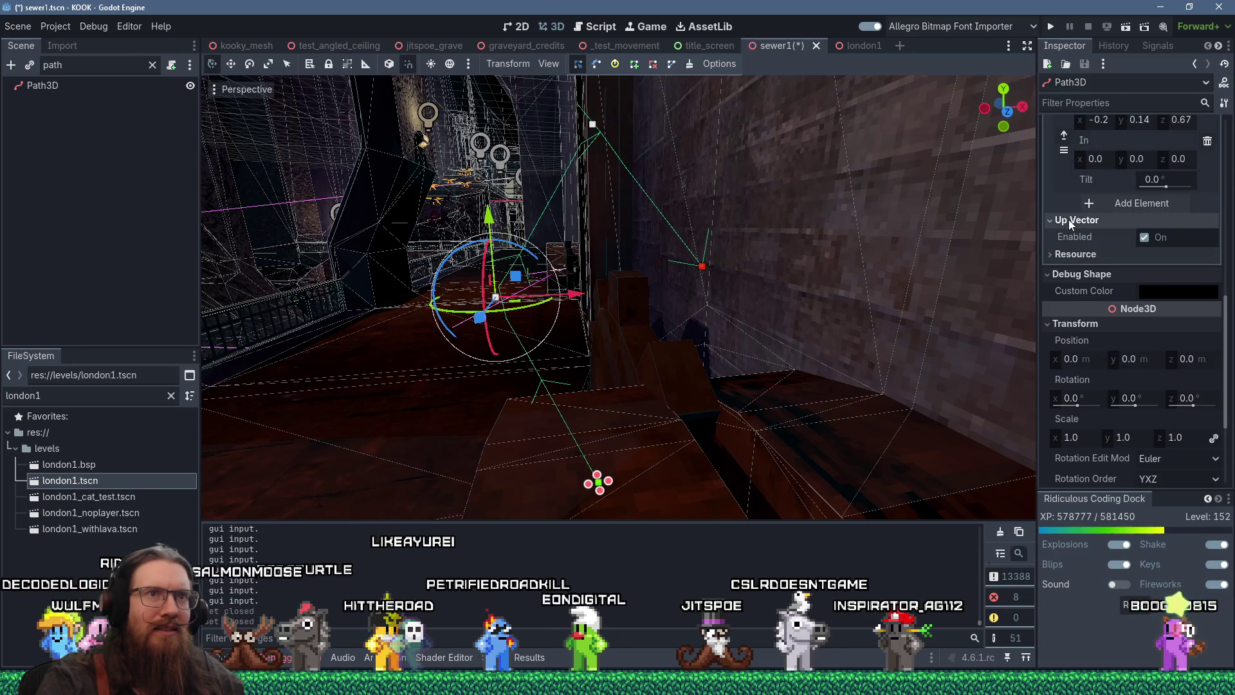
pyautogui.click(1145, 237)
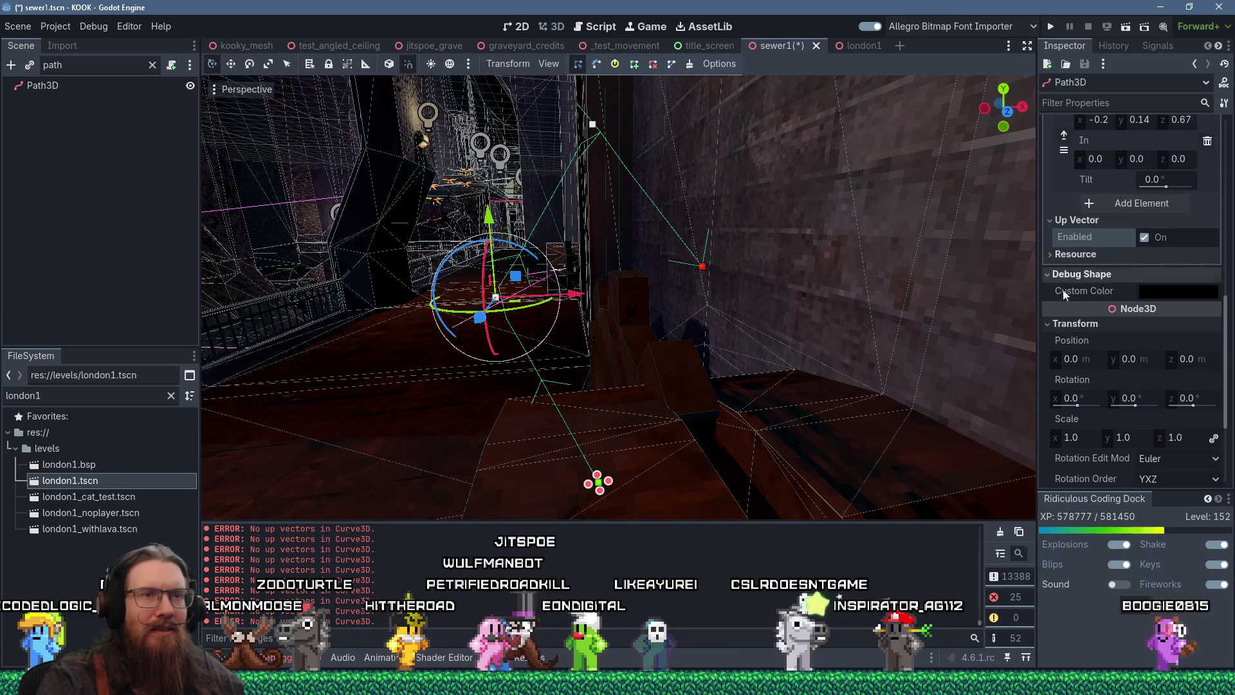
pyautogui.scroll(-3, 1075, 342)
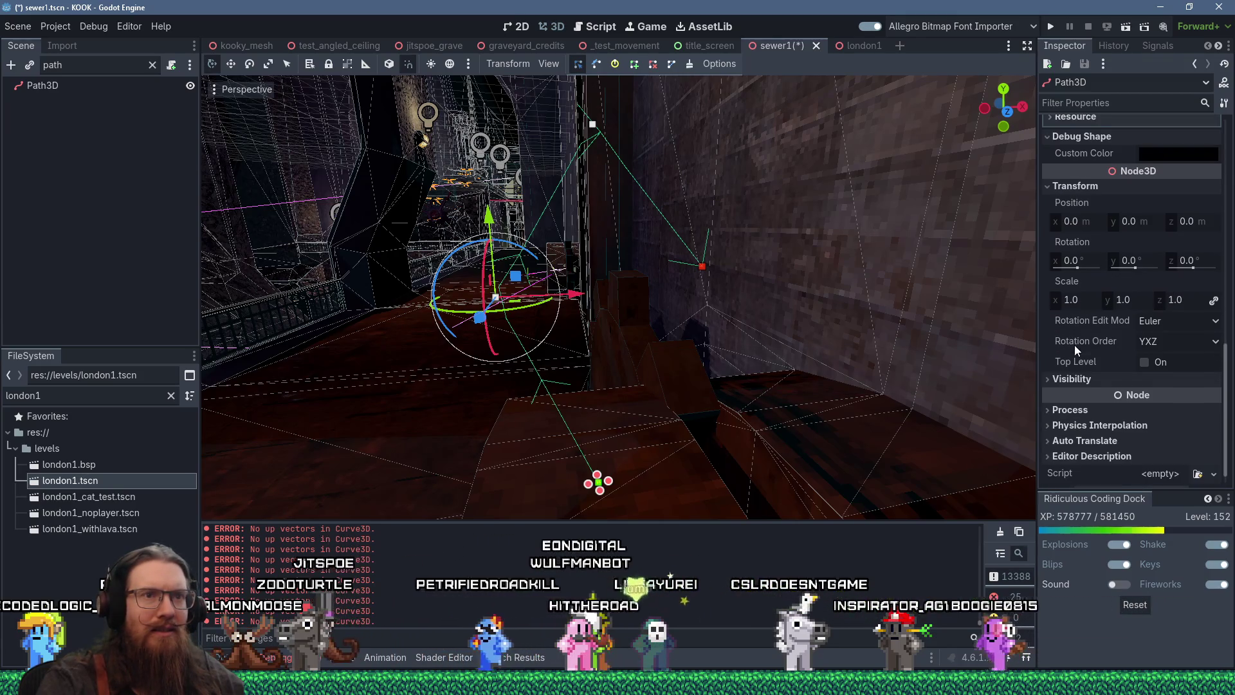
pyautogui.click(1073, 391)
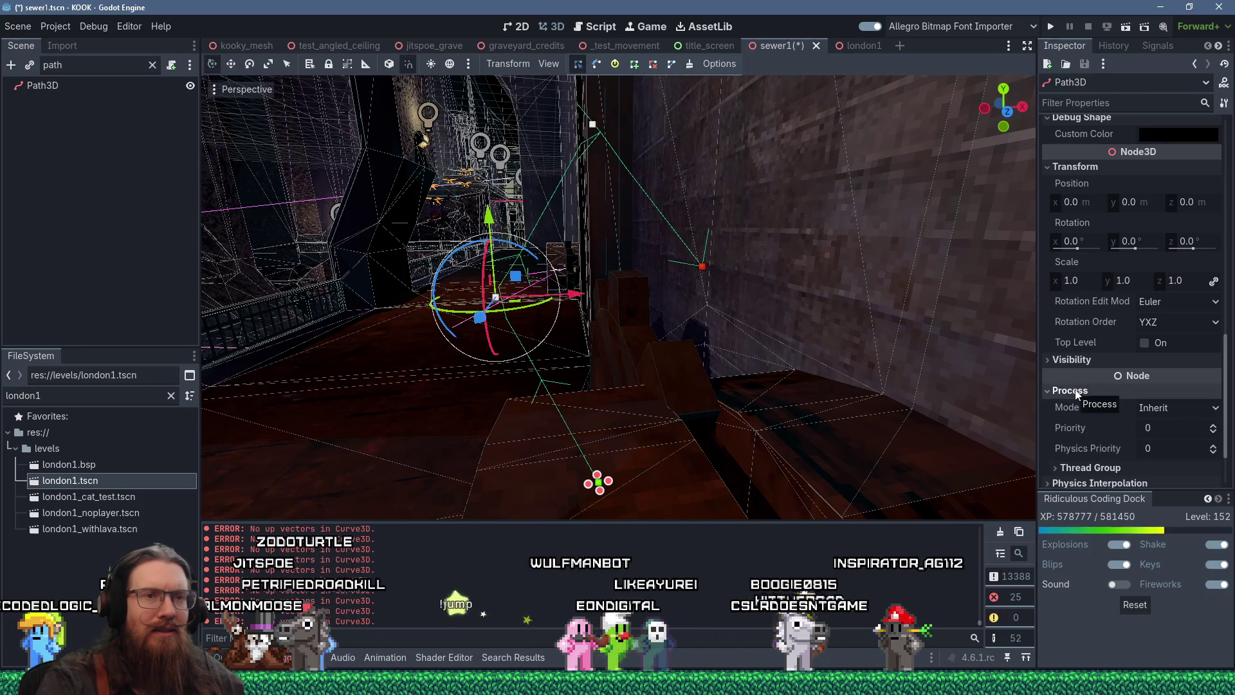
pyautogui.scroll(-2, 1075, 395)
pyautogui.click(1071, 406)
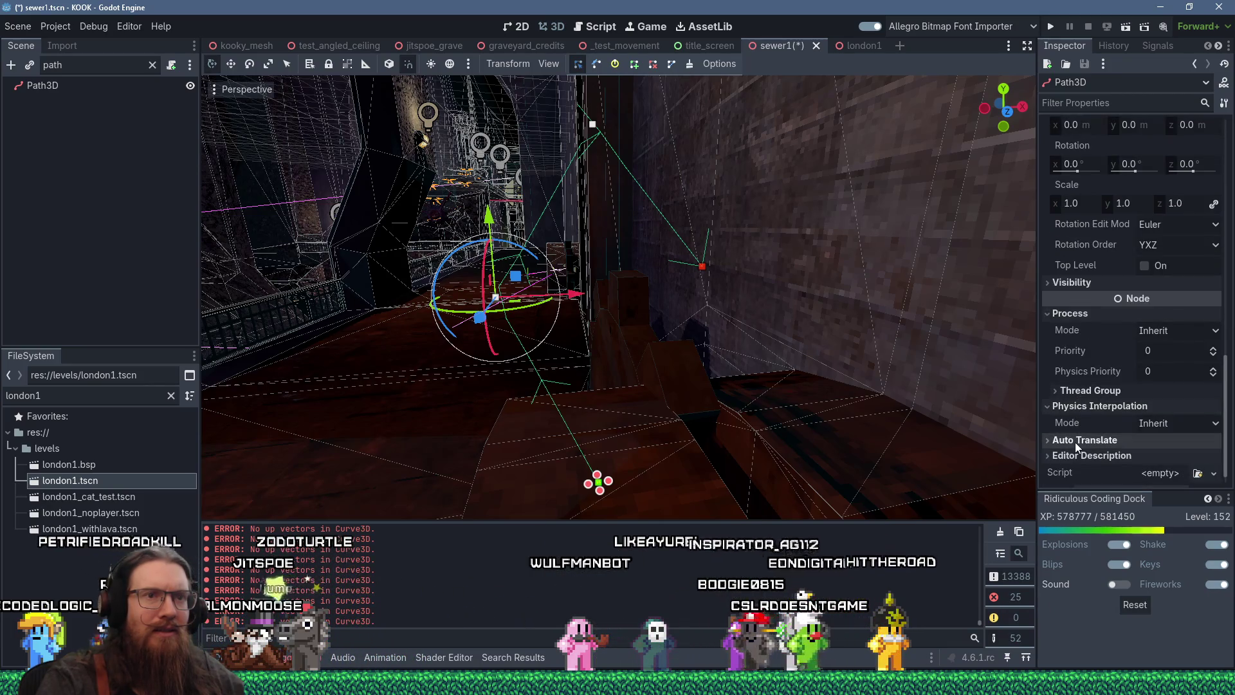
pyautogui.scroll(6, 1075, 450)
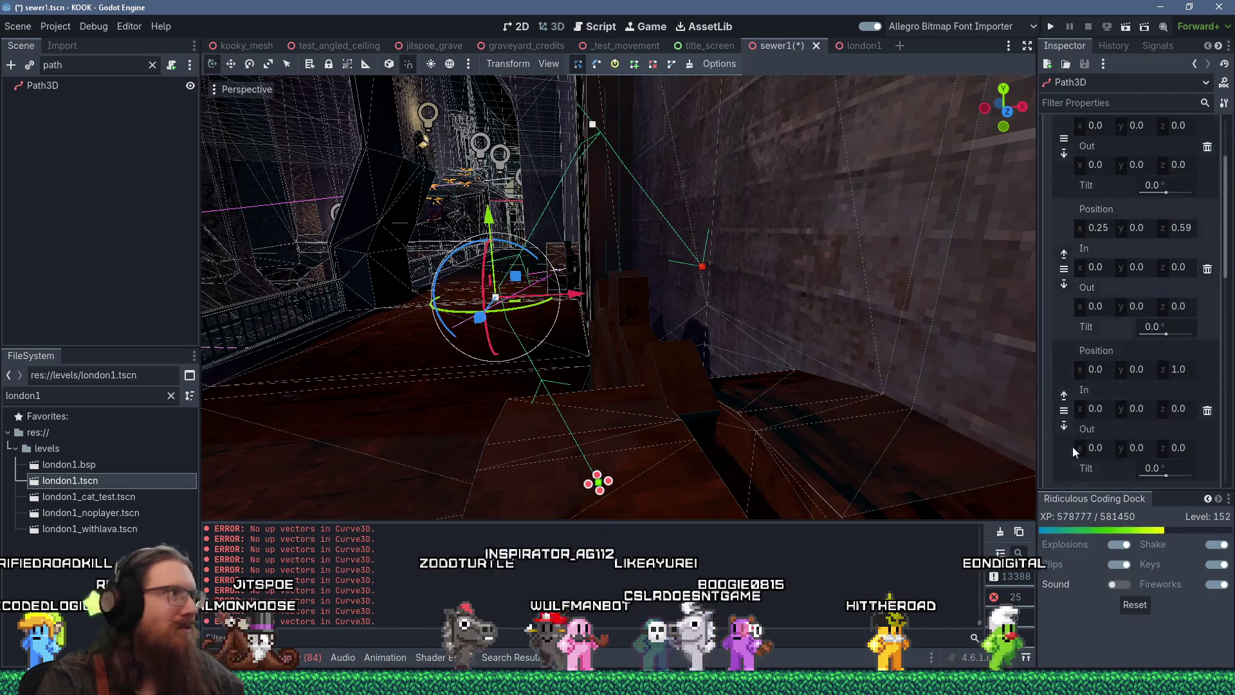
# Step: Clear the filter, turn on Path Local for CSGPolygon3D2, and orbit in to inspect the blue tube
pyautogui.click(152, 66)
pyautogui.click(91, 312)
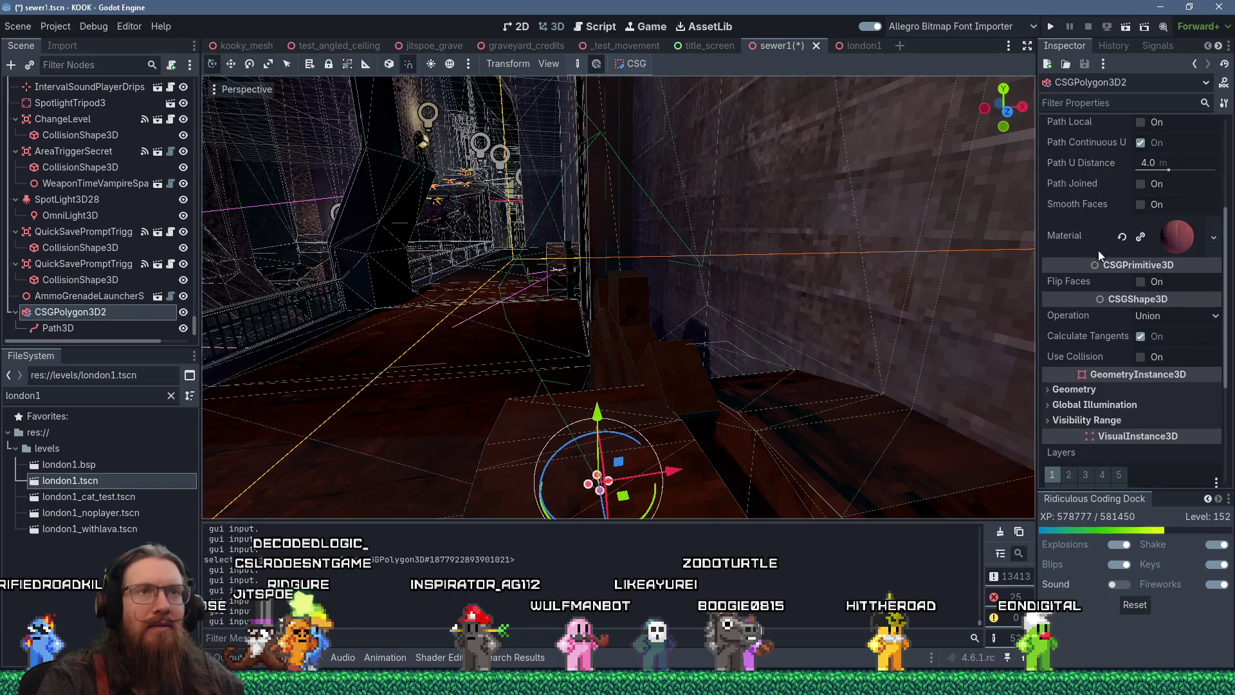
pyautogui.scroll(5, 1104, 244)
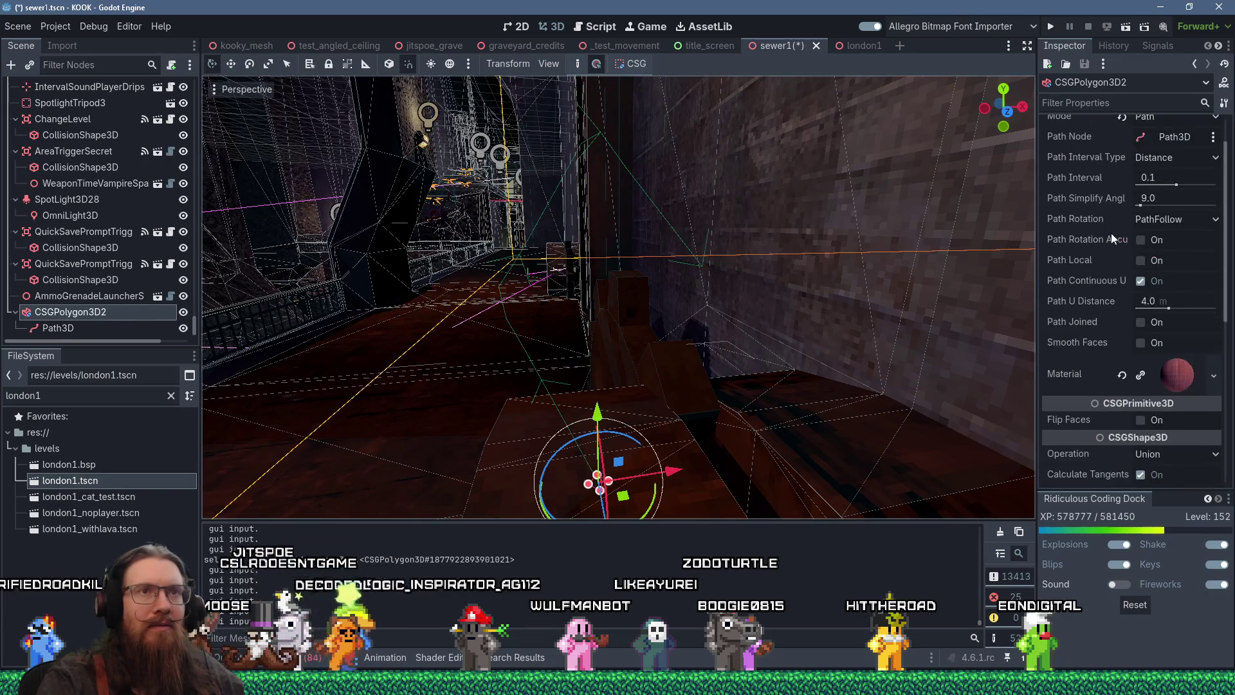
pyautogui.click(1140, 261)
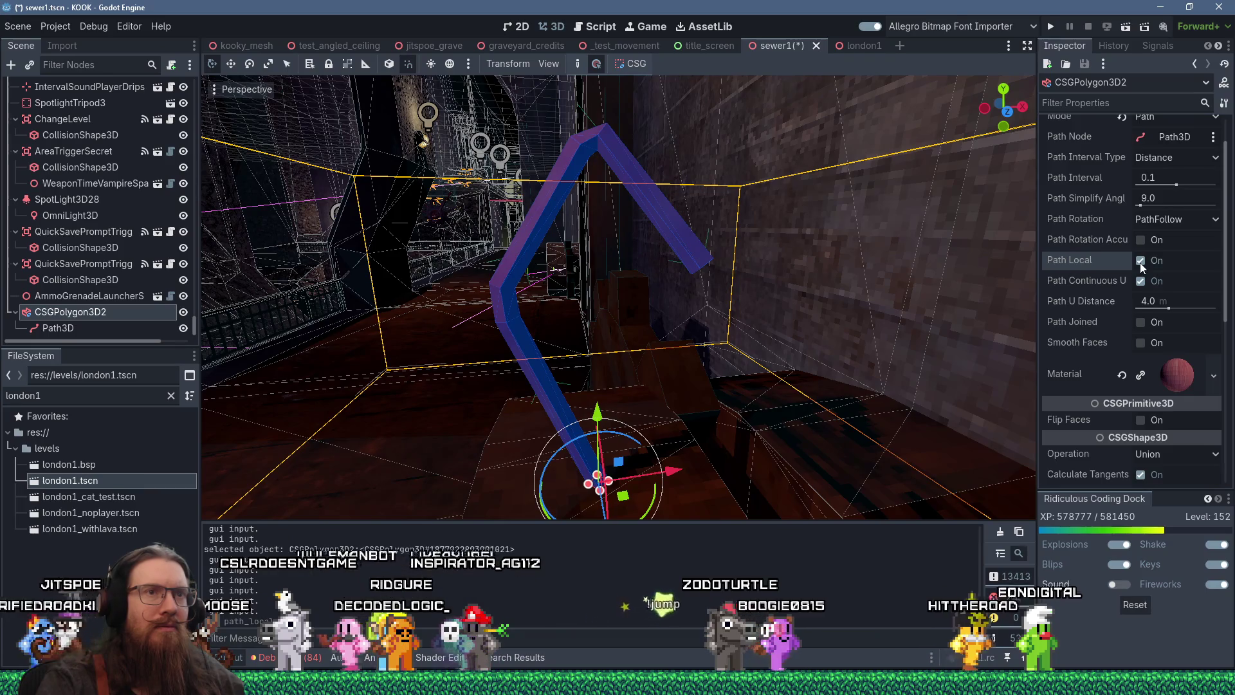
pyautogui.moveTo(645, 231)
pyautogui.mouseDown()
pyautogui.moveTo(863, 257)
pyautogui.moveTo(981, 222)
pyautogui.mouseUp()
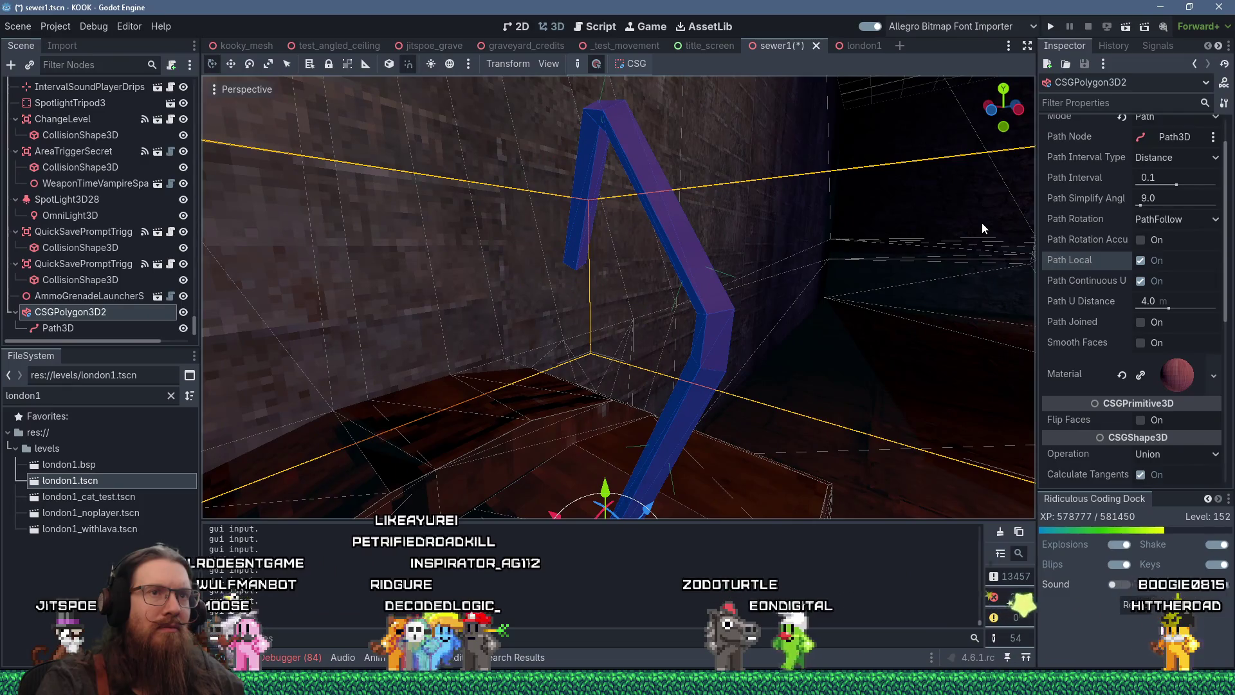
pyautogui.moveTo(981, 223)
pyautogui.mouseDown()
pyautogui.moveTo(807, 248)
pyautogui.moveTo(596, 256)
pyautogui.mouseUp()
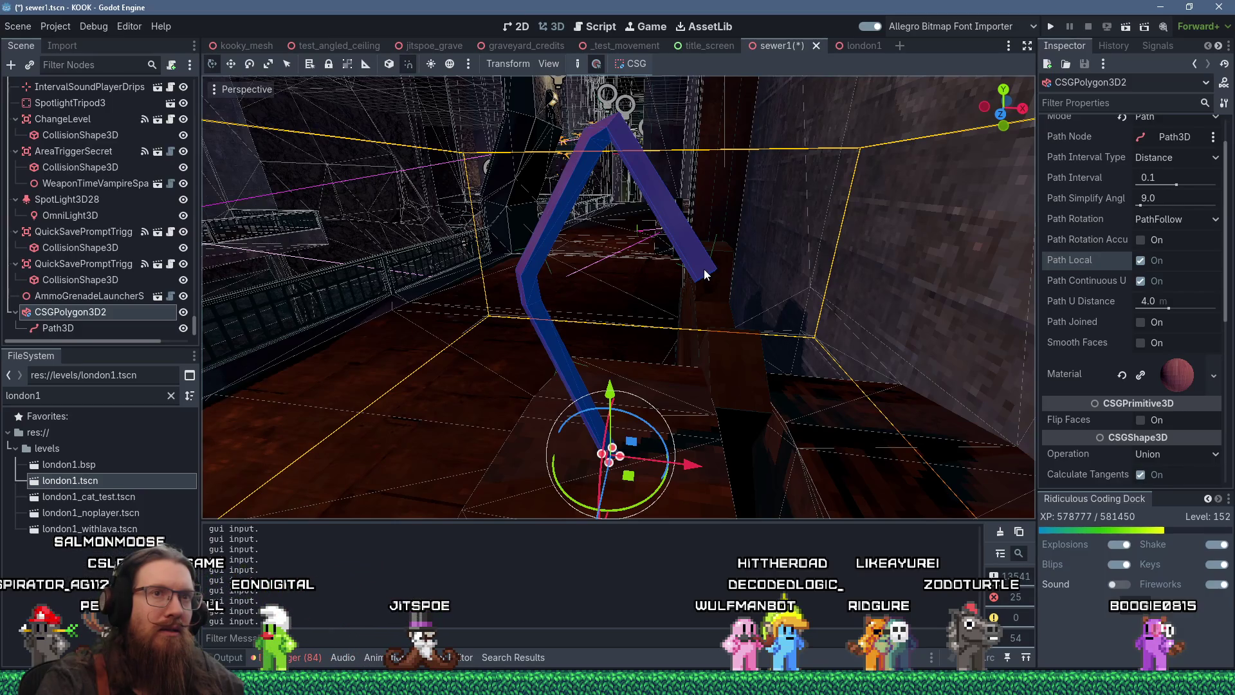
pyautogui.scroll(-6, 704, 268)
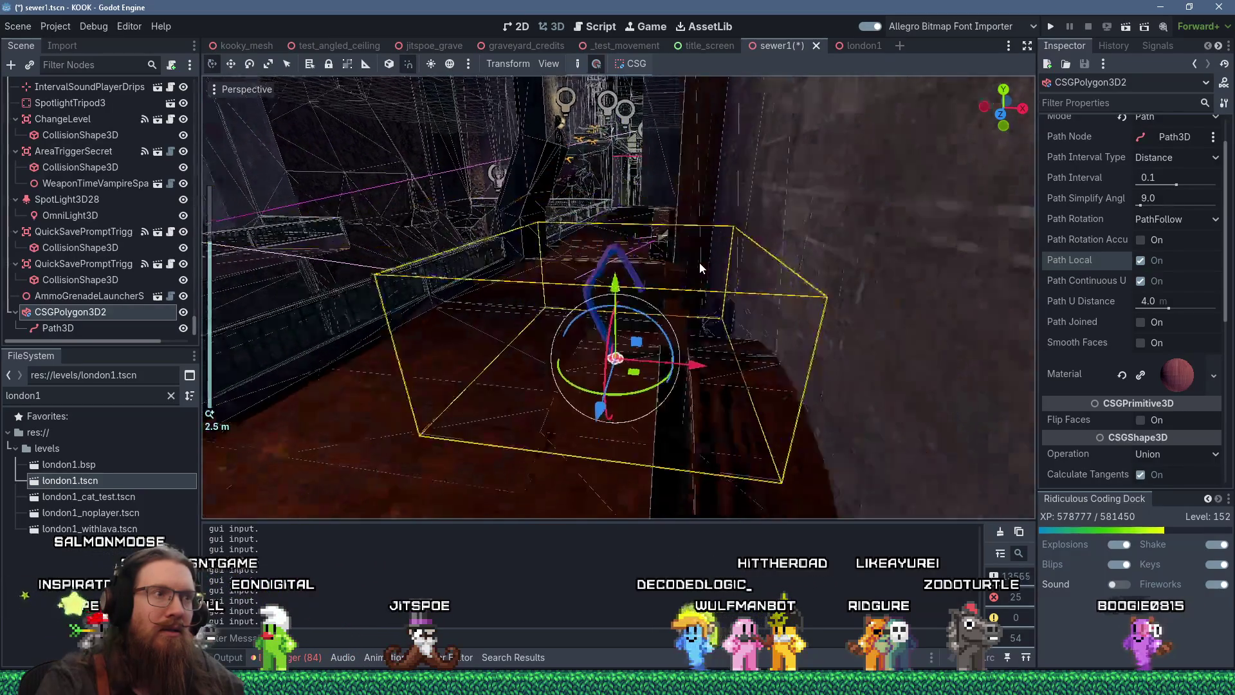
pyautogui.moveTo(714, 232)
pyautogui.mouseDown()
pyautogui.moveTo(711, 213)
pyautogui.moveTo(660, 220)
pyautogui.mouseUp()
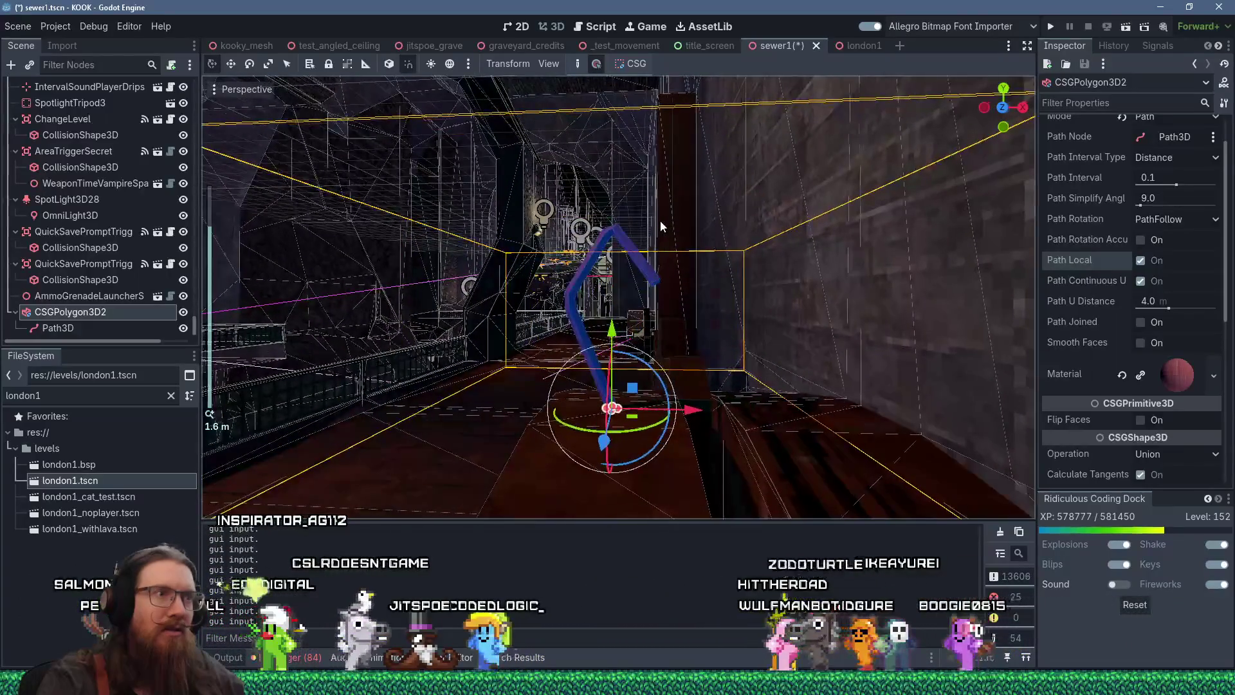
pyautogui.scroll(3, 660, 220)
pyautogui.moveTo(472, 256)
pyautogui.mouseDown()
pyautogui.moveTo(587, 243)
pyautogui.moveTo(718, 250)
pyautogui.moveTo(993, 198)
pyautogui.moveTo(666, 255)
pyautogui.mouseUp()
pyautogui.scroll(3, 588, 242)
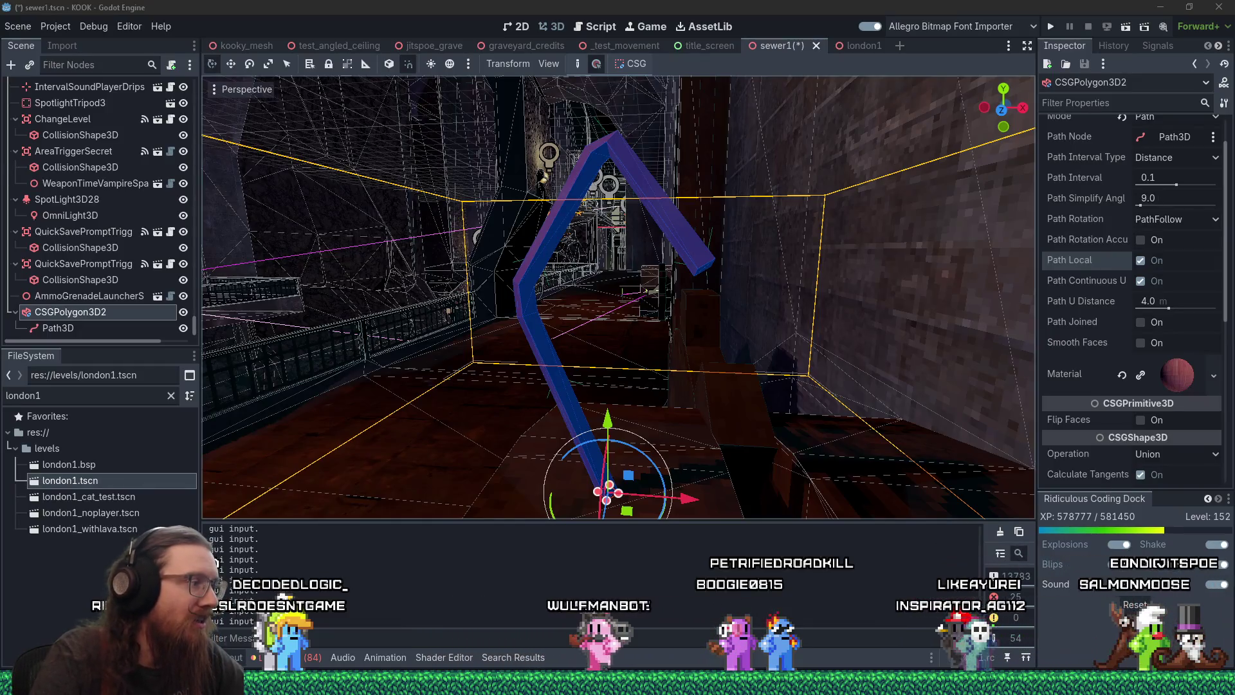
pyautogui.moveTo(617, 685)
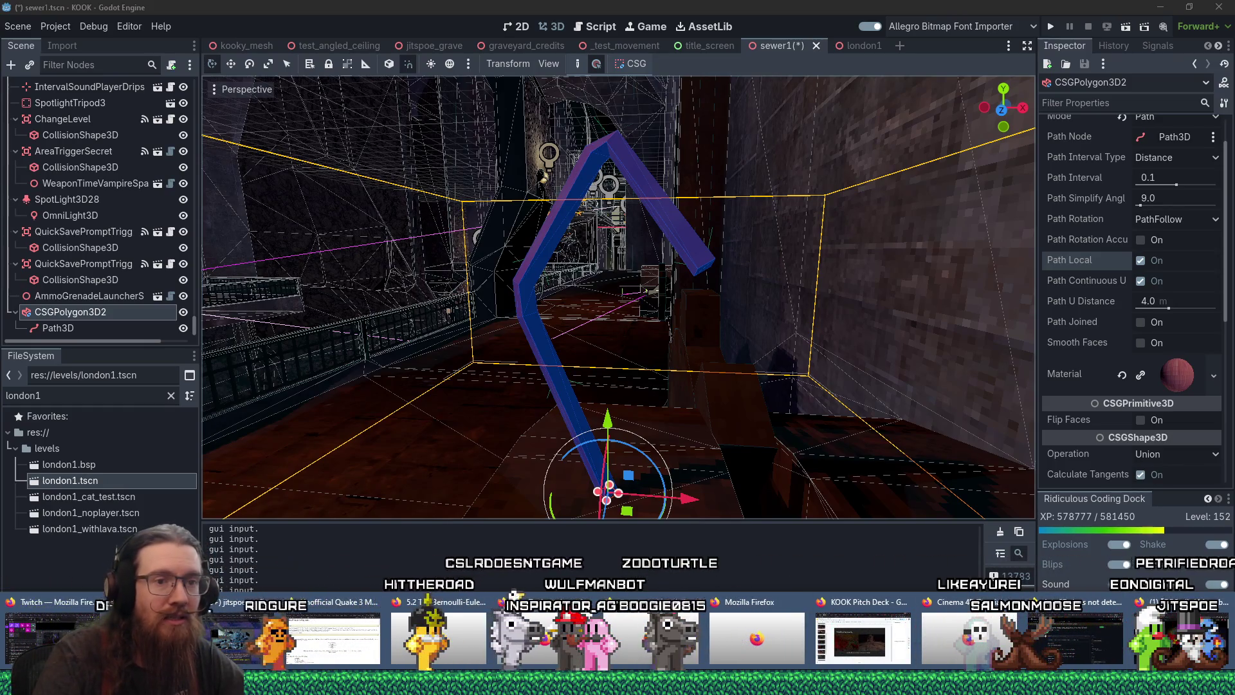
pyautogui.click(855, 637)
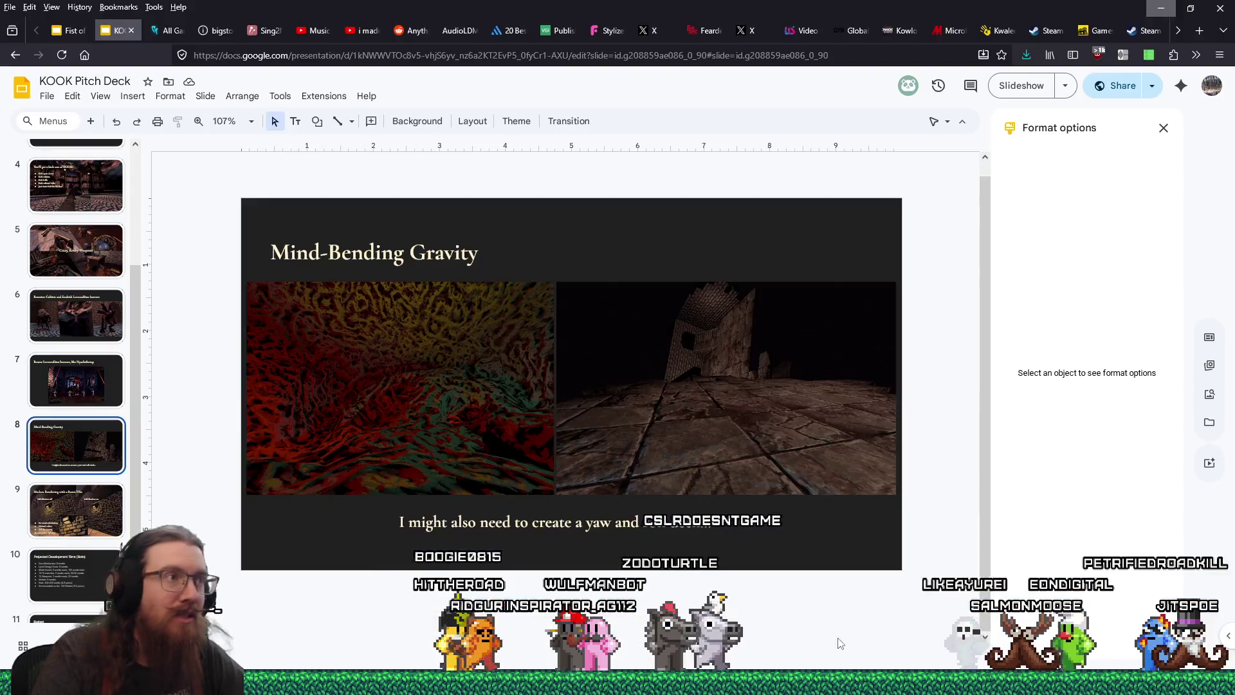
# Step: Scroll the filmstrip to the top and select slide 4 of the KOOK Pitch Deck
pyautogui.scroll(3, 112, 333)
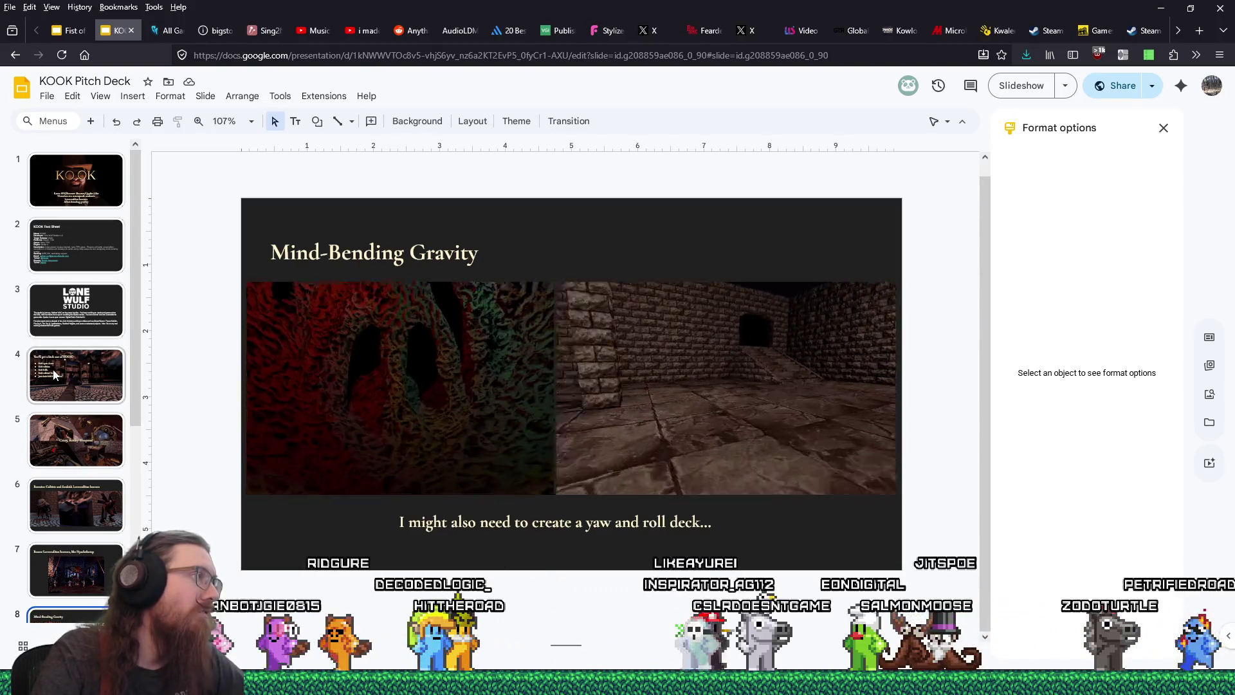
pyautogui.click(49, 394)
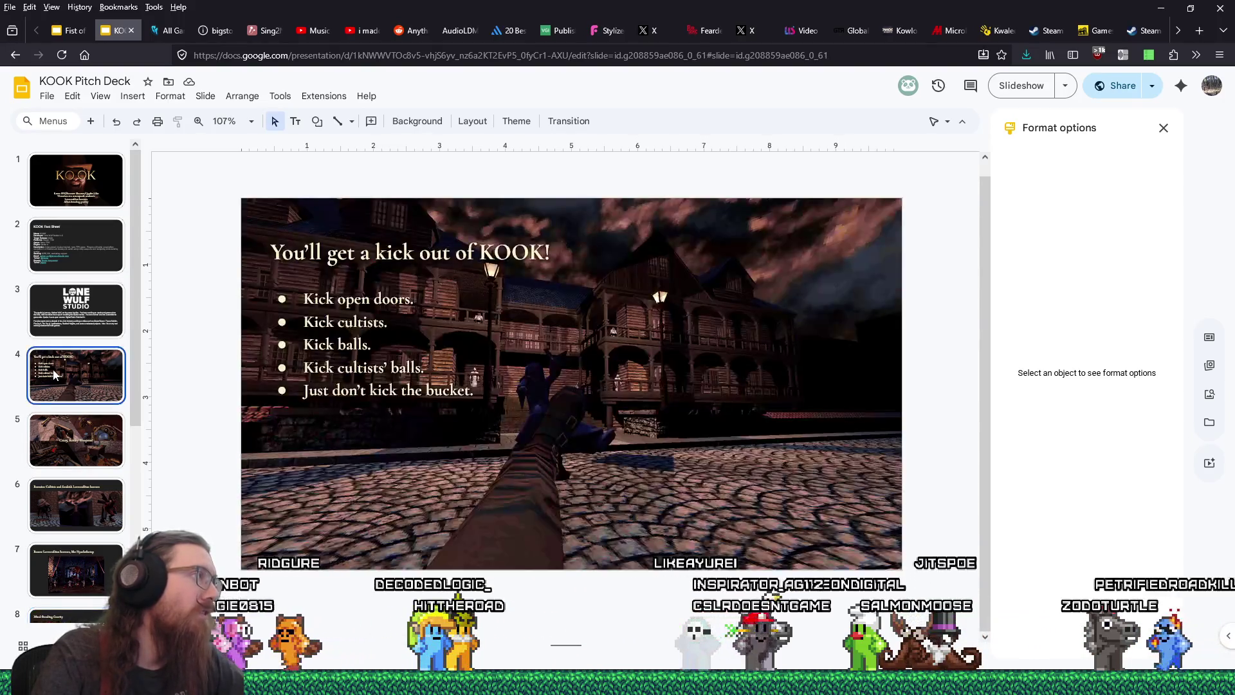
# Step: Add a blank slide, move it to position 4, then delete it
pyautogui.click(91, 123)
pyautogui.moveTo(46, 434)
pyautogui.mouseDown()
pyautogui.moveTo(65, 341)
pyautogui.moveTo(71, 350)
pyautogui.mouseUp()
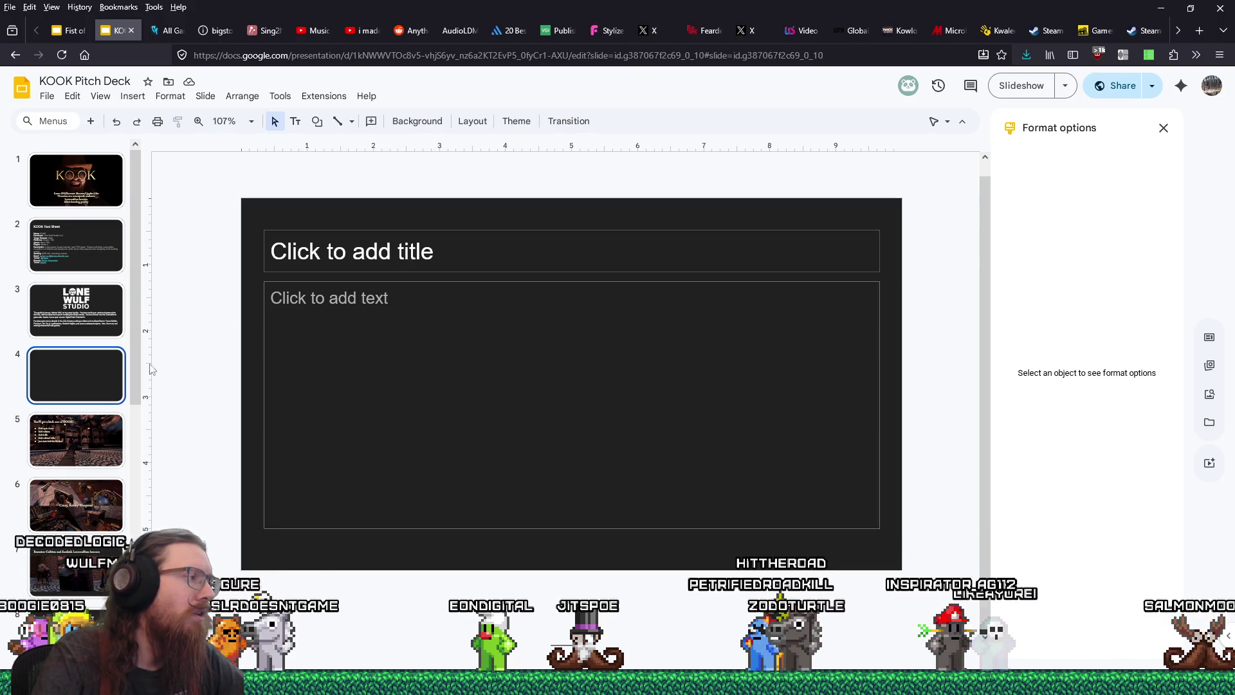
pyautogui.scroll(-2, 100, 395)
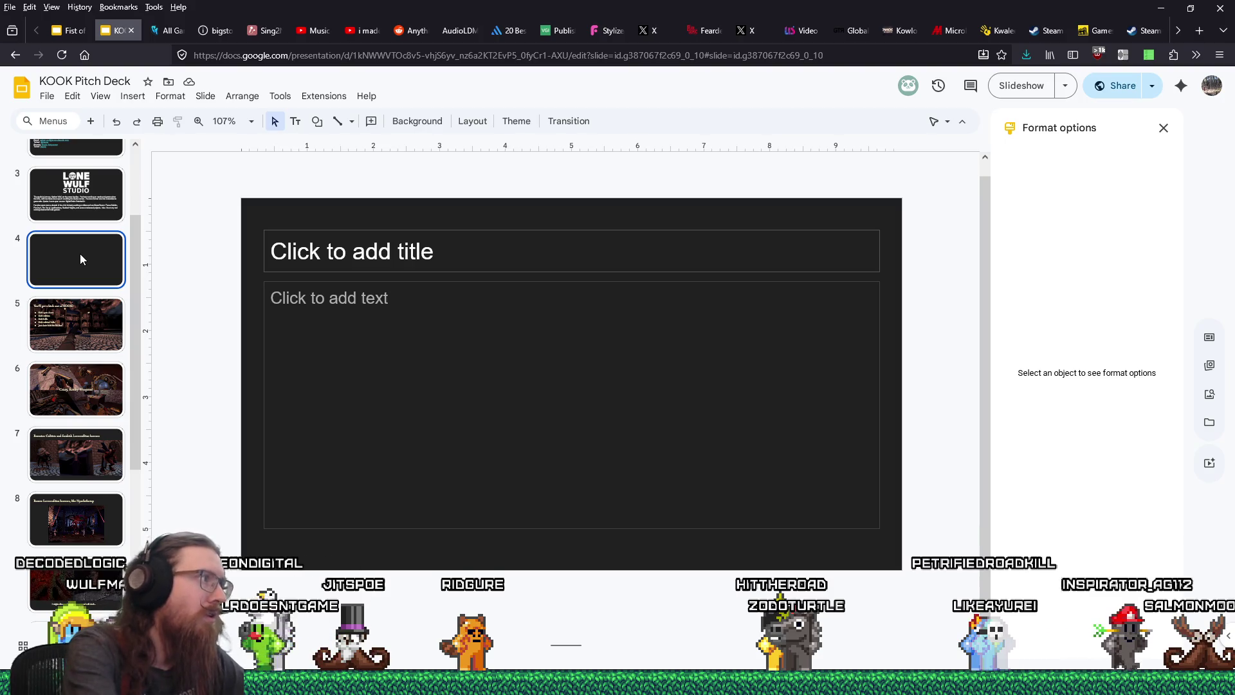
pyautogui.press('Delete')
# Step: Move the Enemies slide to position 4, retitle it 'Trailer' and delete its creature image
pyautogui.click(60, 380)
pyautogui.moveTo(61, 381)
pyautogui.mouseDown()
pyautogui.moveTo(77, 244)
pyautogui.moveTo(83, 253)
pyautogui.mouseUp()
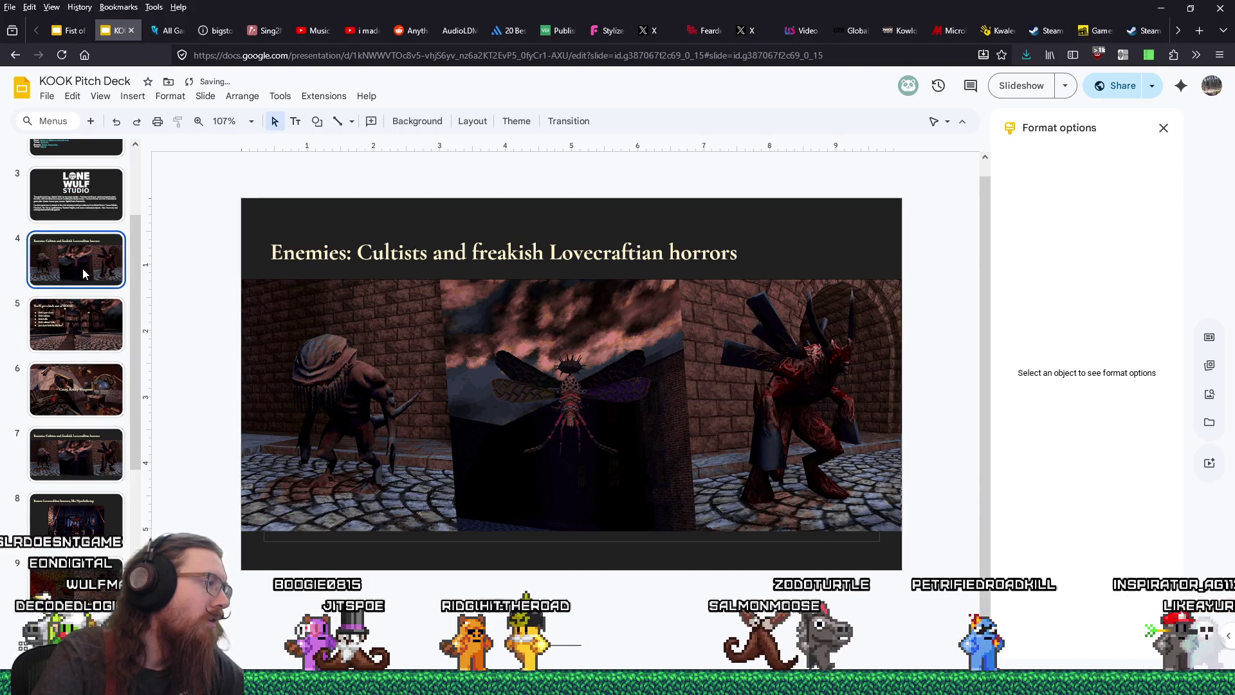
pyautogui.click(669, 253)
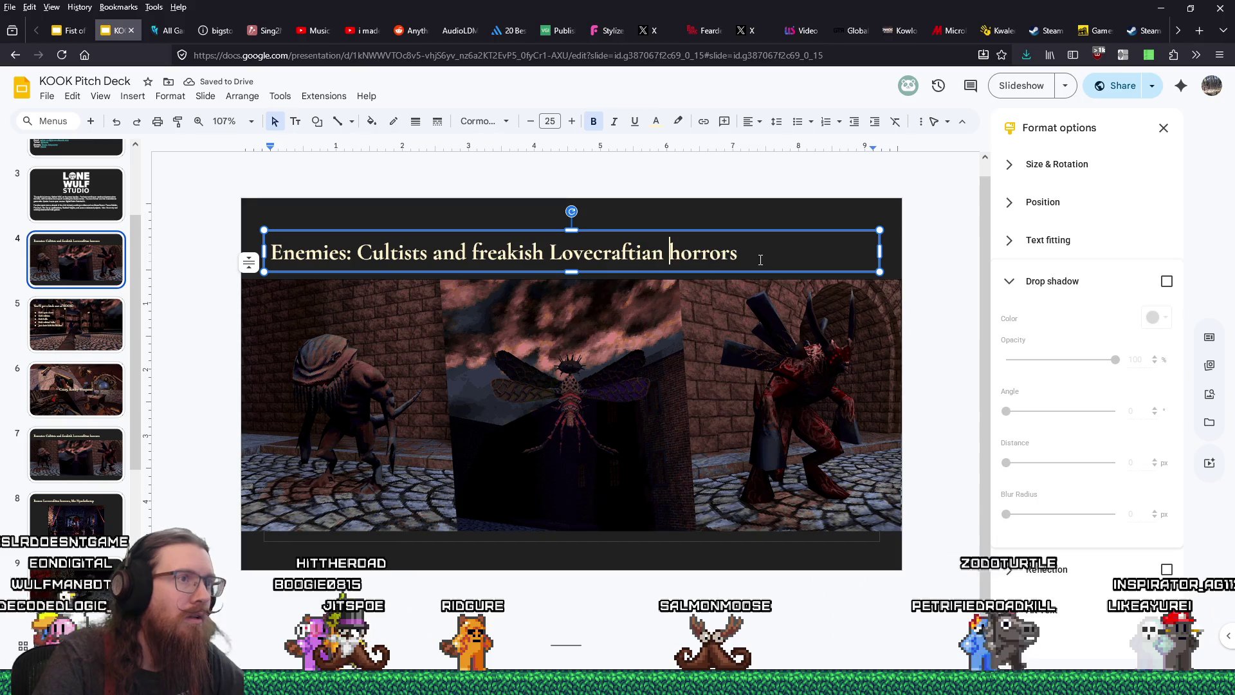
pyautogui.moveTo(760, 260); pyautogui.dragTo(223, 239)
pyautogui.write('Trailer')
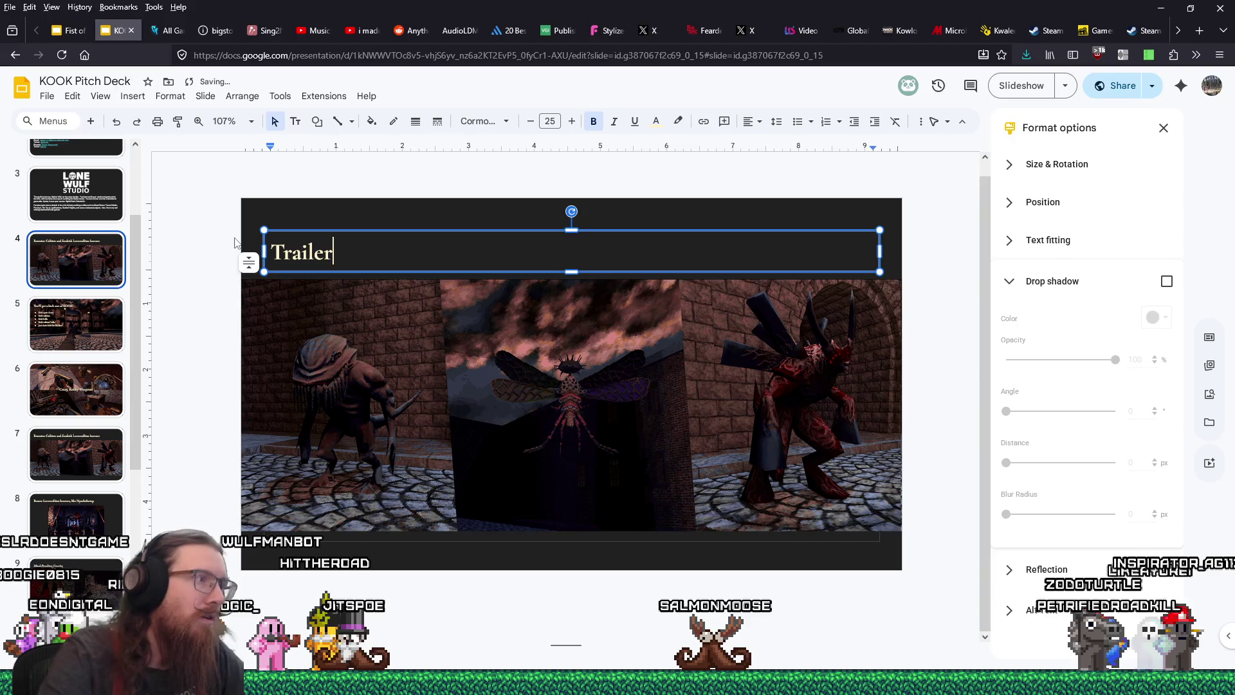
pyautogui.click(325, 372)
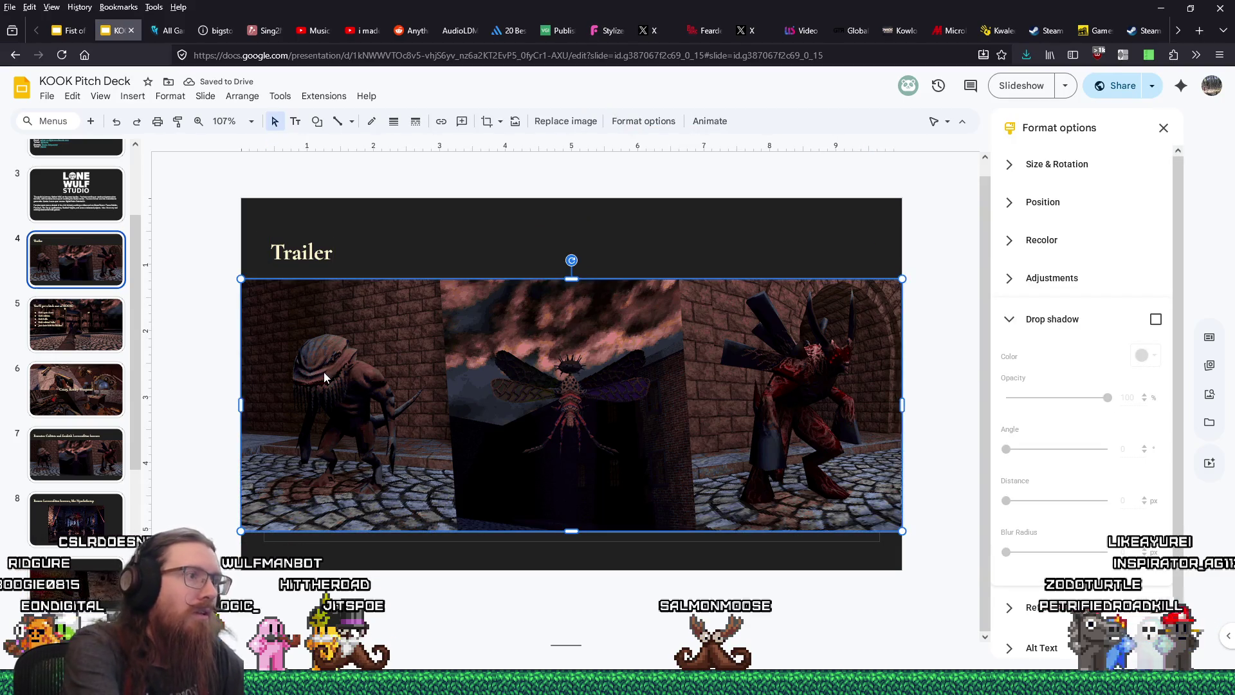
pyautogui.press('Delete')
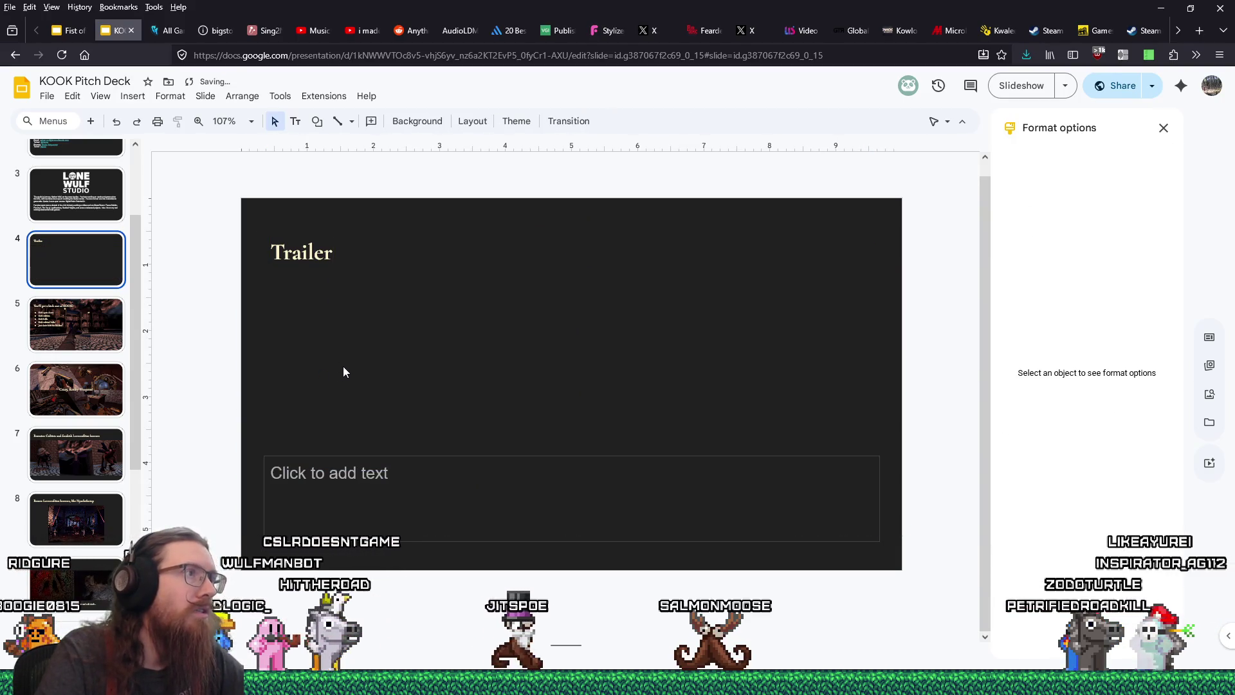
pyautogui.rightClick(418, 323)
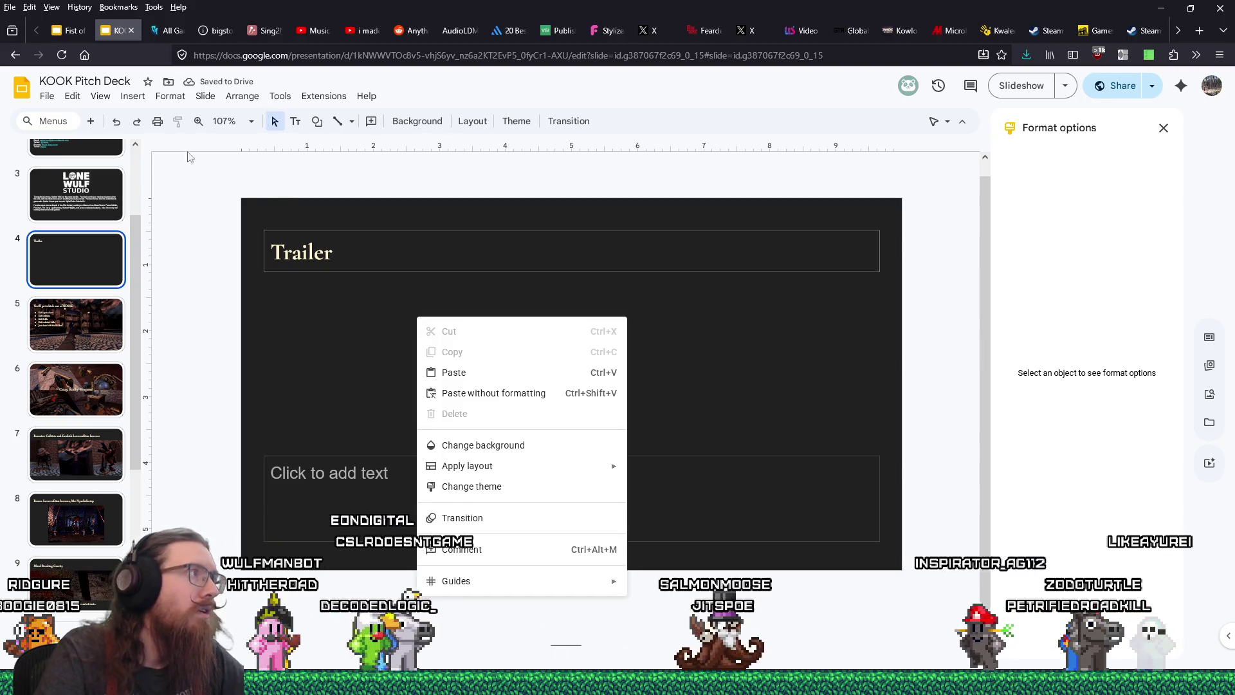
pyautogui.click(132, 96)
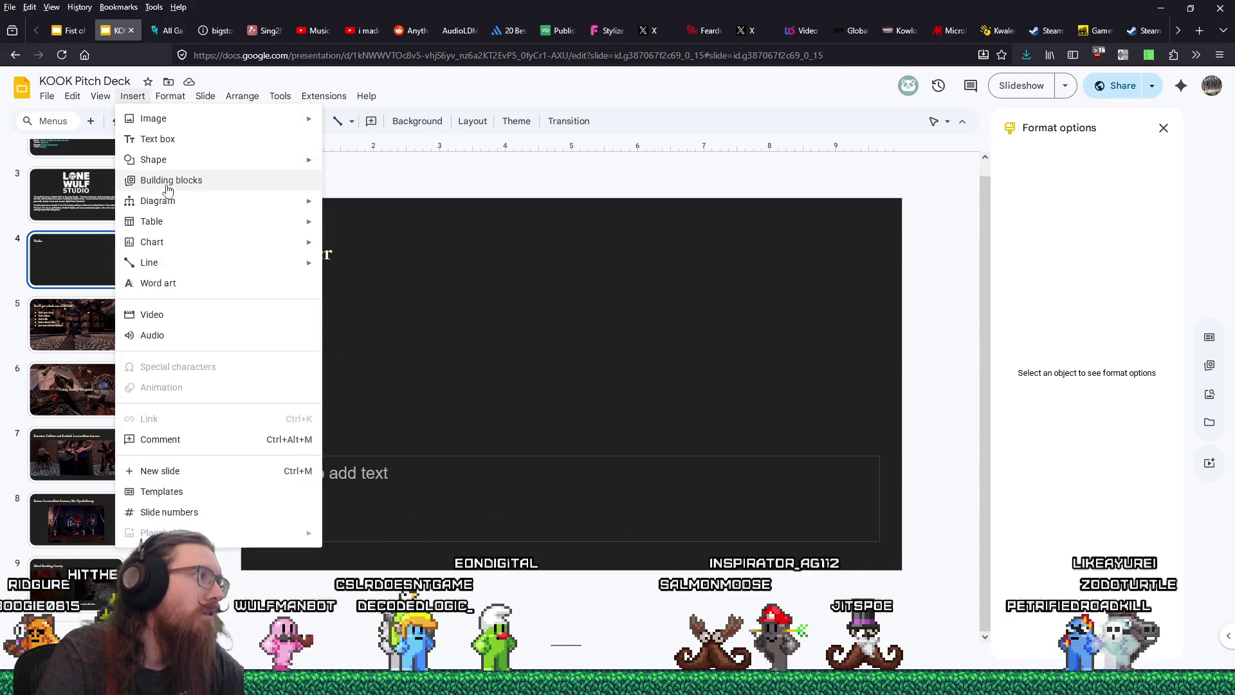
# Step: Insert a video and search YouTube for 'kook trailer', browsing the results
pyautogui.click(177, 314)
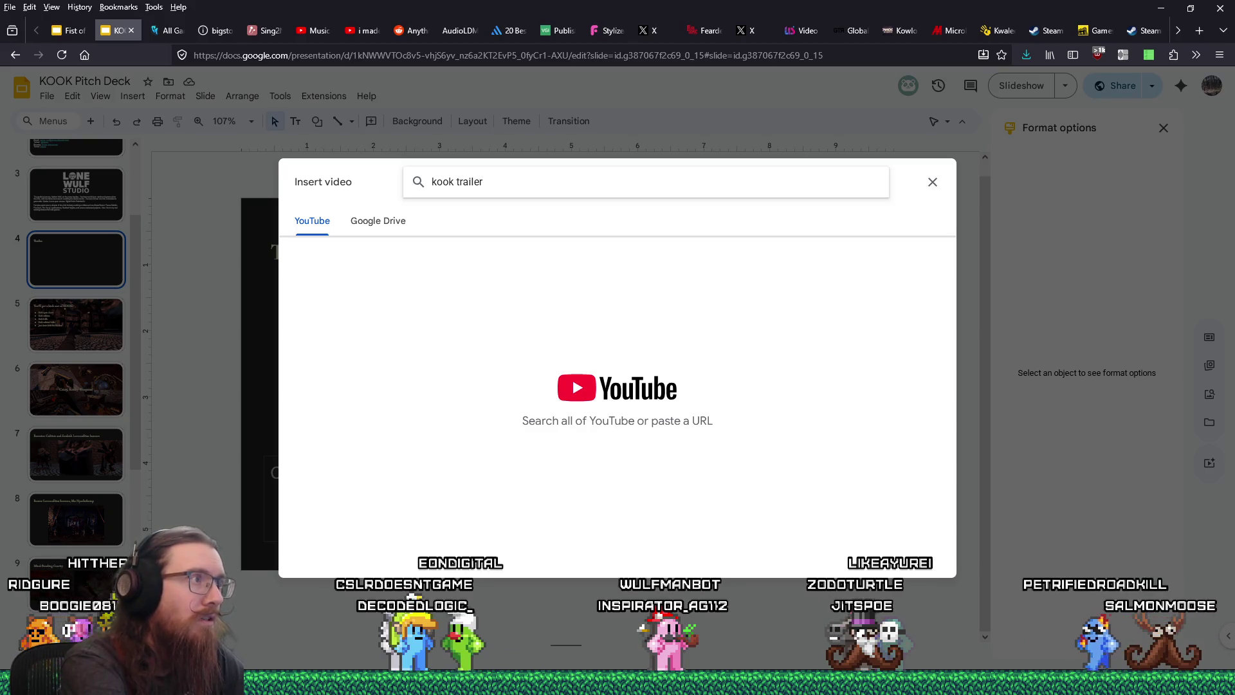
pyautogui.press('Return')
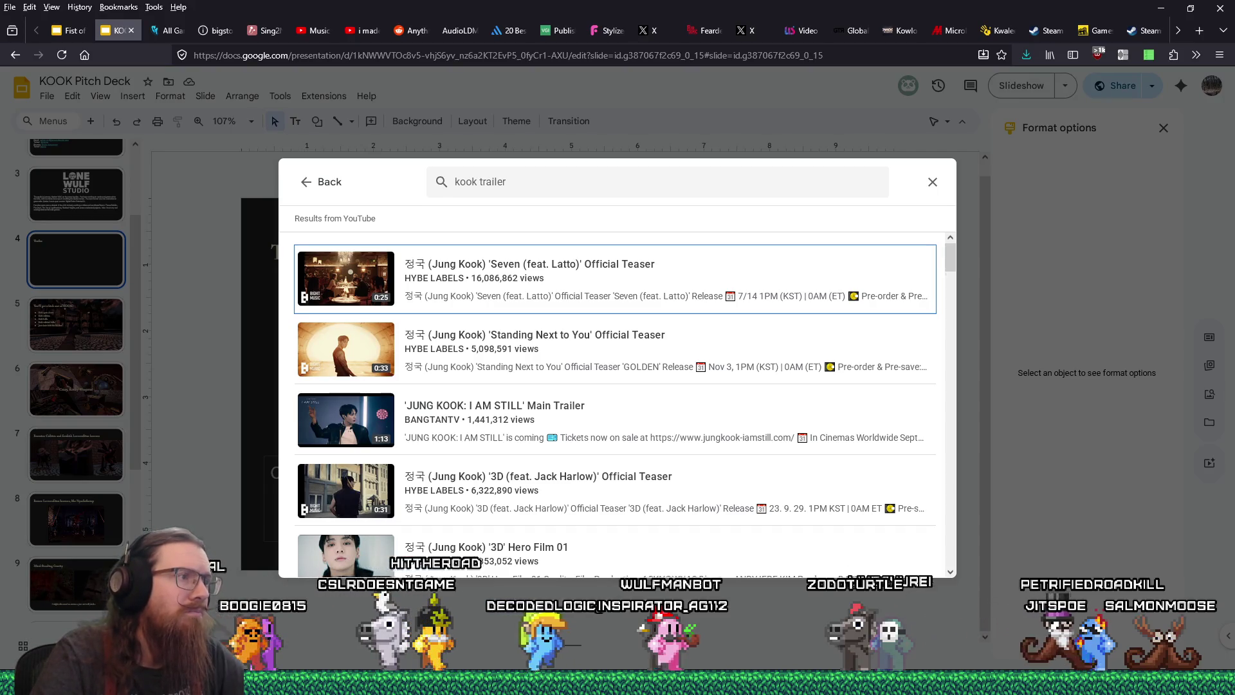
pyautogui.scroll(-10, 689, 349)
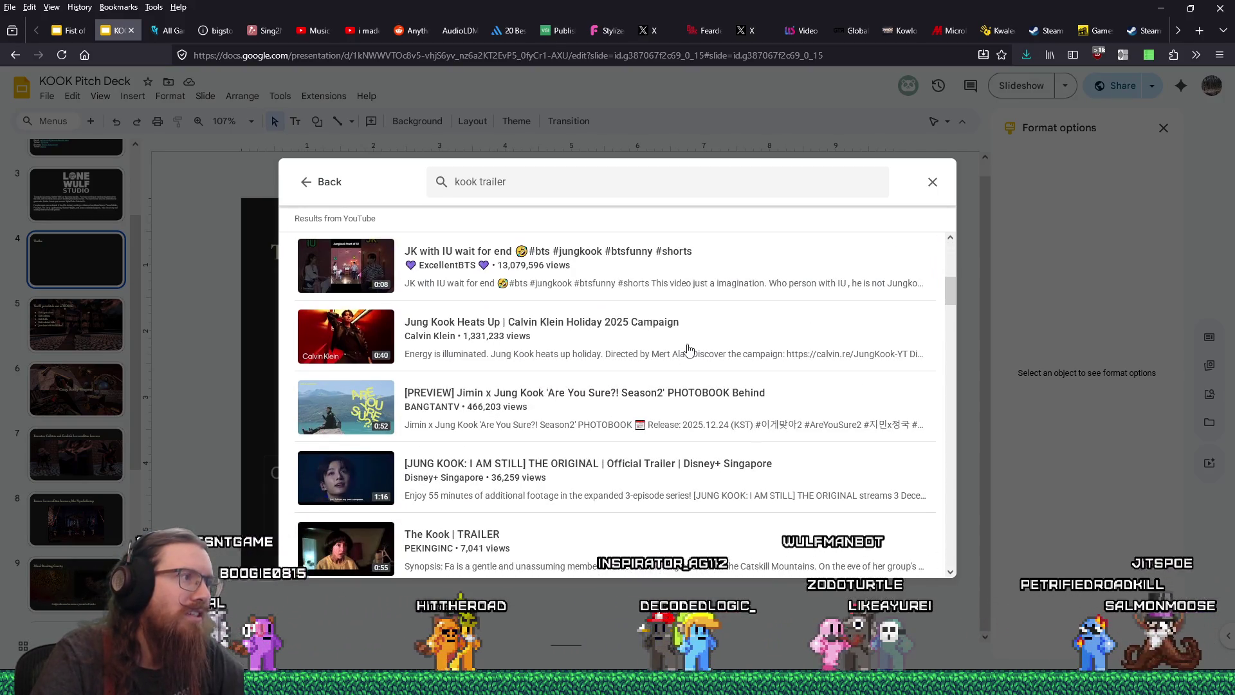
pyautogui.scroll(-10, 688, 349)
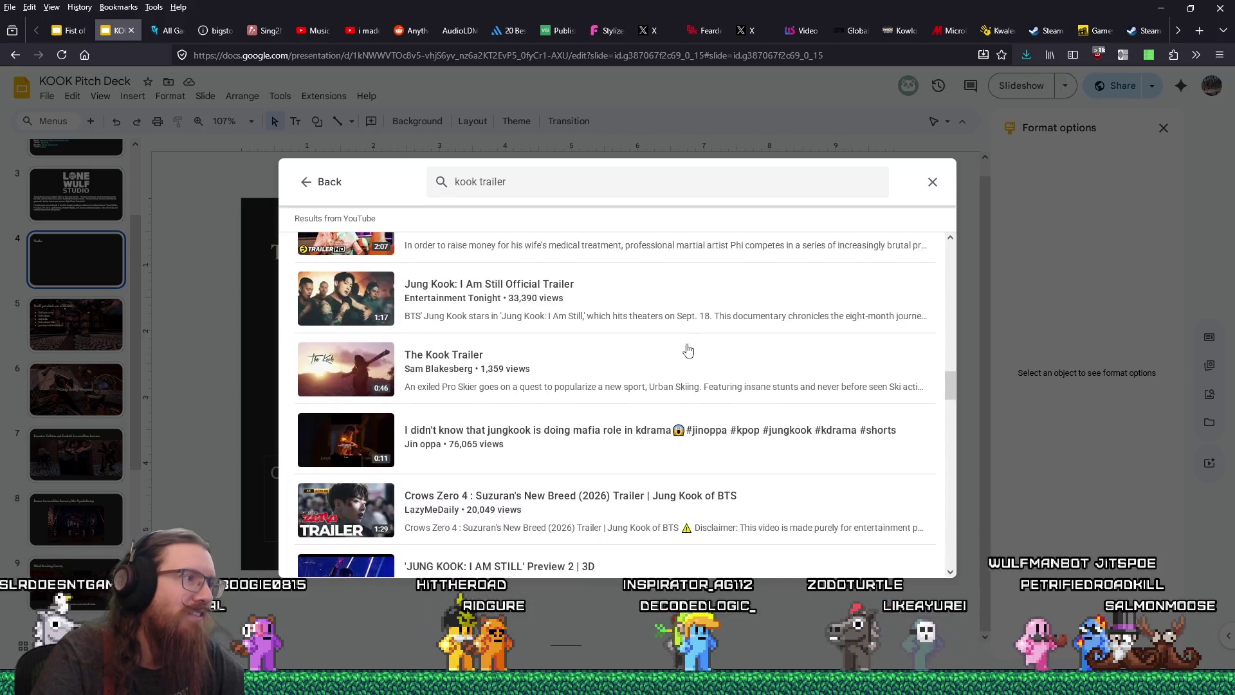
pyautogui.scroll(-5, 688, 349)
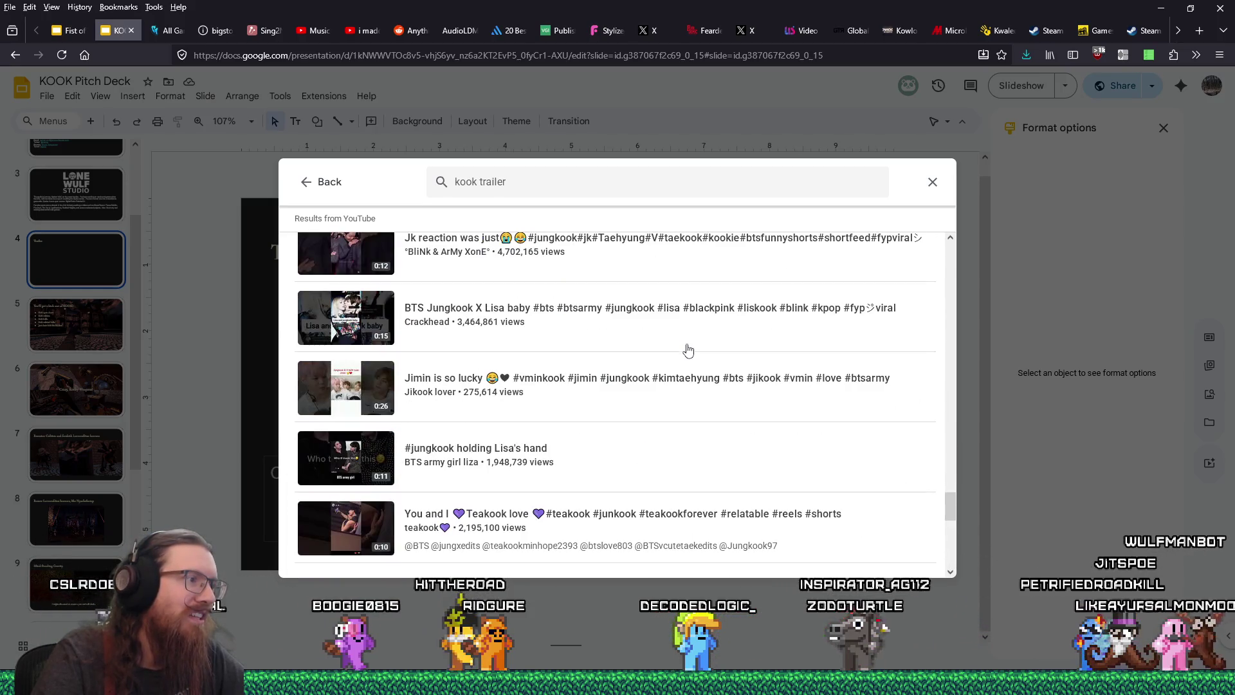
pyautogui.scroll(15, 688, 349)
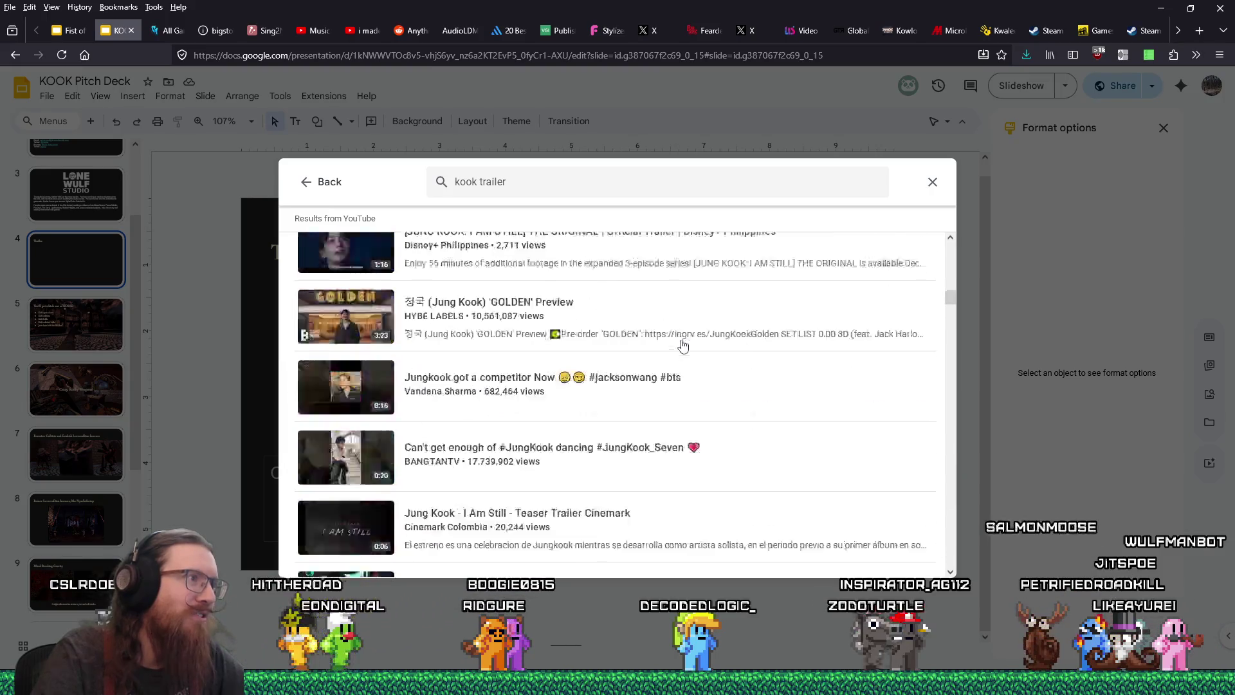
pyautogui.scroll(2, 635, 316)
# Step: Refine the video search to kook "trailer", then to 'kook game', and scroll the clips
pyautogui.click(477, 185)
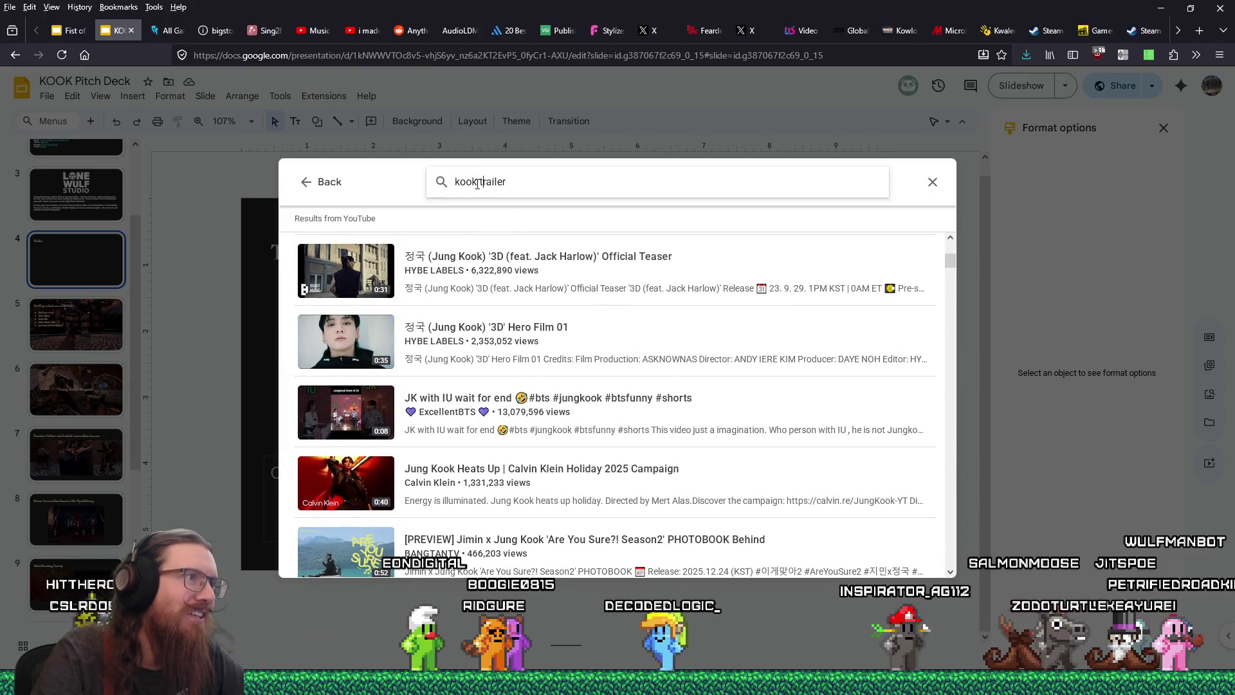
pyautogui.press('Return')
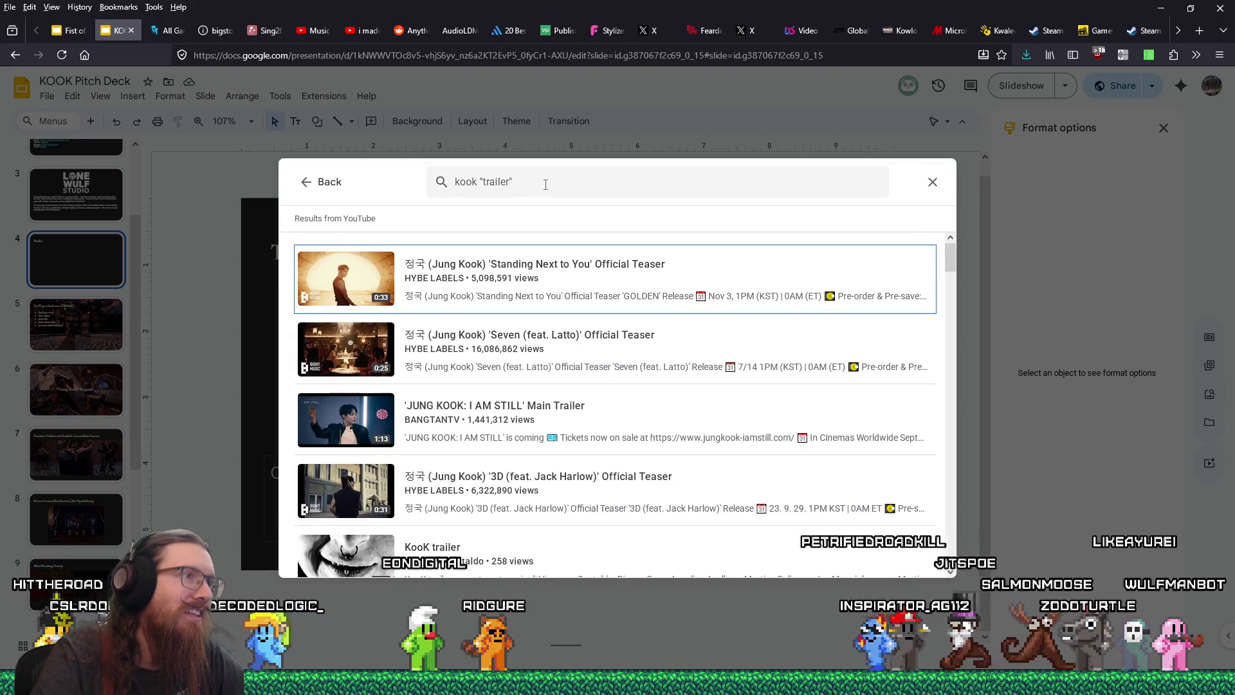
pyautogui.click(526, 185)
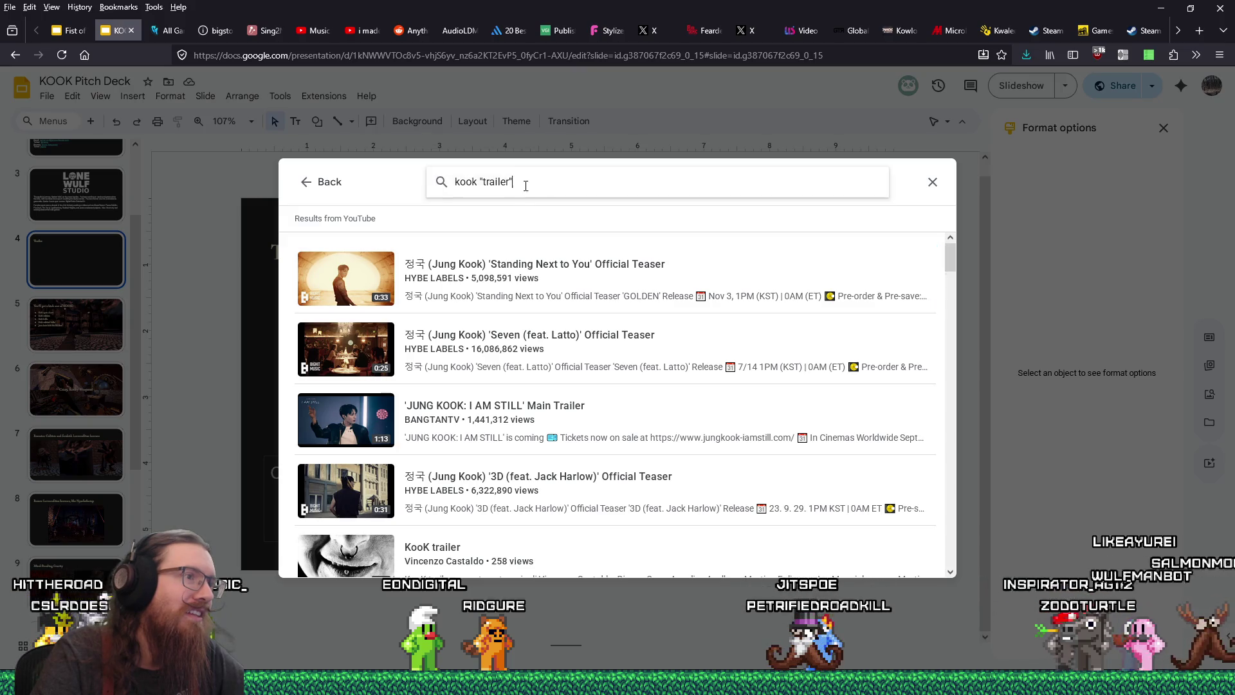
pyautogui.scroll(-15, 570, 421)
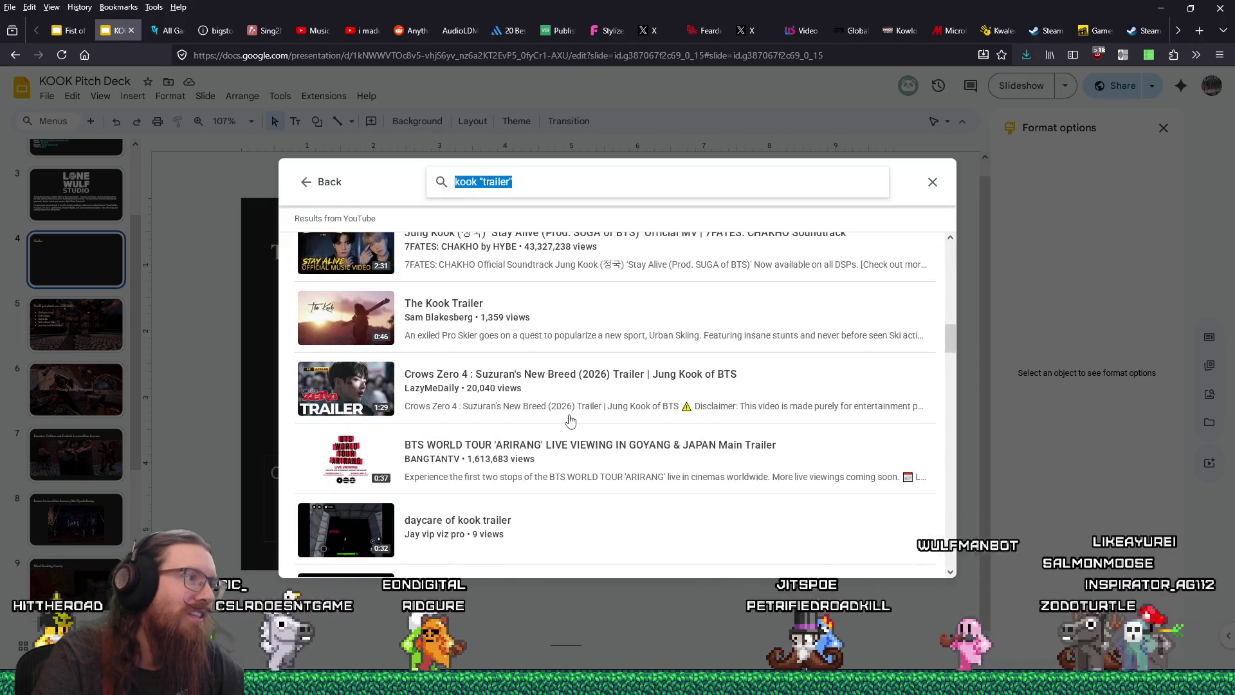
pyautogui.scroll(10, 570, 421)
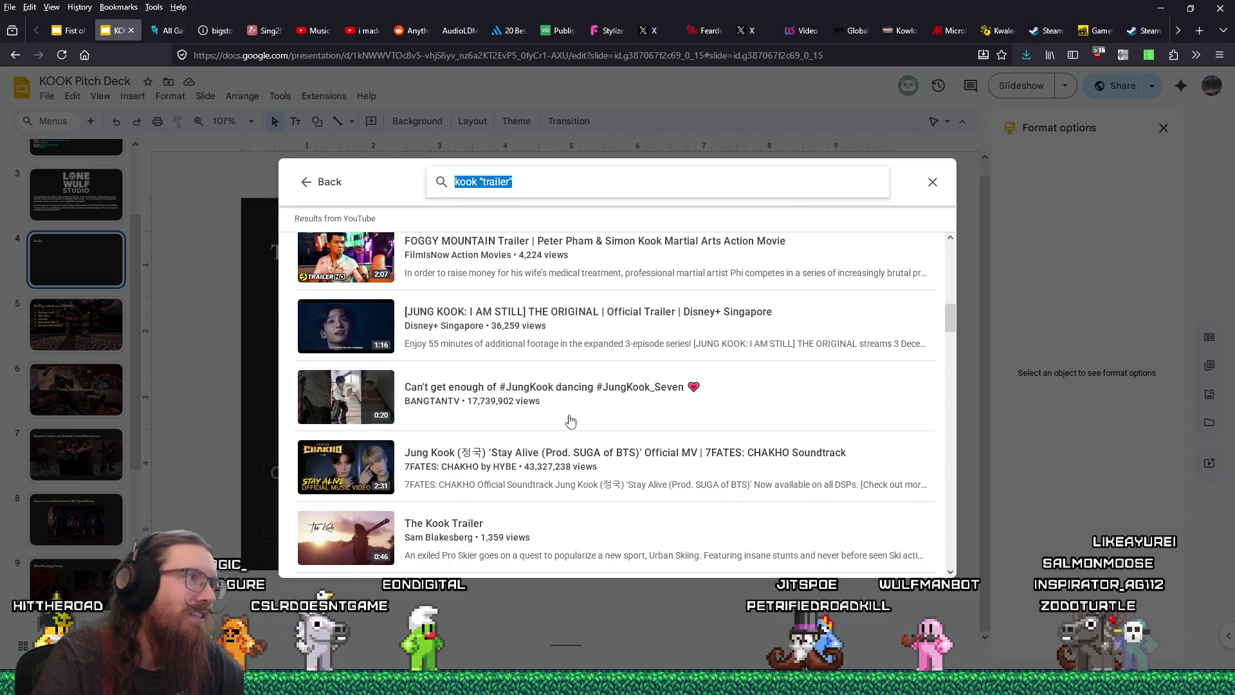
pyautogui.write('kook game')
pyautogui.press('Return')
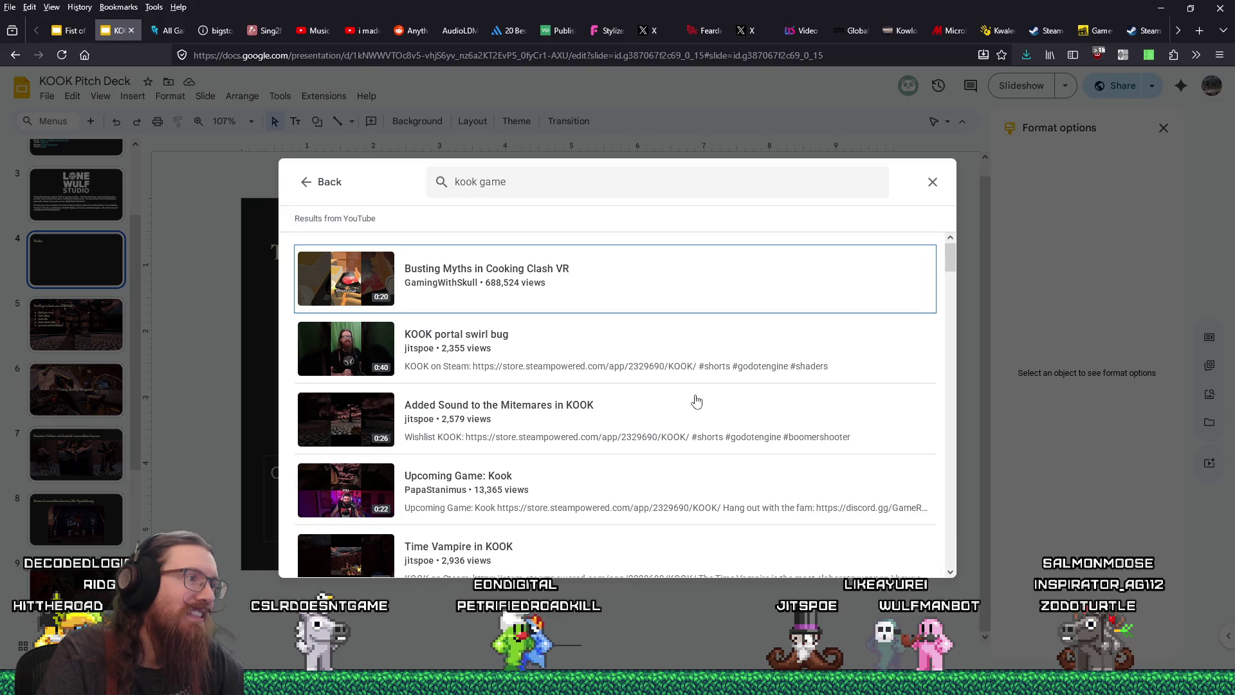
pyautogui.scroll(-3, 697, 401)
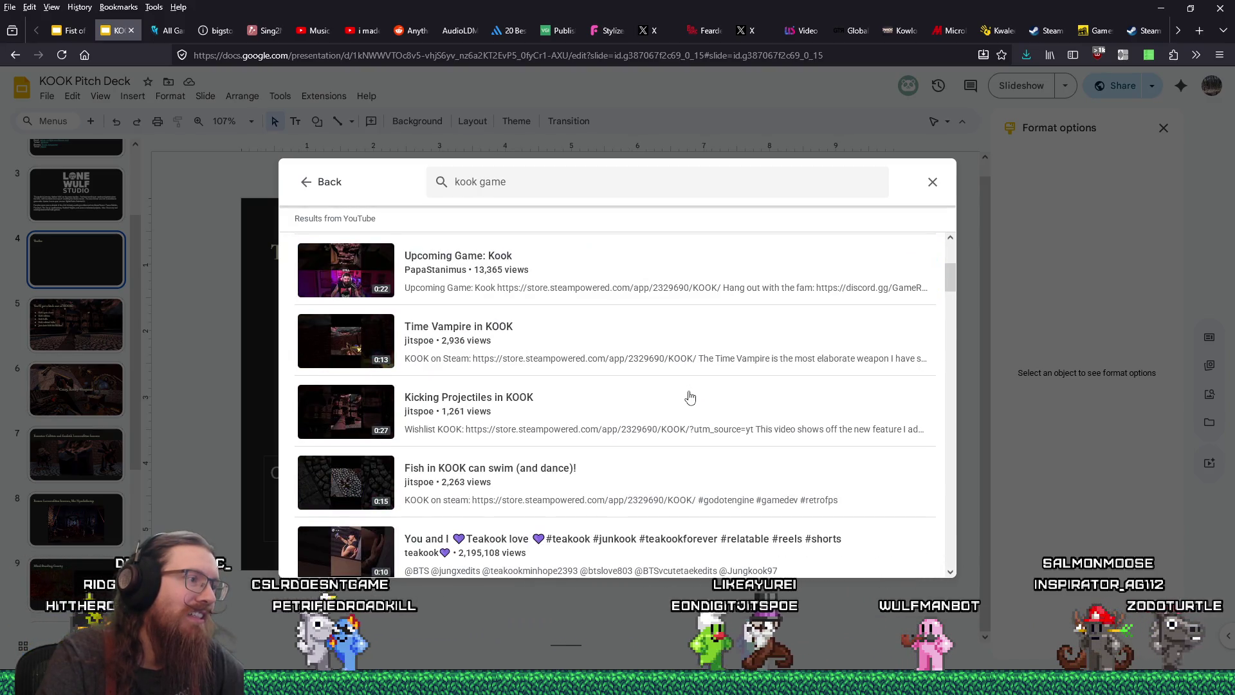
pyautogui.scroll(-5, 690, 397)
pyautogui.scroll(-5, 689, 394)
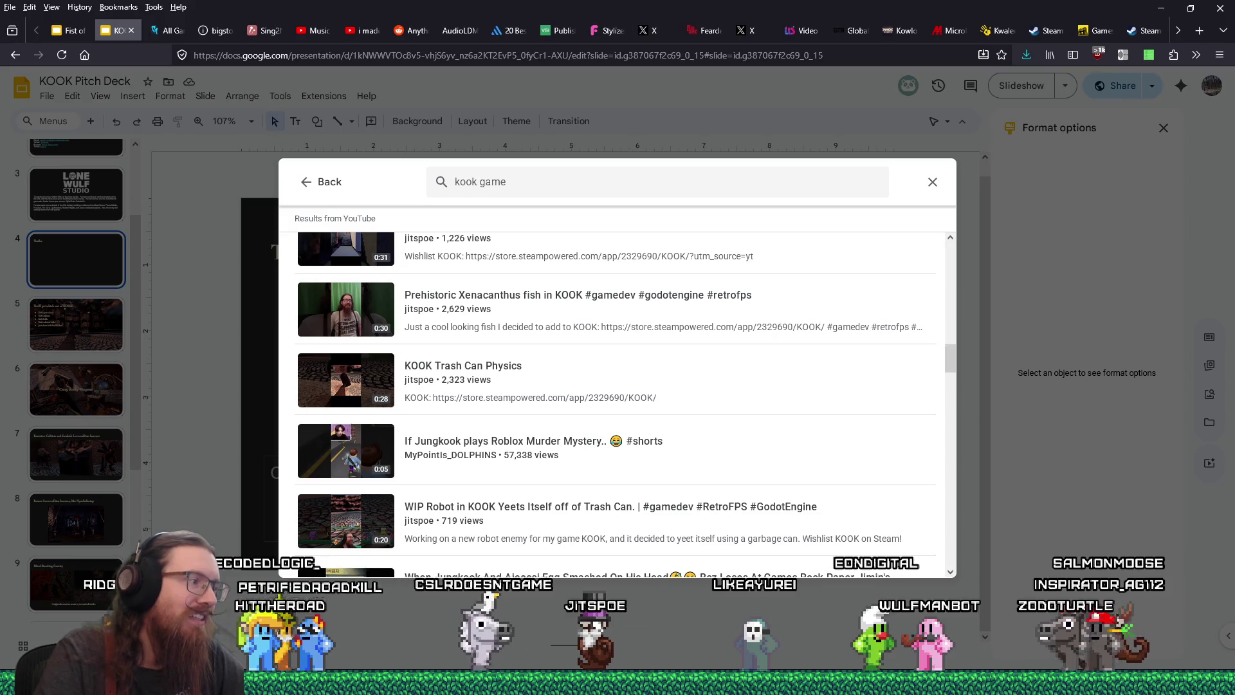
pyautogui.doubleClick(492, 182)
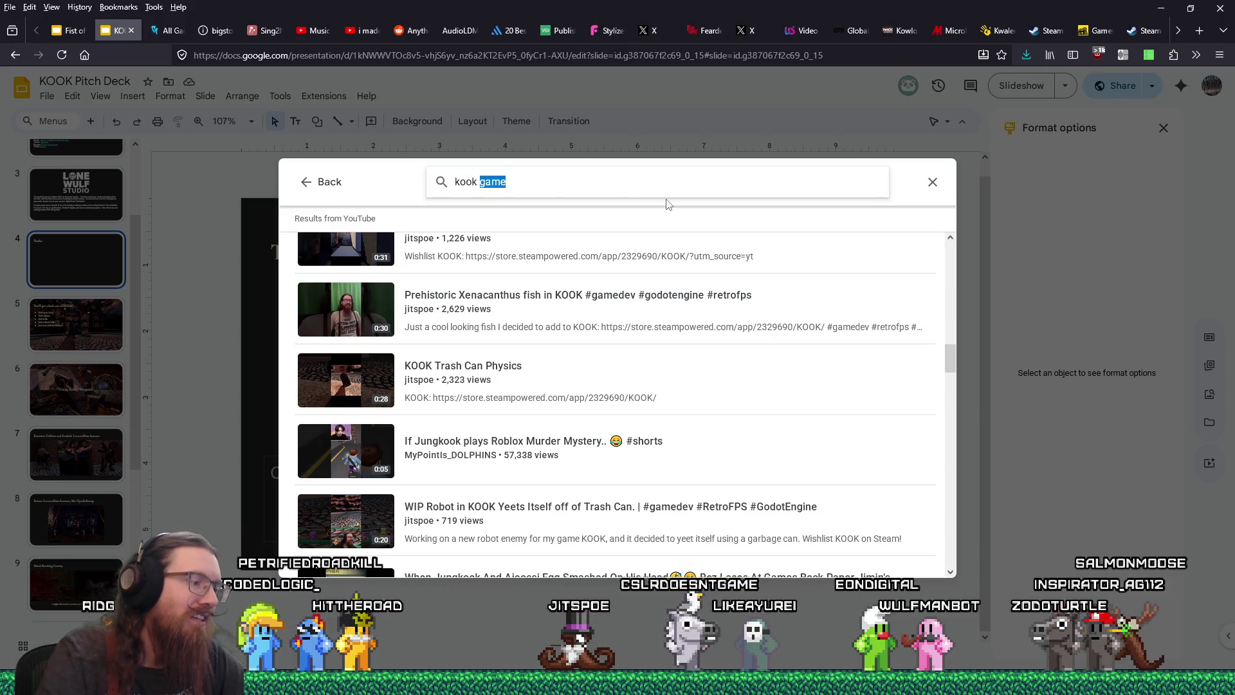
# Step: Search the videos for 'kook wip trailer', then for 'kook boomstock'
pyautogui.write('wip trailer')
pyautogui.press('Return')
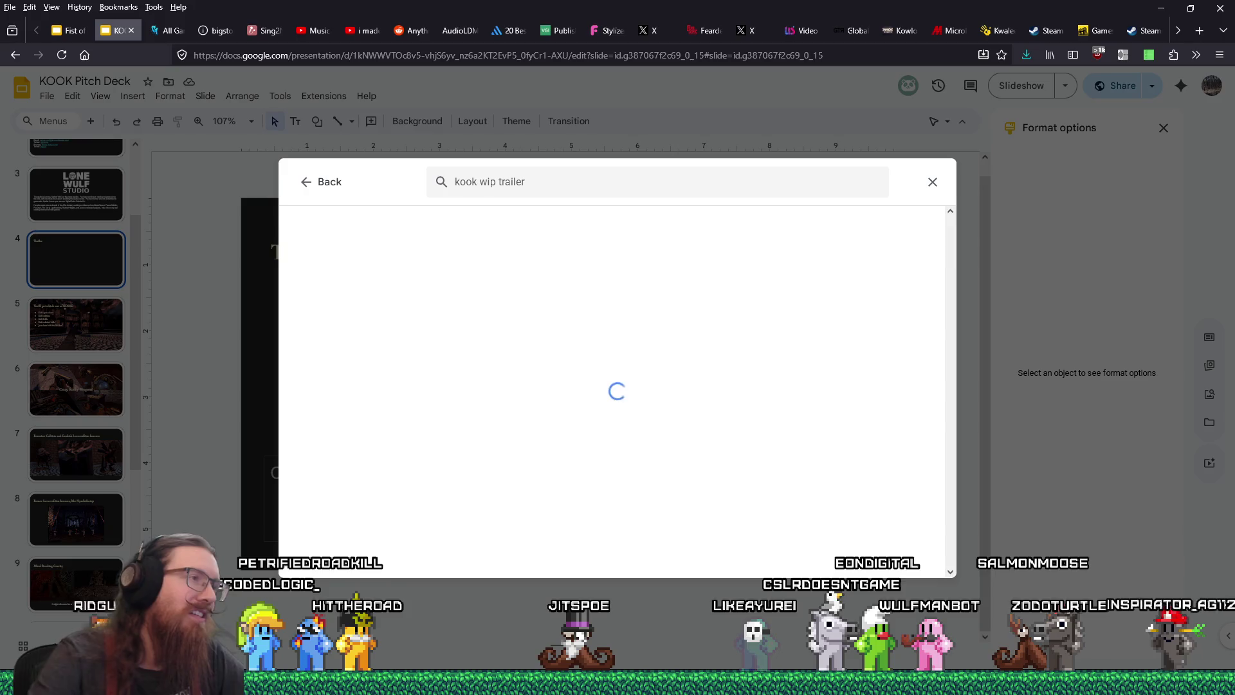
pyautogui.moveTo(478, 182); pyautogui.dragTo(689, 186)
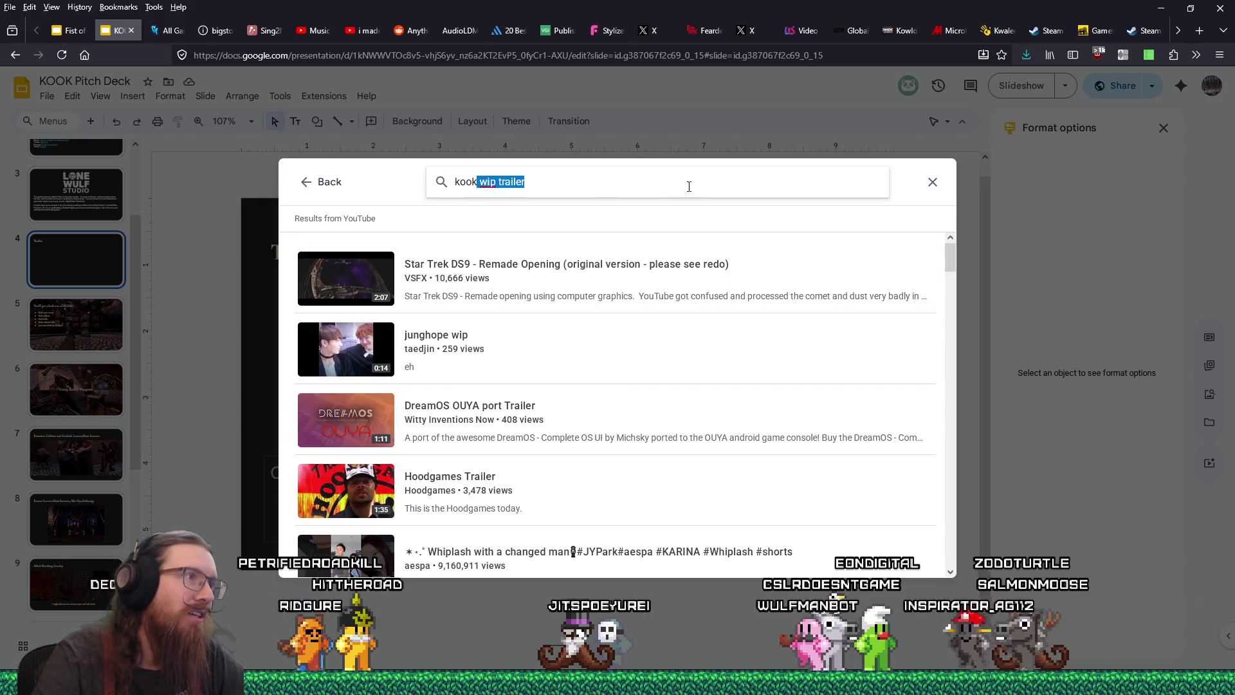
pyautogui.write('boomstock')
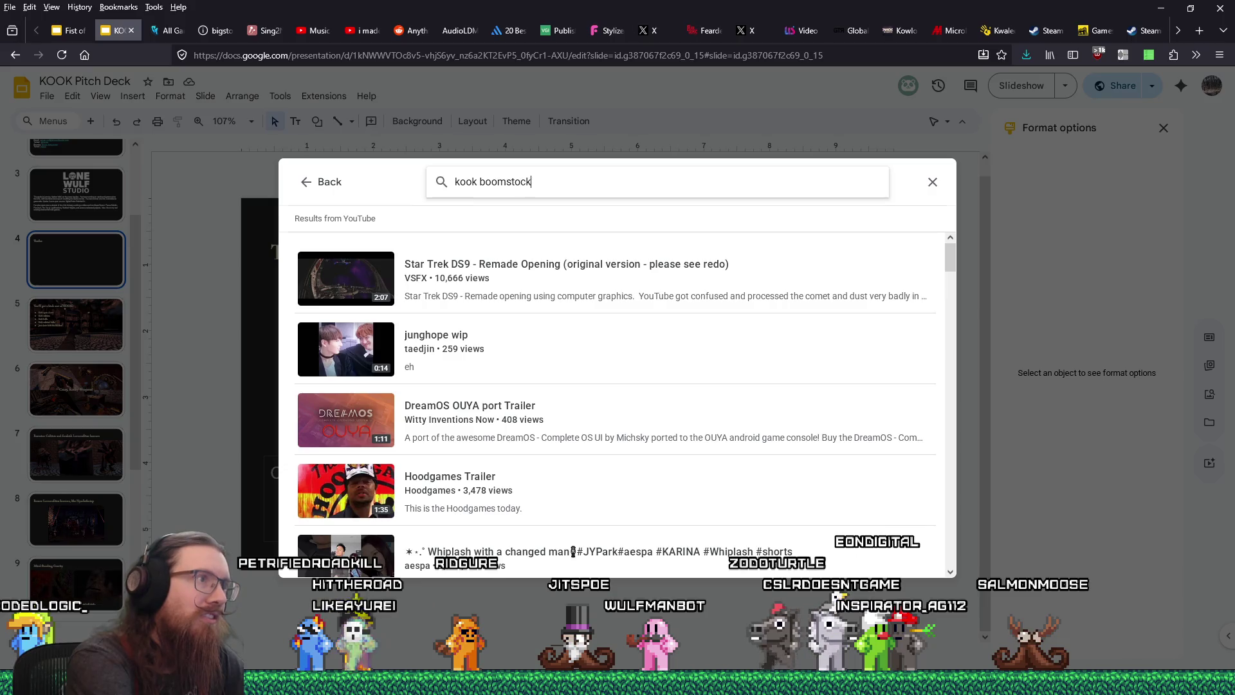
pyautogui.press('Return')
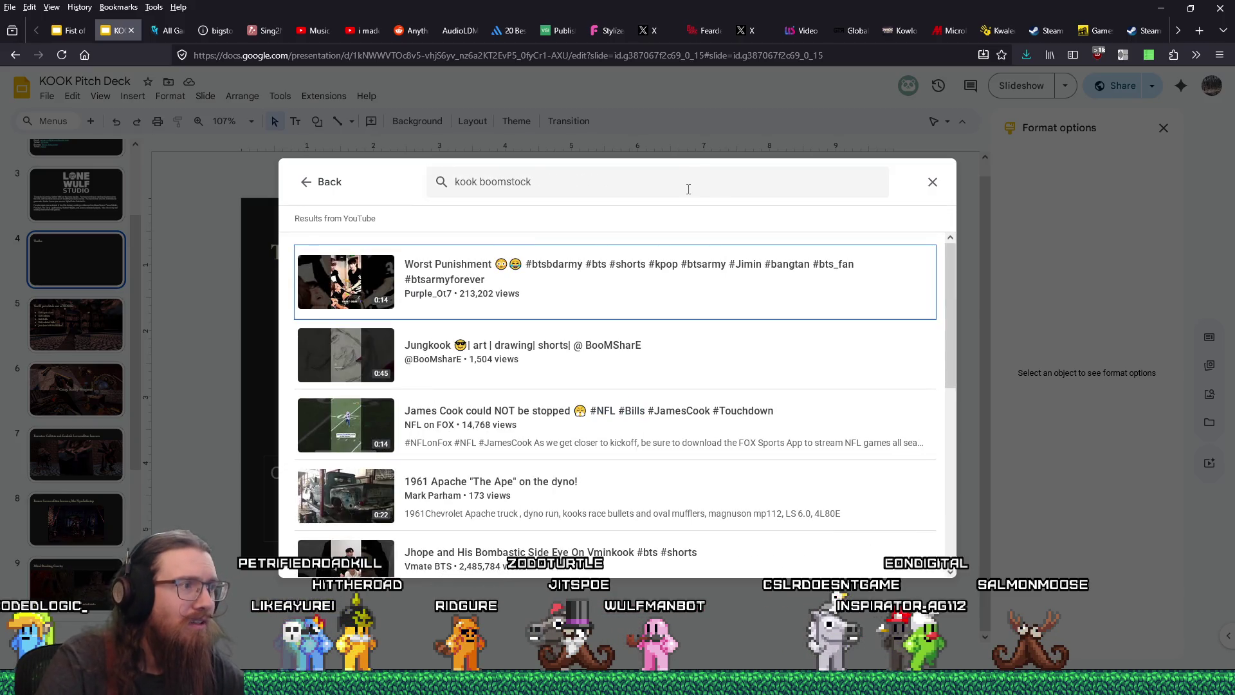
# Step: Review the unrelated boomstock results, then rerun the search with boomstock in quotes
pyautogui.scroll(-5, 606, 419)
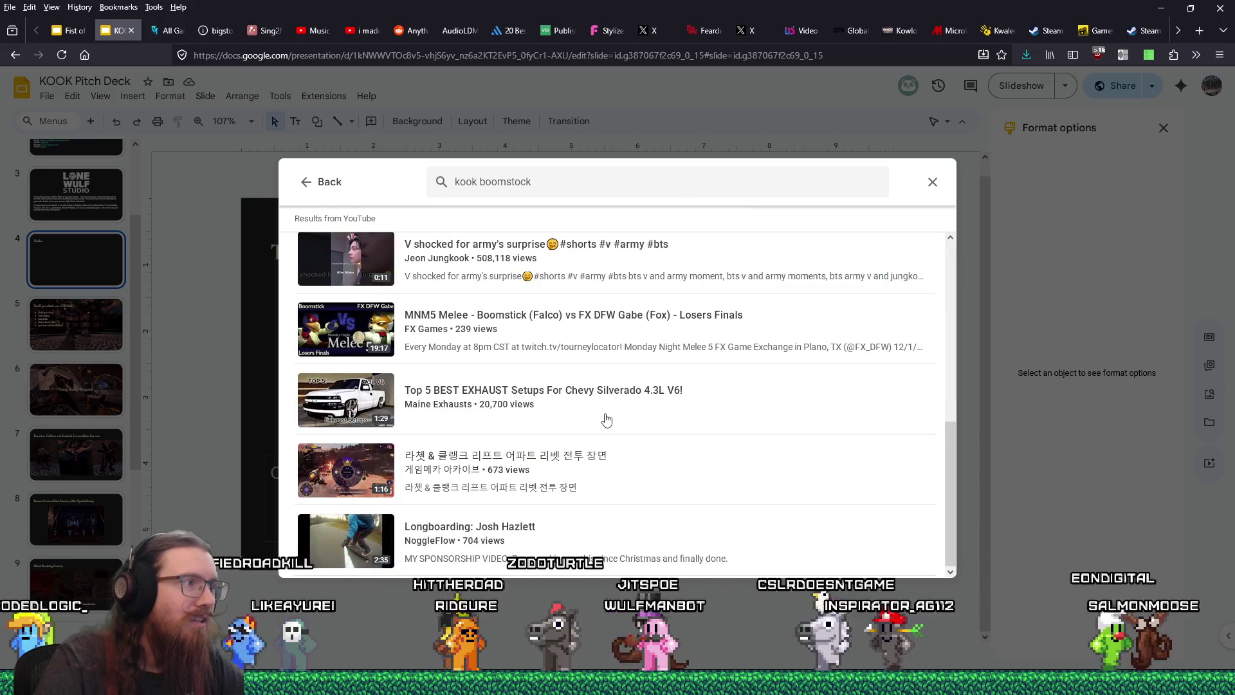
pyautogui.scroll(5, 607, 419)
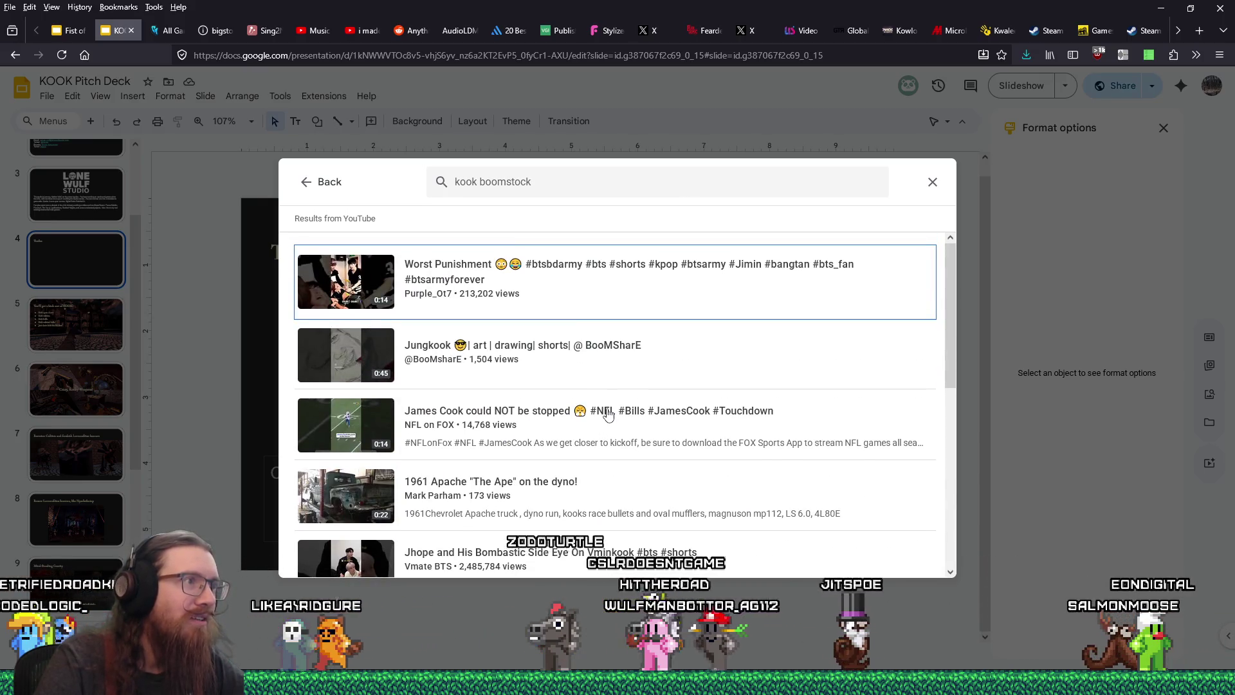
pyautogui.scroll(-5, 608, 414)
pyautogui.scroll(5, 608, 413)
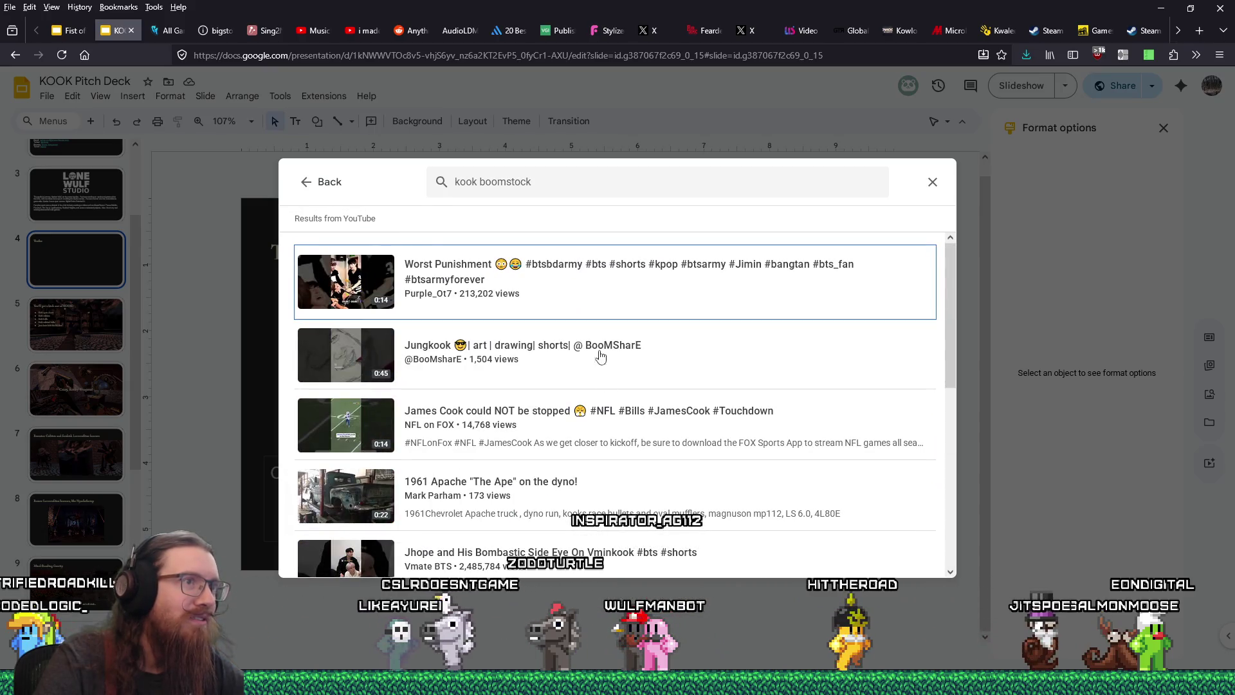
pyautogui.click(480, 182)
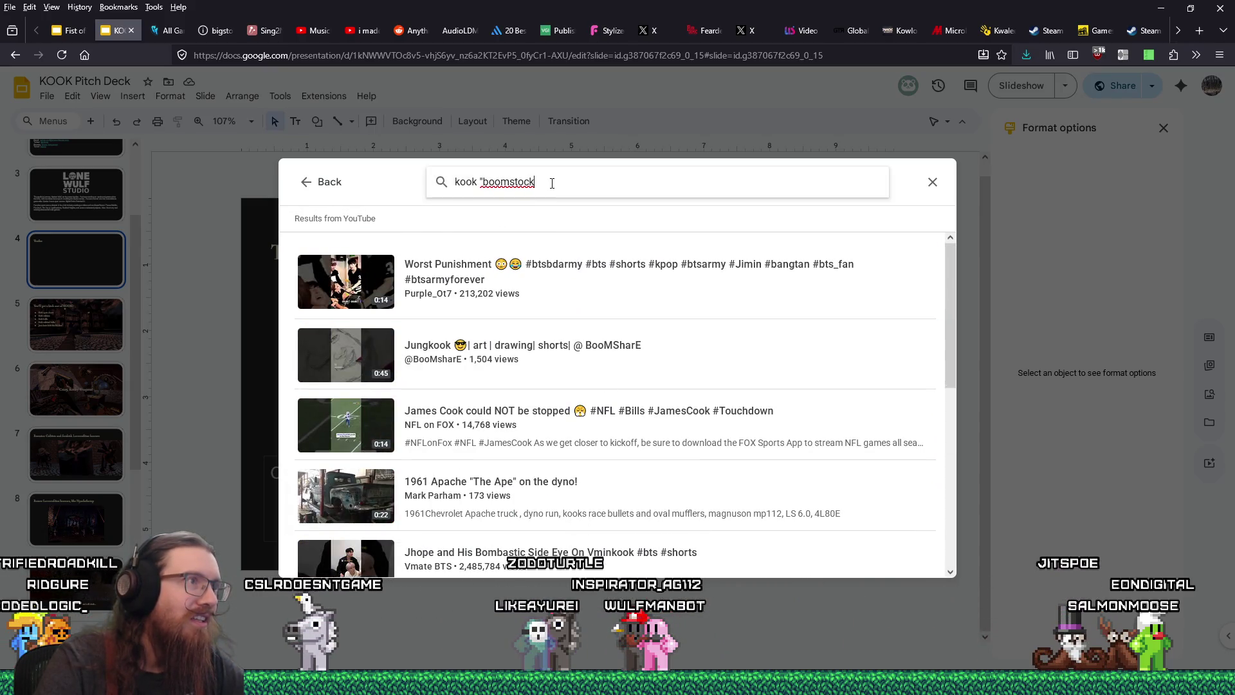
pyautogui.press('Return')
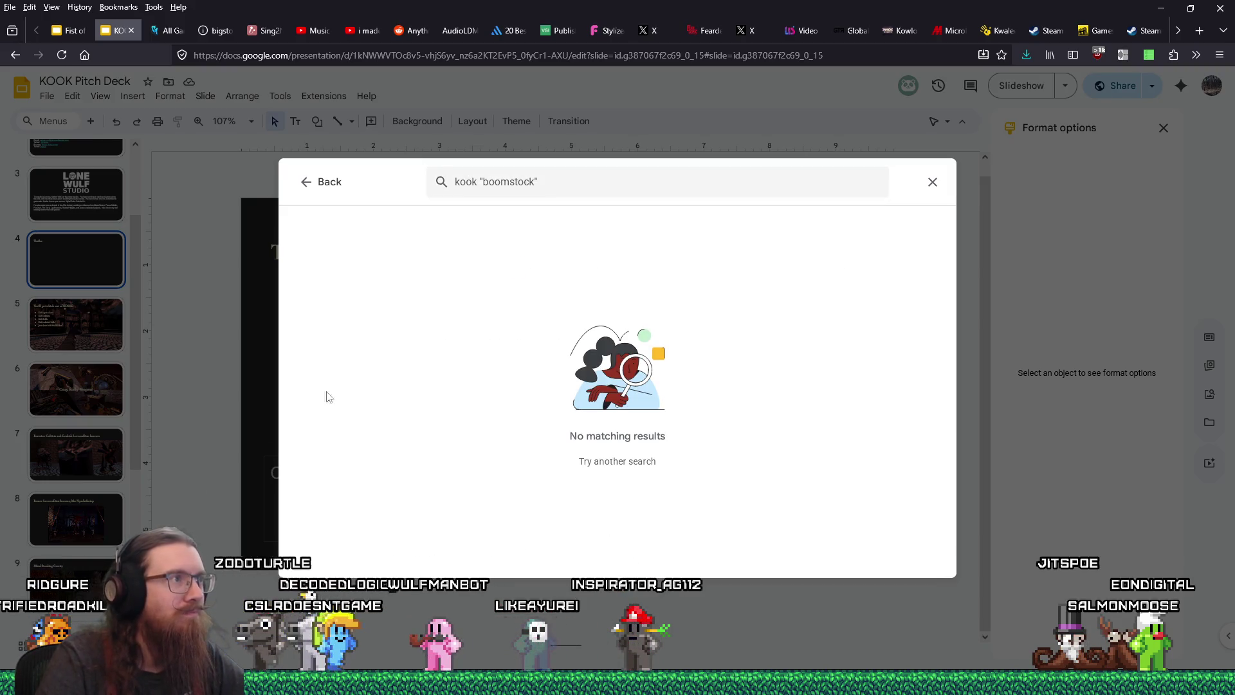
# Step: In the browser, search YouTube for kook "boomstock" and open the KOOK Trailer V6 video
pyautogui.moveTo(1163, 637)
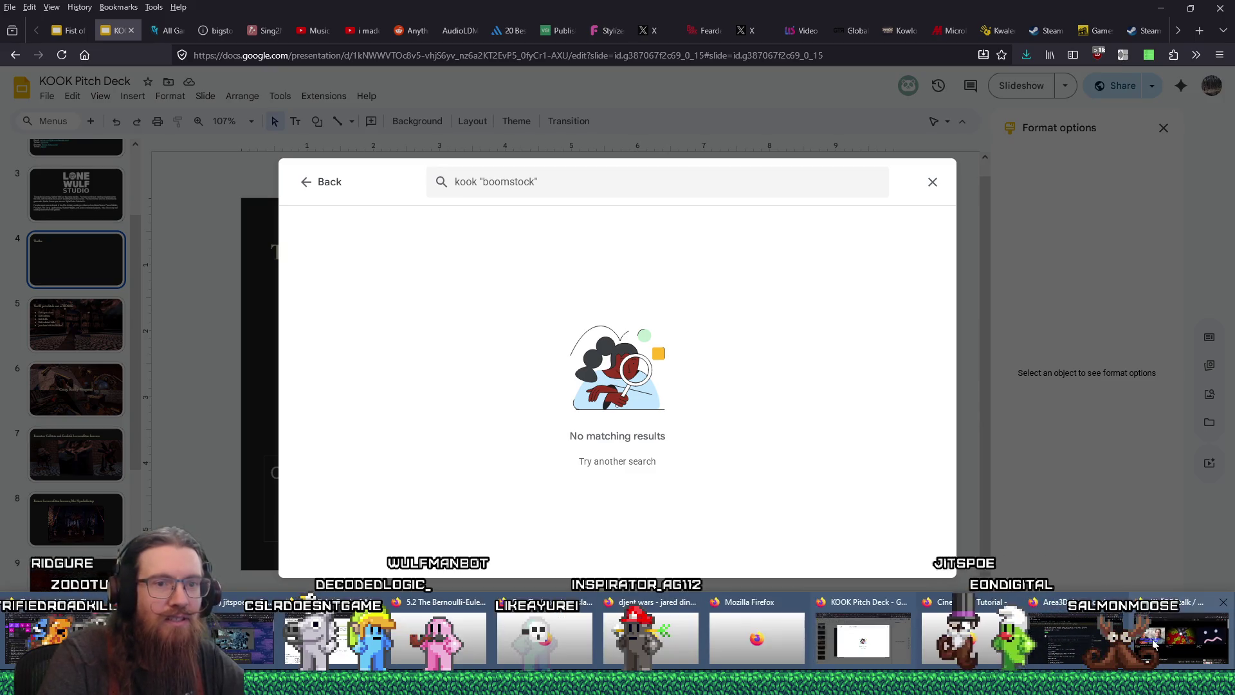
pyautogui.click(1172, 661)
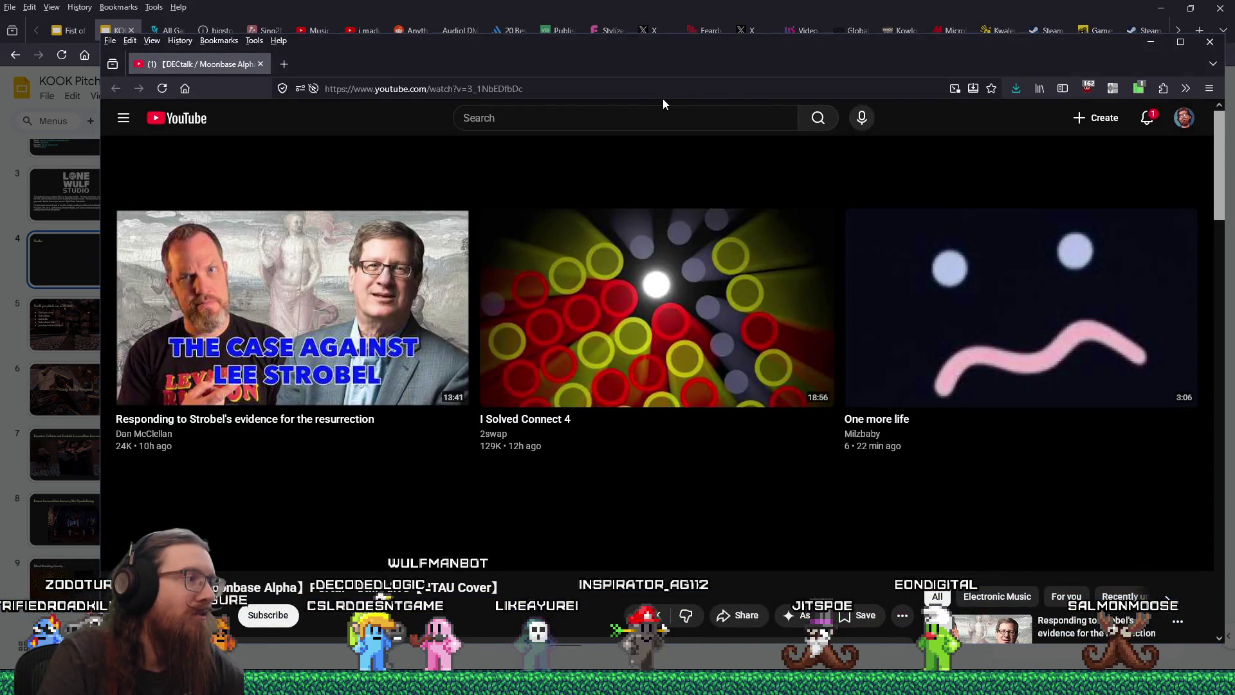
pyautogui.click(680, 118)
pyautogui.write('k')
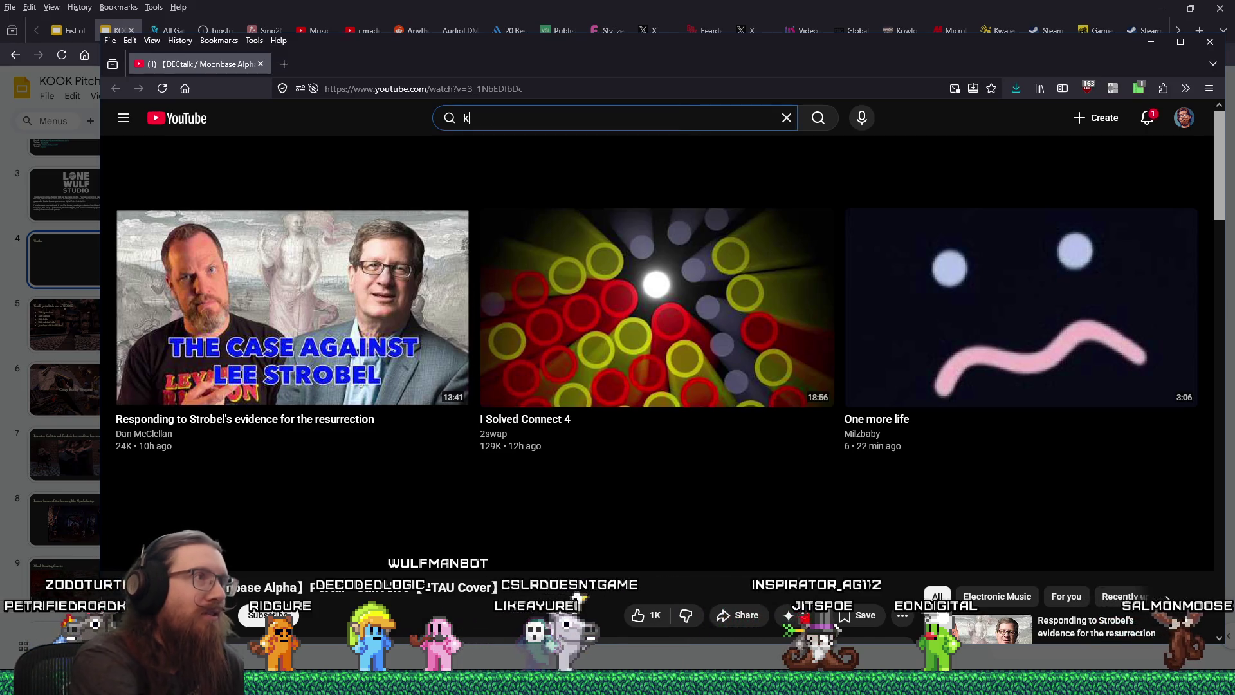
pyautogui.write('ook "boomstock"')
pyautogui.press('Return')
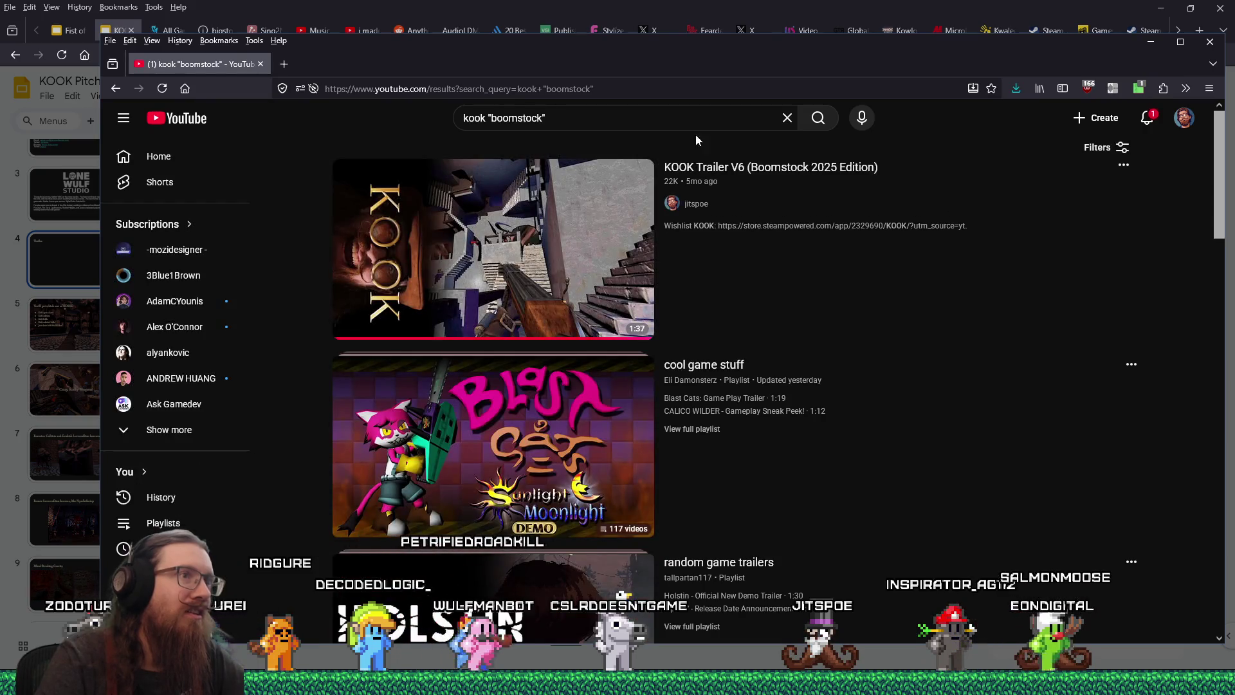
pyautogui.click(744, 169)
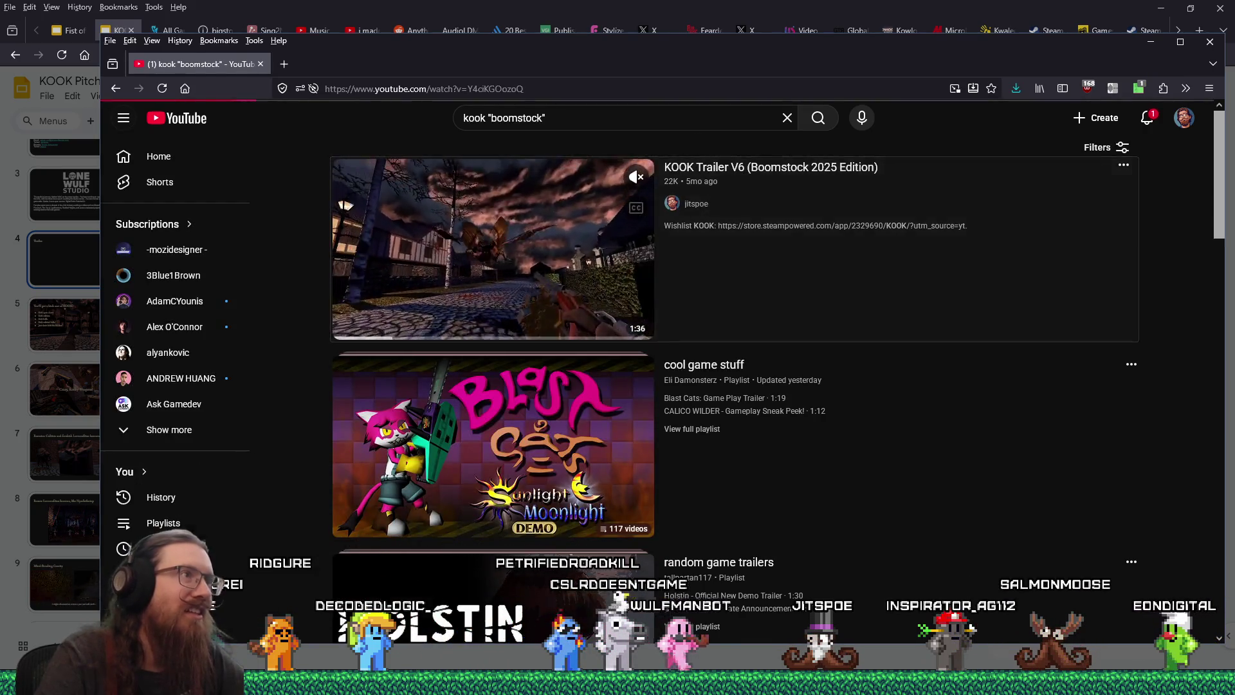
# Step: Copy the trailer page's address and return to the Slides video search box
pyautogui.click(493, 94)
pyautogui.rightClick(496, 92)
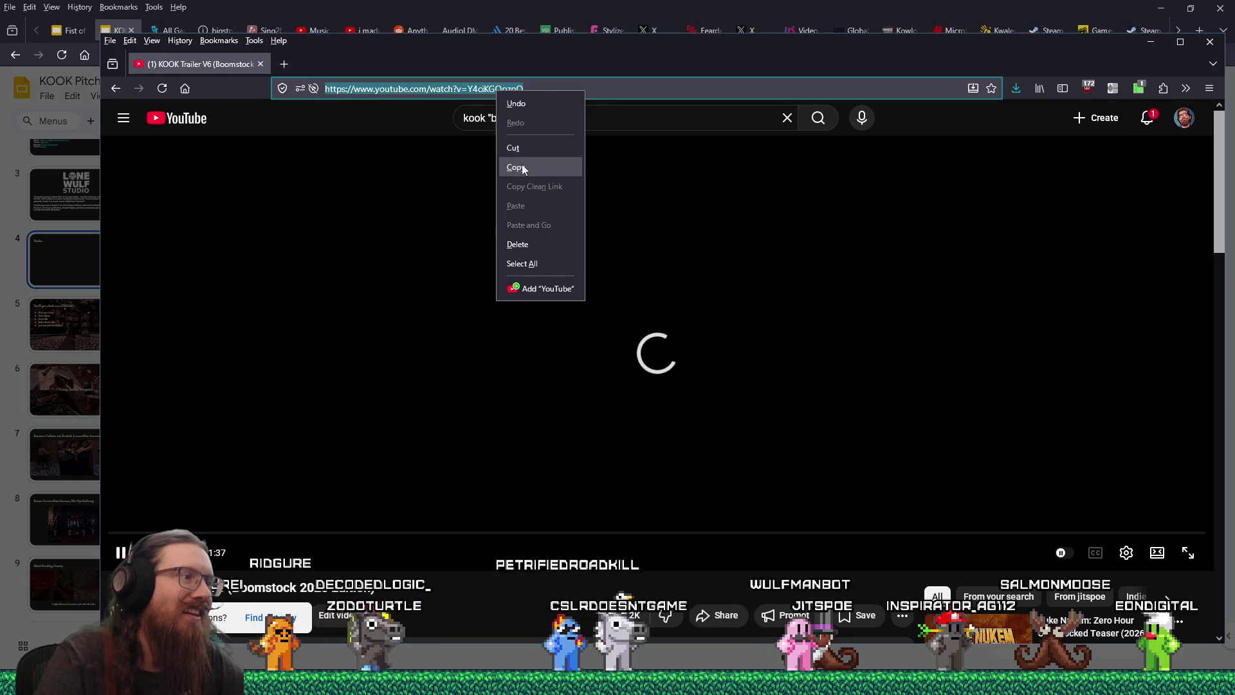
pyautogui.click(521, 186)
pyautogui.hotkey('alt', 'Tab')
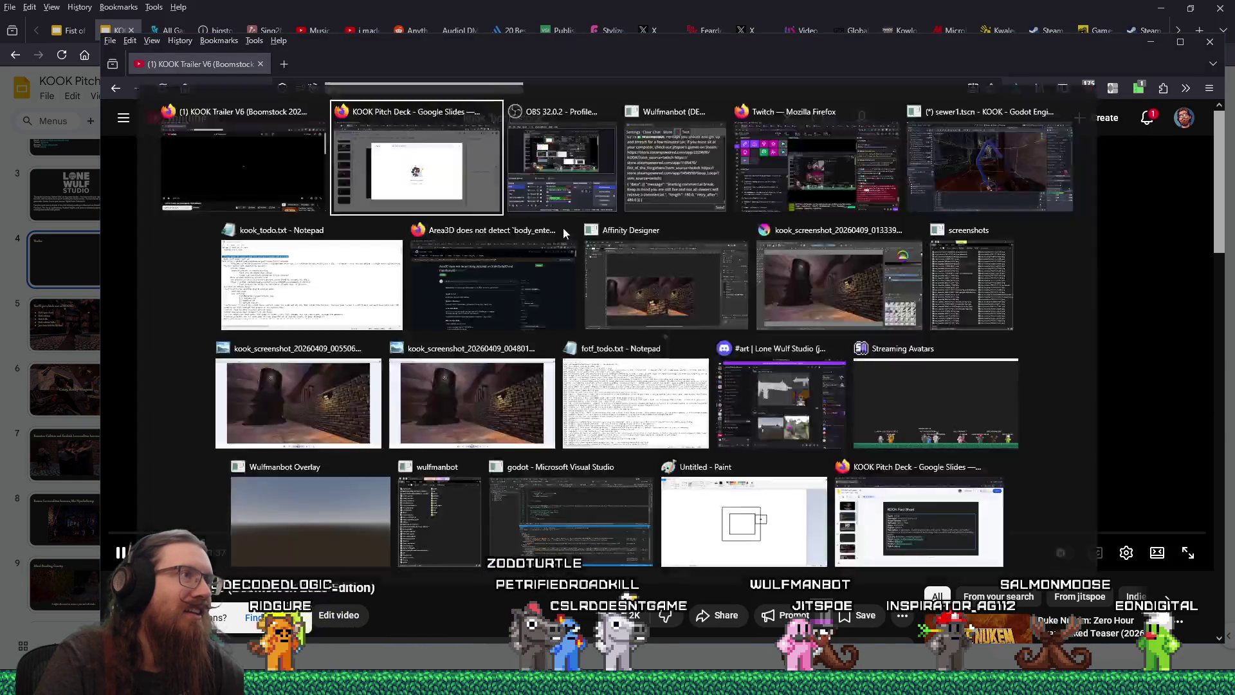
pyautogui.click(521, 184)
pyautogui.write("'kook traile")
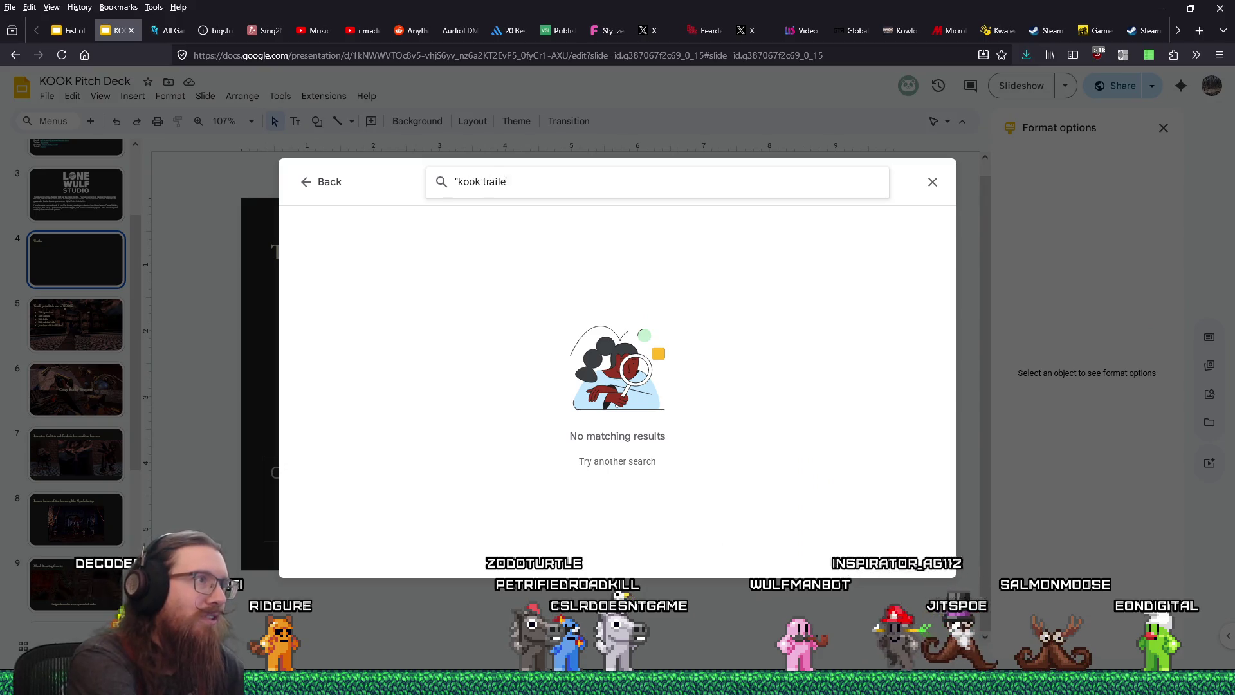
# Step: Search the Slides video dialog for 'kook trailer v6' and scan the results
pyautogui.write('r v6')
pyautogui.press('Return')
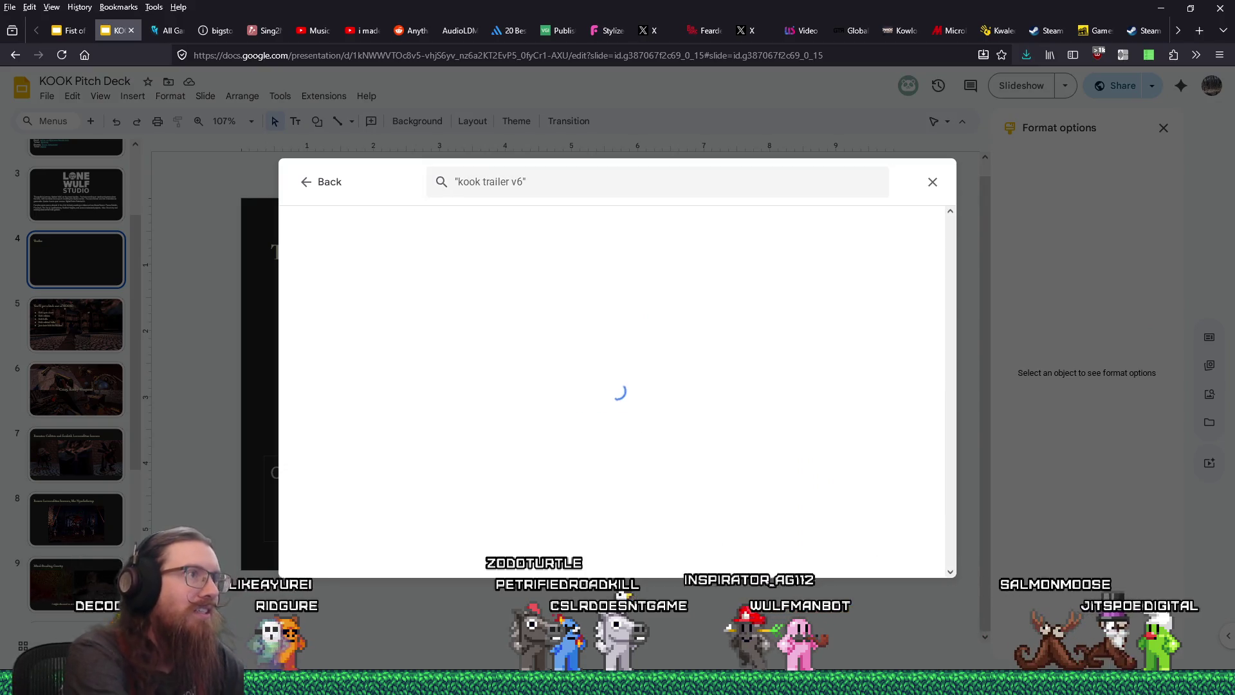
pyautogui.hotkey('alt', 'Tab')
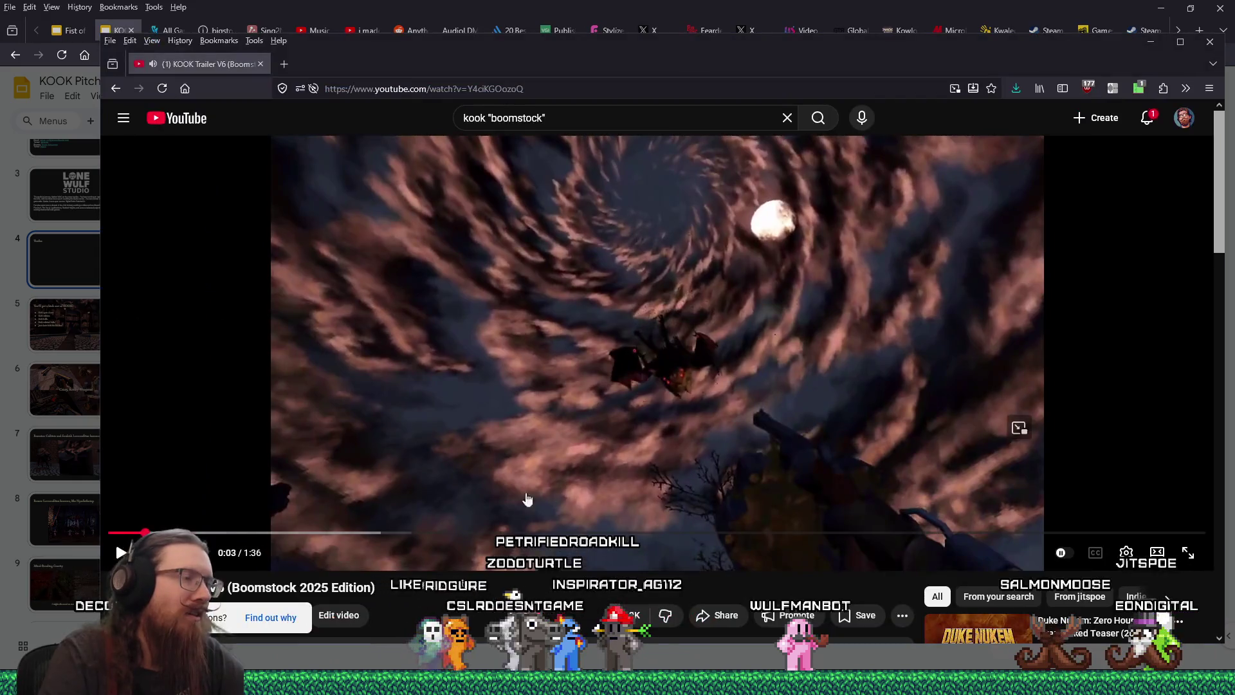
pyautogui.hotkey('alt', 'Tab')
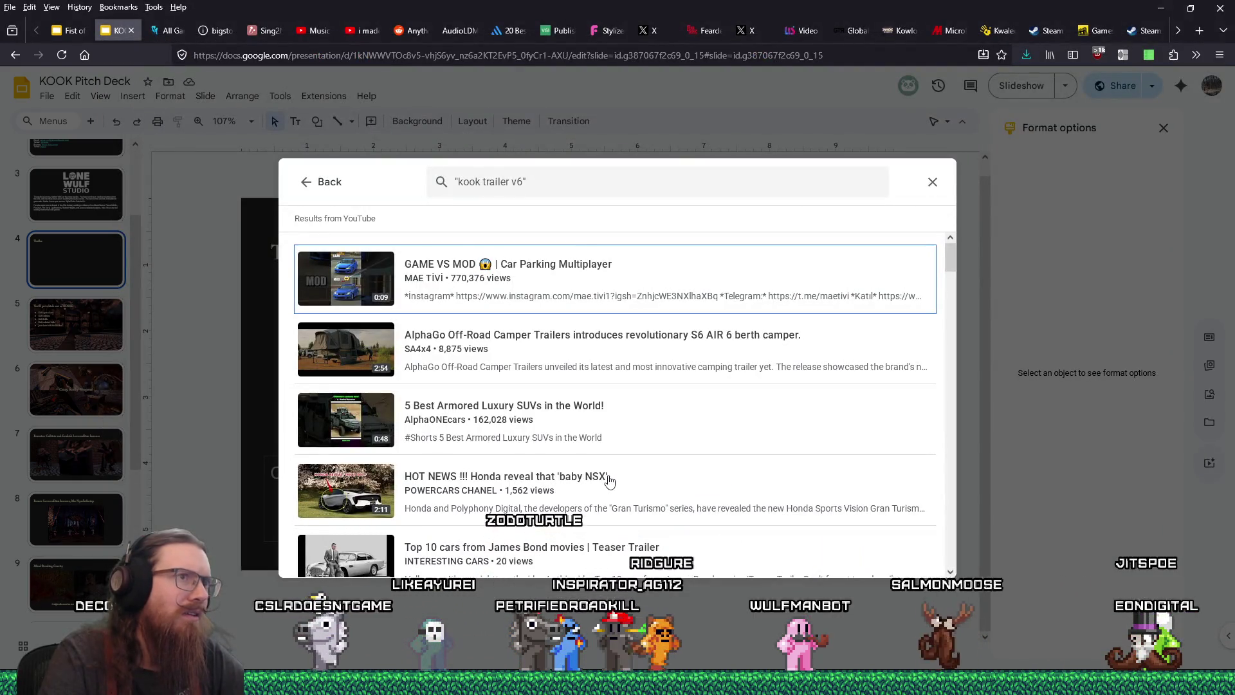
pyautogui.scroll(-5, 673, 402)
pyautogui.scroll(-15, 673, 402)
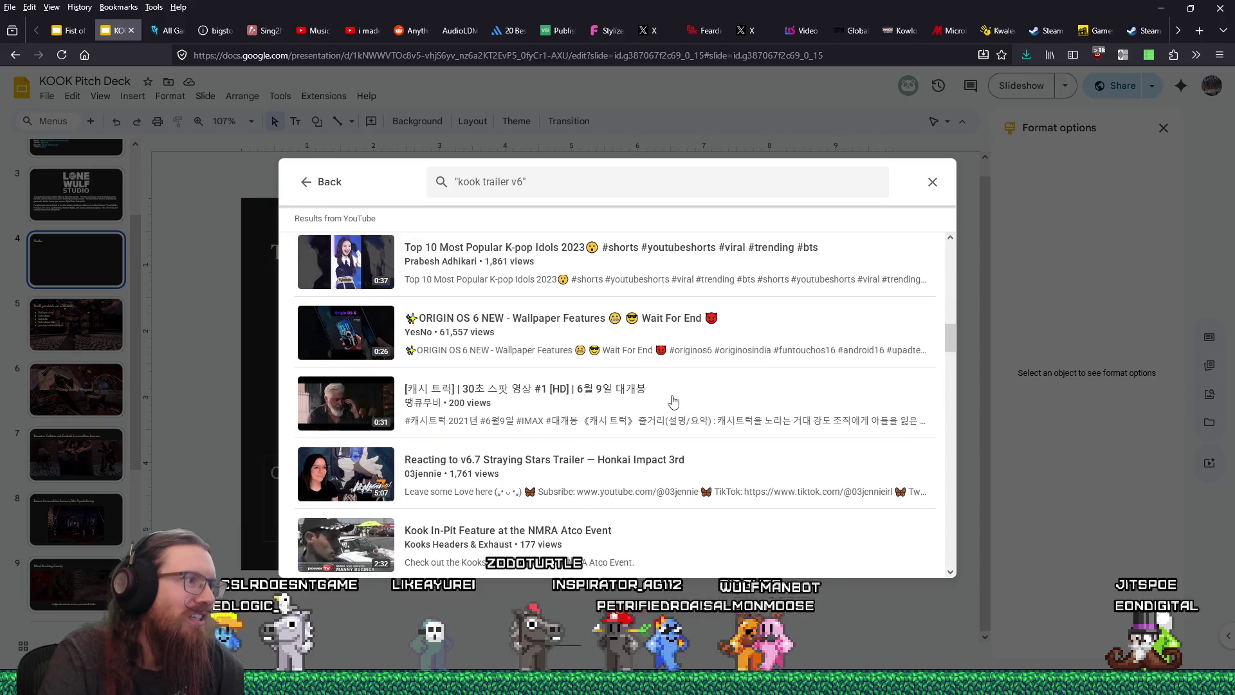
pyautogui.scroll(15, 672, 403)
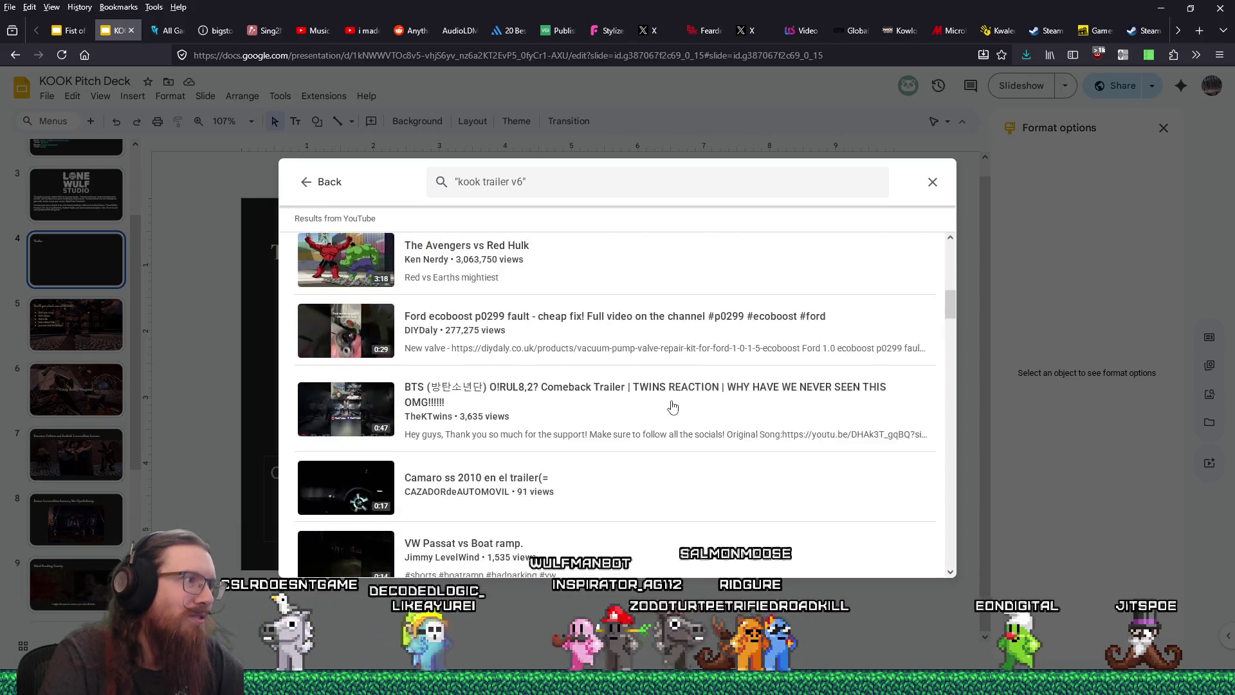
# Step: Copy the trailer URL again, search with it, and insert the KOOK Trailer V6 video
pyautogui.hotkey('alt', 'Tab')
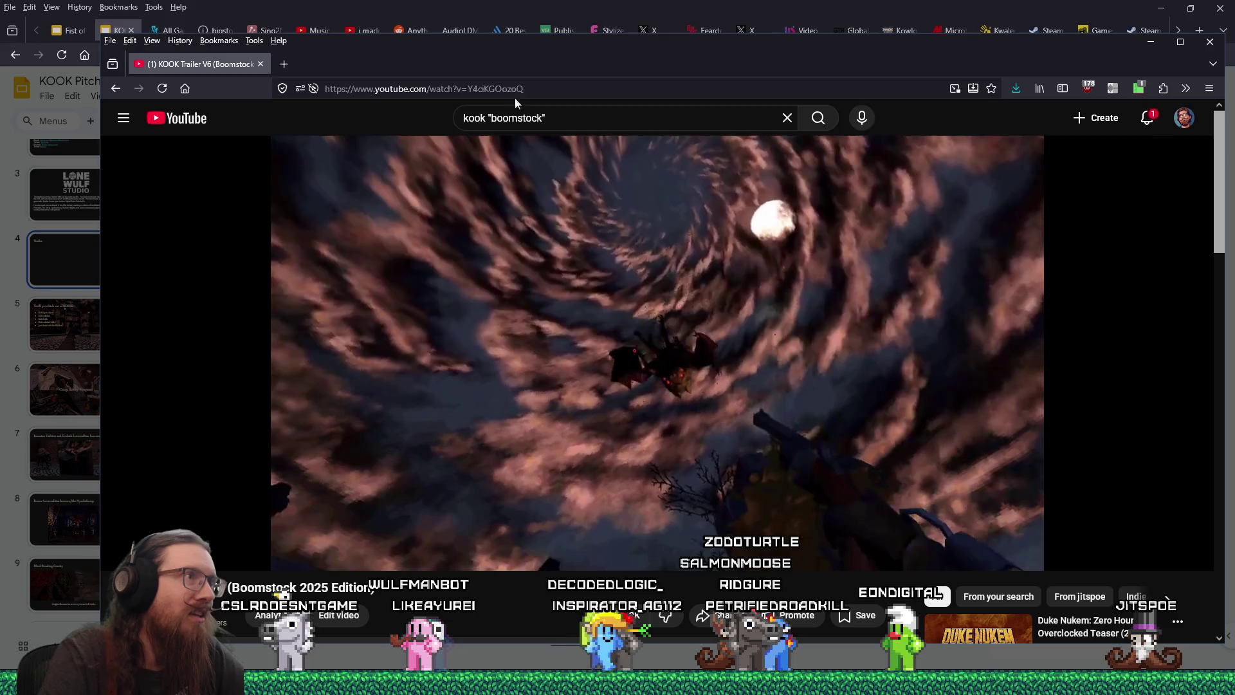
pyautogui.click(515, 90)
pyautogui.rightClick(518, 93)
pyautogui.click(562, 181)
pyautogui.hotkey('alt', 'Tab')
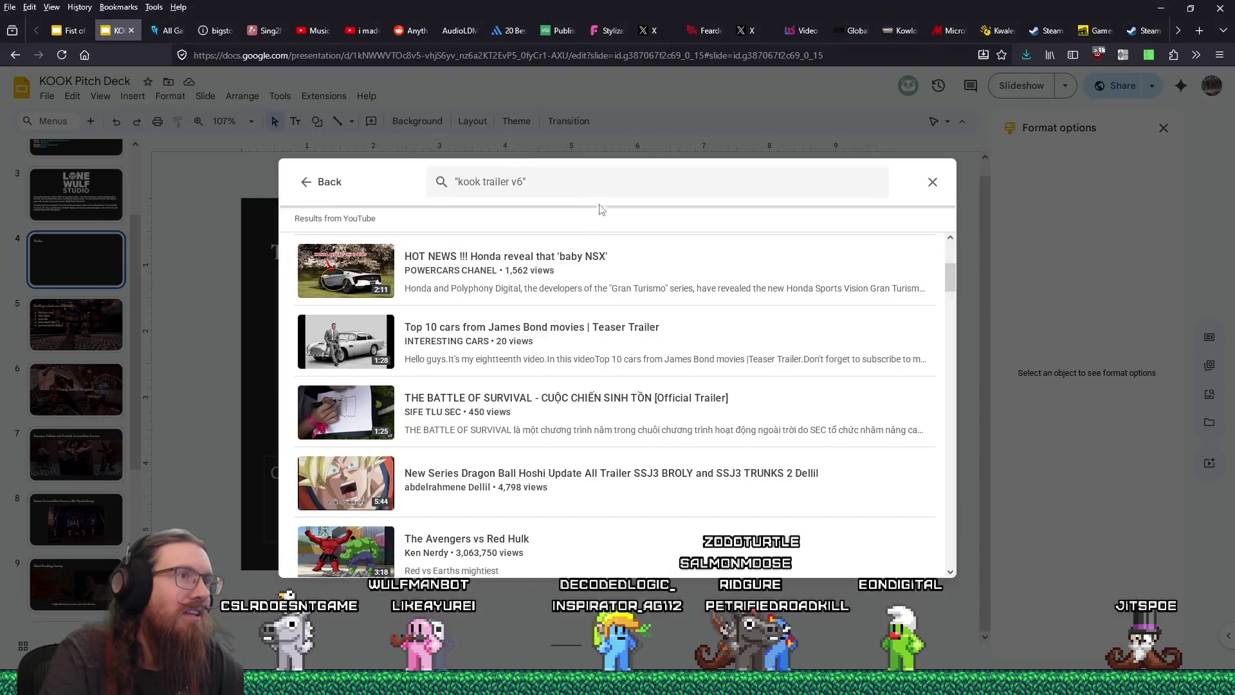
pyautogui.click(599, 177)
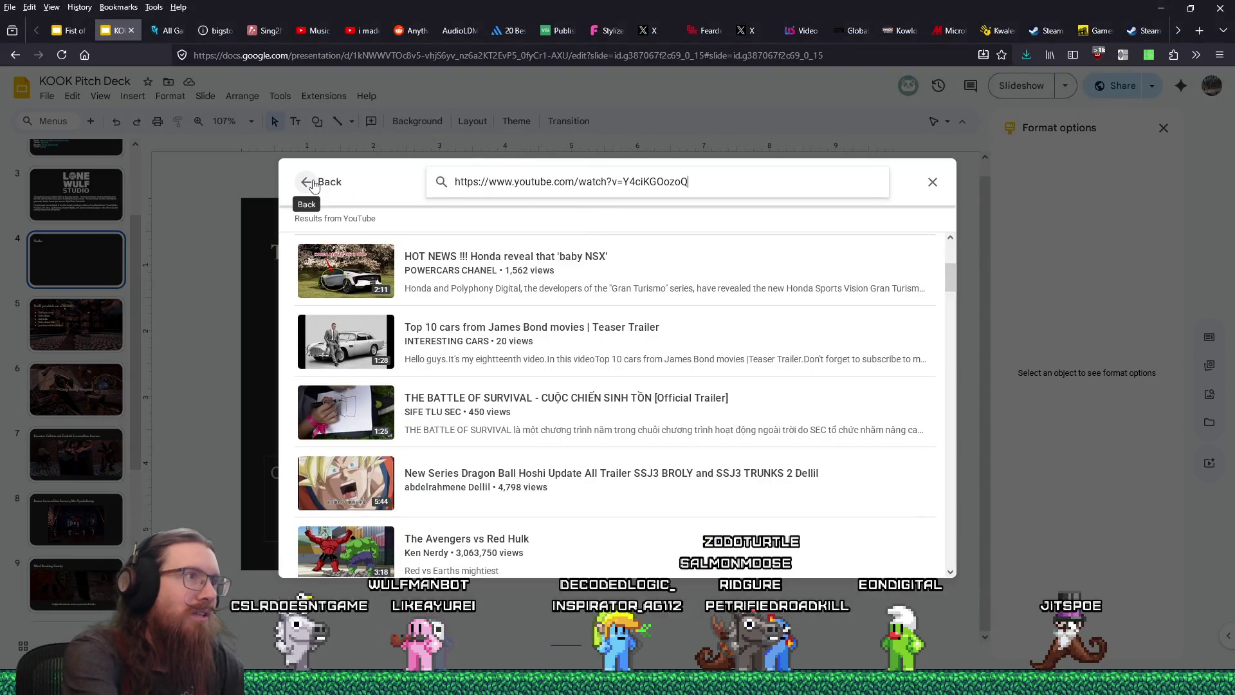
pyautogui.press('Return')
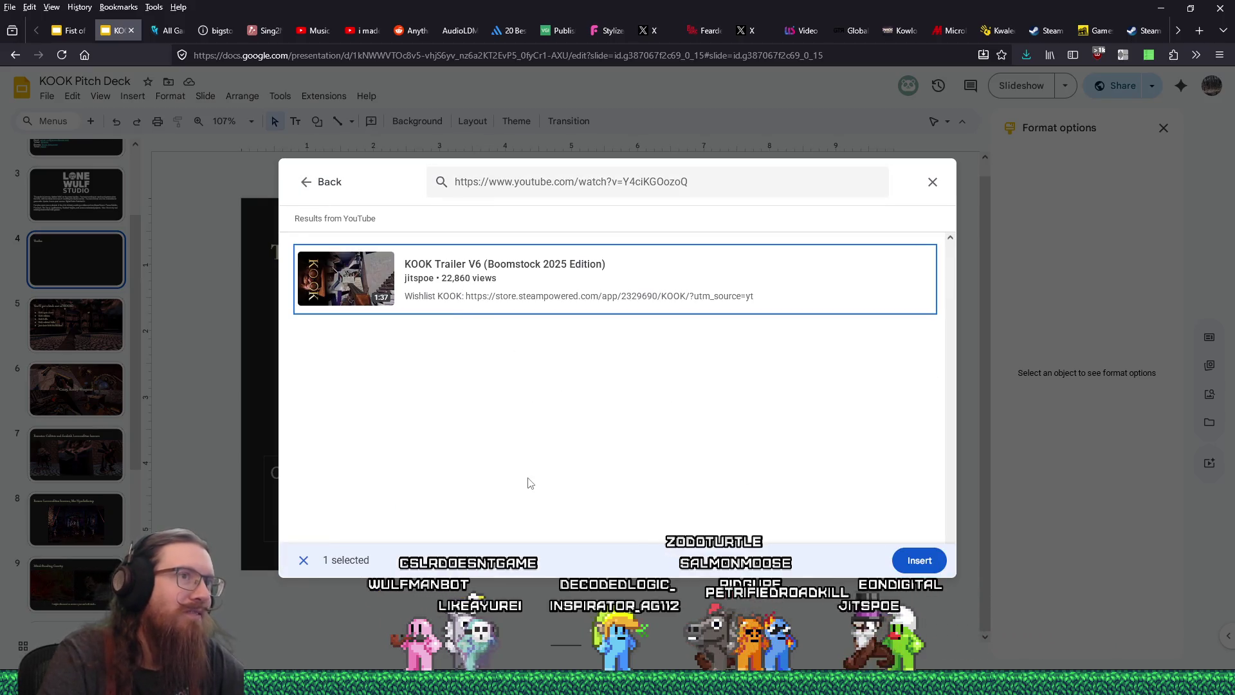
pyautogui.click(910, 562)
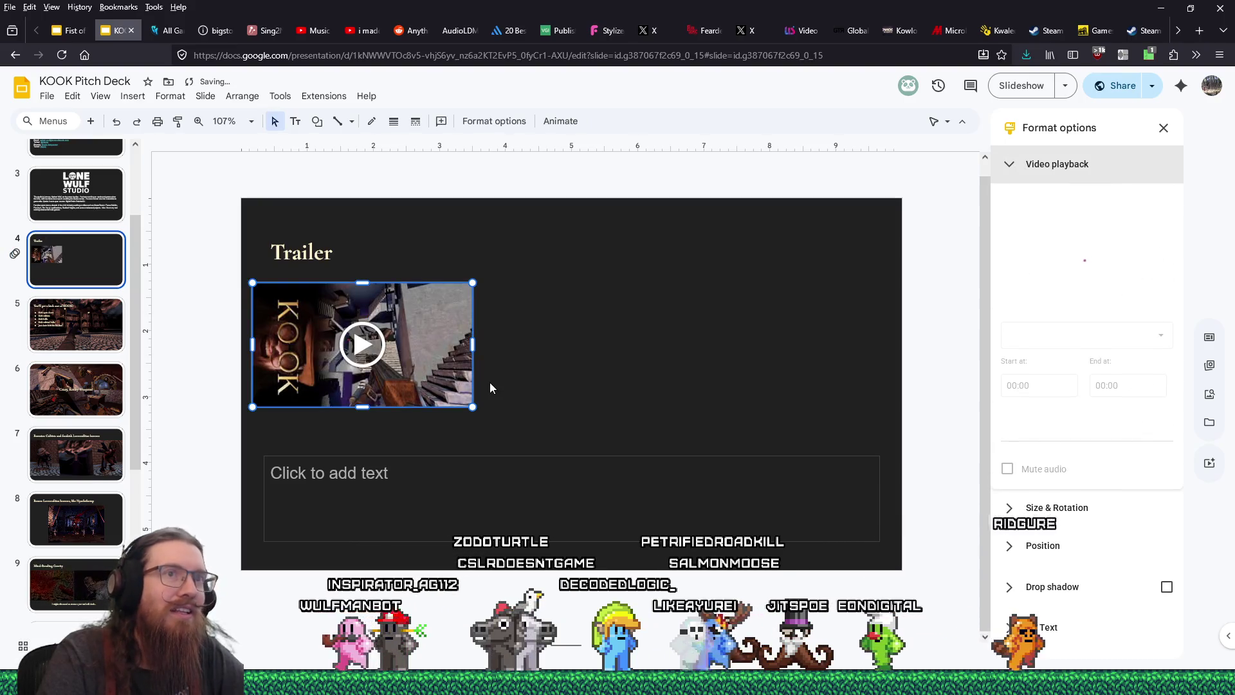
# Step: Enlarge the trailer video and shift it up and left, undoing a taller stretch
pyautogui.hotkey('alt', 'Tab')
pyautogui.hotkey('alt', 'Tab')
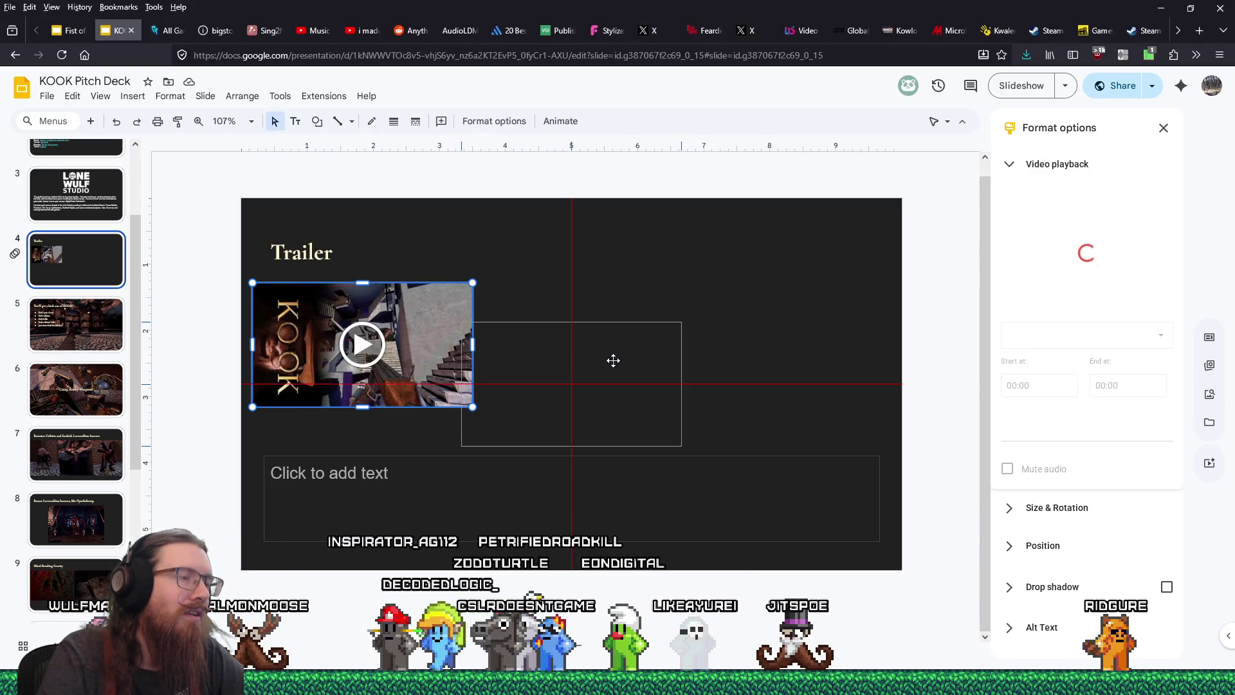
pyautogui.moveTo(613, 366); pyautogui.dragTo(614, 366)
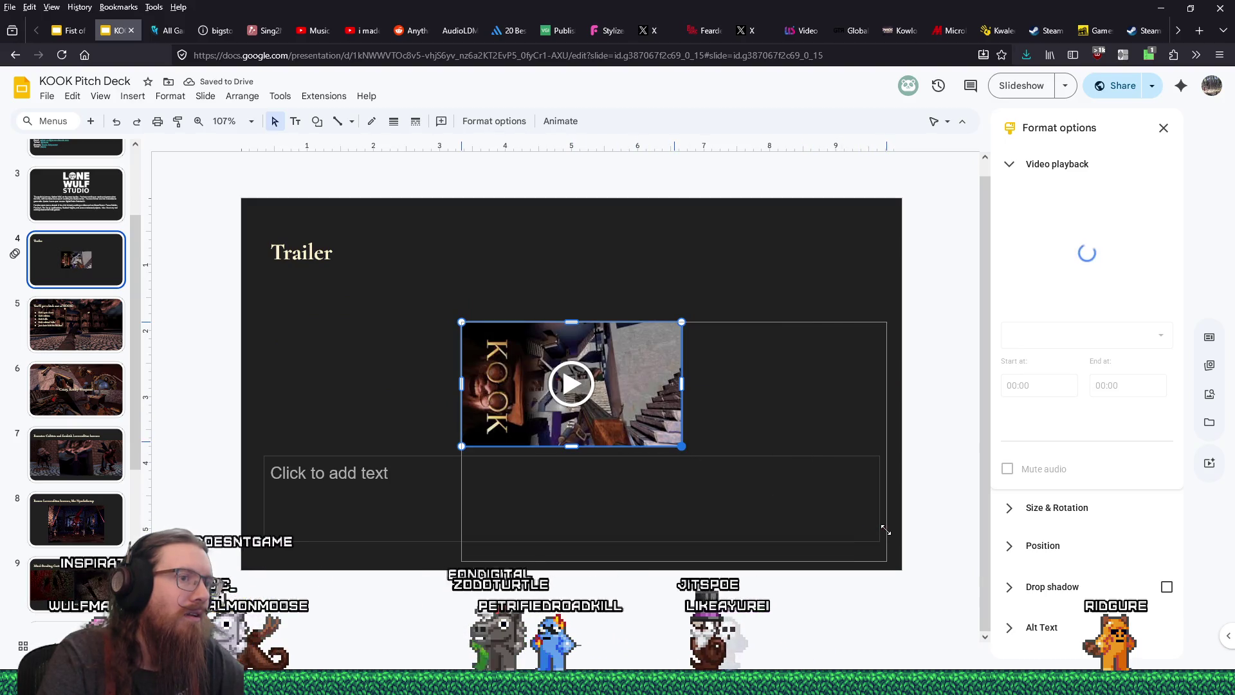
pyautogui.moveTo(885, 529); pyautogui.dragTo(886, 528)
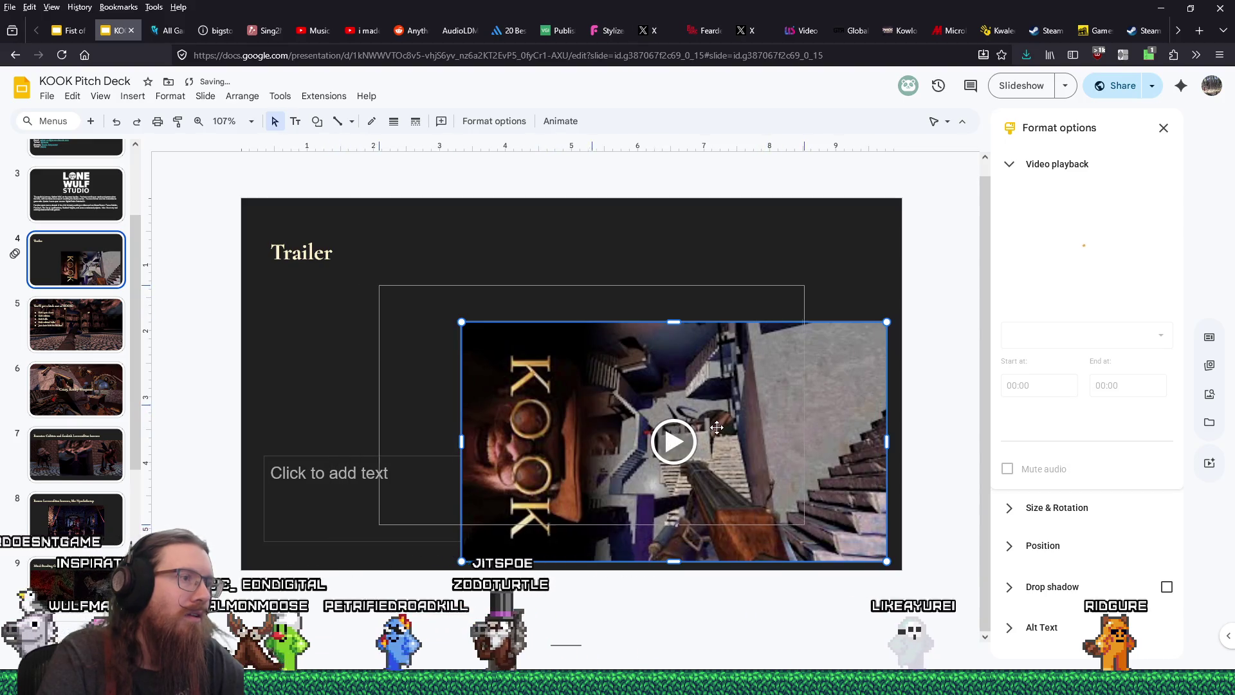
pyautogui.moveTo(716, 428); pyautogui.dragTo(598, 389)
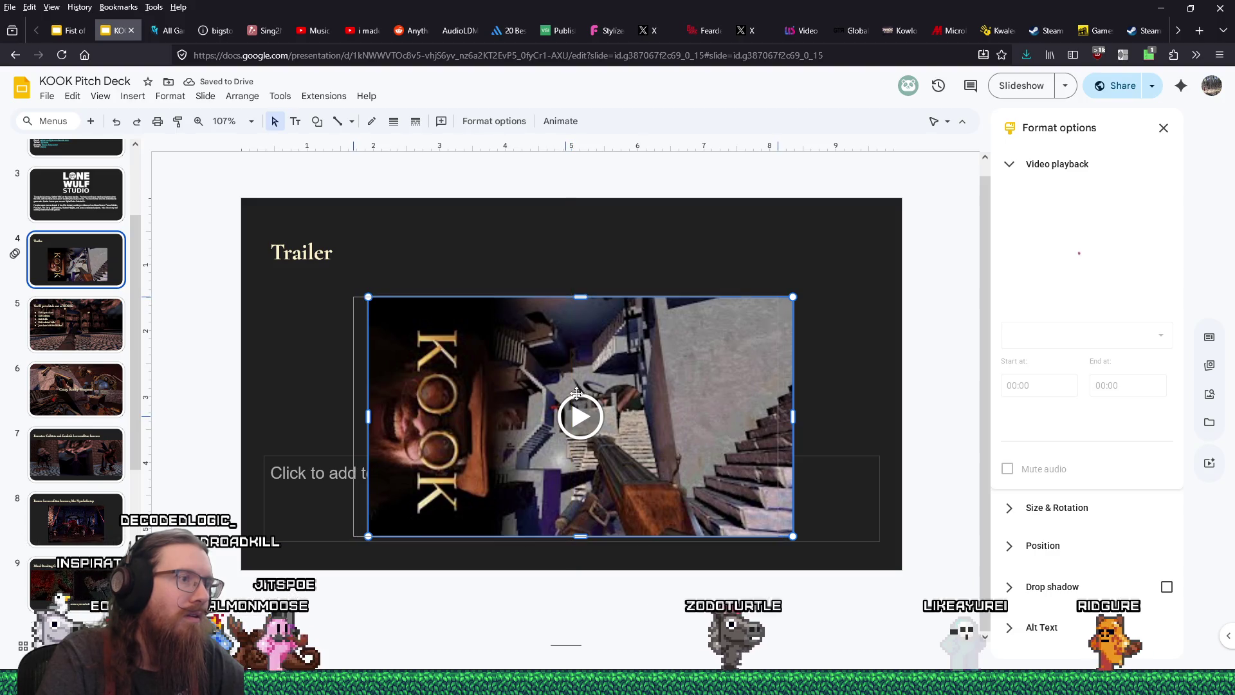
pyautogui.moveTo(575, 393); pyautogui.dragTo(581, 395)
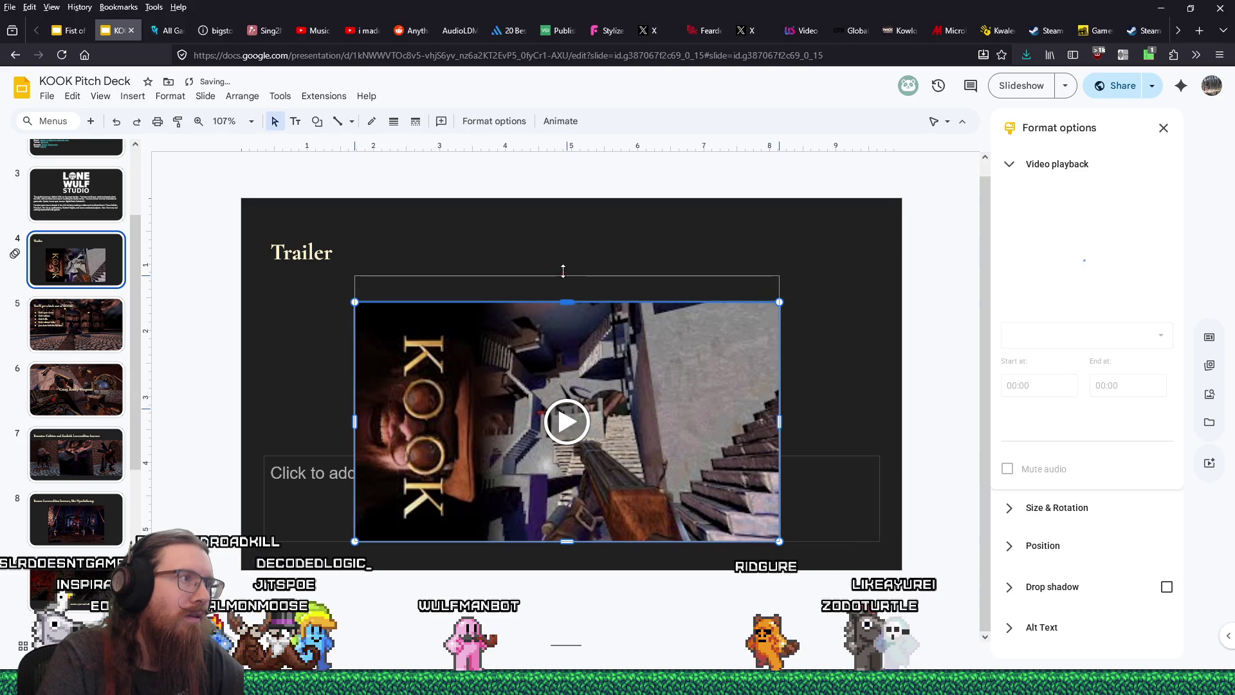
pyautogui.moveTo(563, 271); pyautogui.dragTo(564, 267)
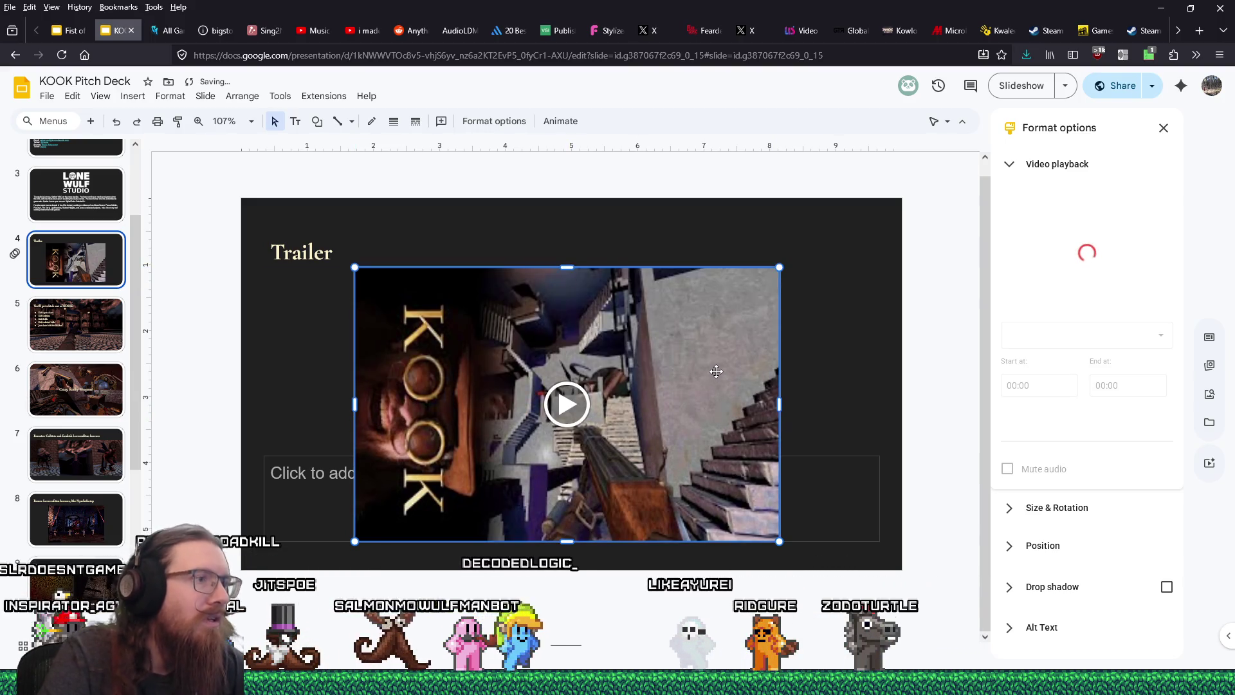
pyautogui.hotkey('ctrl', 'z')
pyautogui.hotkey('ctrl', 'z')
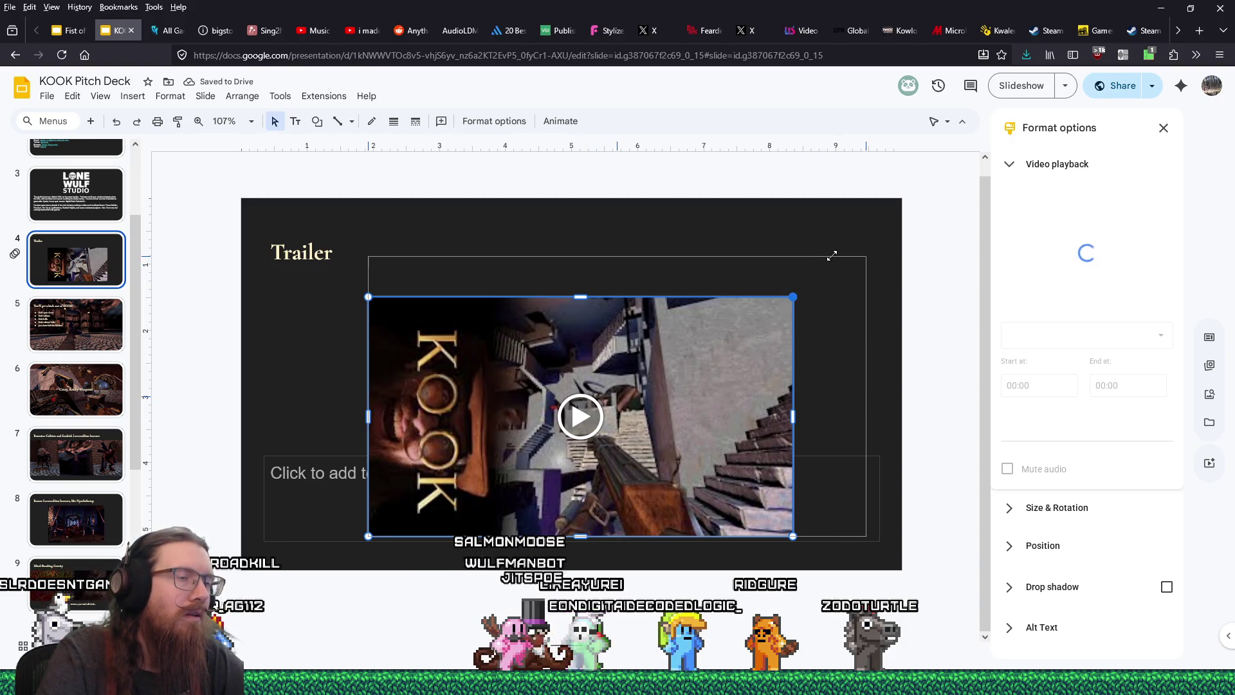
# Step: Enlarge the video further and nudge it toward centre, trying then undoing shorter heights
pyautogui.moveTo(832, 256); pyautogui.dragTo(832, 256)
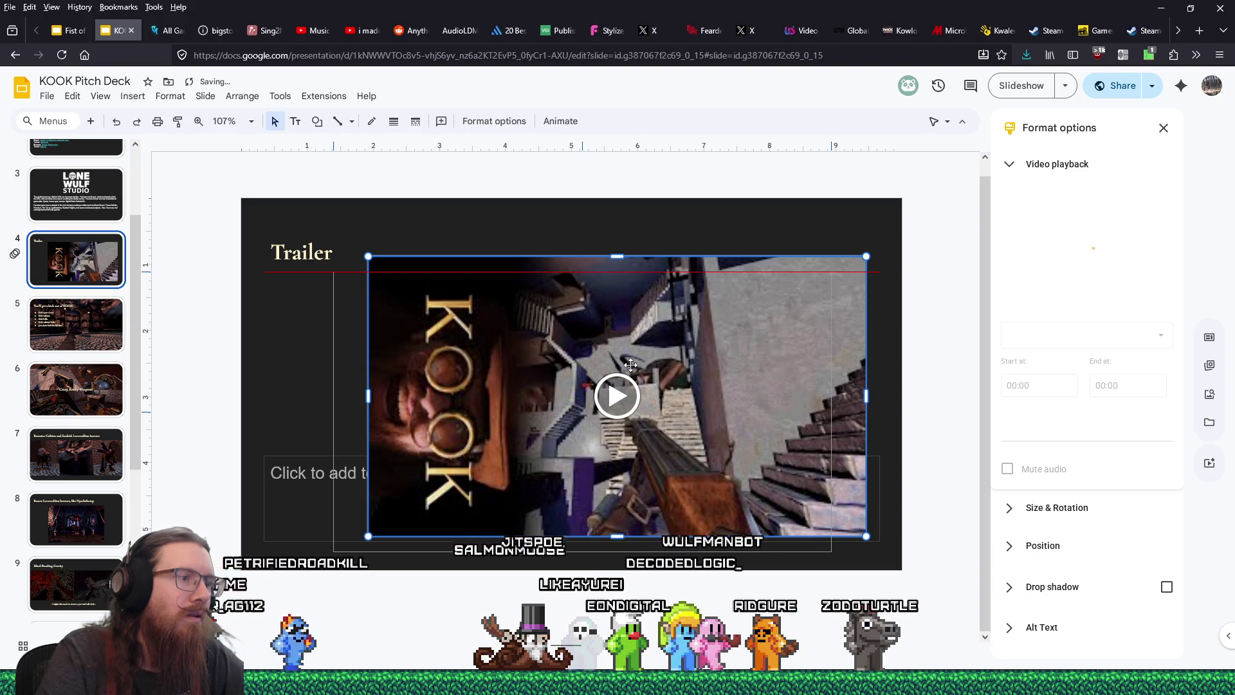
pyautogui.moveTo(627, 364); pyautogui.dragTo(619, 364)
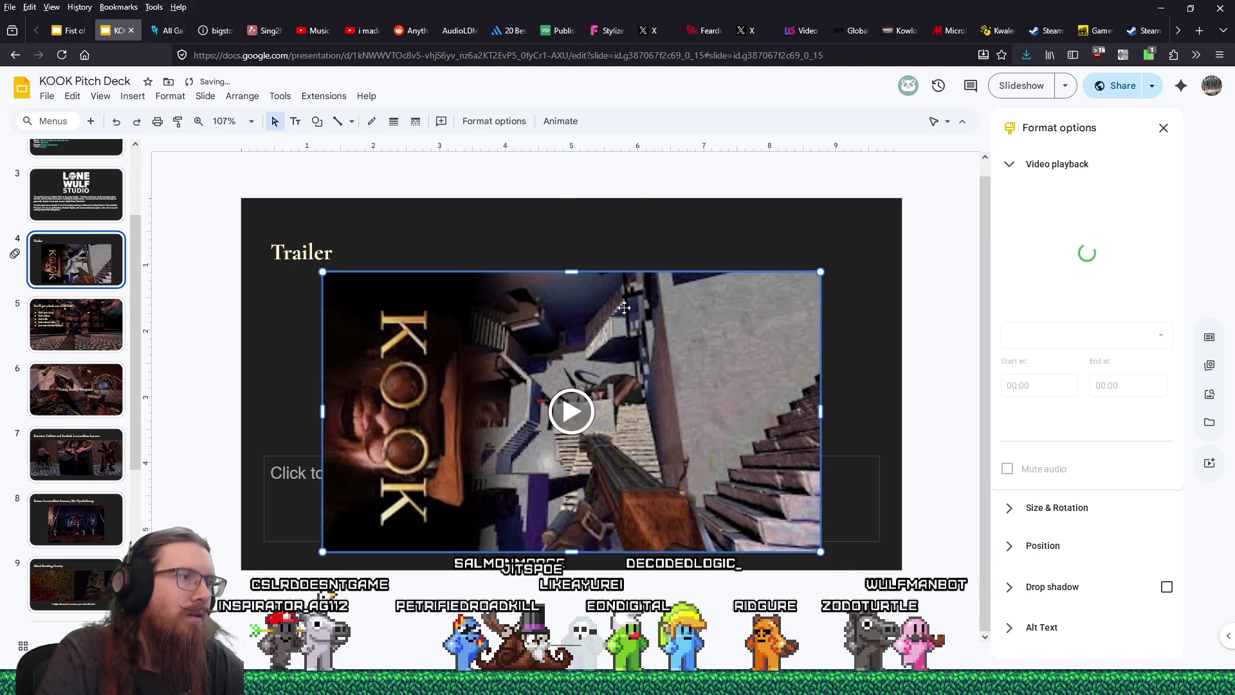
pyautogui.click(646, 169)
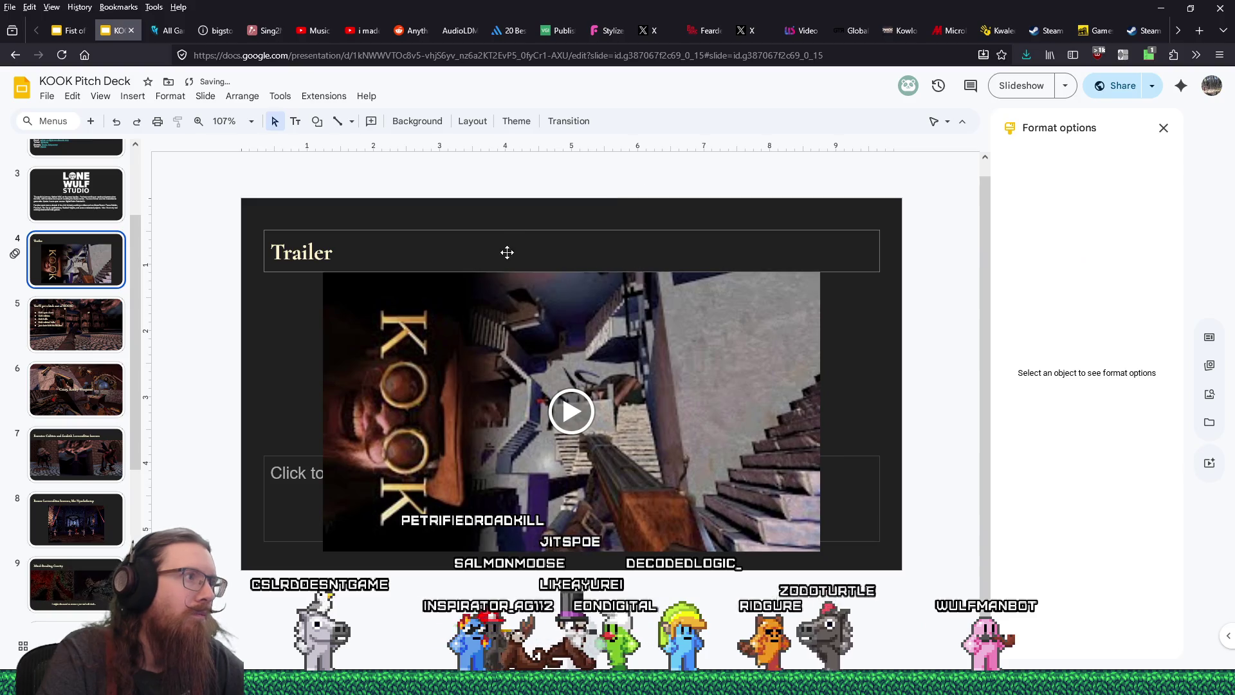
pyautogui.click(589, 363)
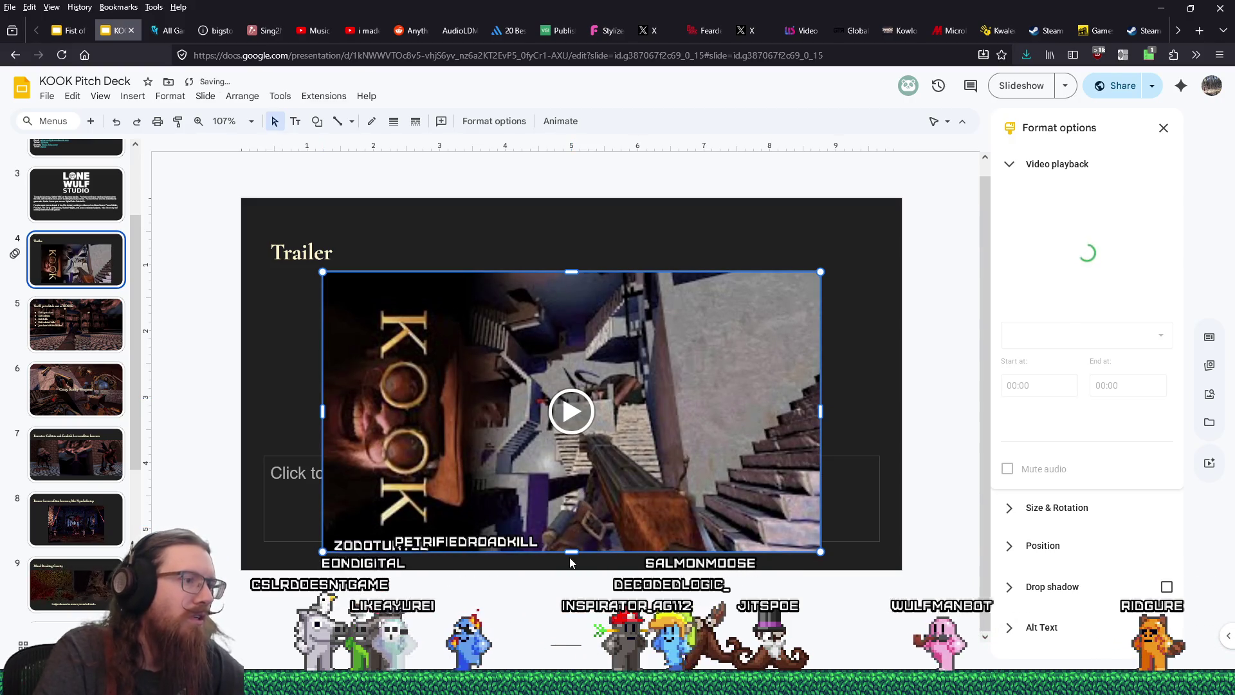
pyautogui.moveTo(571, 551); pyautogui.dragTo(570, 536)
pyautogui.hotkey('ctrl', 'z')
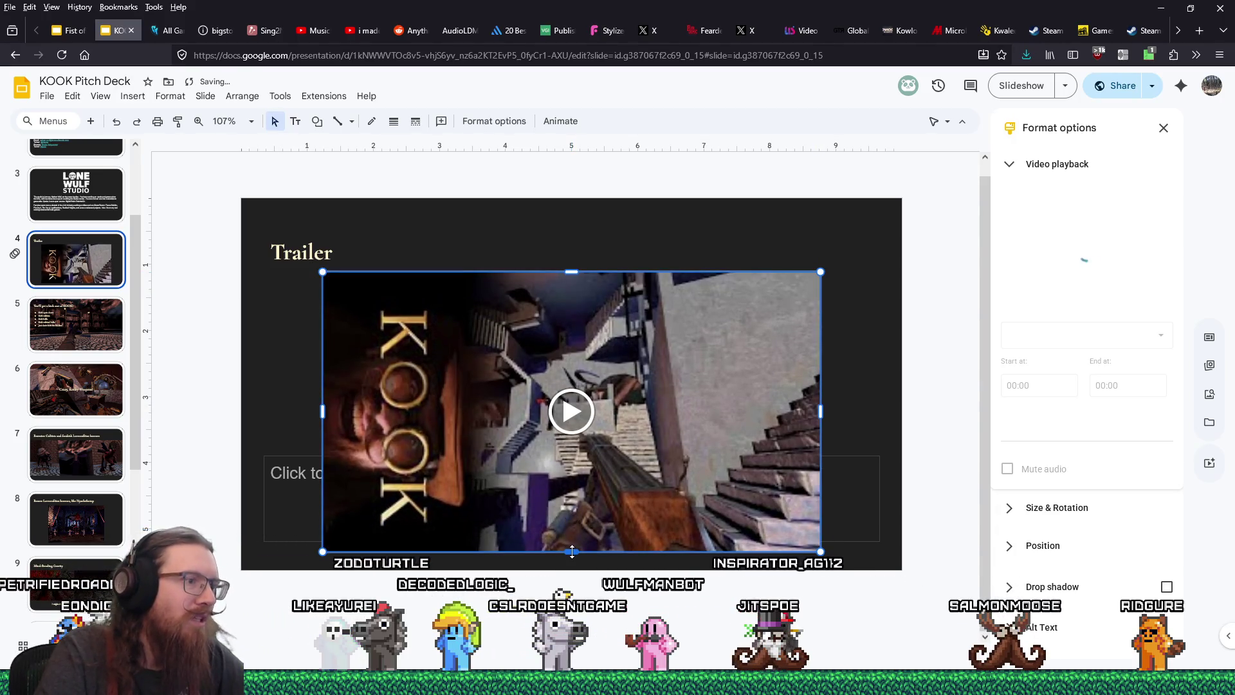
pyautogui.moveTo(571, 552); pyautogui.dragTo(571, 532)
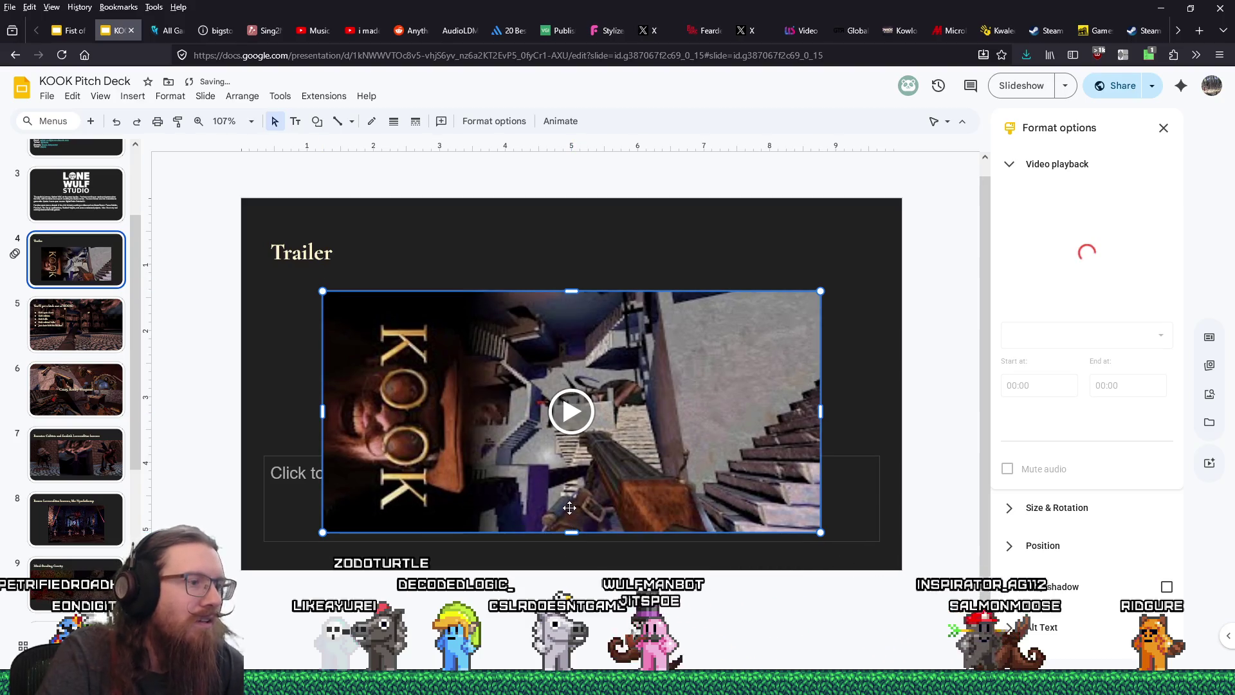
pyautogui.hotkey('ctrl', 'z')
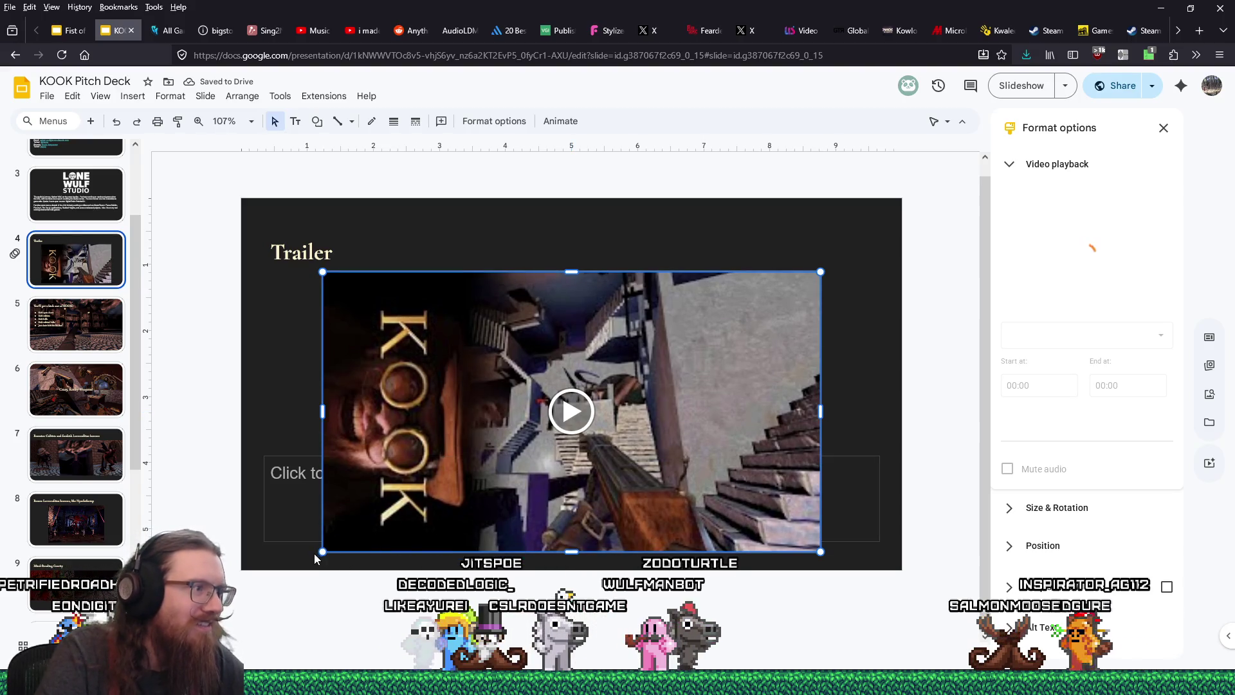
# Step: Shrink the video slightly in proportion and centre it under the Trailer title
pyautogui.moveTo(321, 551); pyautogui.dragTo(341, 541)
pyautogui.moveTo(607, 437); pyautogui.dragTo(607, 425)
pyautogui.click(530, 243)
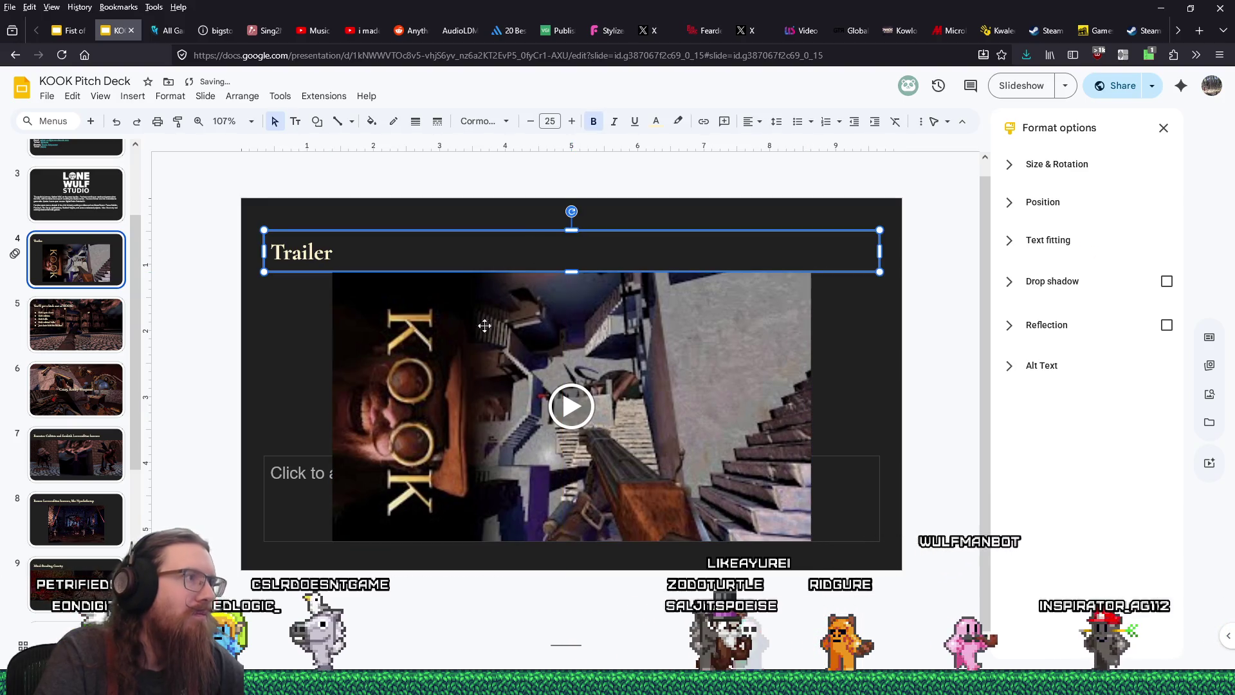
pyautogui.click(296, 349)
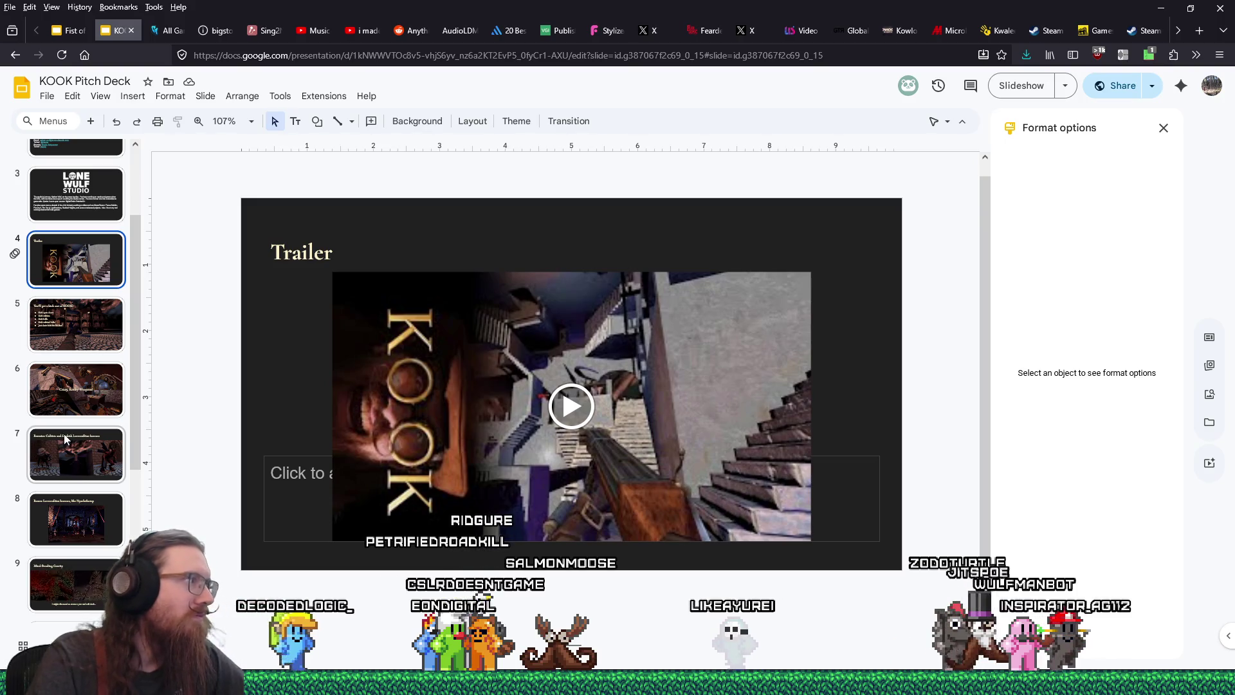
pyautogui.click(91, 343)
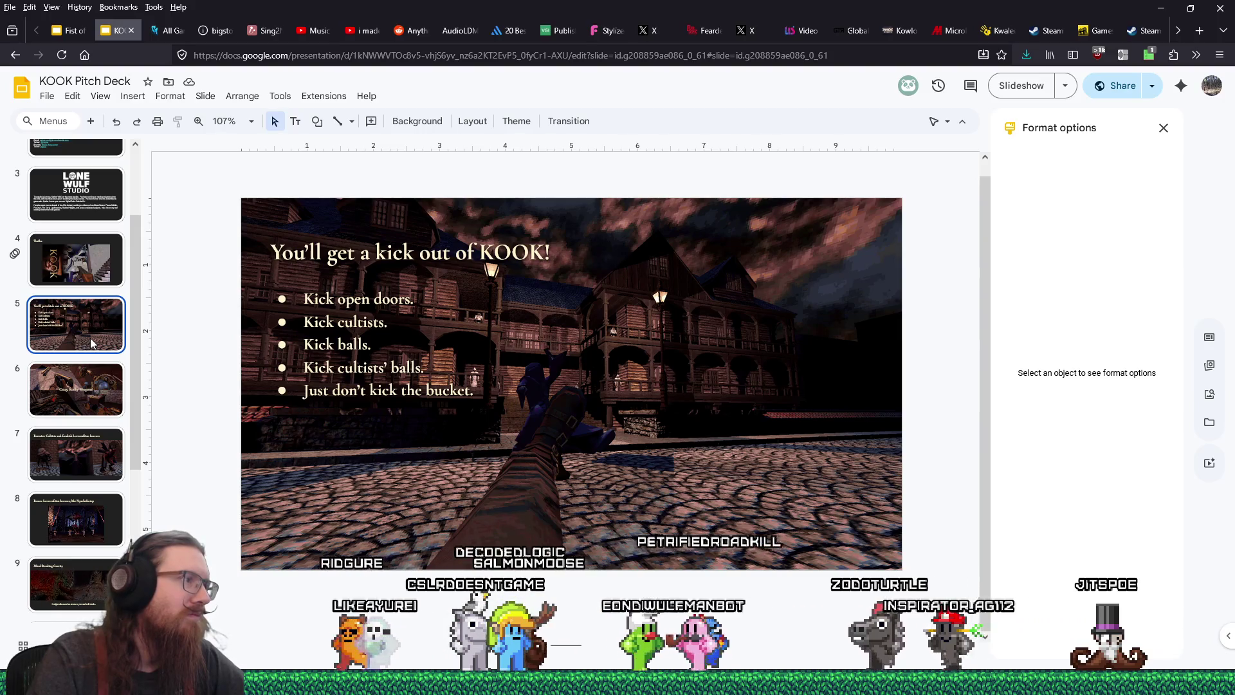
# Step: Page through the weapons, enemies and bosses slides to slide 9, Mind-Bending Gravity
pyautogui.click(95, 388)
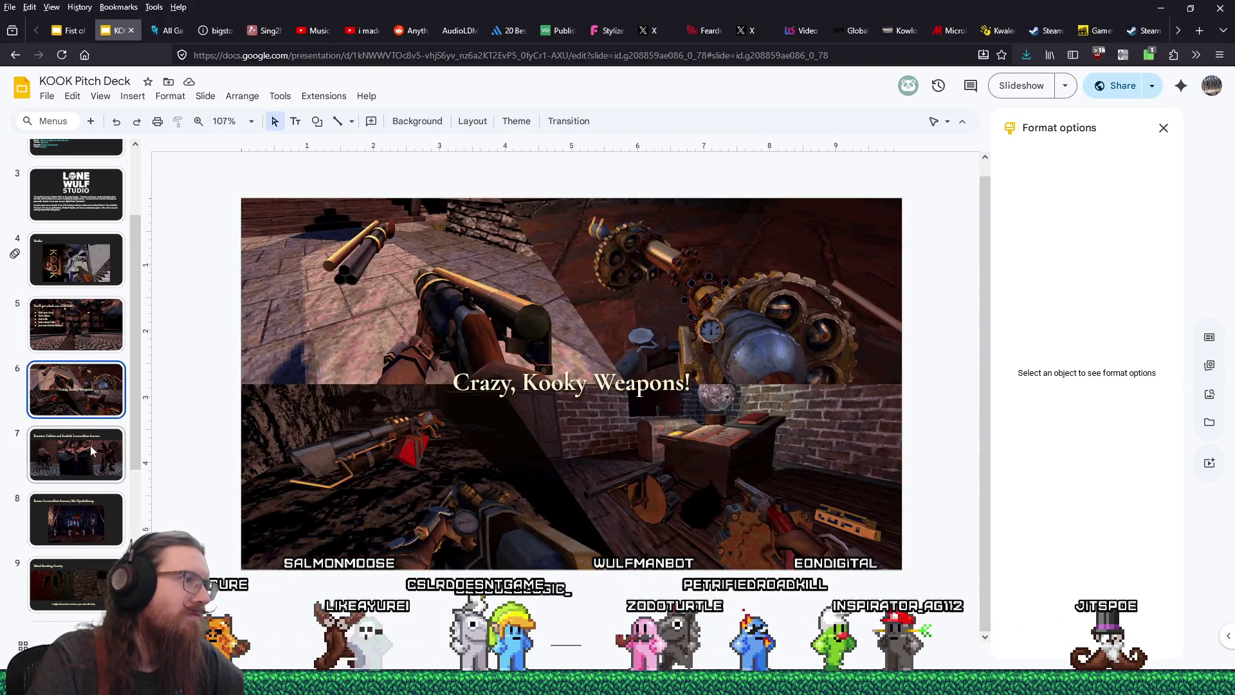
pyautogui.click(90, 450)
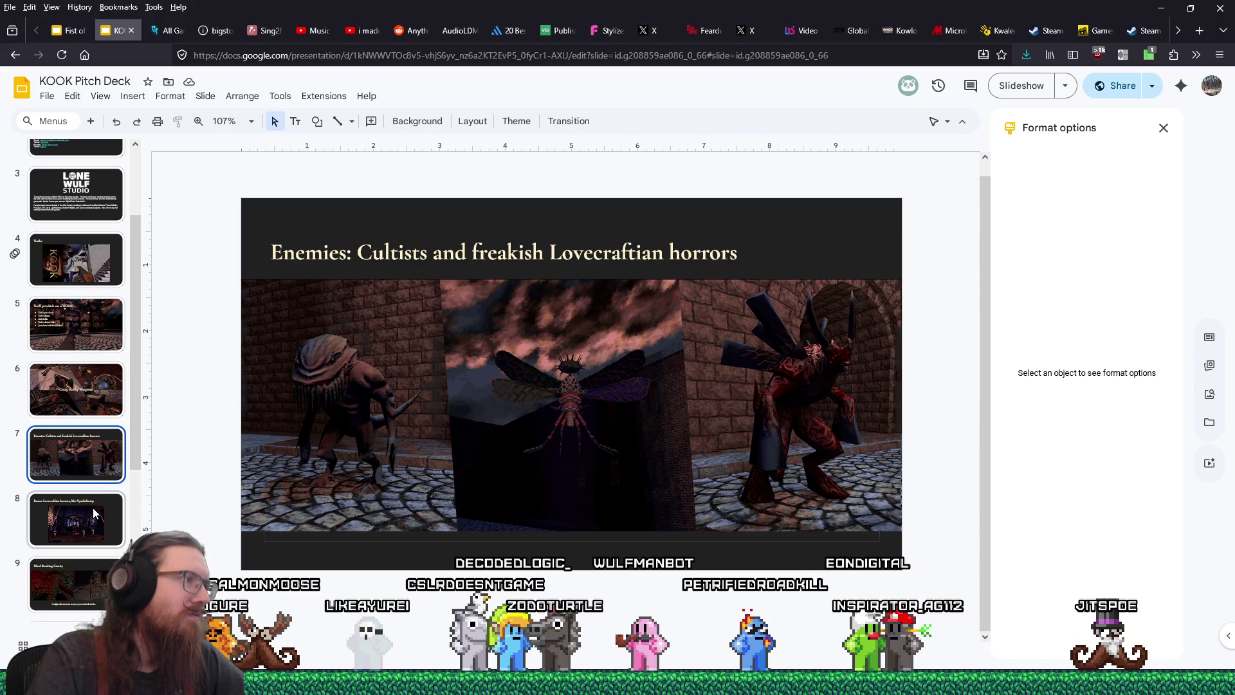
pyautogui.click(94, 513)
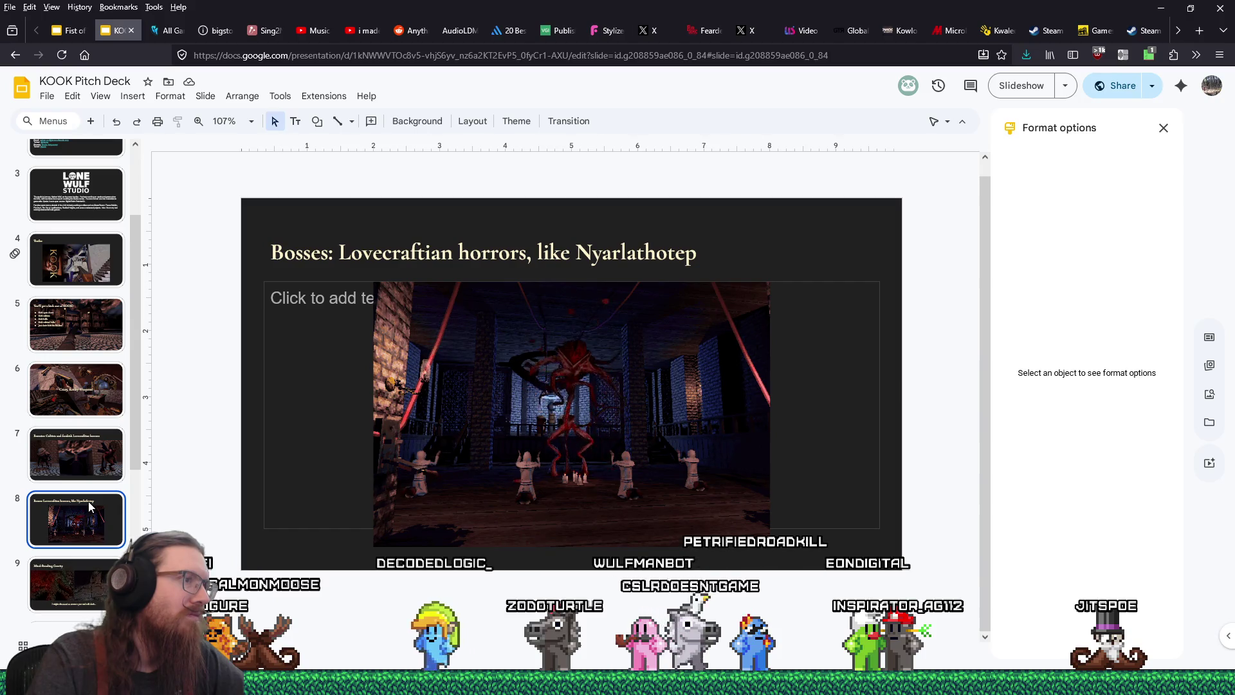
pyautogui.click(85, 566)
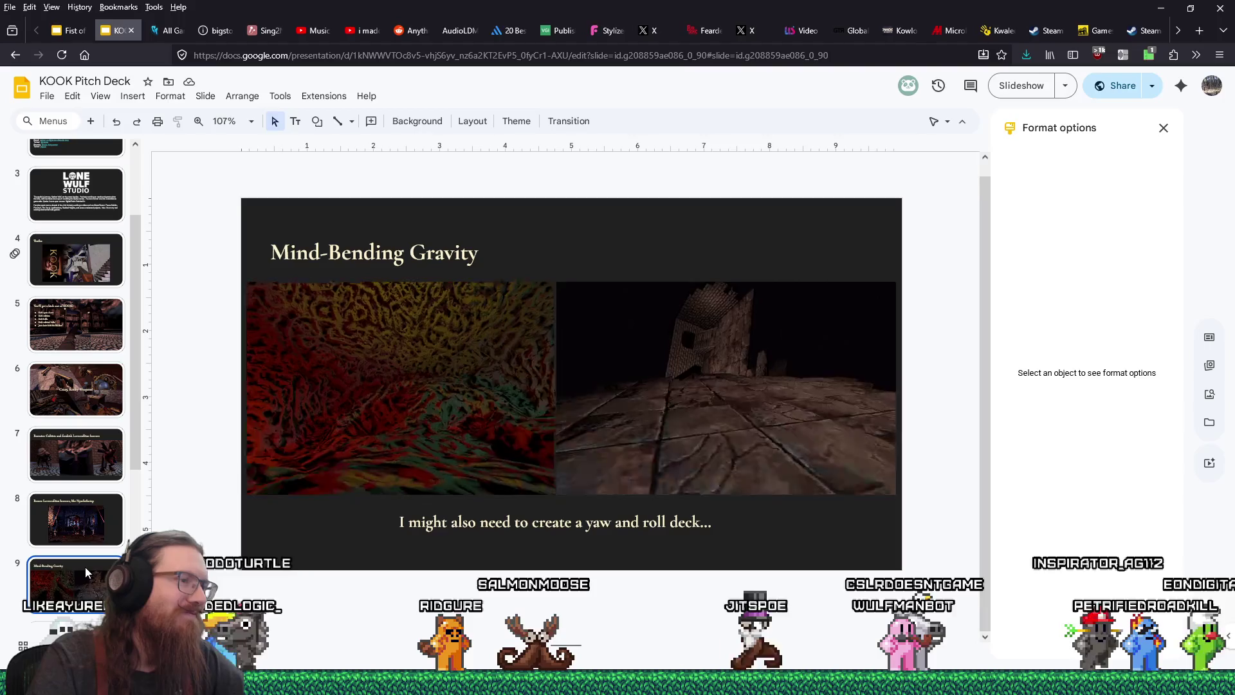
pyautogui.click(585, 524)
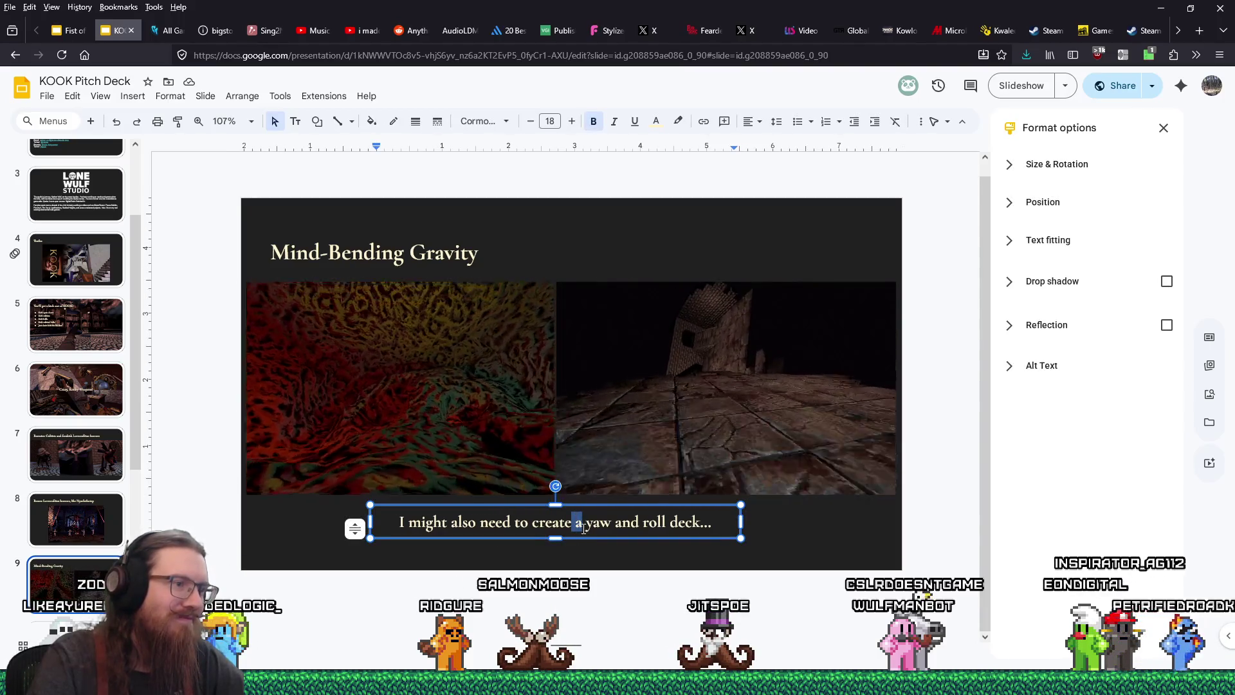
# Step: Delete 'a' before 'yaw' and pluralise 'deck' in the gravity slide caption
pyautogui.press('BackSpace')
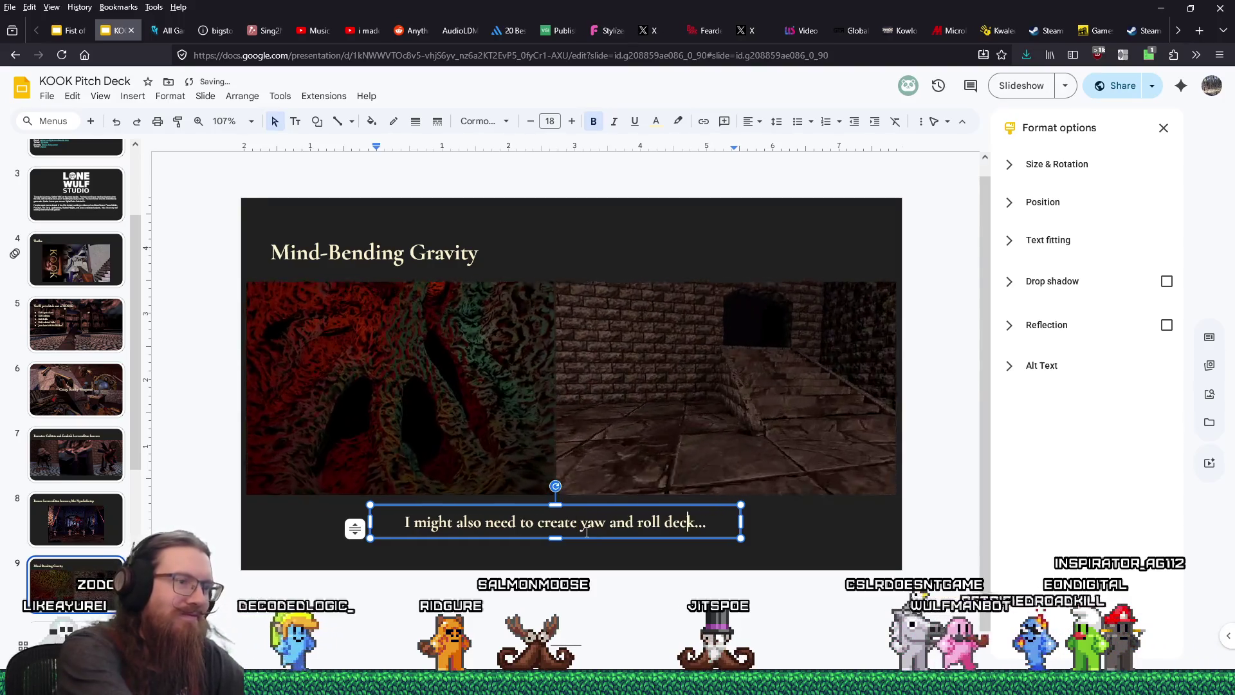
pyautogui.write('s')
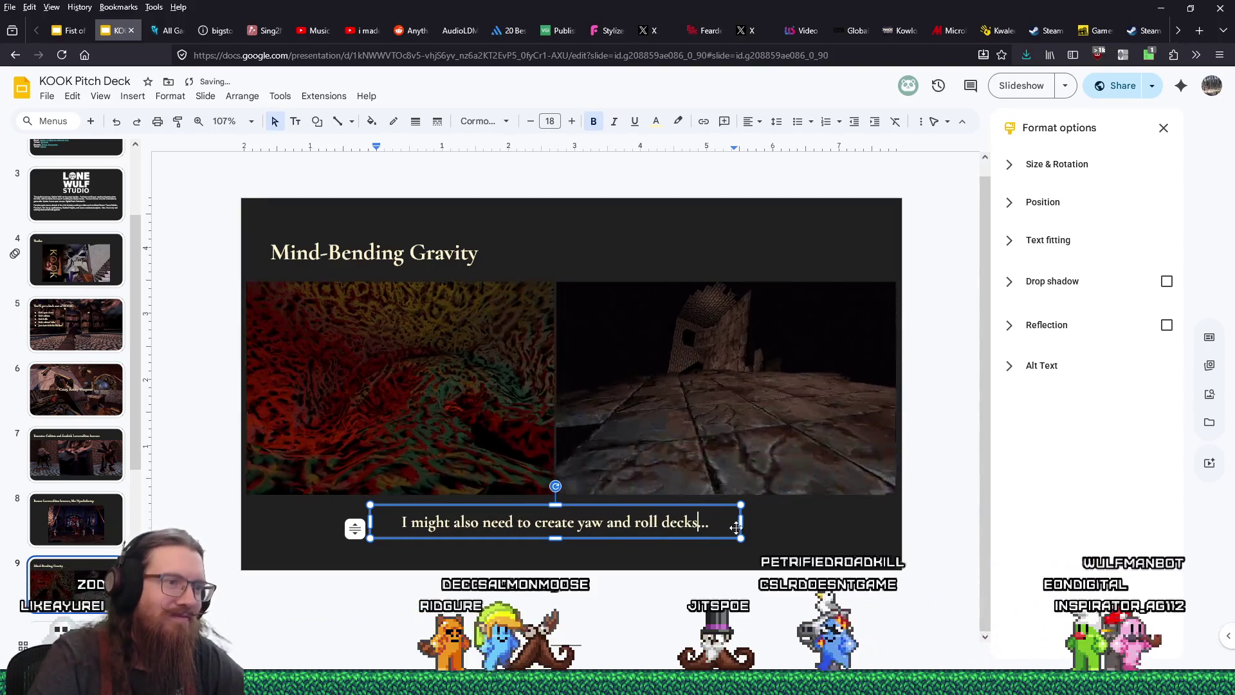
pyautogui.click(760, 522)
pyautogui.click(760, 539)
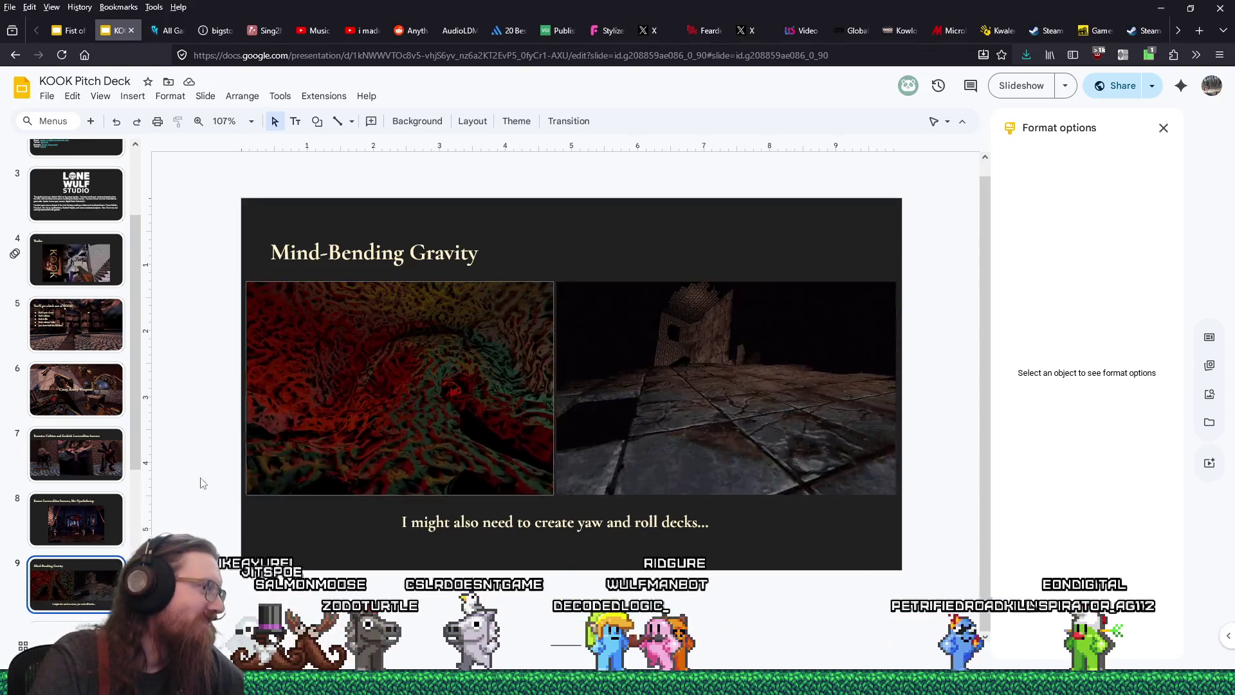
# Step: On slide 10, Modern Rendering with a Retro Vibe, raise the bullet list text box higher
pyautogui.scroll(-2, 75, 464)
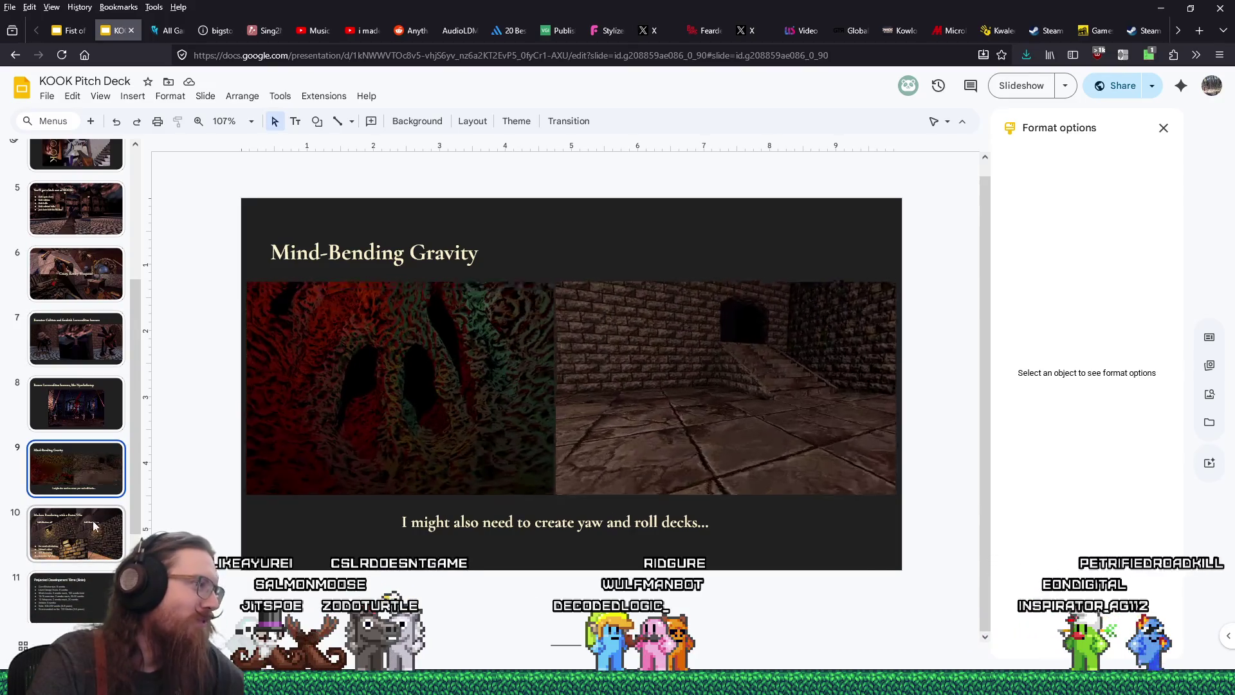
pyautogui.click(94, 524)
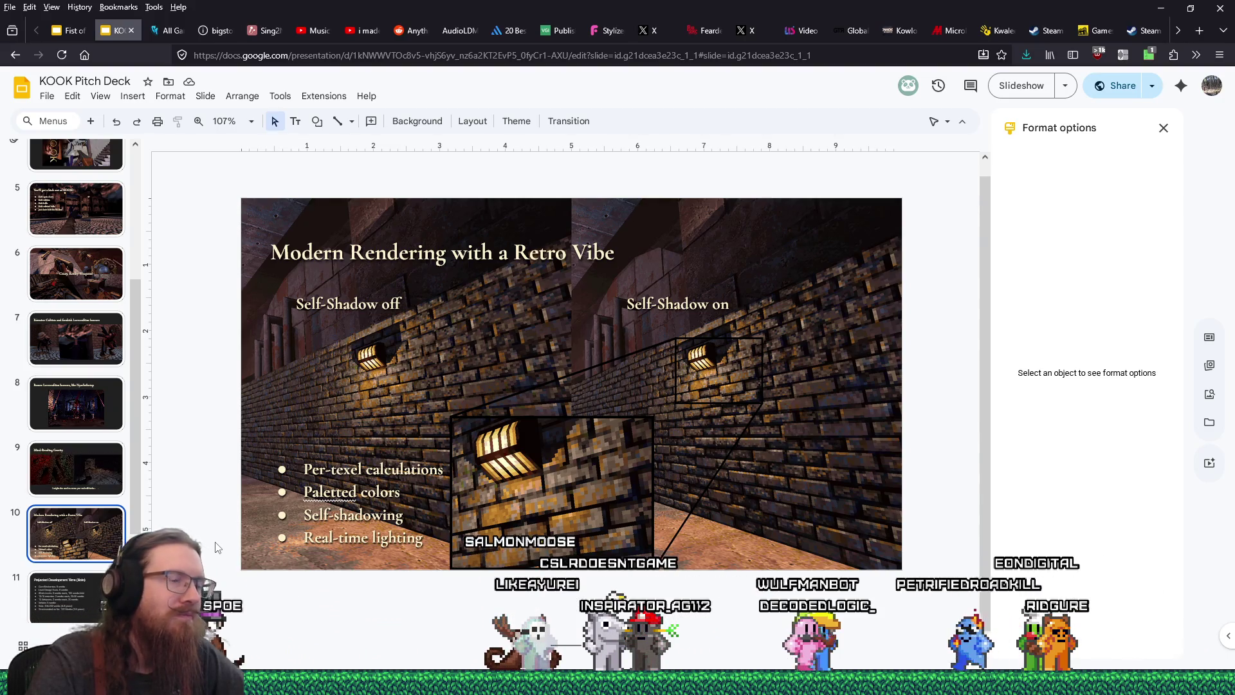
pyautogui.click(436, 452)
pyautogui.moveTo(572, 452); pyautogui.dragTo(574, 434)
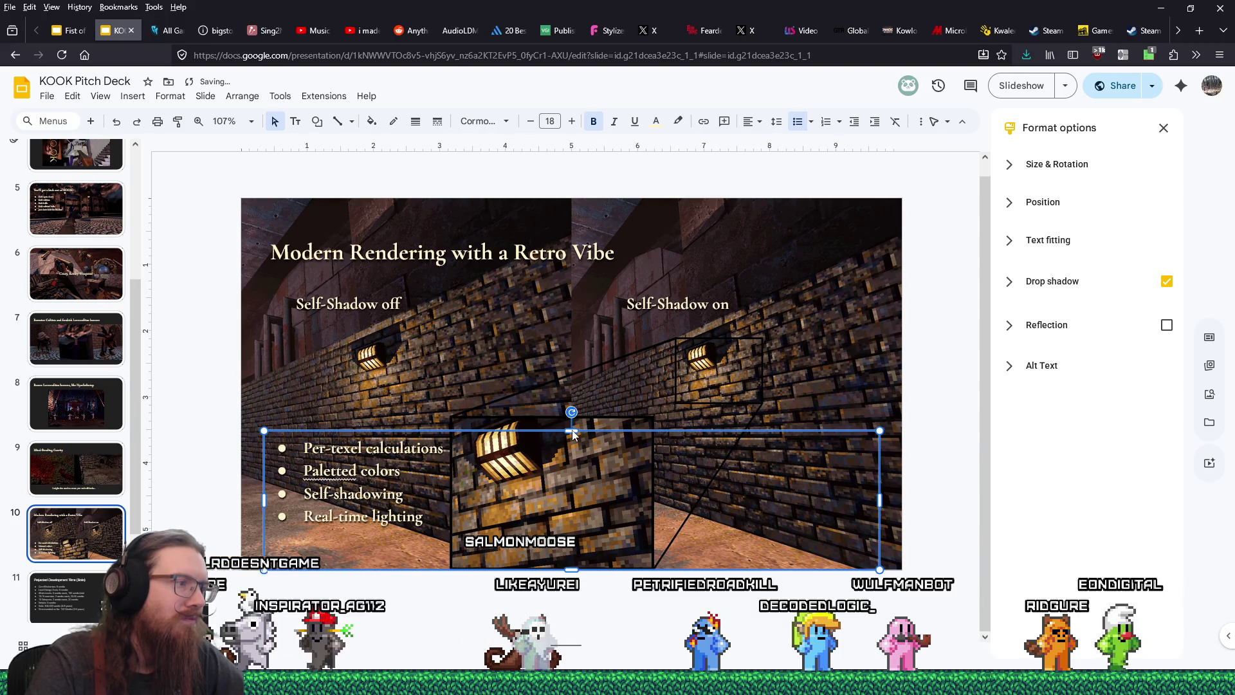
pyautogui.click(516, 621)
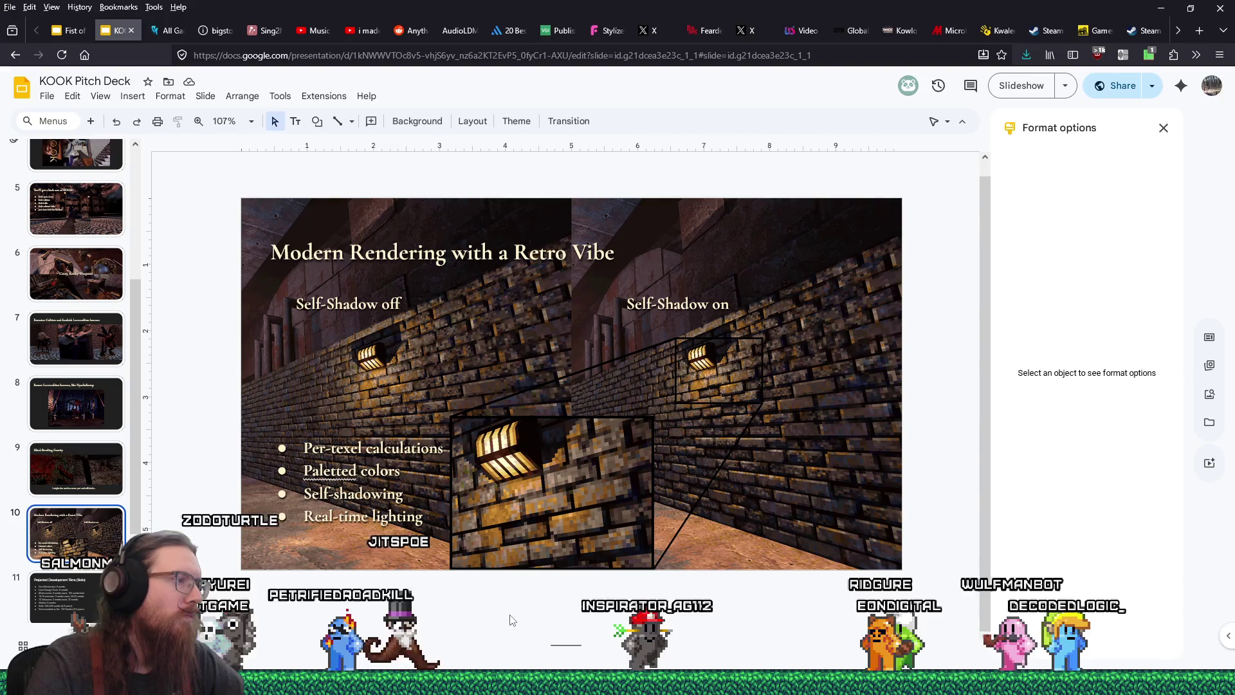
pyautogui.click(94, 594)
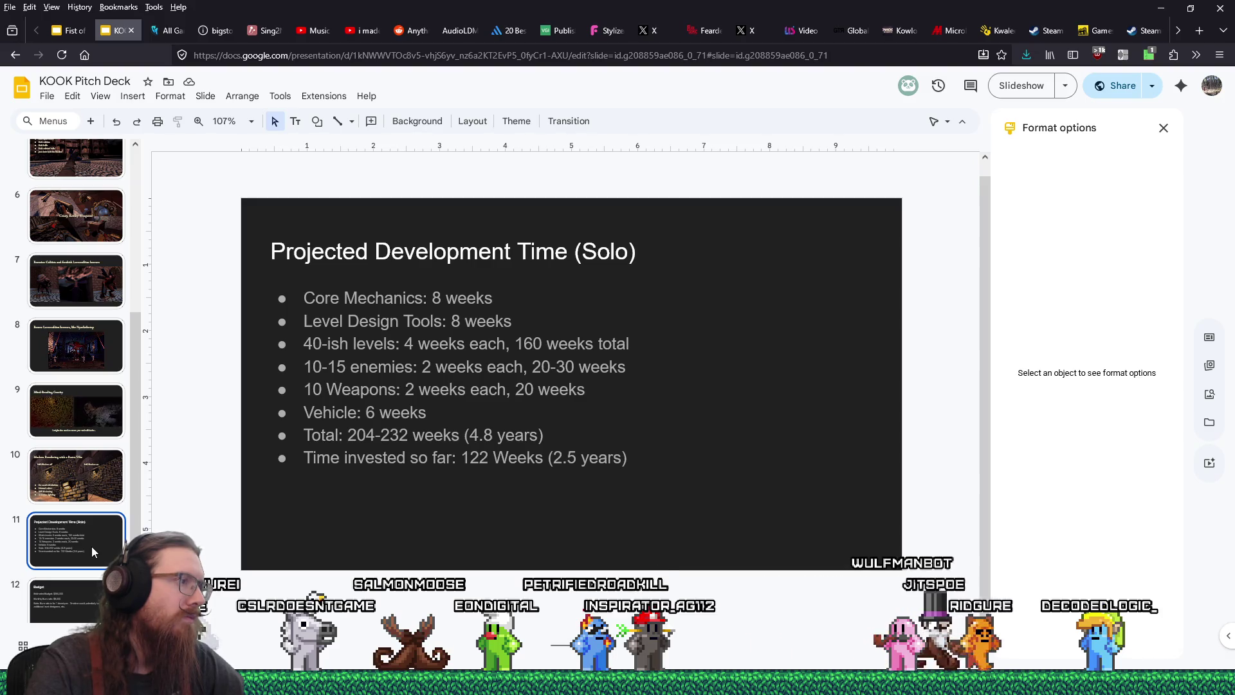
# Step: Open the Calculator over the development time slide and start computing 4.8 − 2.5
pyautogui.scroll(3, 92, 551)
pyautogui.scroll(1, 92, 551)
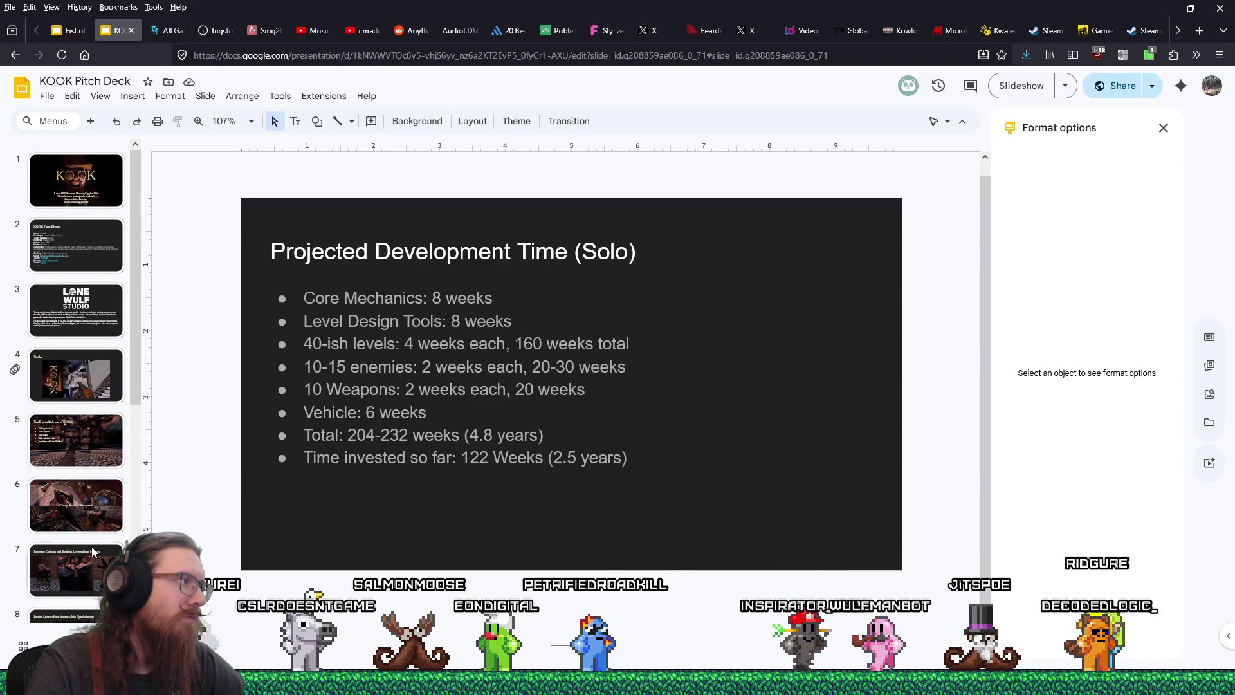
pyautogui.scroll(-5, 65, 356)
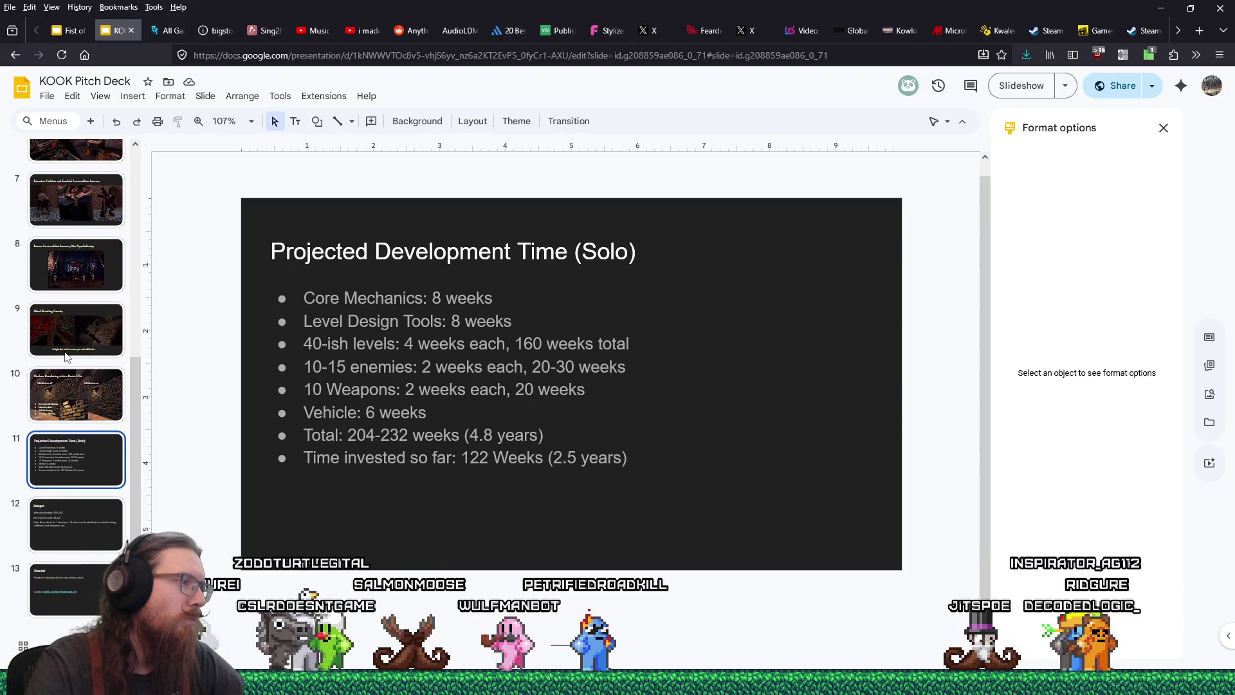
pyautogui.scroll(1, 65, 356)
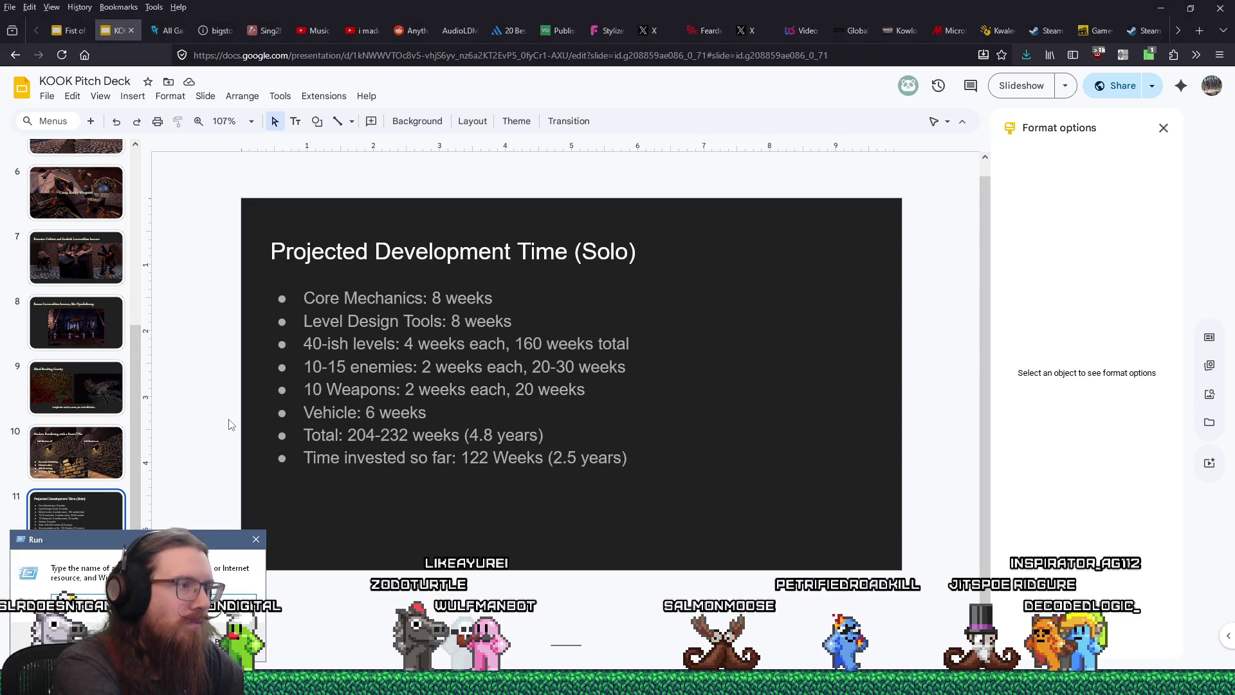
pyautogui.press('XF86Calculator')
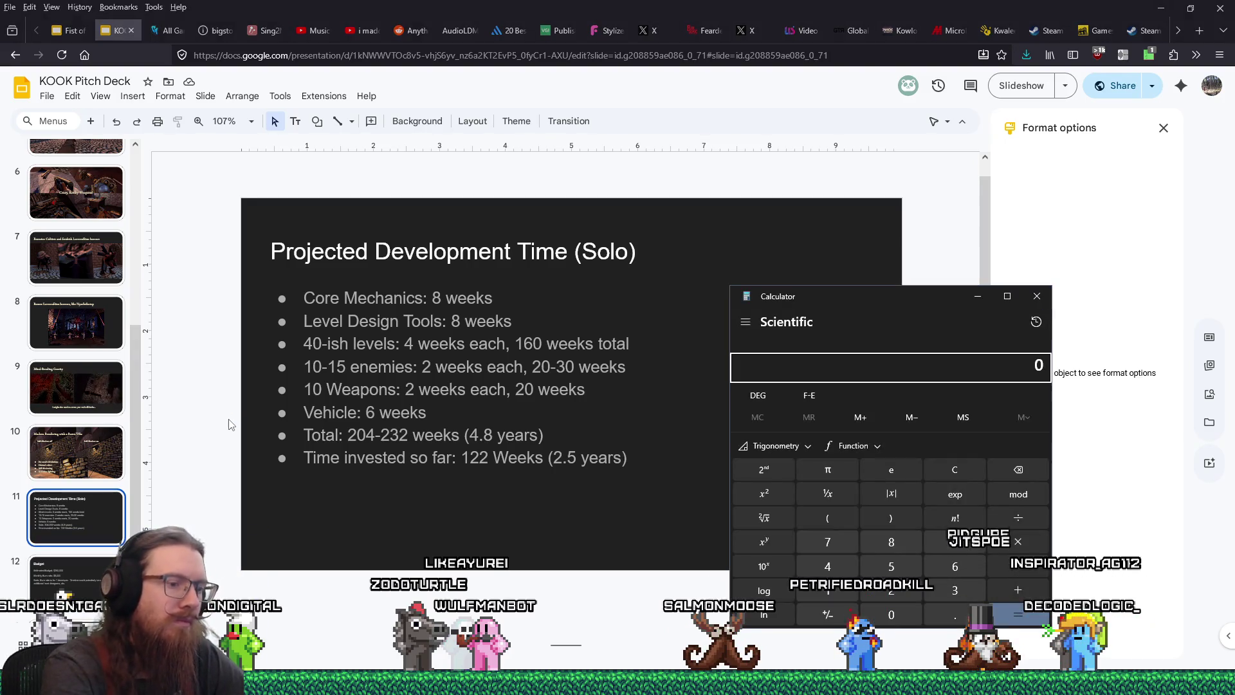
pyautogui.write('4.8')
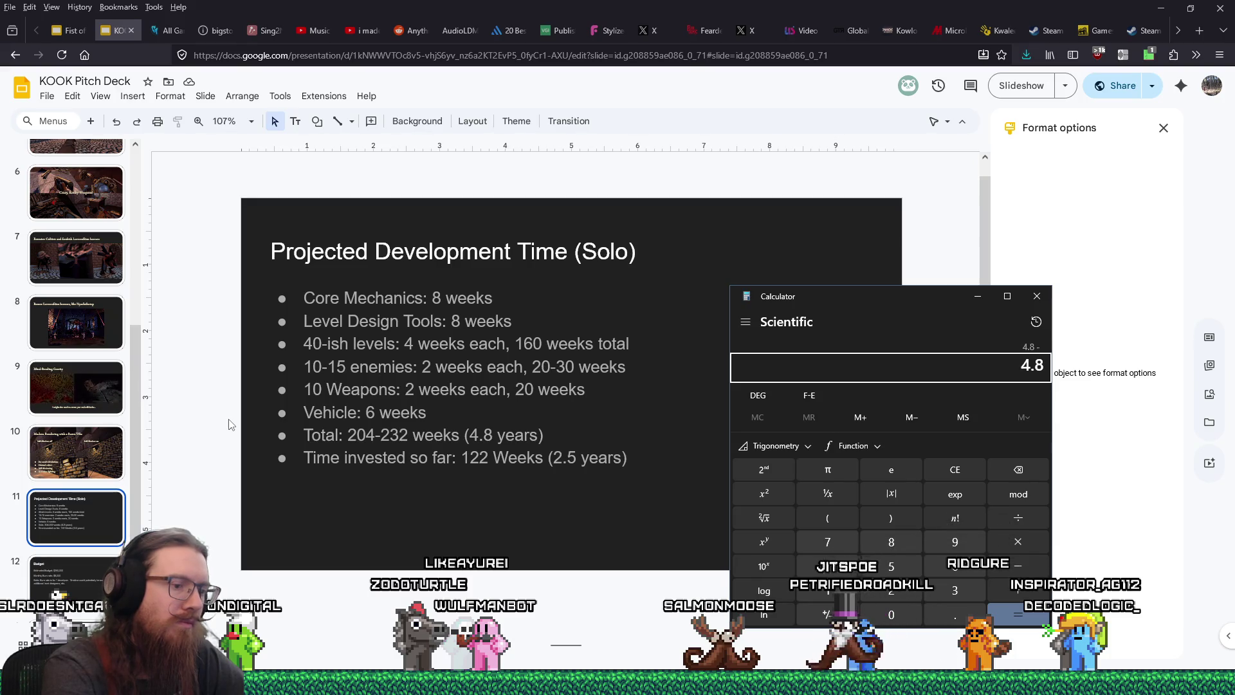
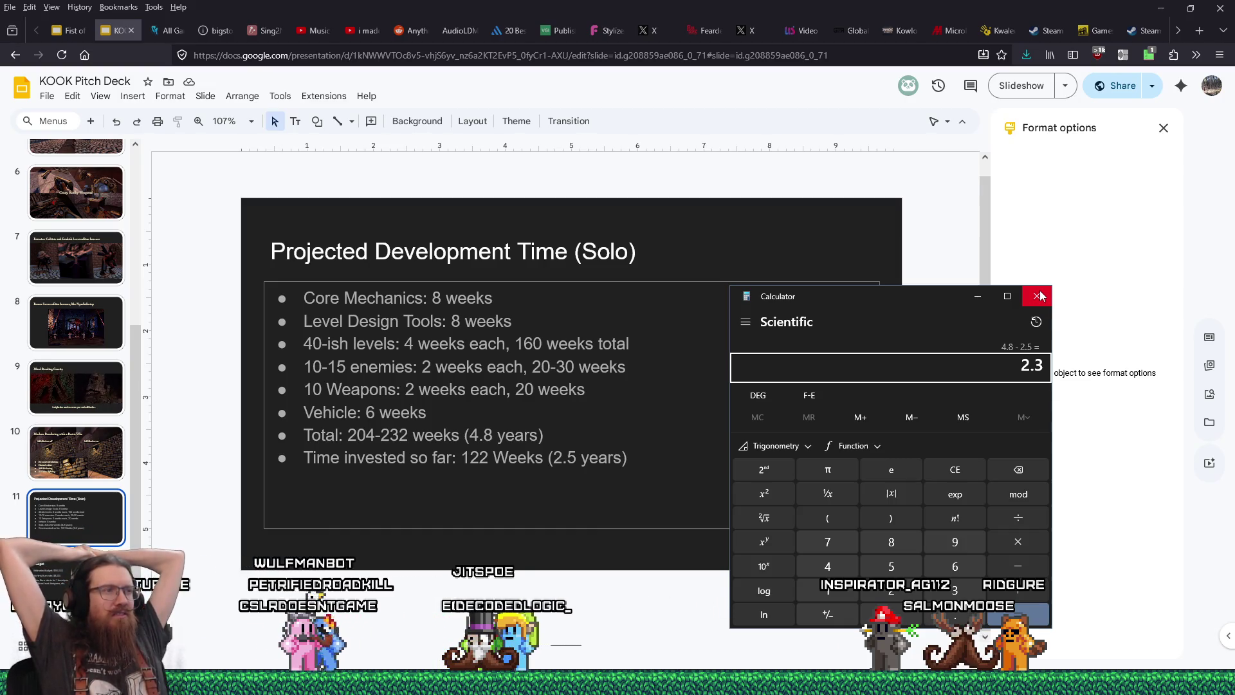
# Step: Close the calculator and step between the neighbouring slides
pyautogui.click(1038, 297)
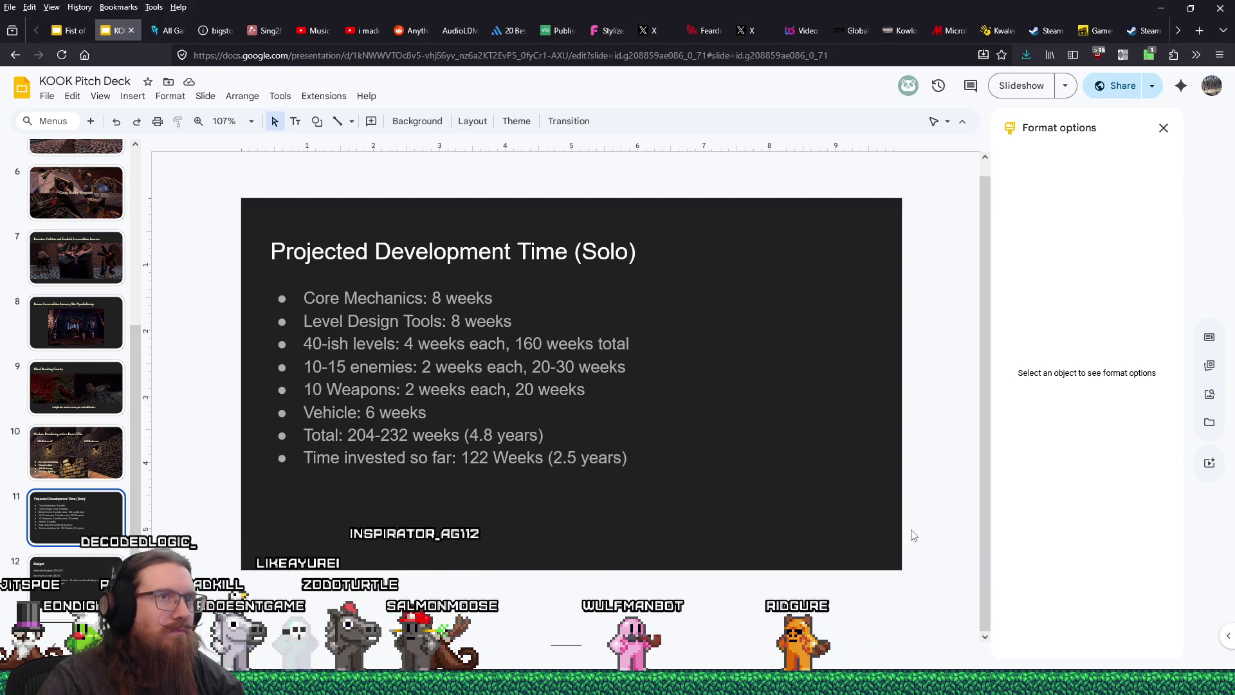
pyautogui.press('Down')
pyautogui.press('Up')
pyautogui.press('Up')
pyautogui.press('Down')
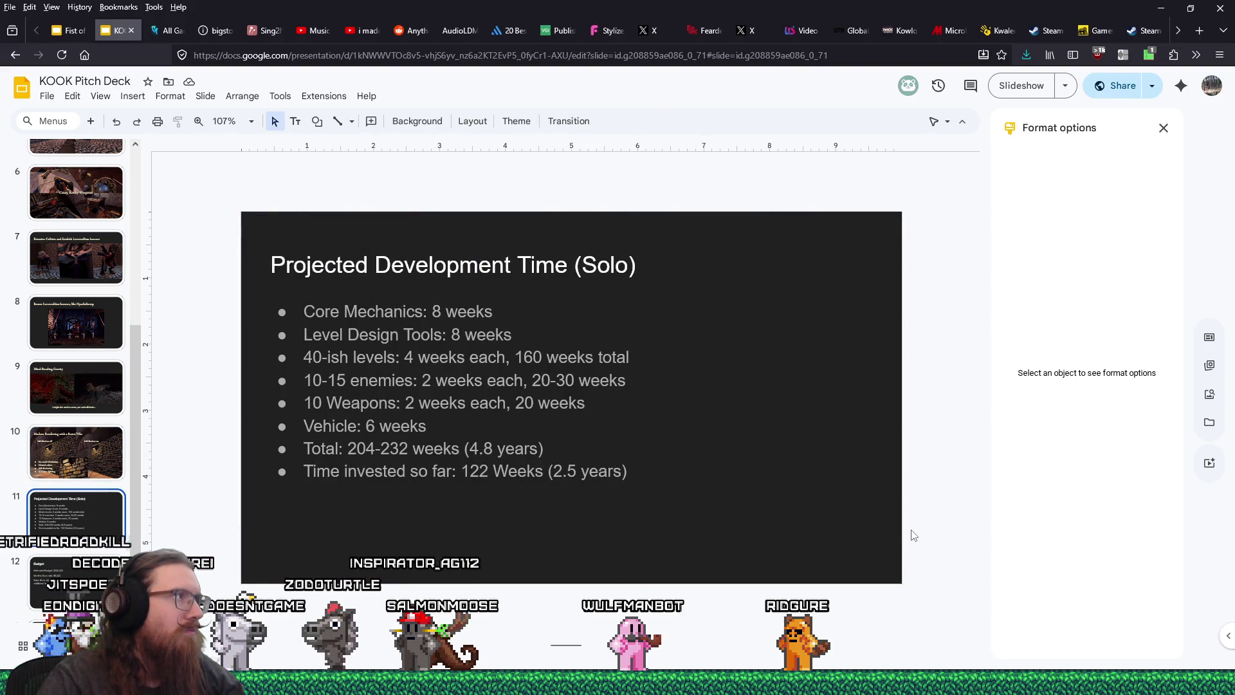
# Step: Scroll the filmstrip up and settle on slide 4, the Trailer slide
pyautogui.scroll(5, 129, 293)
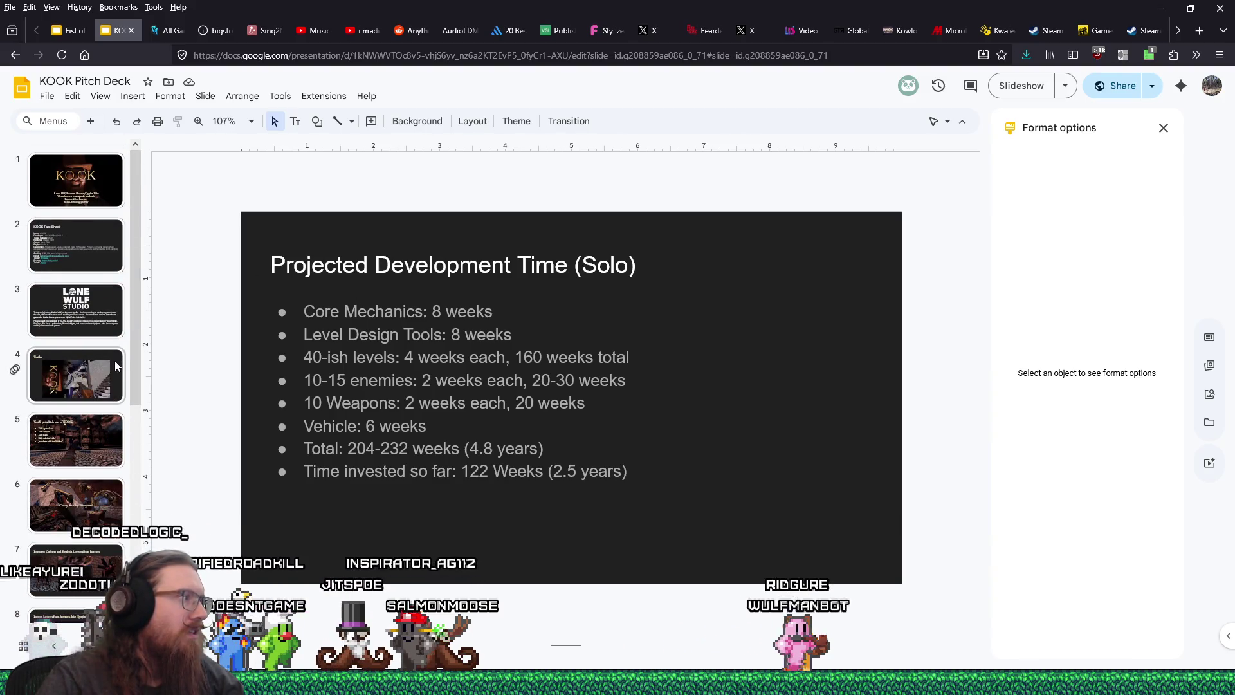
pyautogui.click(116, 365)
pyautogui.click(114, 437)
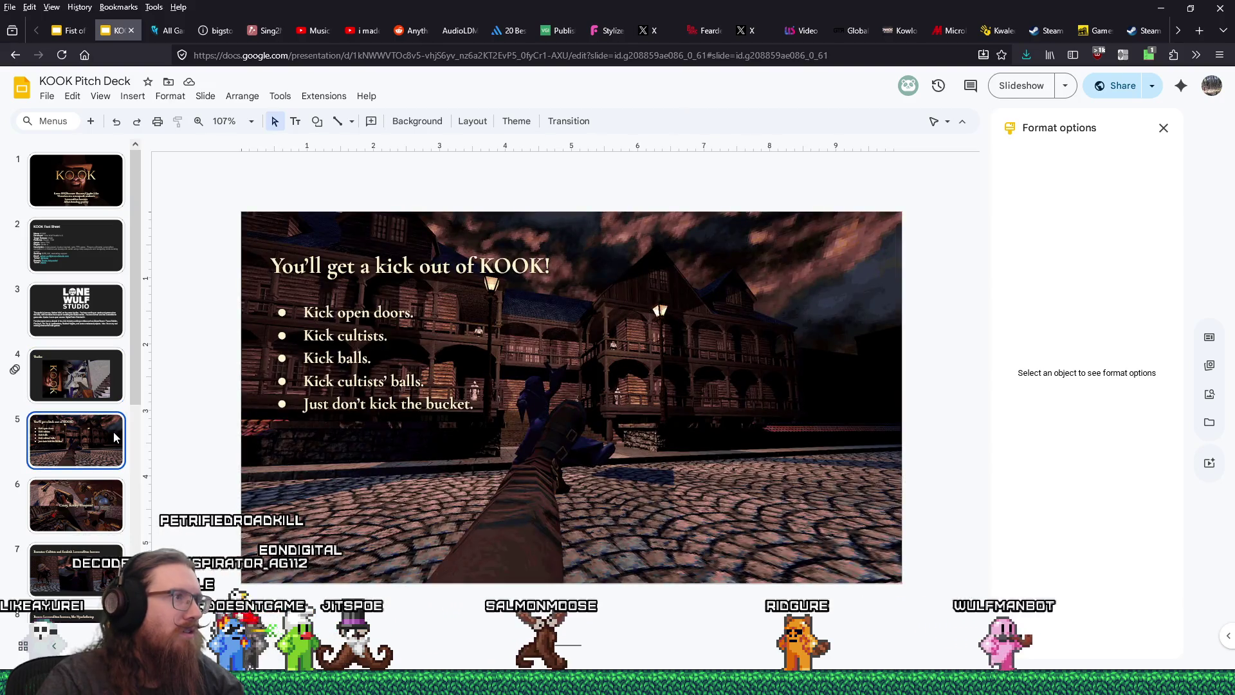
pyautogui.press('Up')
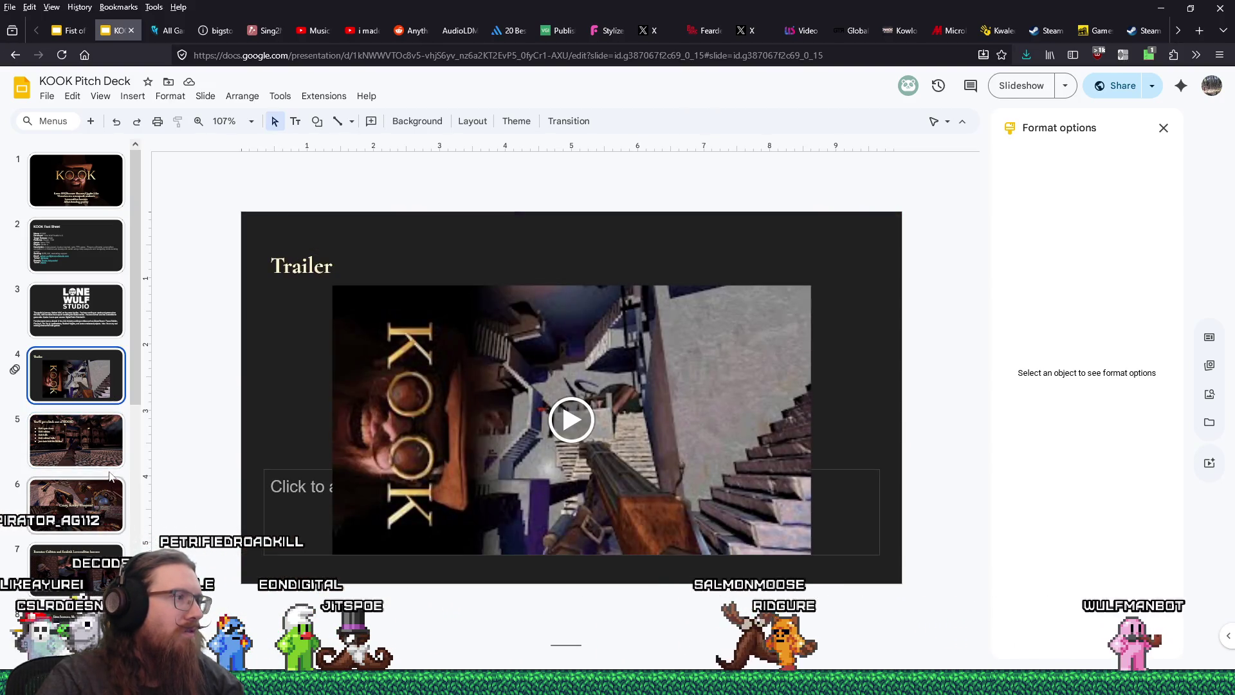
# Step: Shorten the Trailer title box and move the trailer video up beneath it
pyautogui.click(401, 245)
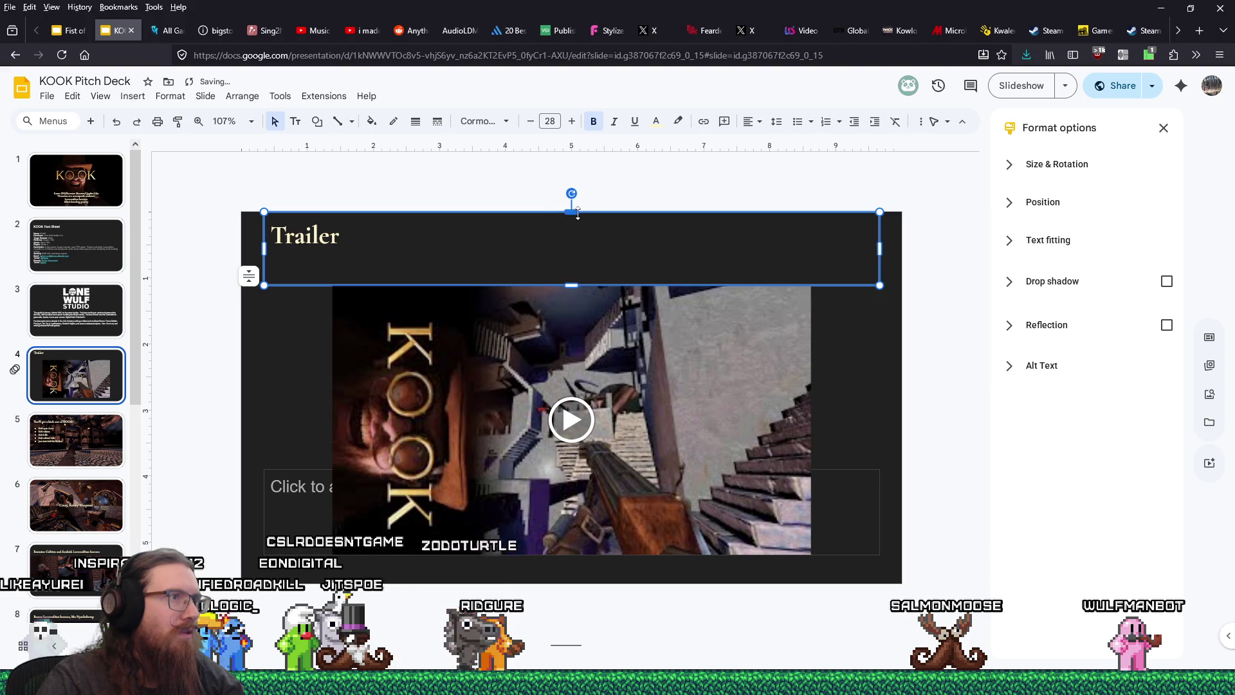
pyautogui.moveTo(576, 216); pyautogui.dragTo(572, 259)
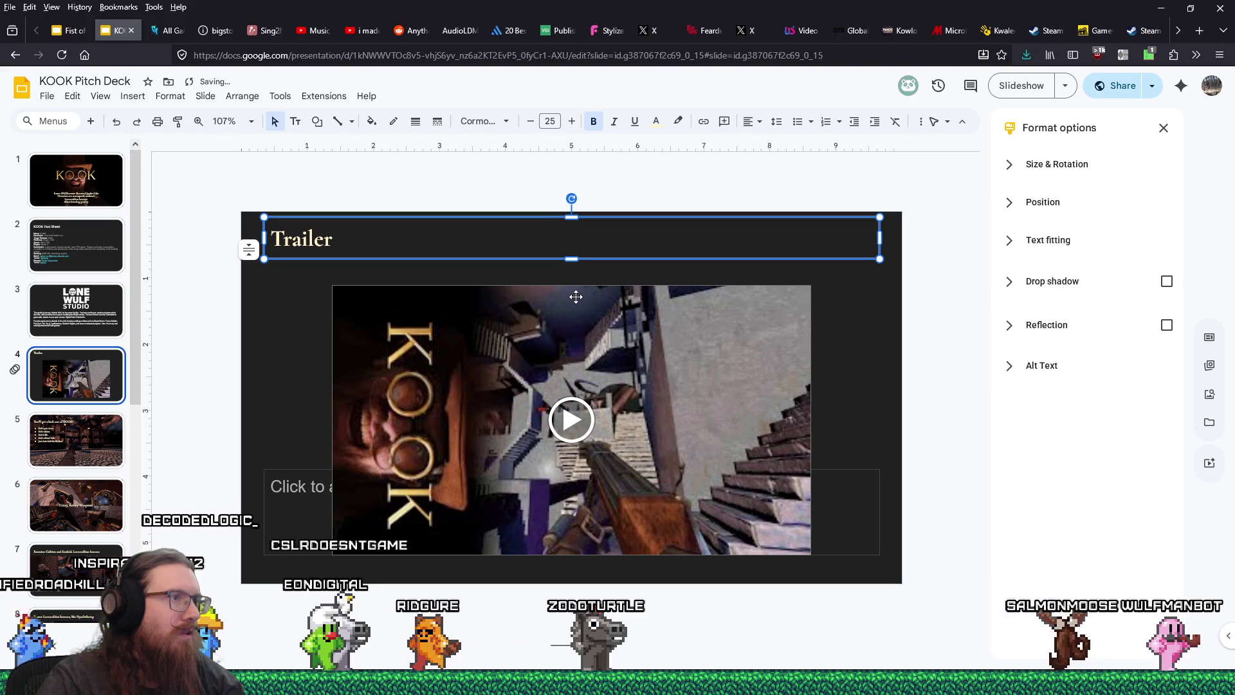
pyautogui.click(574, 323)
pyautogui.moveTo(574, 323); pyautogui.dragTo(581, 311)
pyautogui.click(275, 313)
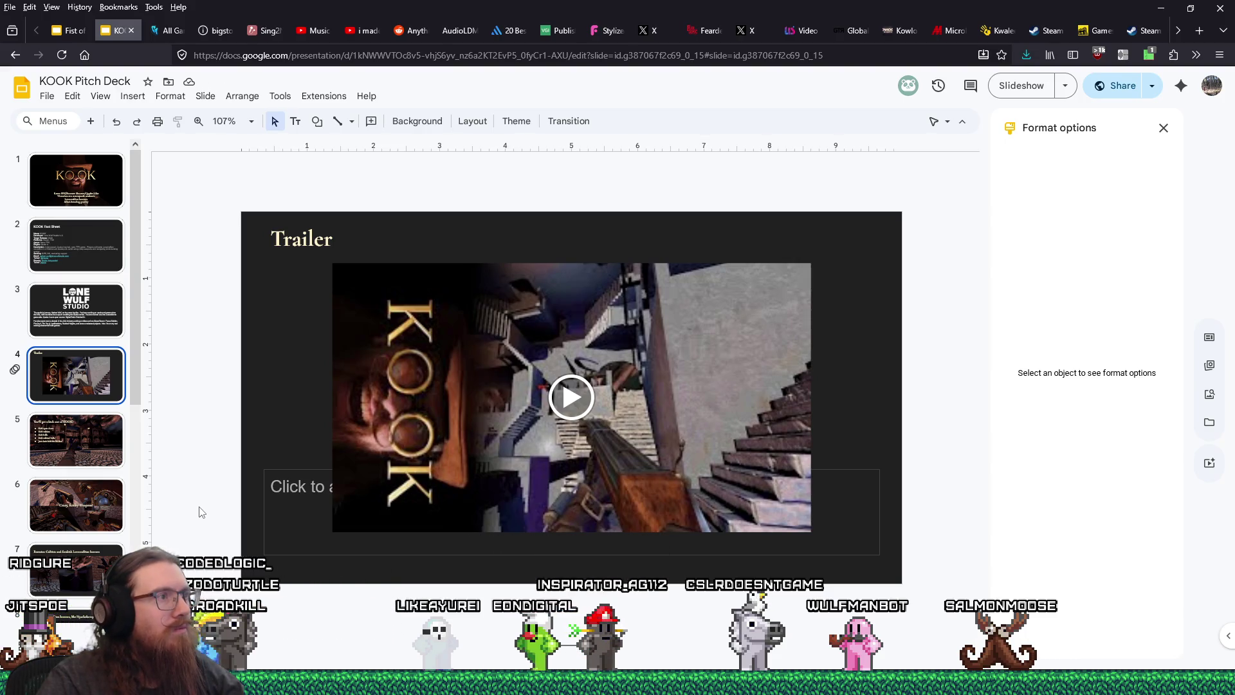
# Step: Nudge the trailer video down and left, then centre it horizontally on the slide
pyautogui.click(646, 355)
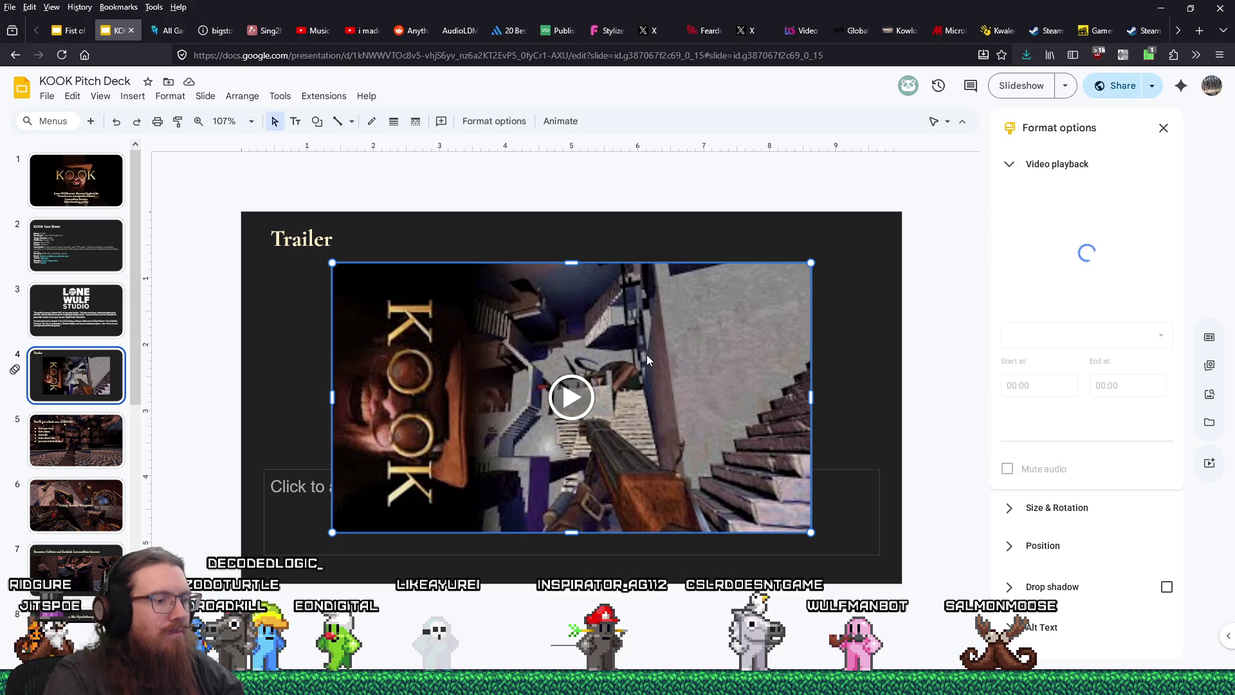
pyautogui.press('Down')
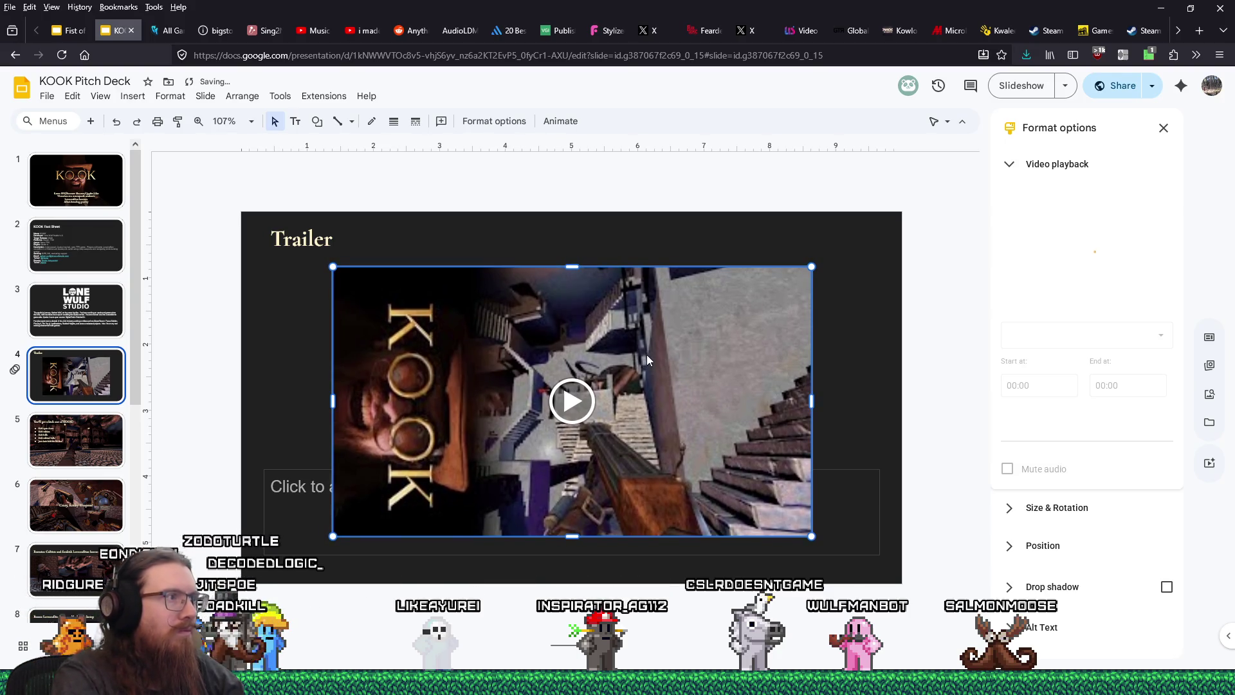
pyautogui.hotkey('shift', 'Left')
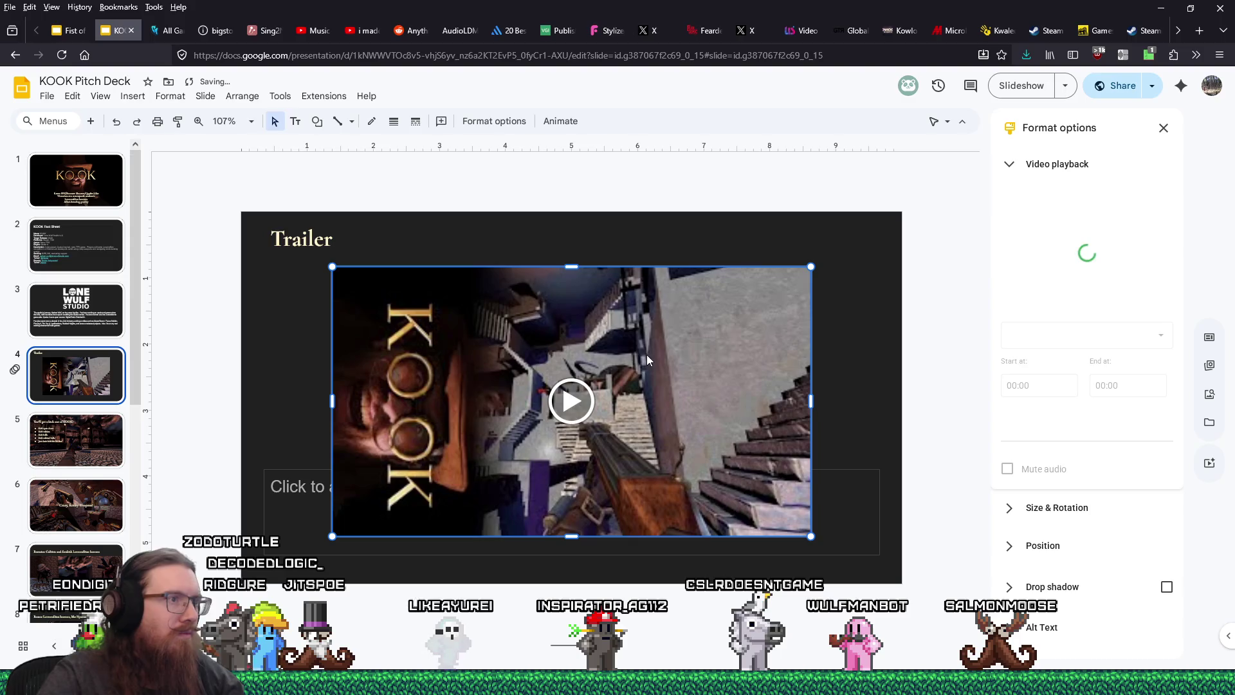
pyautogui.moveTo(647, 359); pyautogui.dragTo(672, 357)
pyautogui.click(285, 326)
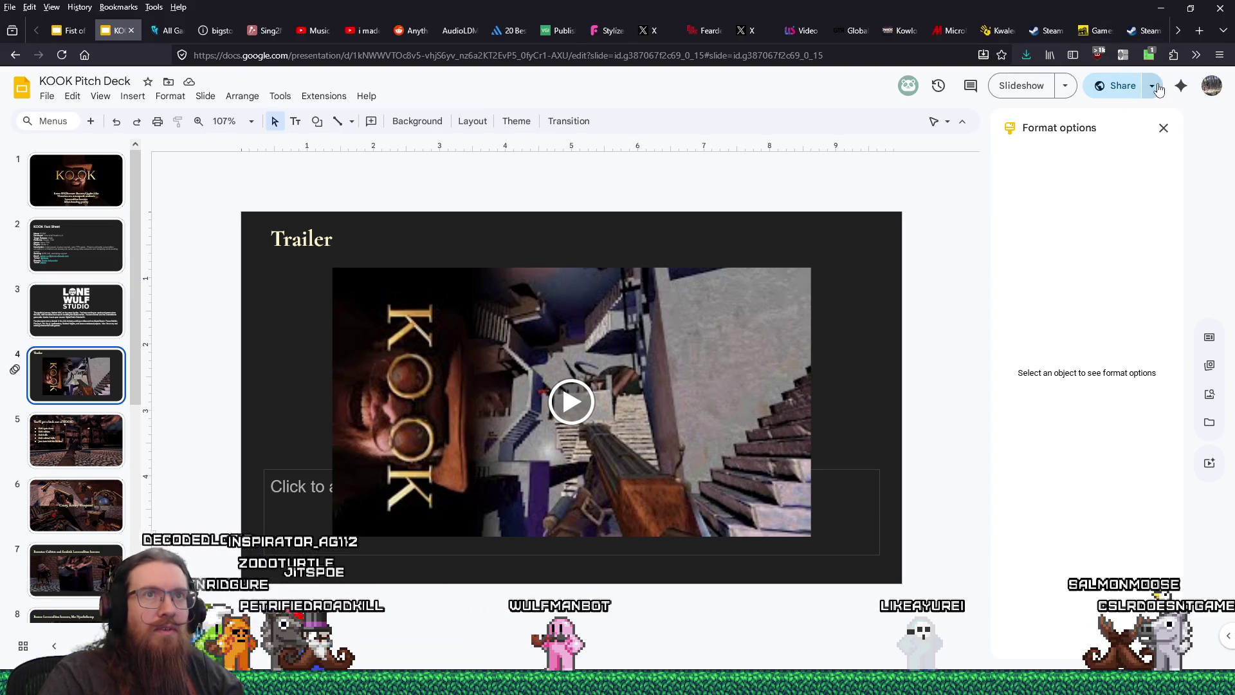
# Step: Copy the deck's share link, load it in a new private window, and start the fullscreen slideshow
pyautogui.click(1077, 122)
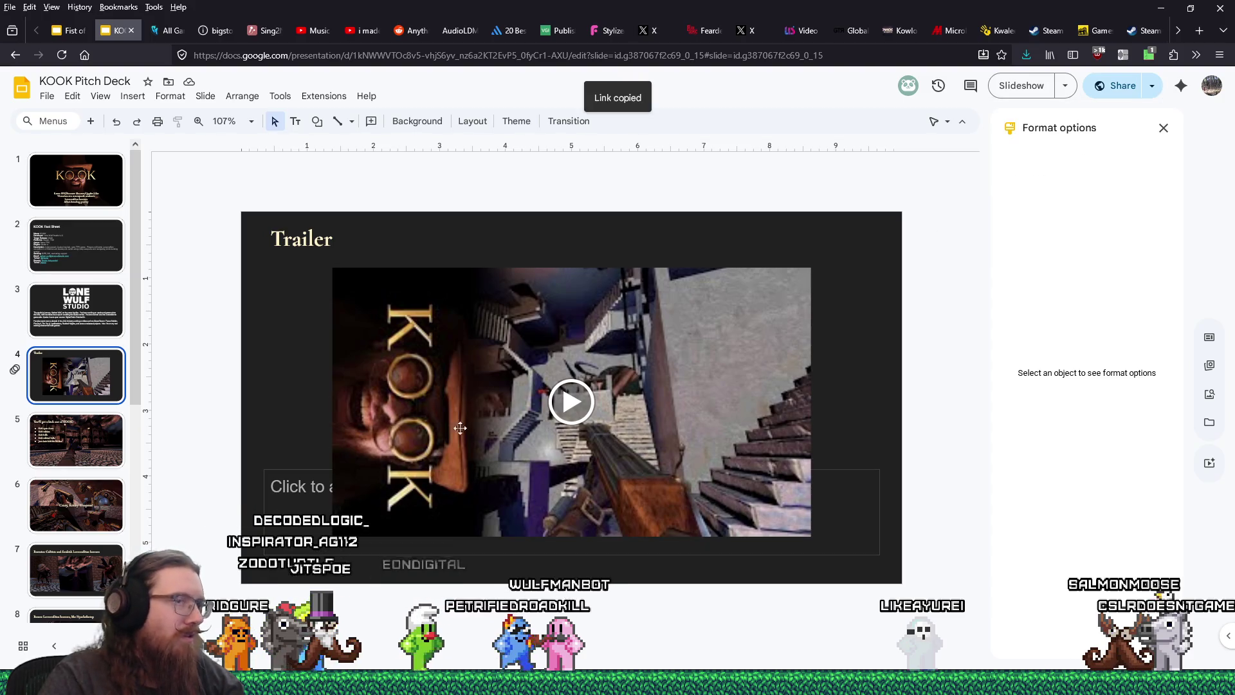
pyautogui.click(1220, 55)
pyautogui.click(1106, 135)
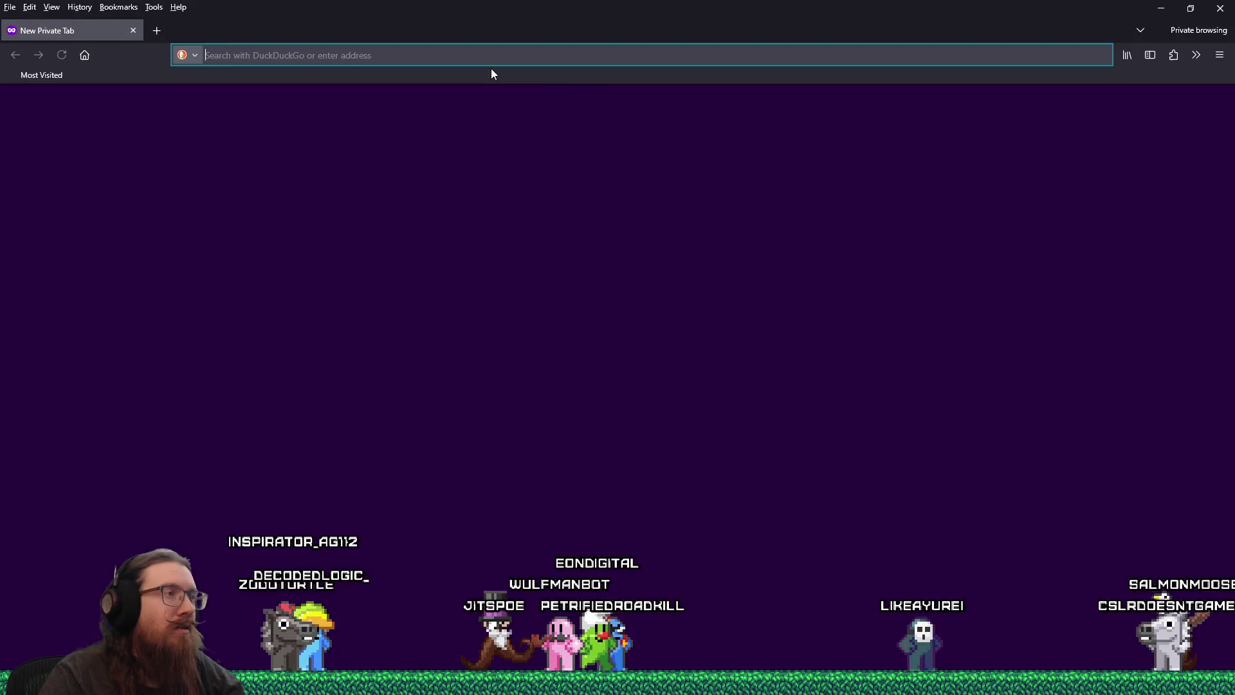
pyautogui.rightClick(495, 56)
pyautogui.click(537, 170)
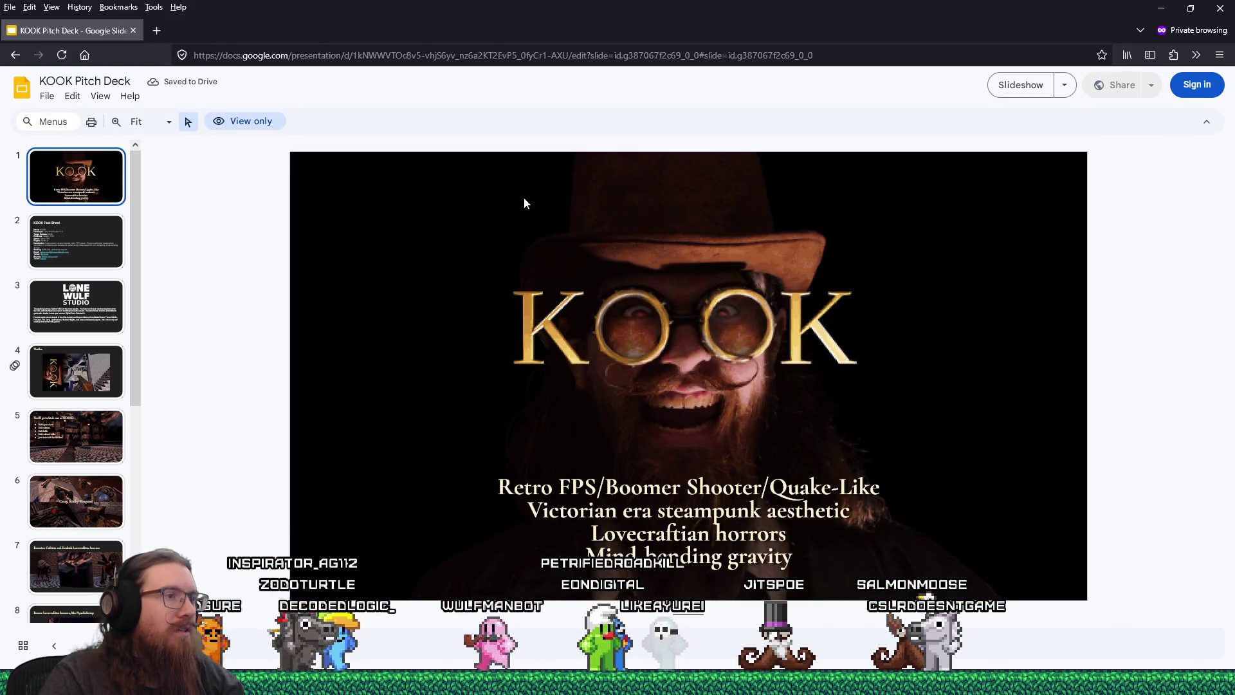
pyautogui.hotkey('ctrl', 'F5')
pyautogui.press('Right')
pyautogui.press('Right')
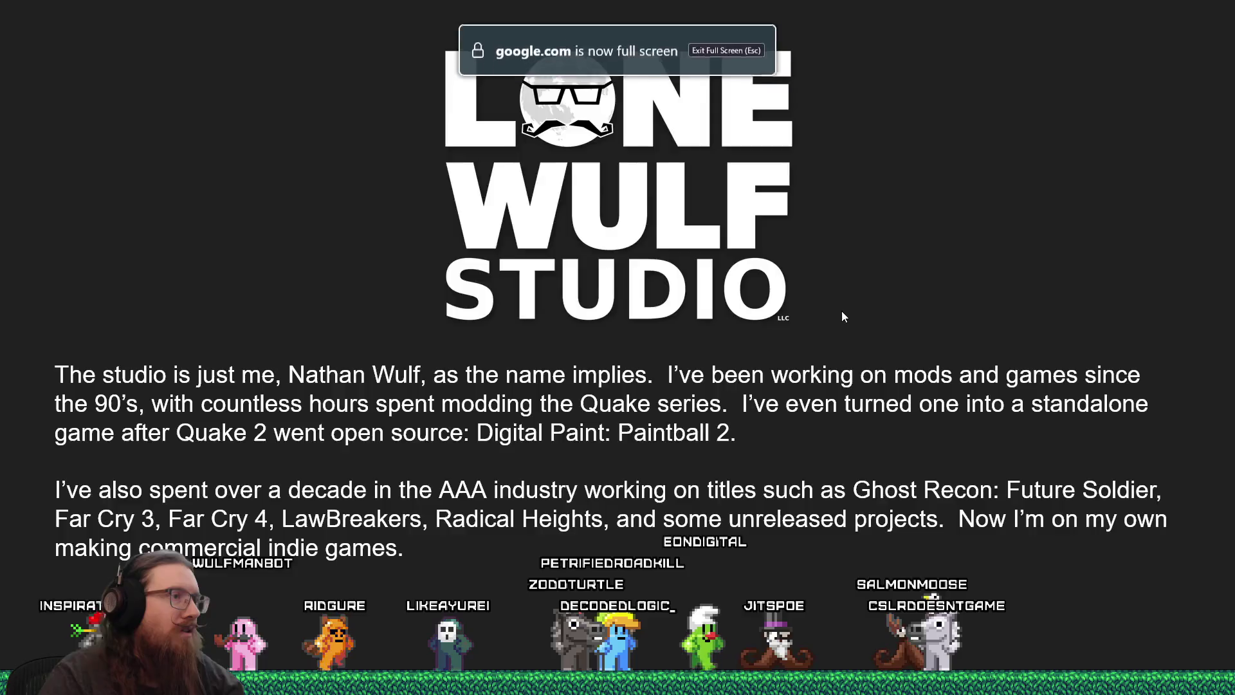
# Step: Play the trailer video at 720p with lowered volume, then advance past it
pyautogui.press('Right')
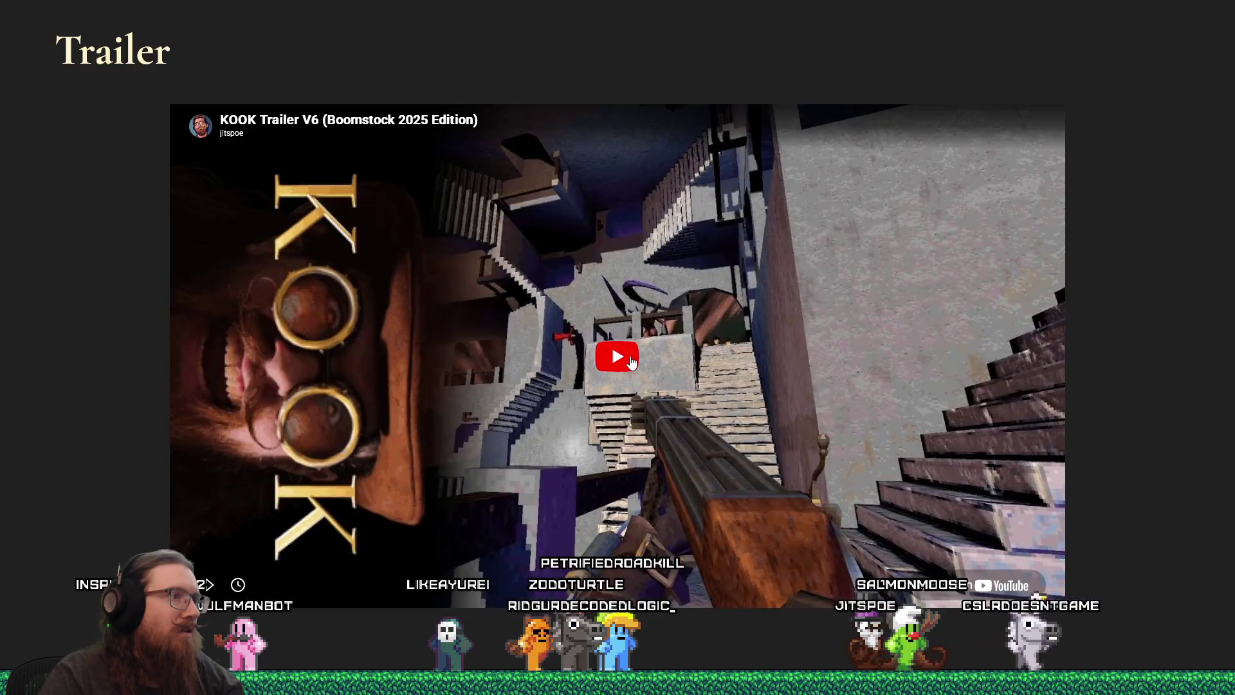
pyautogui.click(630, 360)
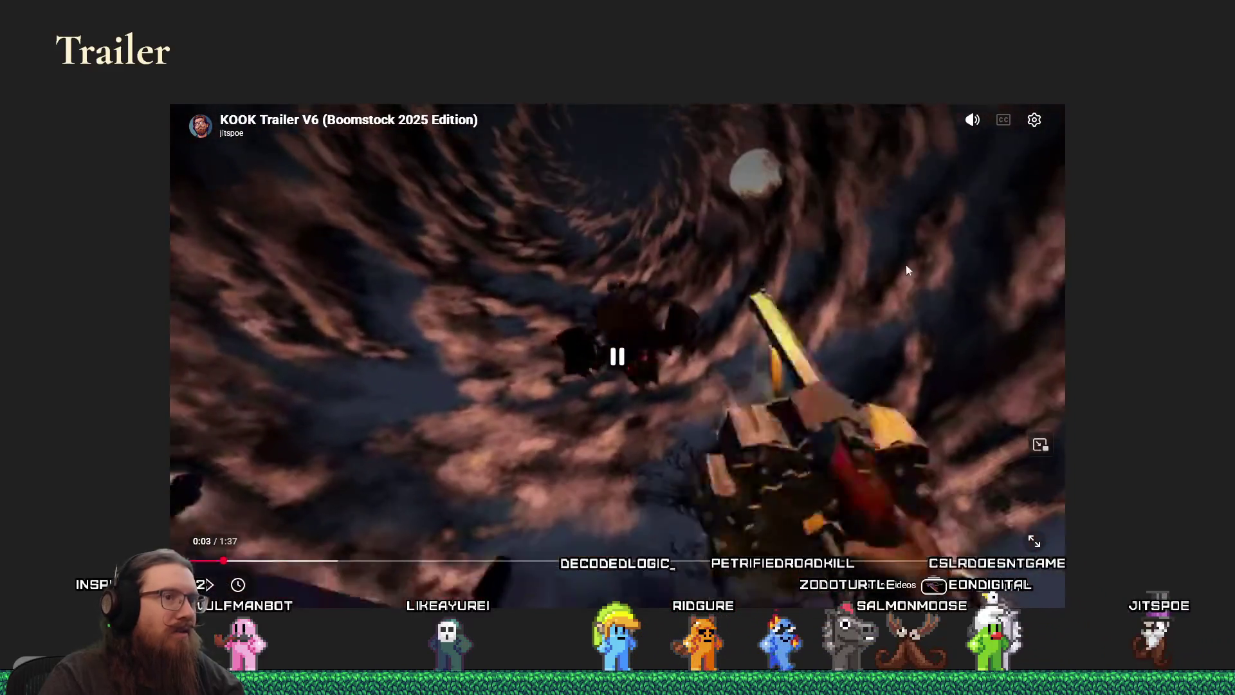
pyautogui.click(1034, 122)
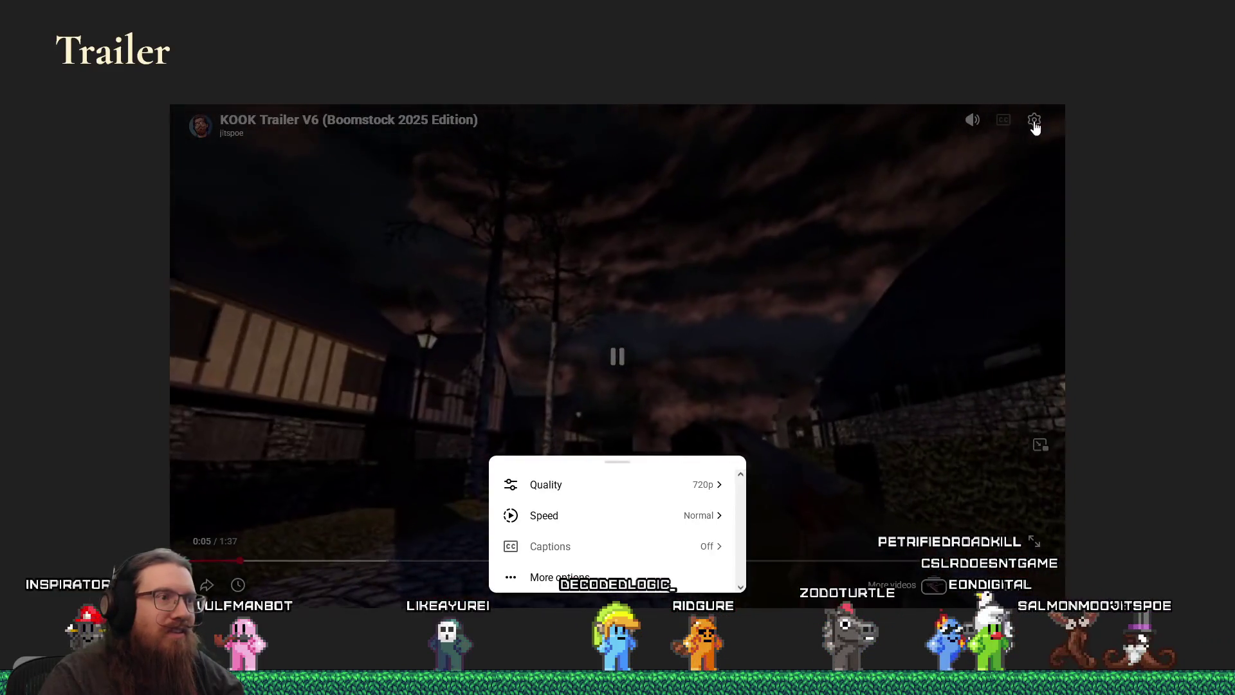
pyautogui.click(694, 487)
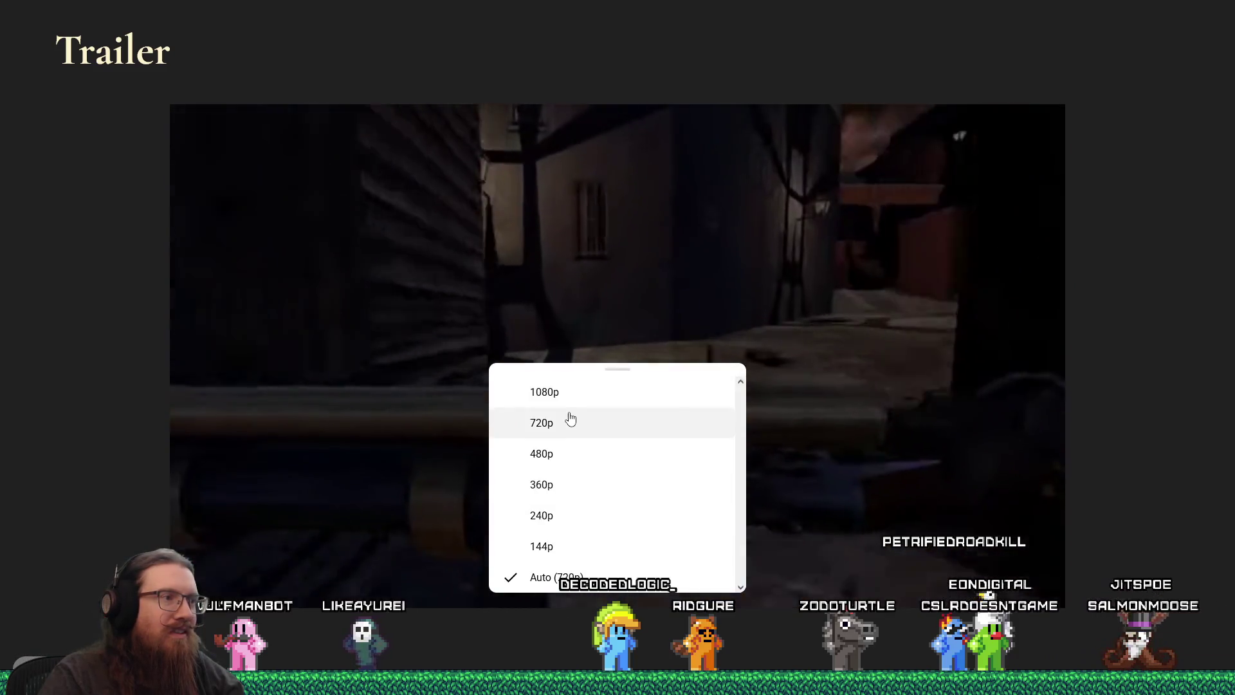
pyautogui.click(570, 422)
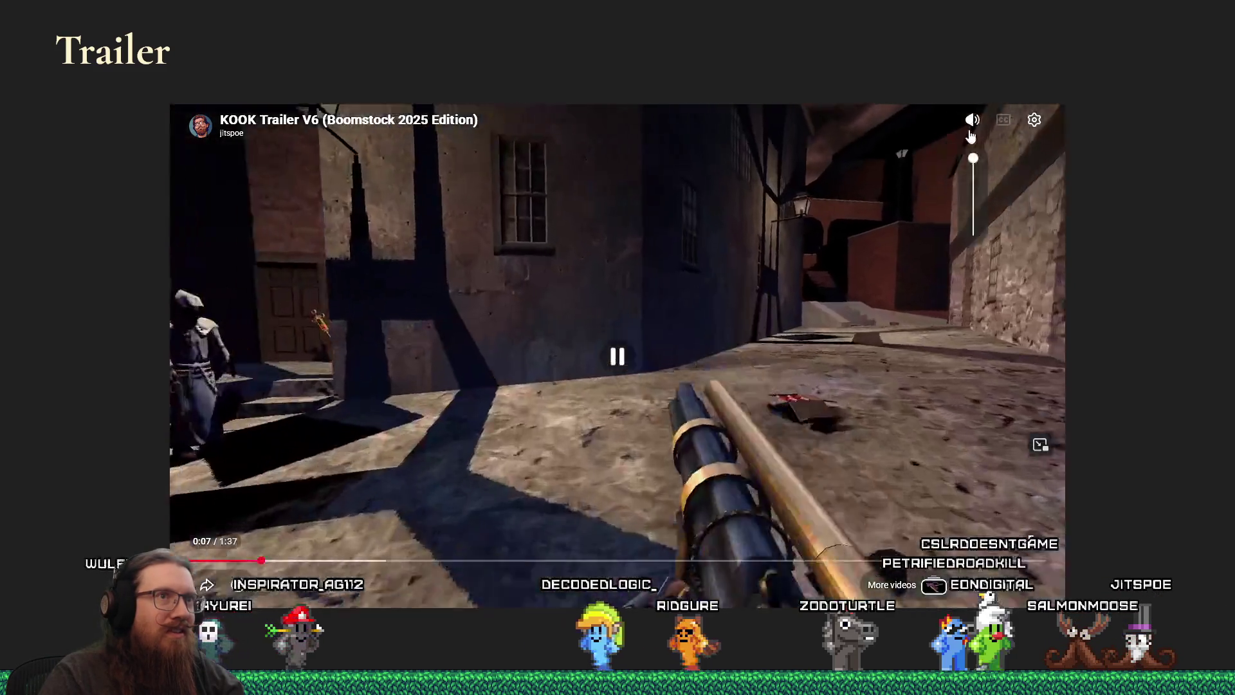
pyautogui.moveTo(972, 155); pyautogui.dragTo(971, 217)
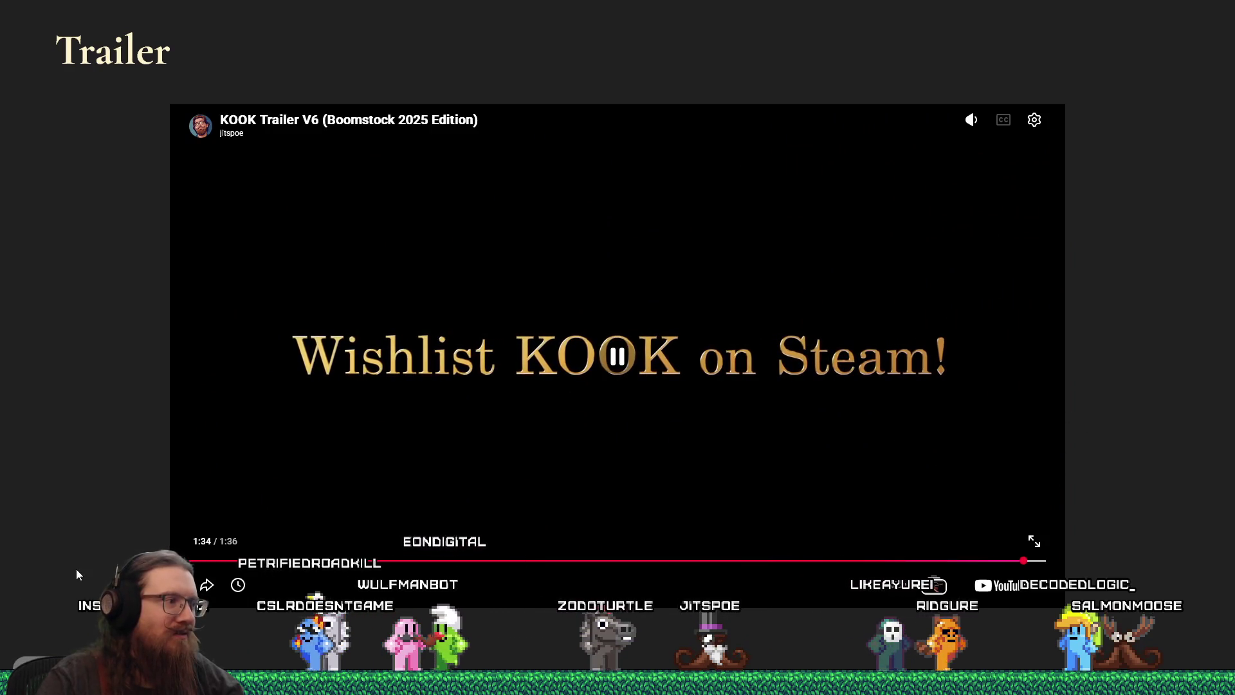
pyautogui.press('Right')
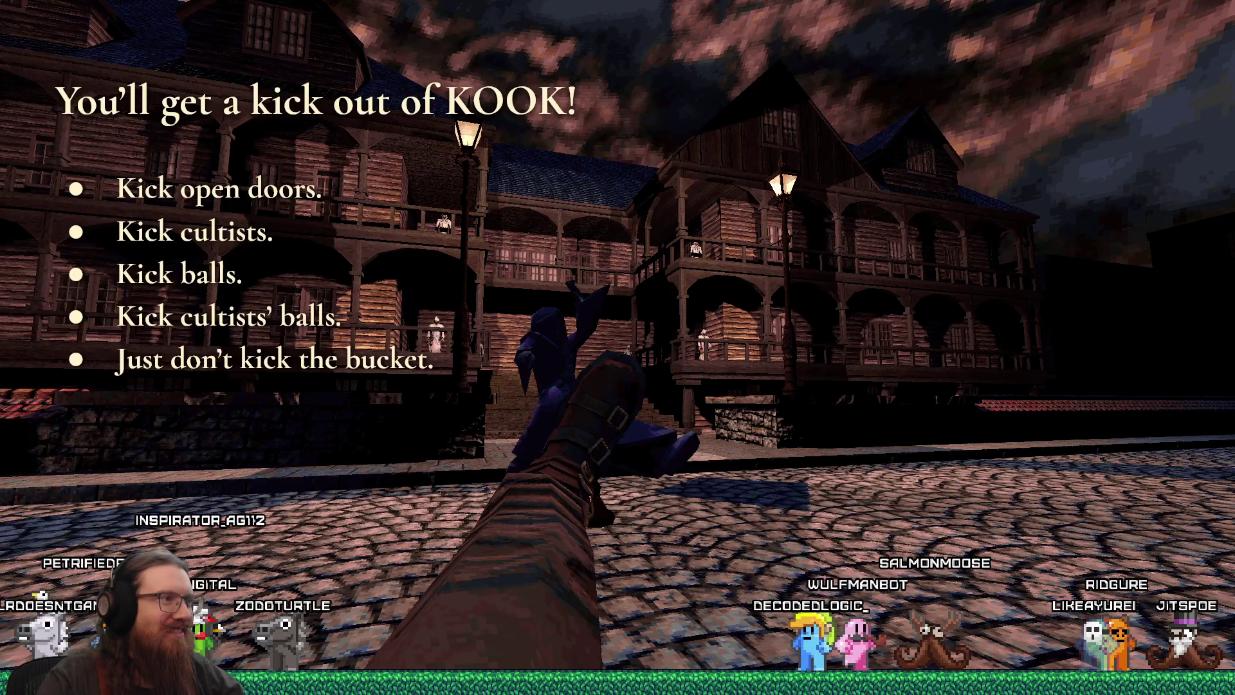
# Step: Advance through the weapons, enemies, bosses, rendering and development-time slides, then exit the slideshow
pyautogui.press('Right')
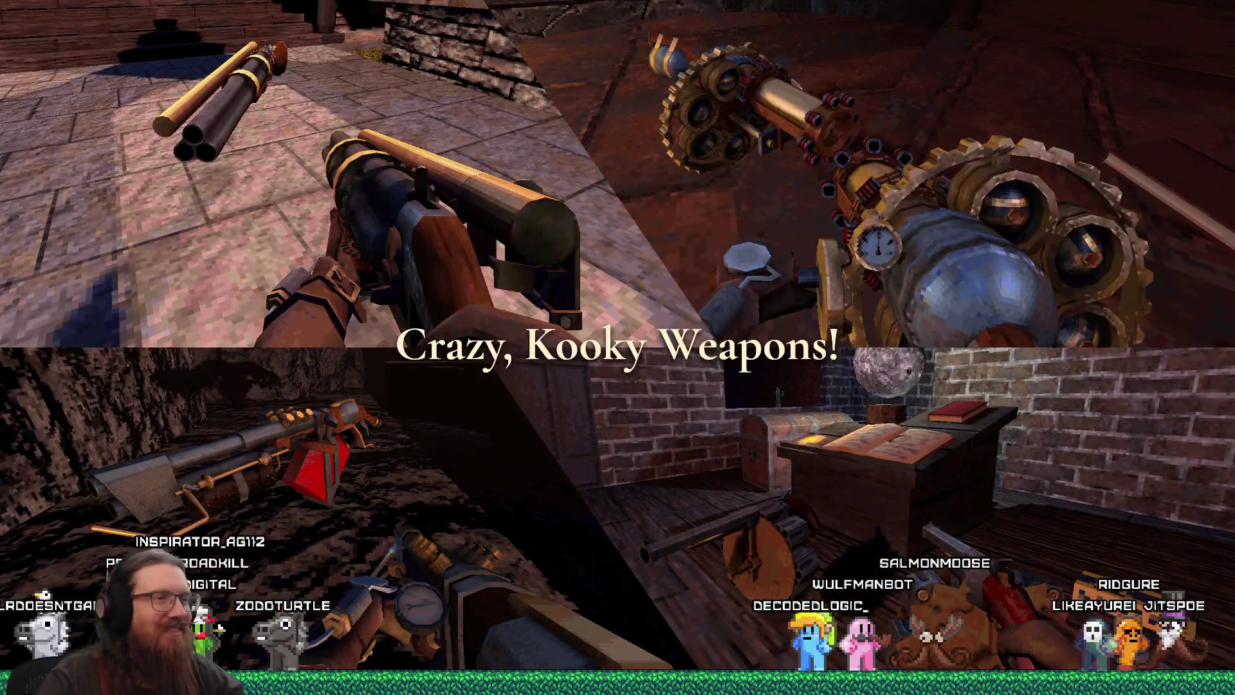
pyautogui.press('Right')
pyautogui.press('Right')
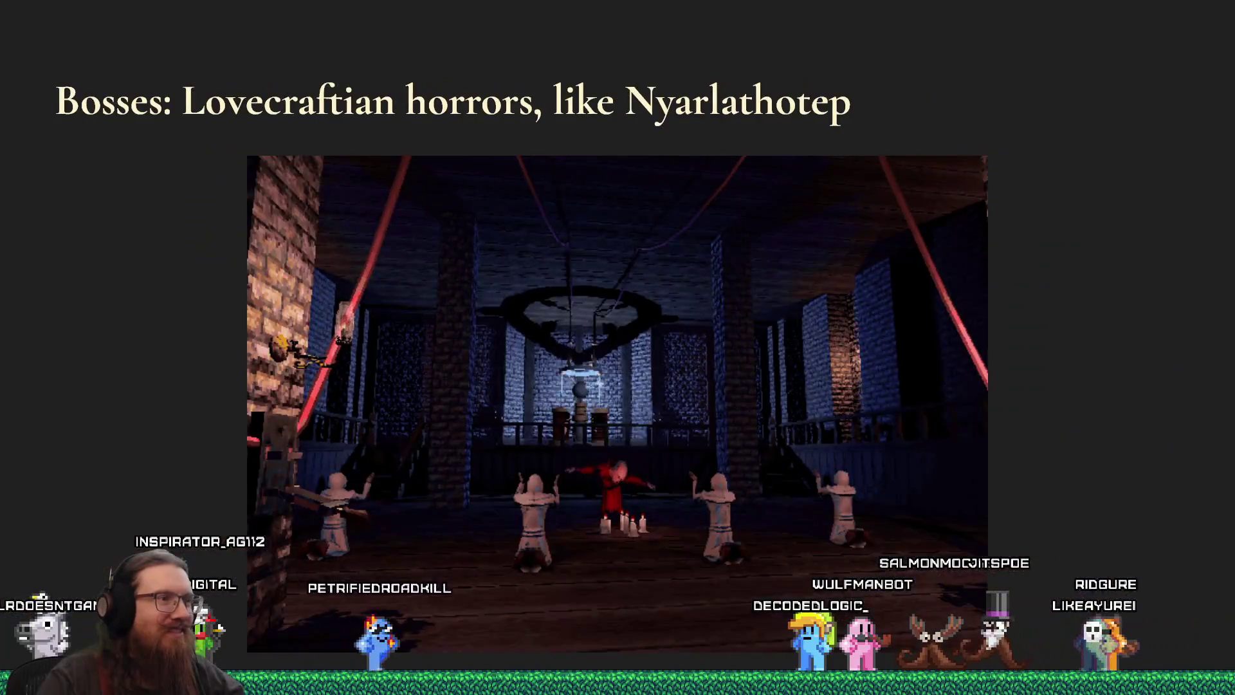
pyautogui.press('Right')
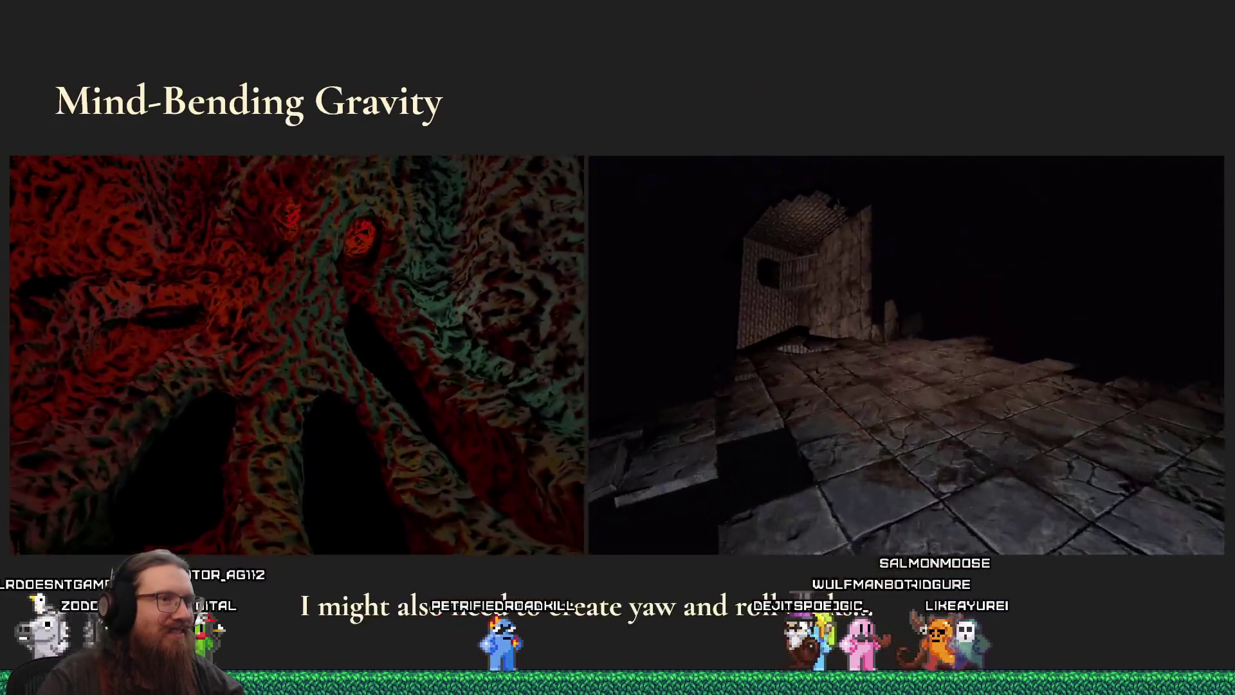
pyautogui.press('Right')
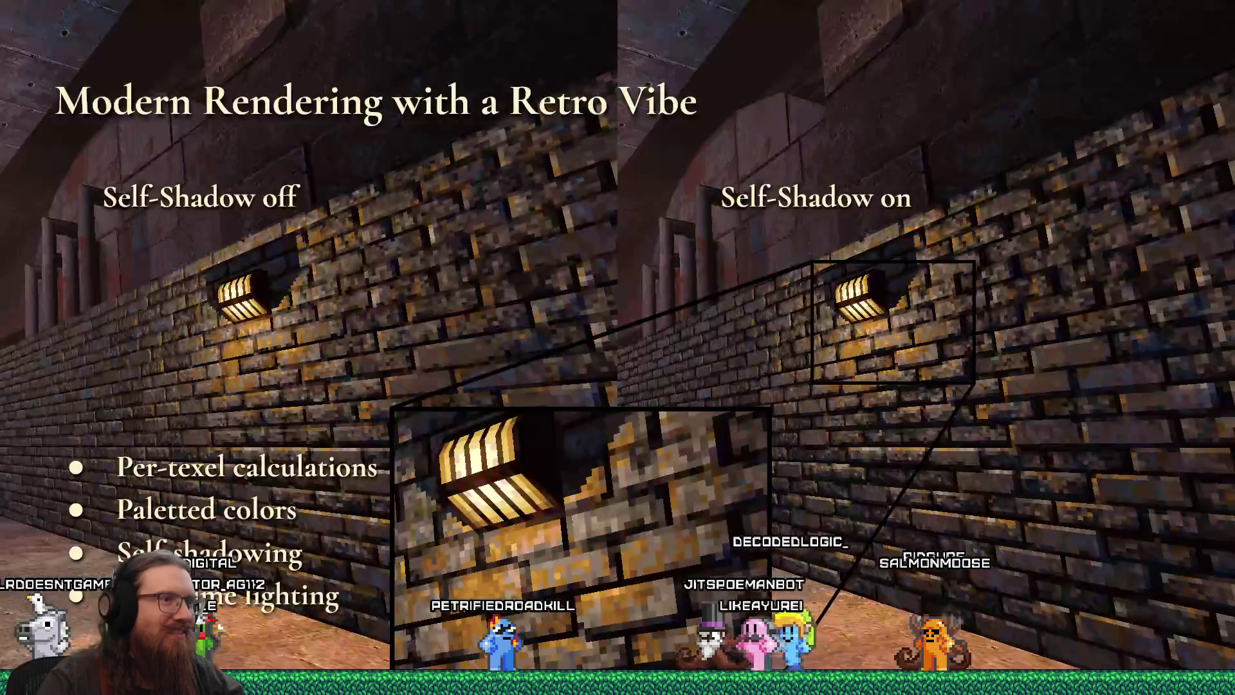
pyautogui.press('Right')
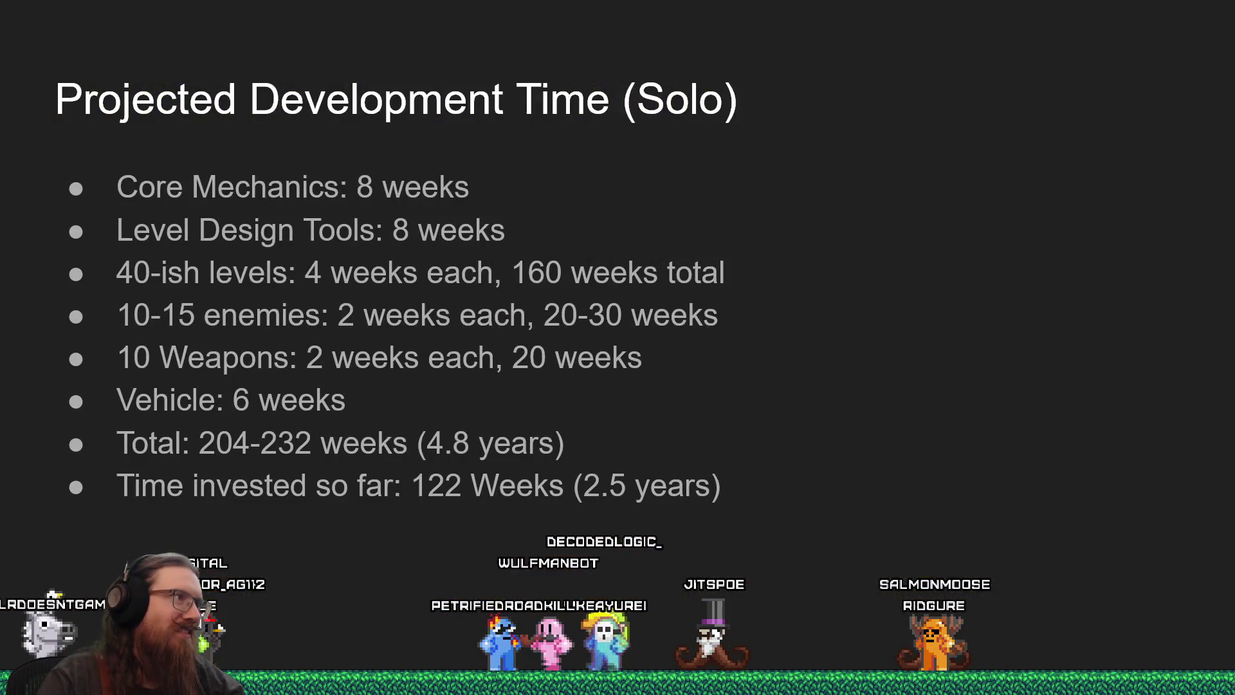
pyautogui.press('Escape')
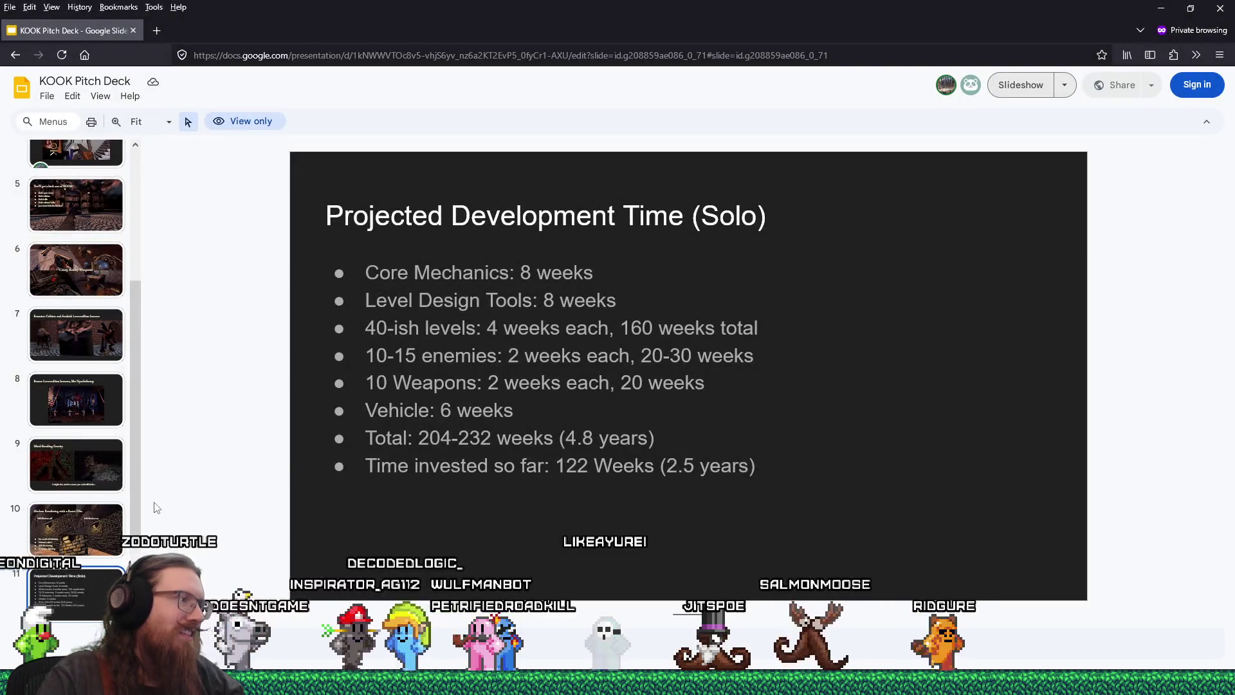
# Step: Move to the Budget slide, then switch to the editable pitch deck window
pyautogui.press('Down')
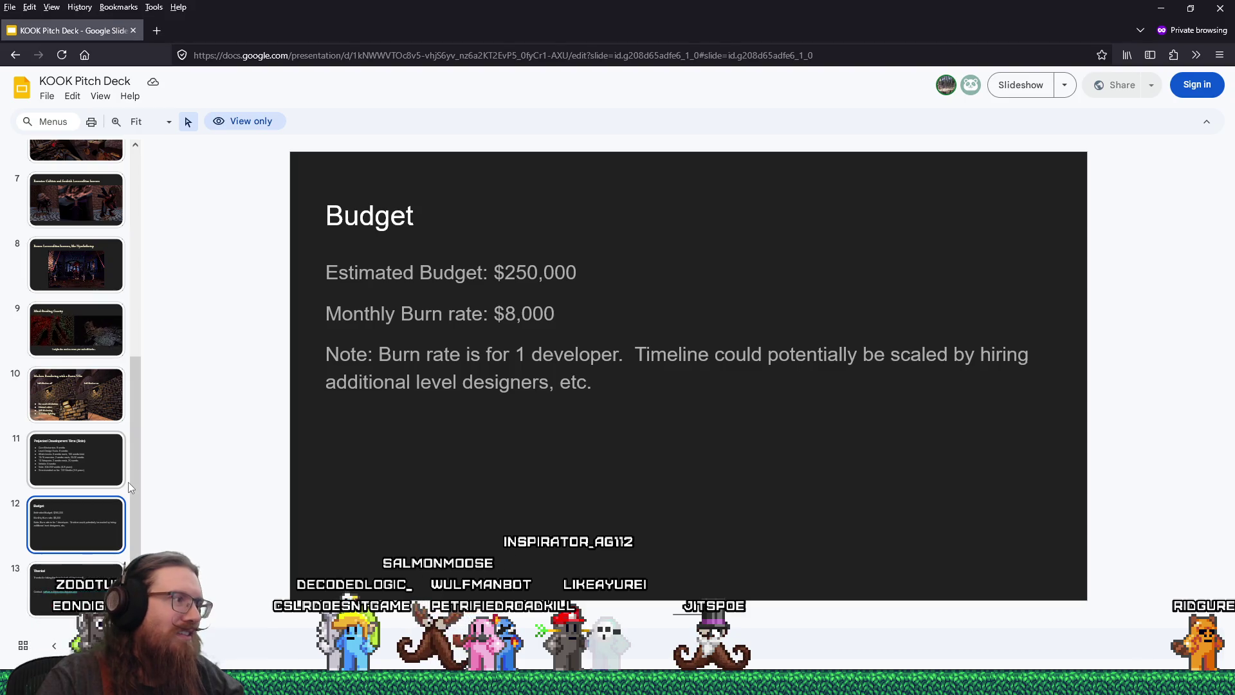
pyautogui.scroll(1, 128, 481)
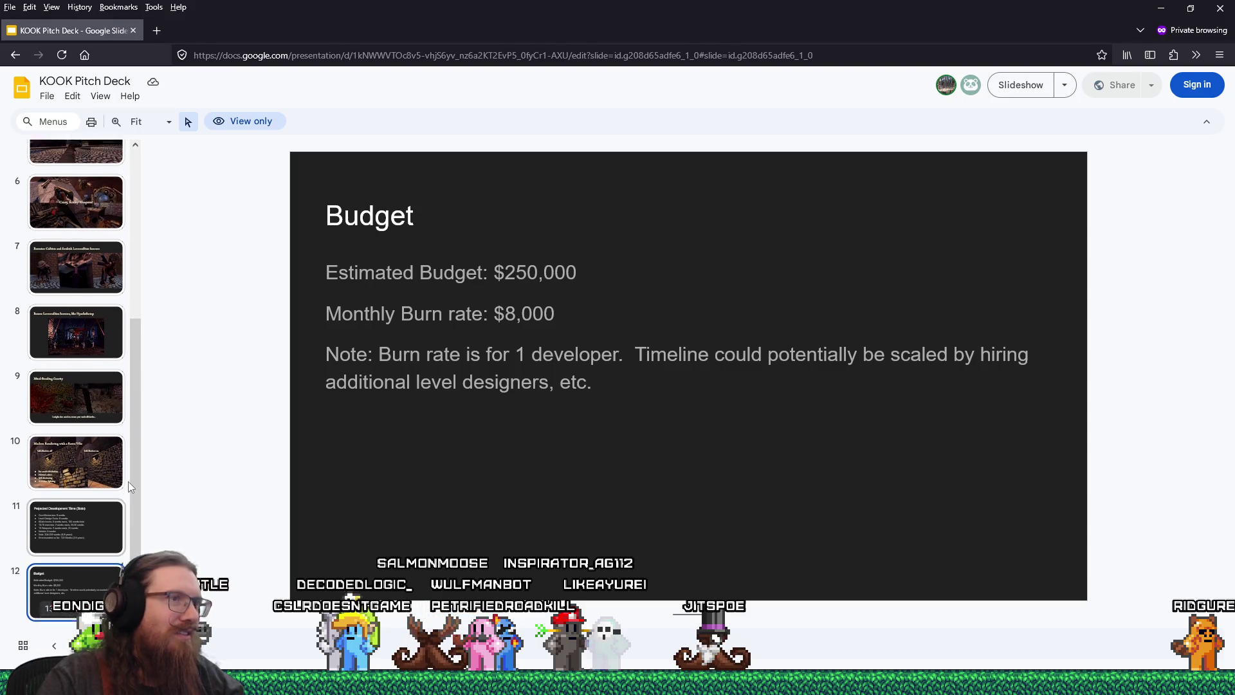
pyautogui.scroll(1, 129, 481)
pyautogui.hotkey('alt', 'Tab')
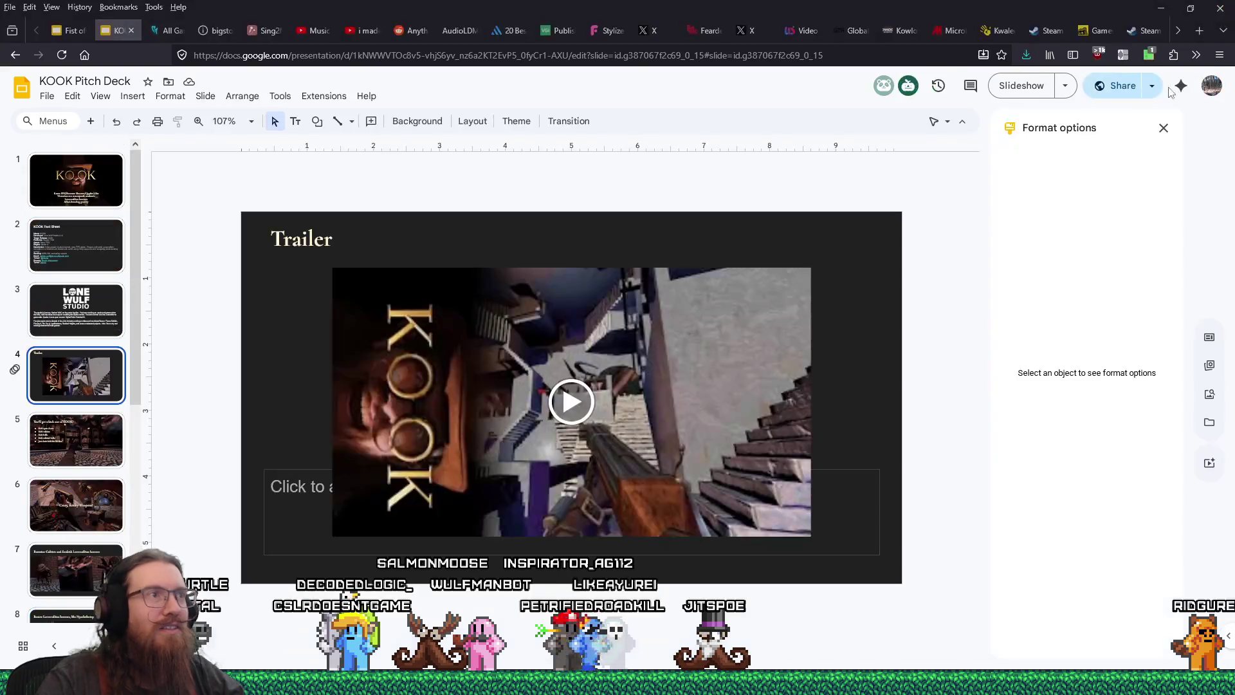
# Step: Switch windows to the pitch deck, then to the kook_todo.txt notes in Notepad
pyautogui.hotkey('alt', 'Tab')
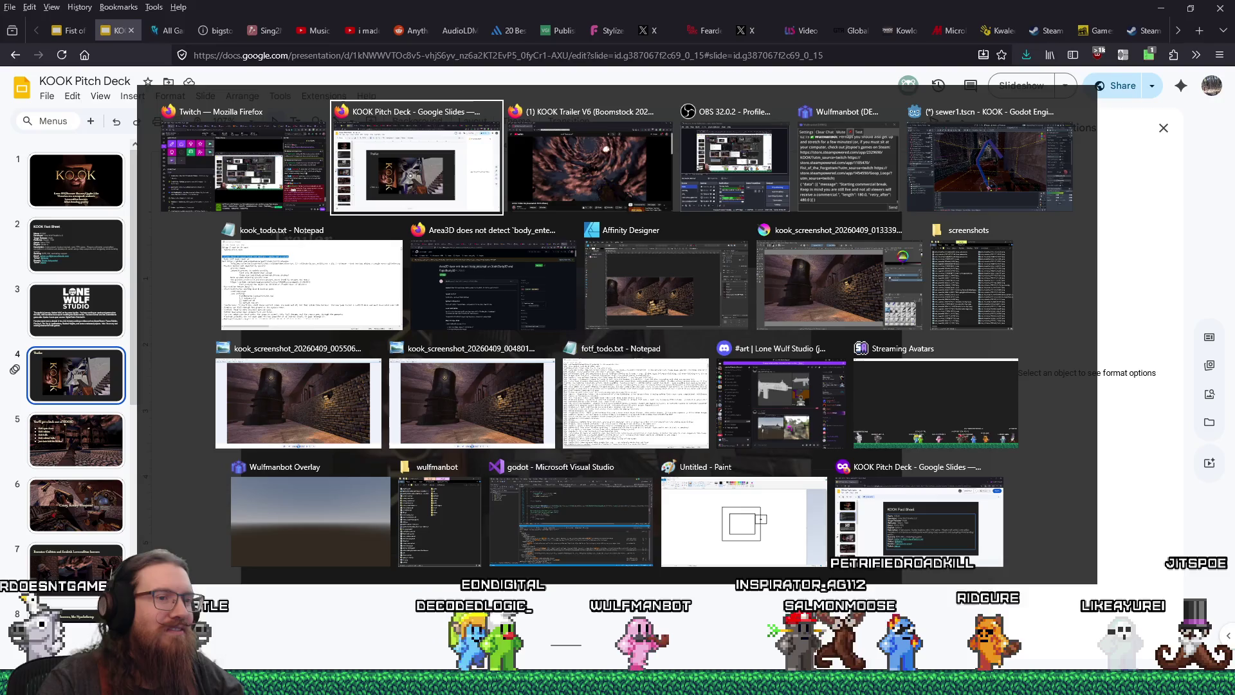
pyautogui.press('Return')
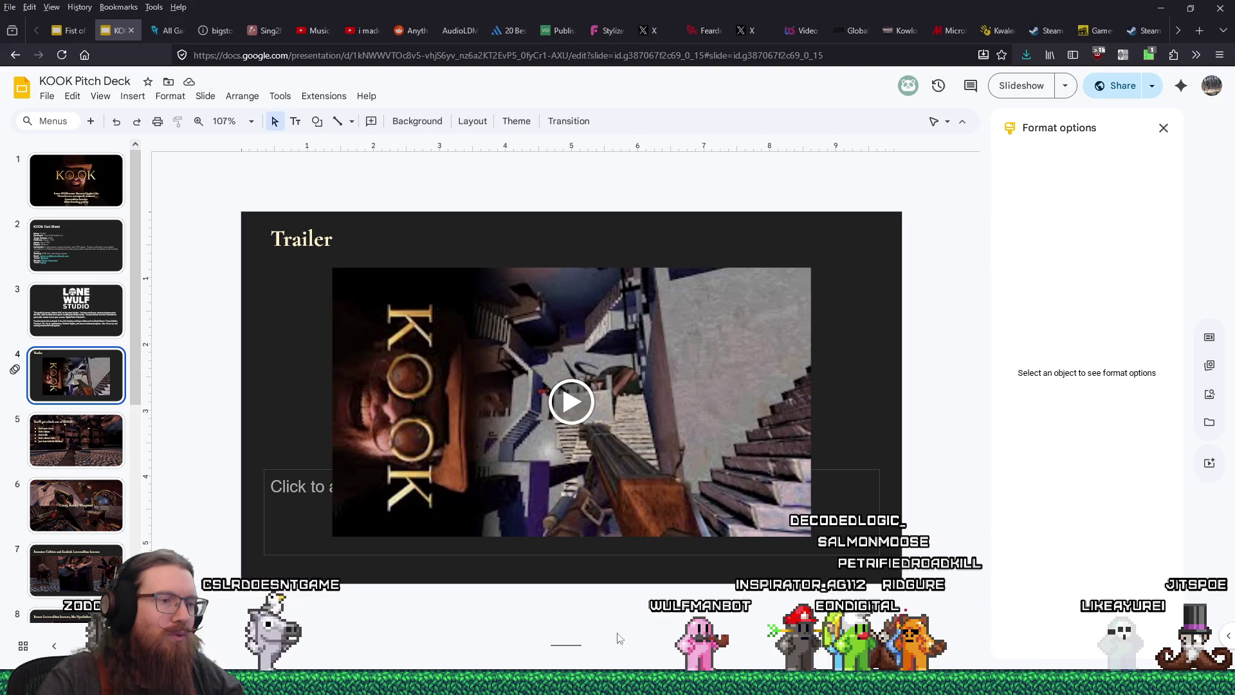
pyautogui.hotkey('alt', 'Tab')
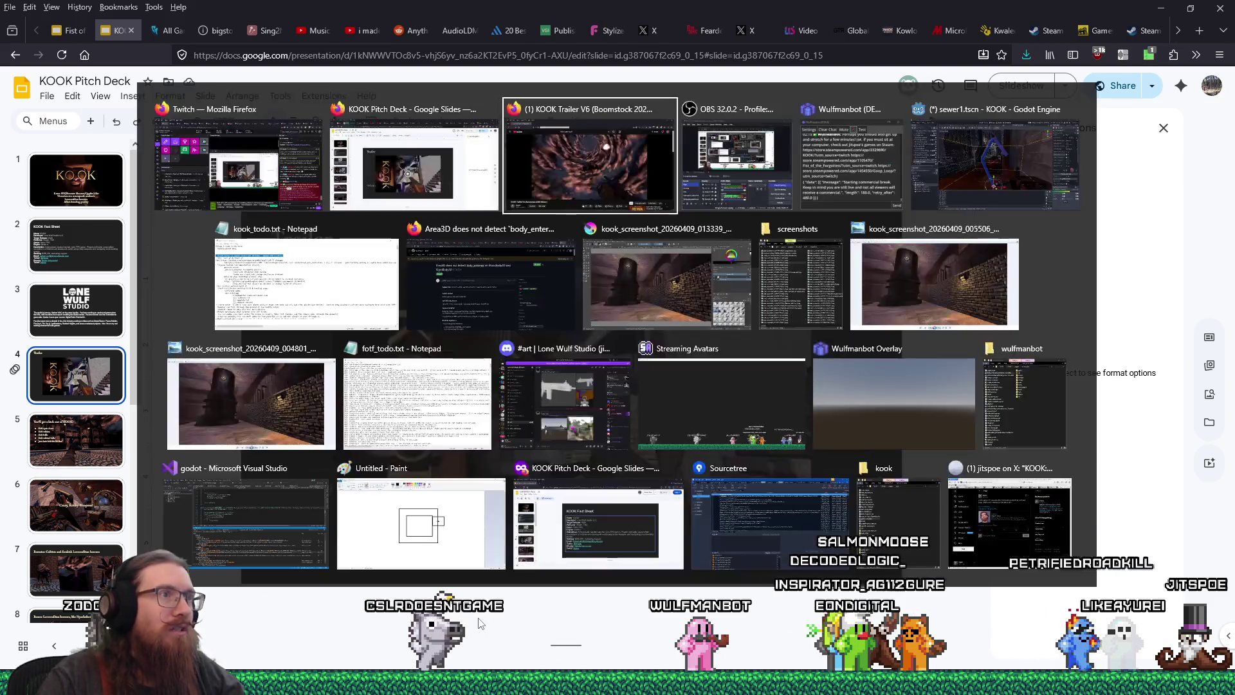
pyautogui.press('Return')
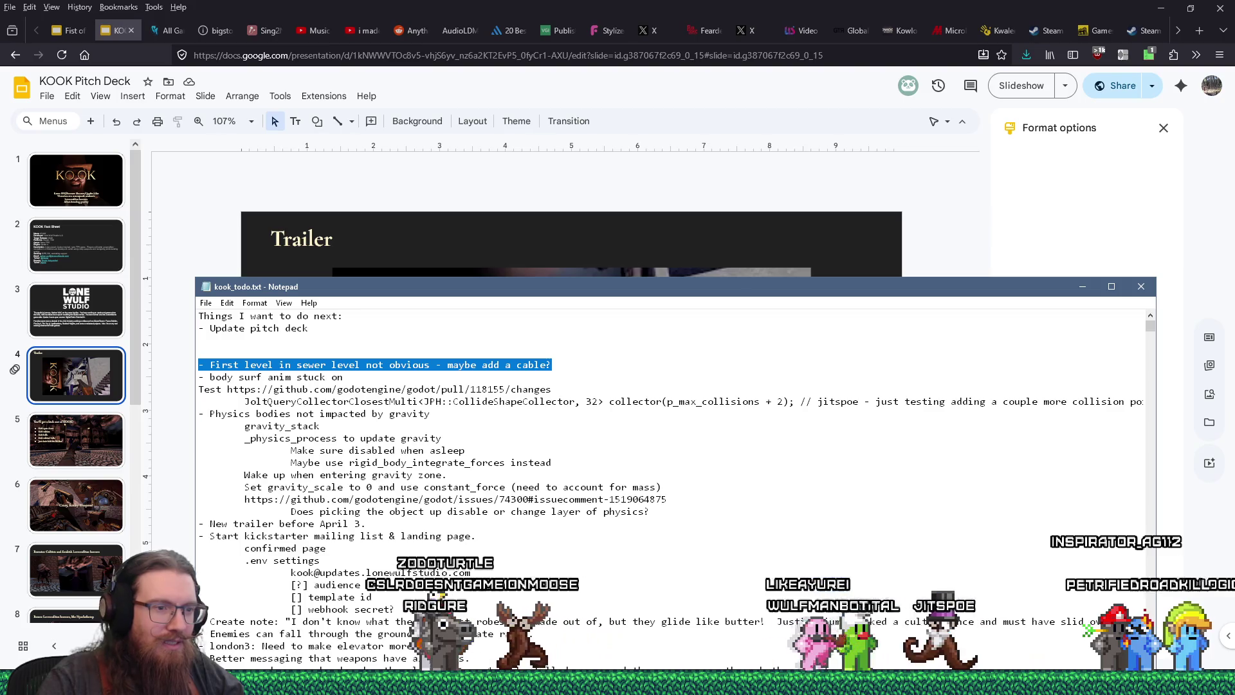
# Step: Bring the Godot editor with the sewer1 scene to the front
pyautogui.moveTo(785, 682)
pyautogui.moveTo(558, 682)
pyautogui.click(991, 682)
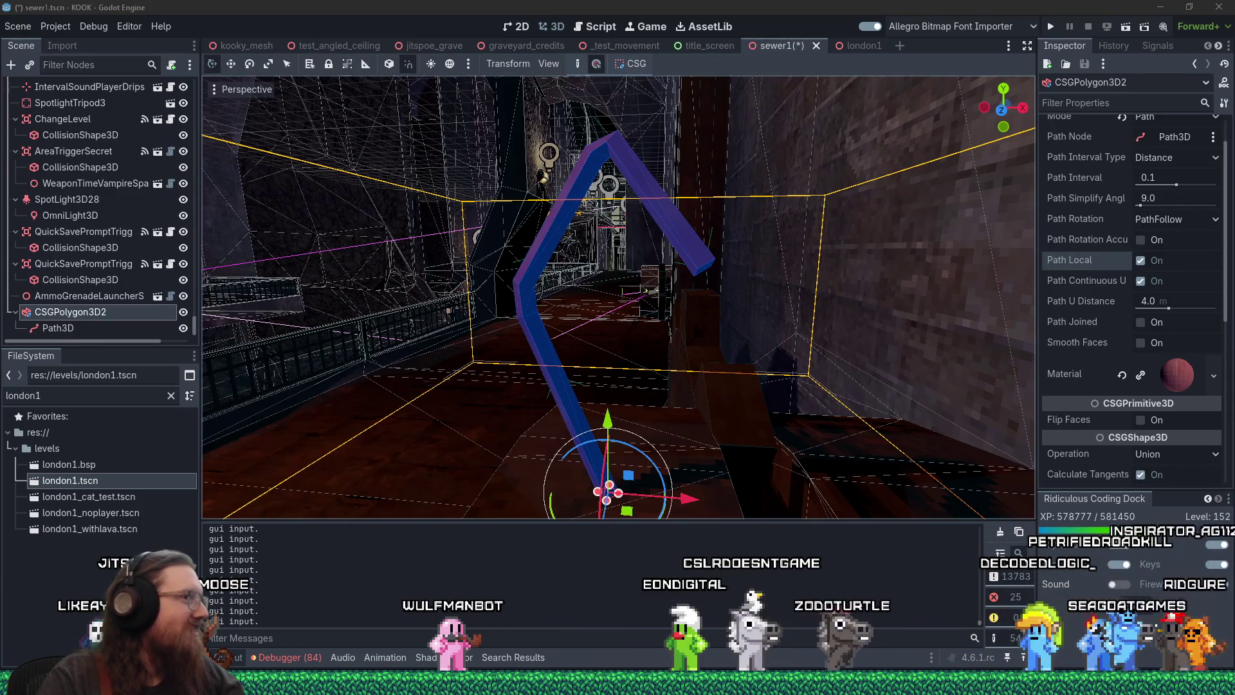
# Step: Select the Path3D and shift a cable path point slightly left
pyautogui.moveTo(516, 269)
pyautogui.mouseDown()
pyautogui.moveTo(875, 277)
pyautogui.moveTo(722, 333)
pyautogui.moveTo(689, 310)
pyautogui.mouseUp()
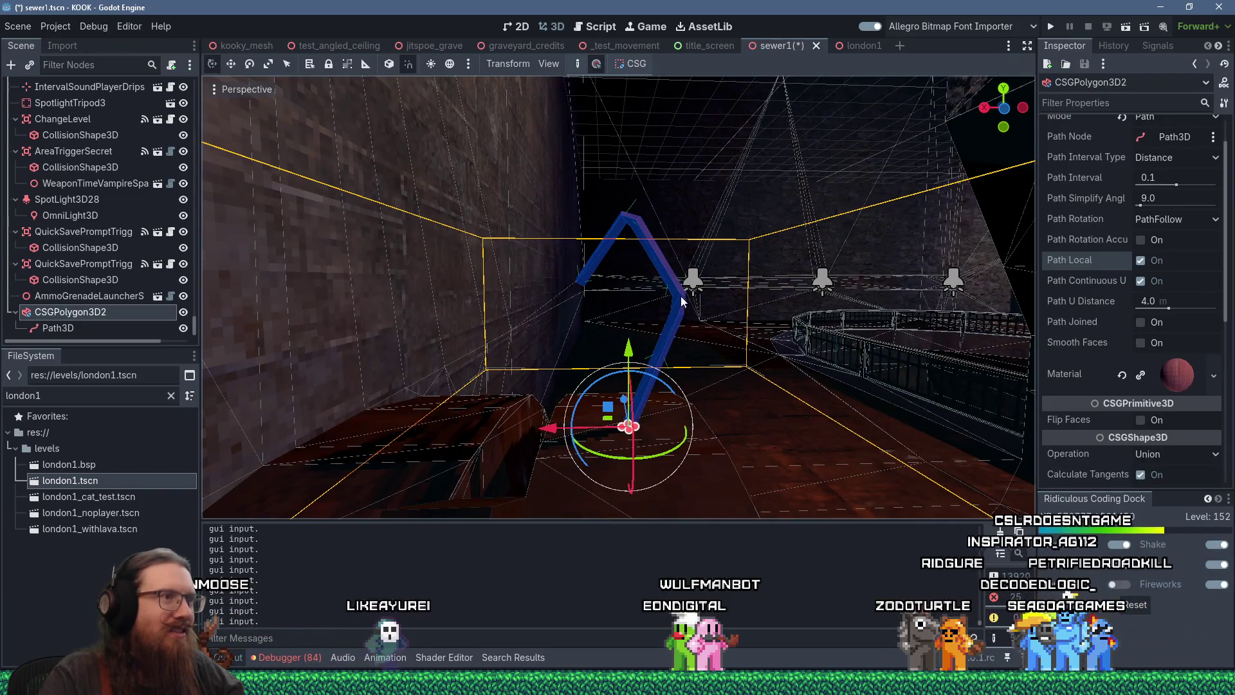
pyautogui.click(31, 327)
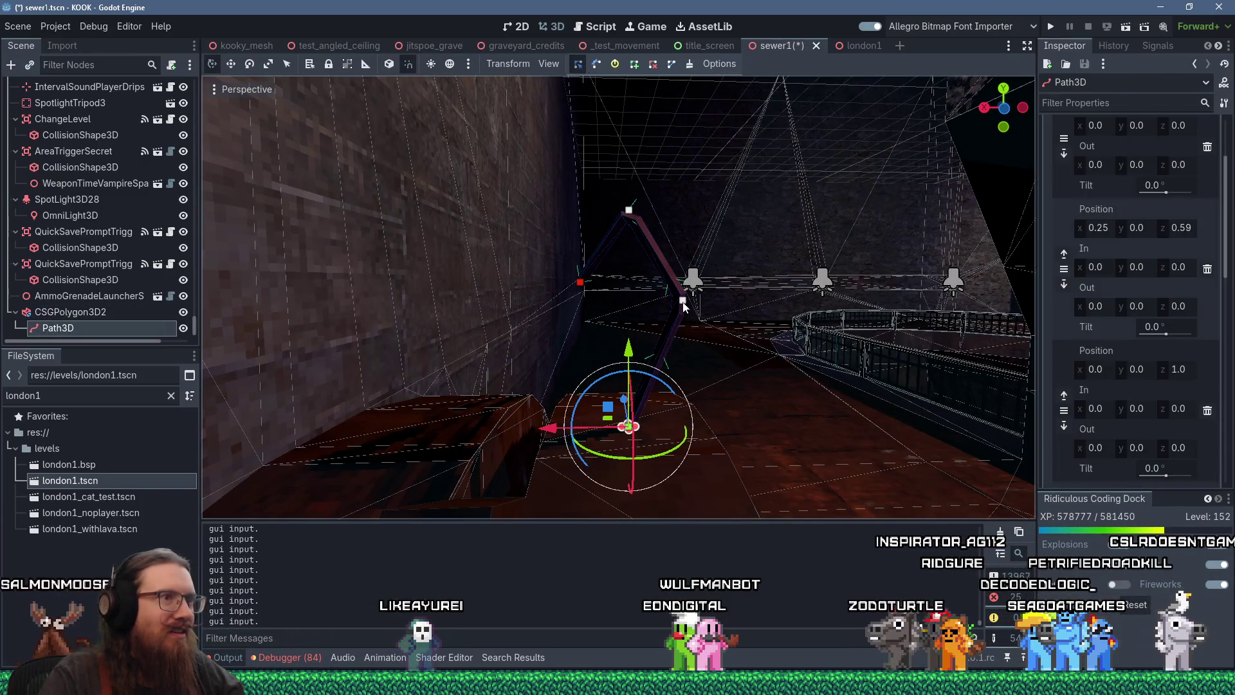
pyautogui.moveTo(684, 306); pyautogui.dragTo(666, 308)
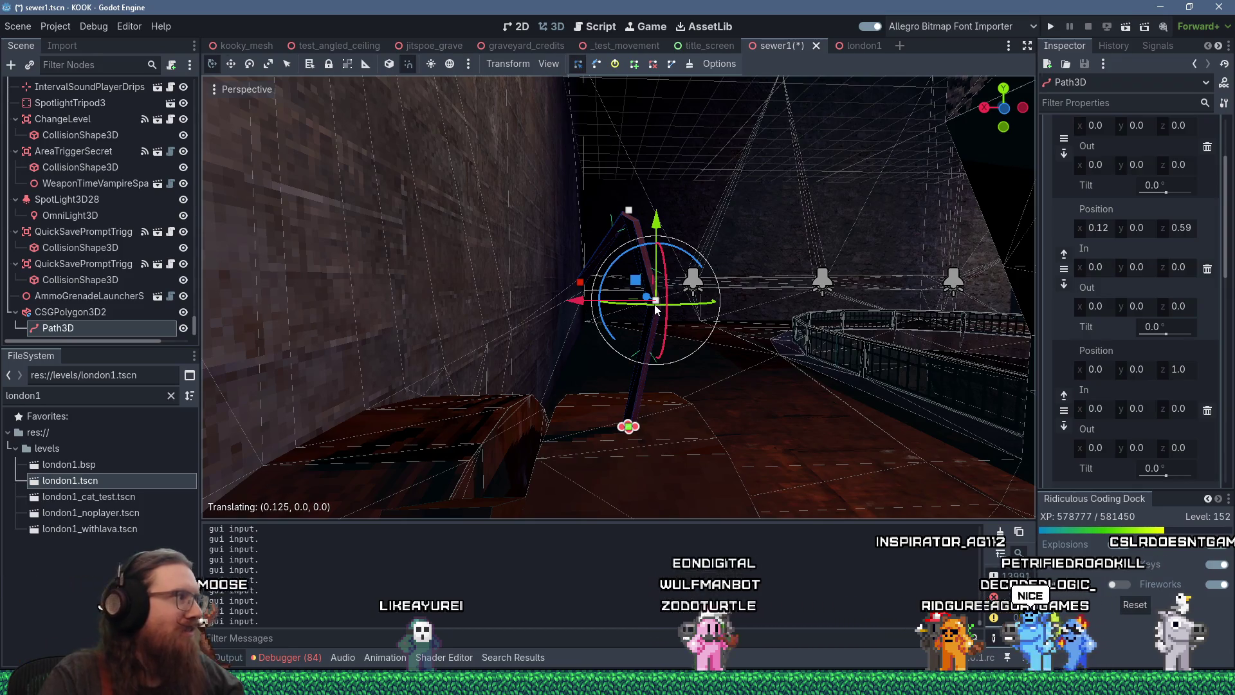
pyautogui.scroll(-2, 476, 277)
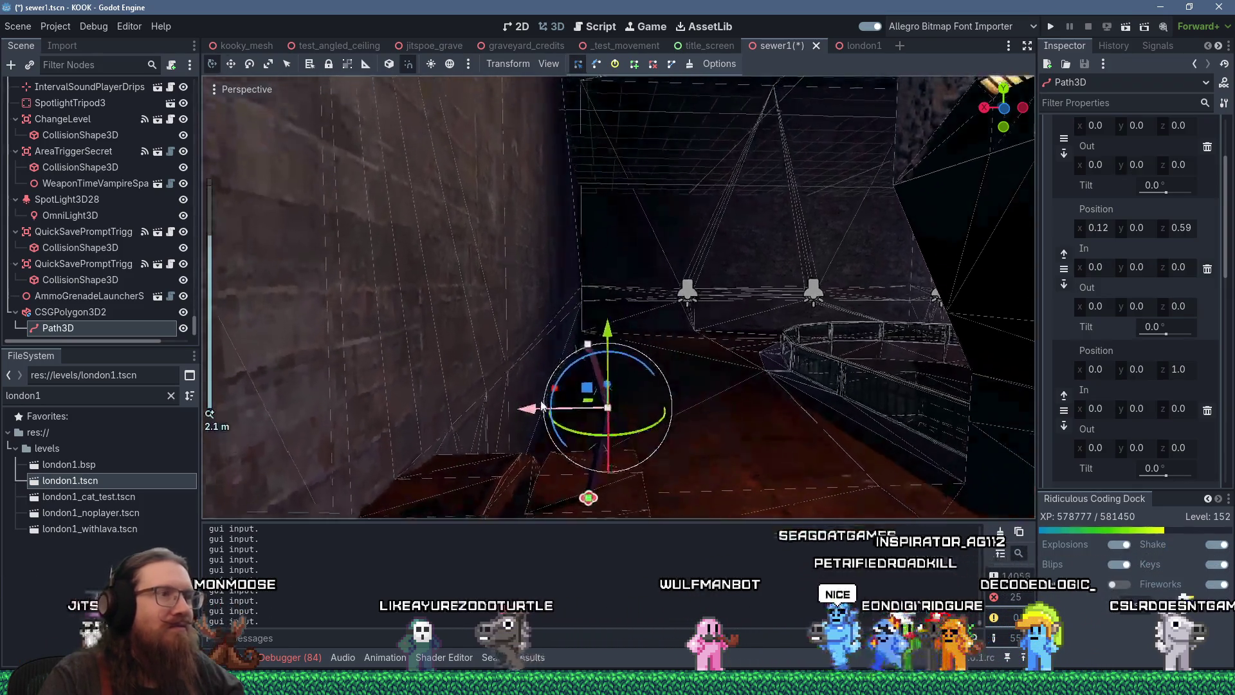
pyautogui.moveTo(552, 397); pyautogui.dragTo(559, 404)
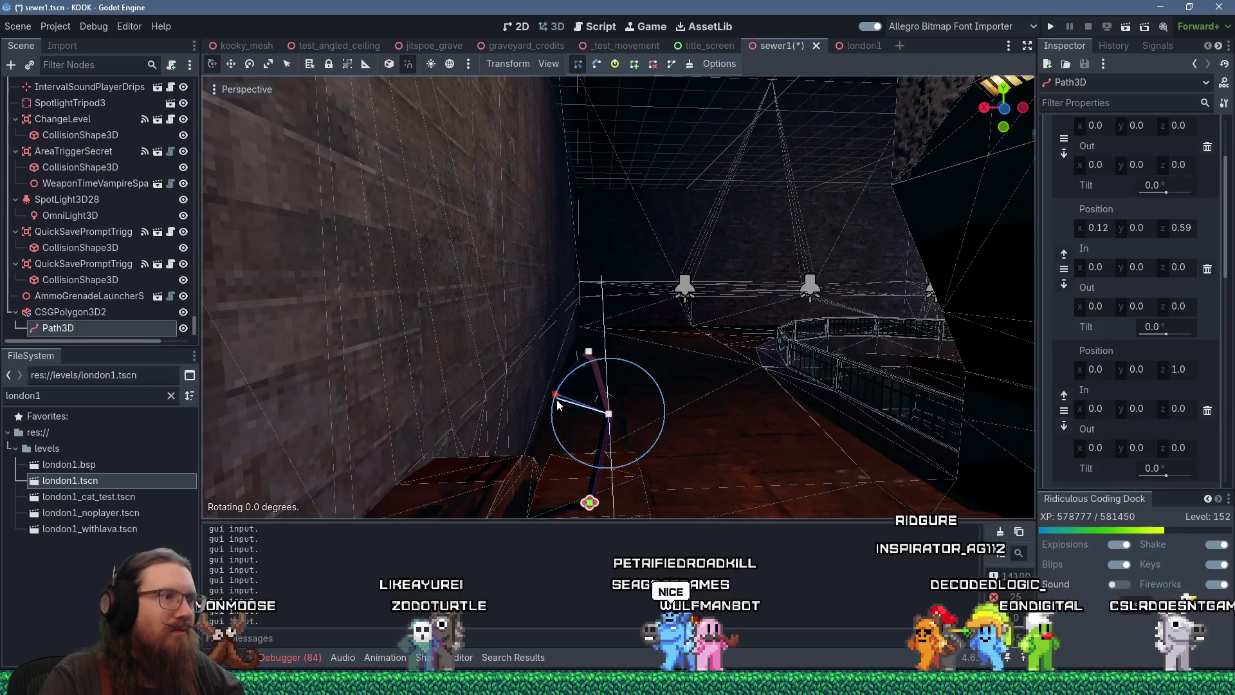
pyautogui.scroll(2, 560, 404)
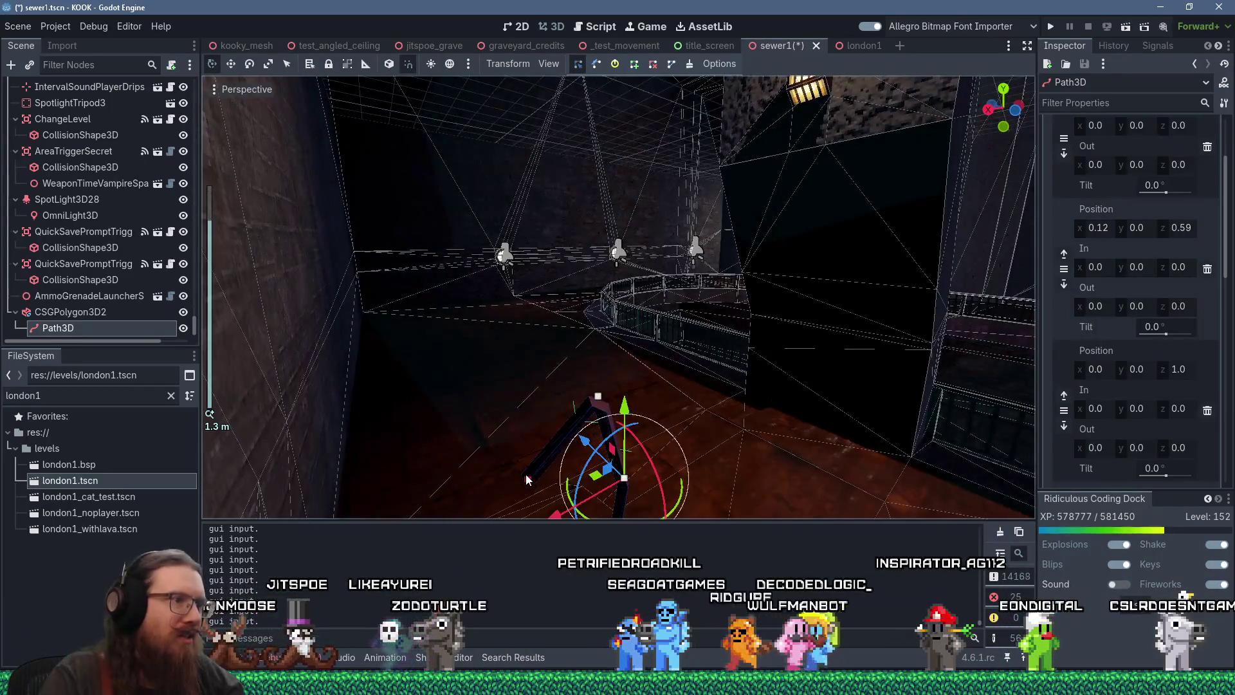
# Step: Raise the path end point and push it along X up onto the ceiling
pyautogui.click(526, 479)
pyautogui.moveTo(527, 415); pyautogui.dragTo(514, 129)
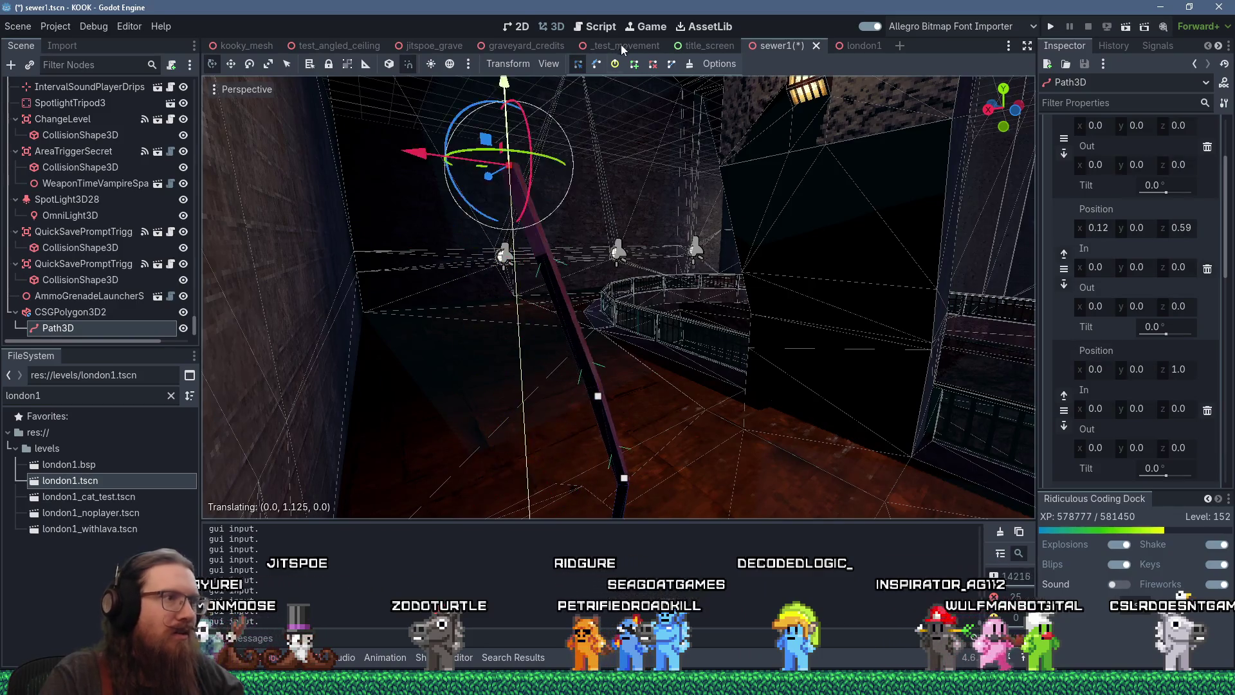
pyautogui.scroll(-3, 536, 240)
pyautogui.moveTo(536, 239)
pyautogui.mouseDown()
pyautogui.moveTo(522, 251)
pyautogui.moveTo(754, 207)
pyautogui.mouseUp()
pyautogui.press('f')
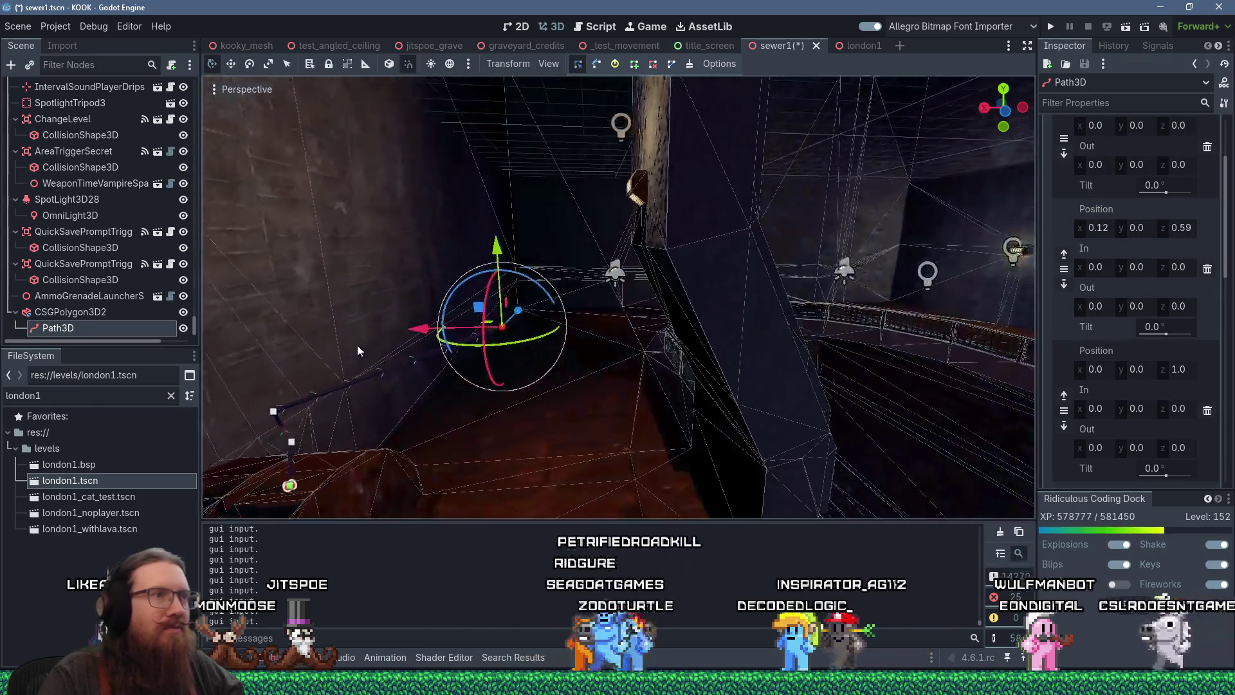
pyautogui.moveTo(471, 287)
pyautogui.mouseDown()
pyautogui.moveTo(695, 217)
pyautogui.moveTo(636, 234)
pyautogui.moveTo(617, 226)
pyautogui.mouseUp()
pyautogui.moveTo(558, 188)
pyautogui.mouseDown()
pyautogui.moveTo(589, 188)
pyautogui.moveTo(701, 314)
pyautogui.moveTo(750, 321)
pyautogui.moveTo(424, 90)
pyautogui.mouseUp()
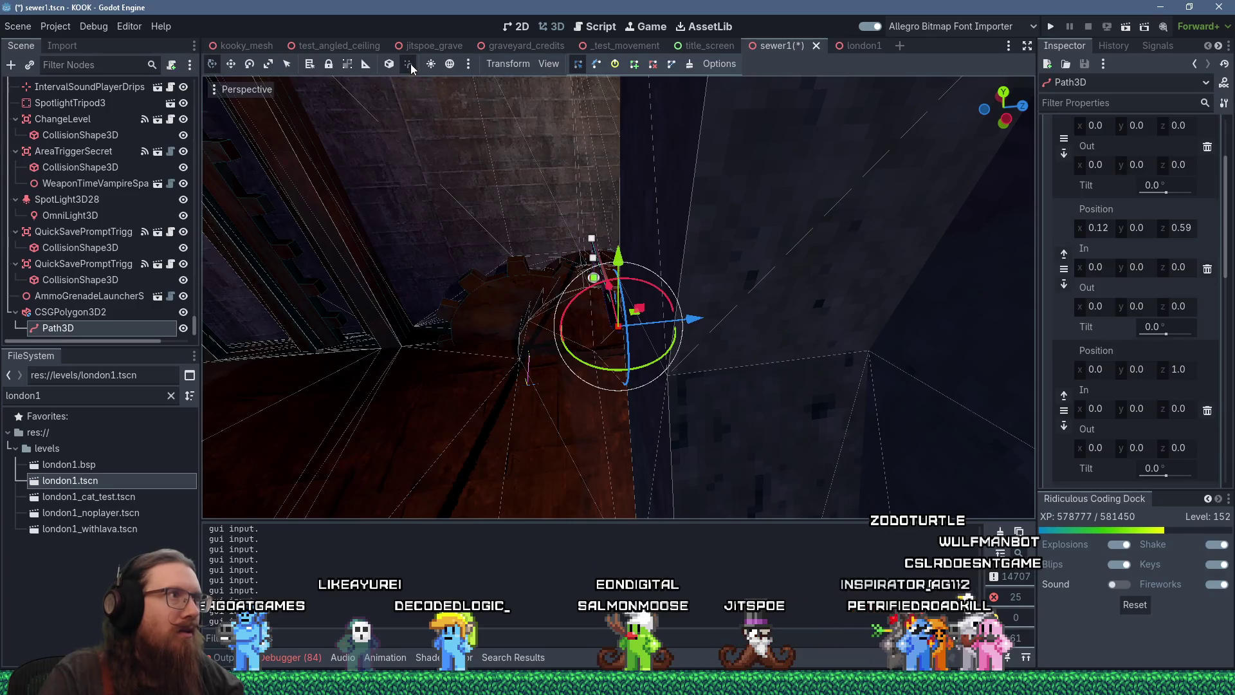
pyautogui.moveTo(709, 320)
pyautogui.mouseDown()
pyautogui.moveTo(656, 253)
pyautogui.moveTo(501, 295)
pyautogui.moveTo(739, 166)
pyautogui.moveTo(415, 289)
pyautogui.mouseUp()
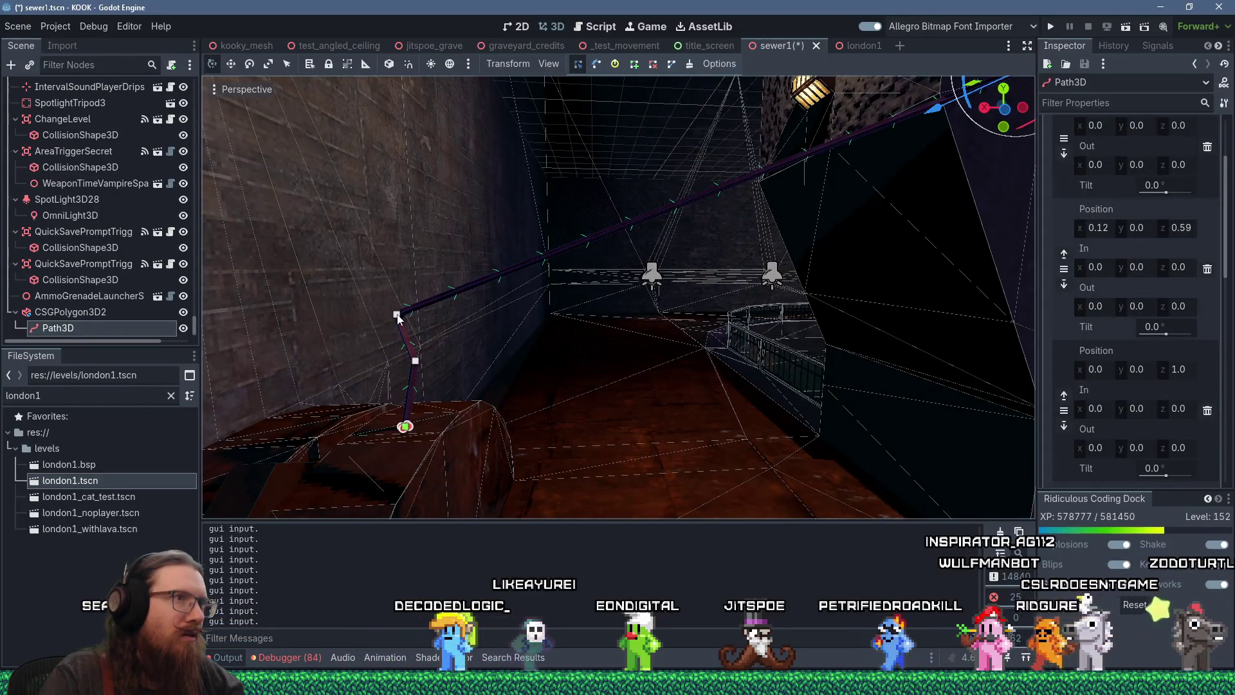
pyautogui.scroll(-5, 397, 314)
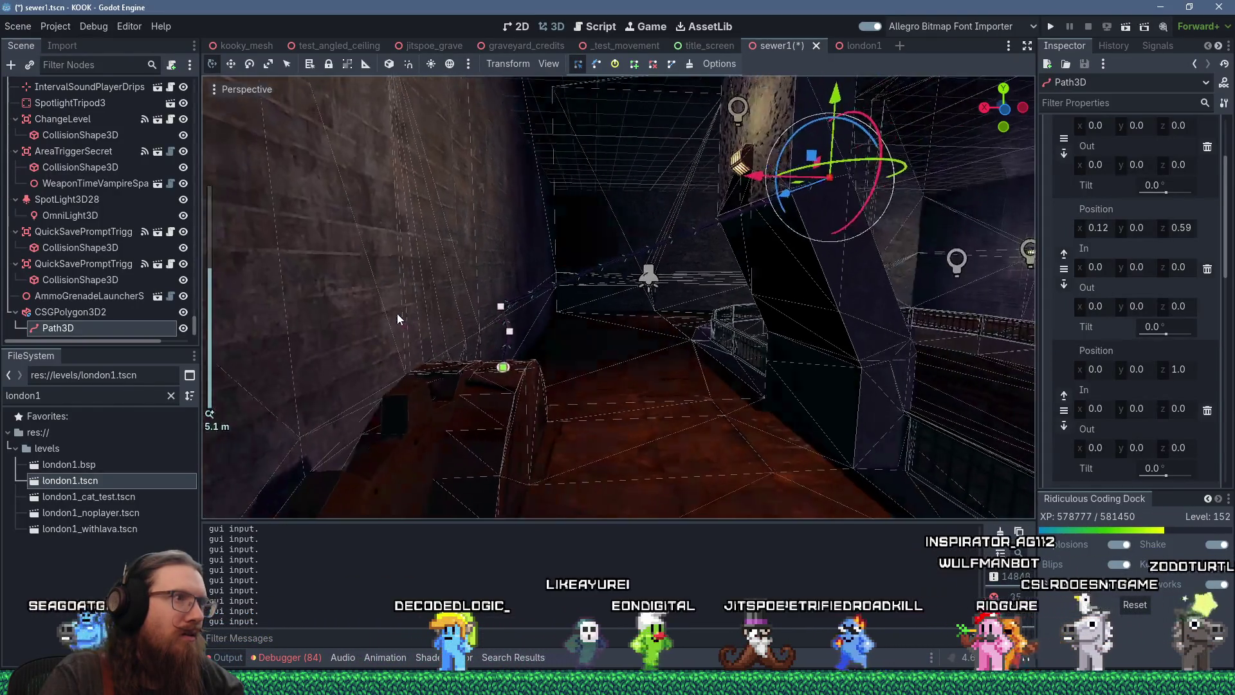
# Step: Move another path point up toward the wall and the lower point left toward it
pyautogui.click(501, 308)
pyautogui.moveTo(480, 288)
pyautogui.mouseDown()
pyautogui.moveTo(409, 180)
pyautogui.moveTo(378, 201)
pyautogui.mouseUp()
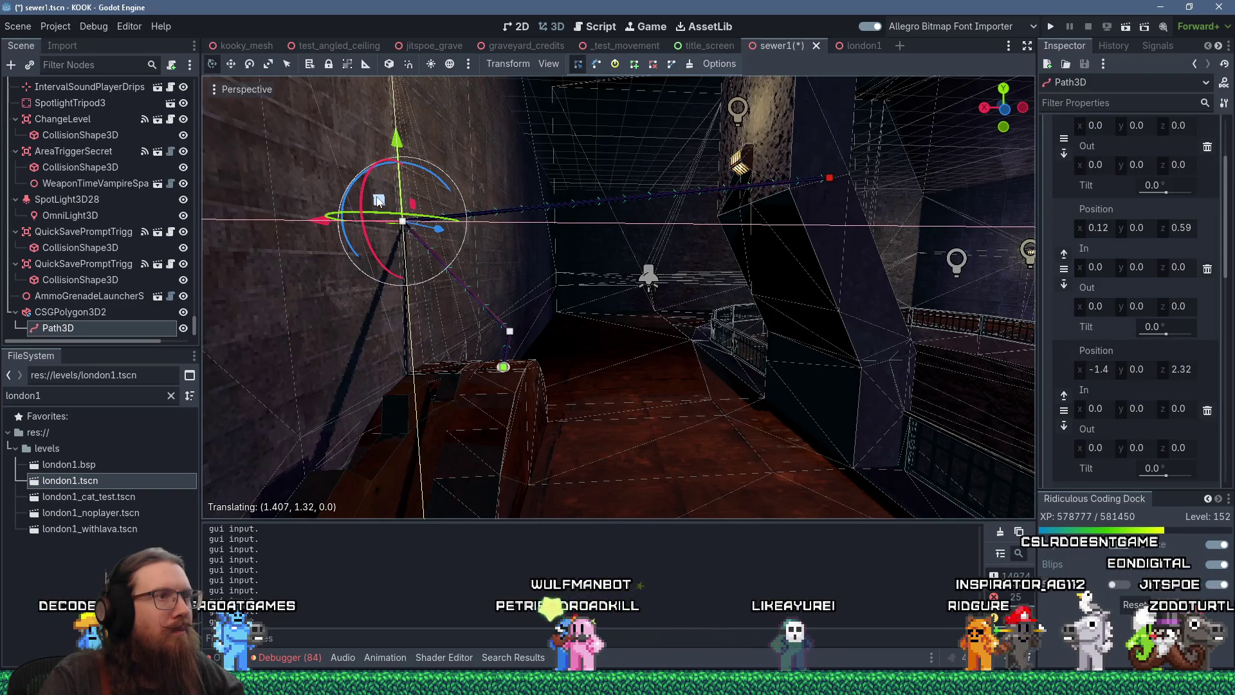
pyautogui.scroll(3, 463, 249)
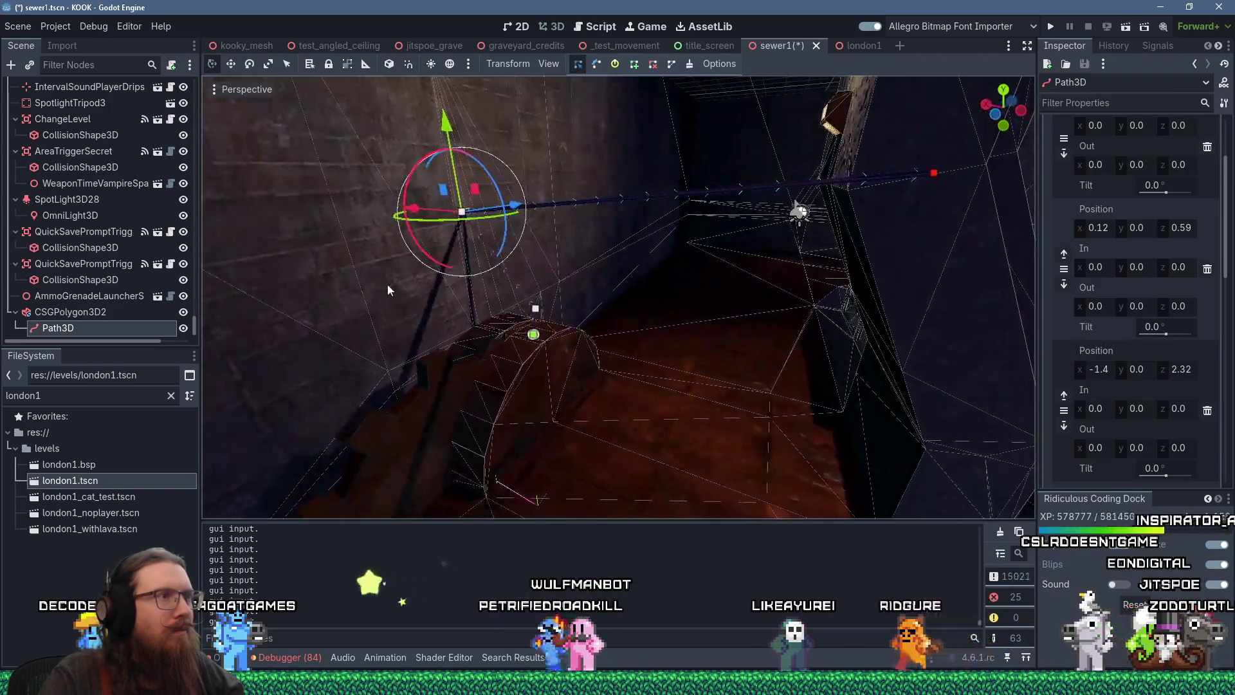
pyautogui.click(640, 444)
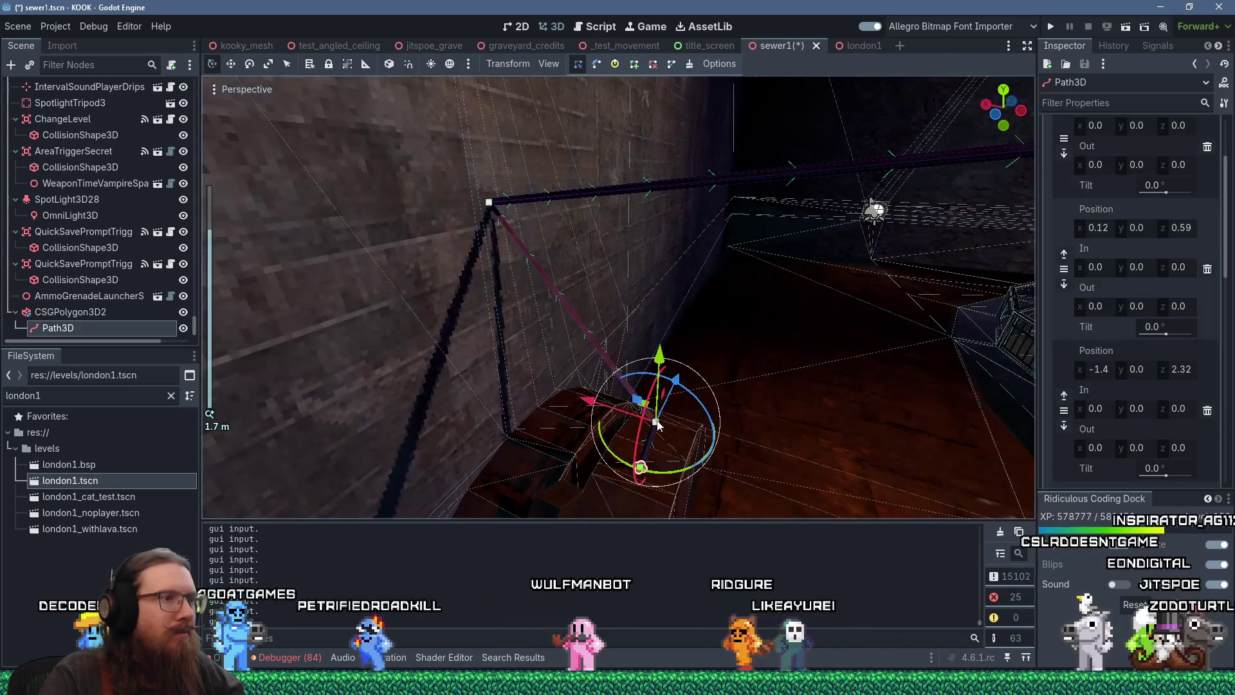
pyautogui.moveTo(640, 440)
pyautogui.mouseDown()
pyautogui.moveTo(497, 412)
pyautogui.moveTo(534, 370)
pyautogui.moveTo(698, 286)
pyautogui.moveTo(422, 387)
pyautogui.moveTo(437, 405)
pyautogui.moveTo(543, 431)
pyautogui.moveTo(555, 381)
pyautogui.mouseUp()
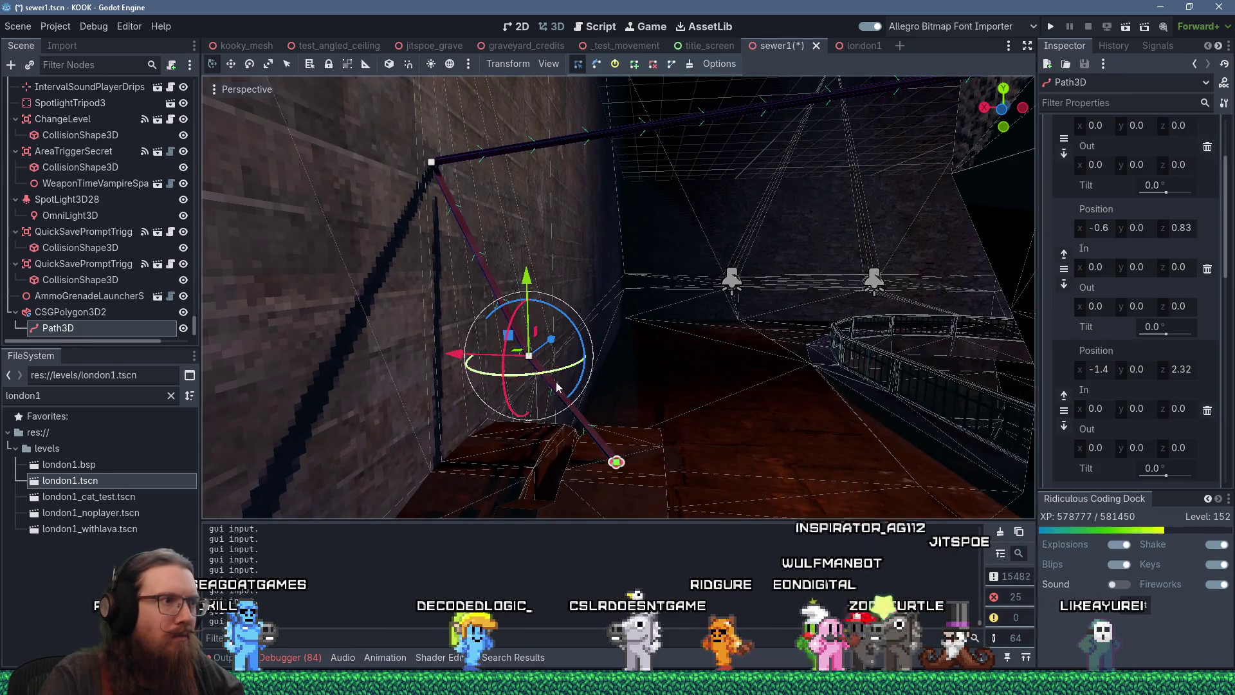
pyautogui.moveTo(557, 387); pyautogui.dragTo(568, 397)
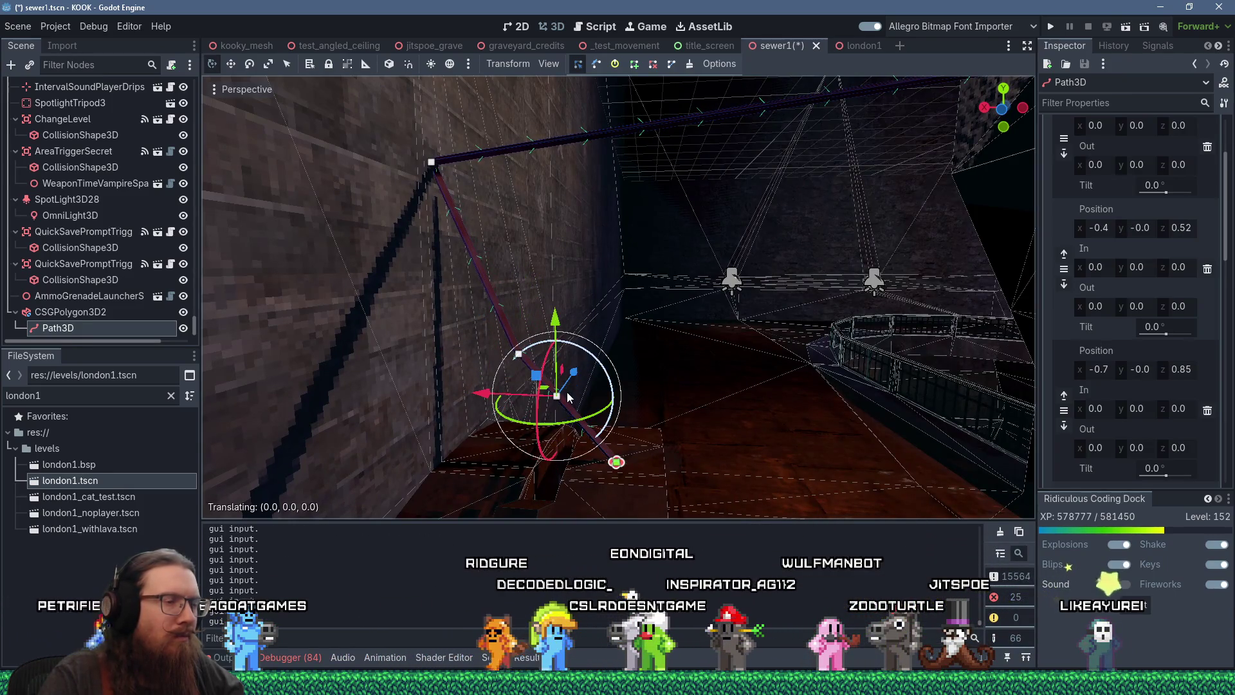
# Step: Nudge the lower point down and move the upper point up and left, ending near (-0.9, 0, 0.95)
pyautogui.scroll(-3, 566, 408)
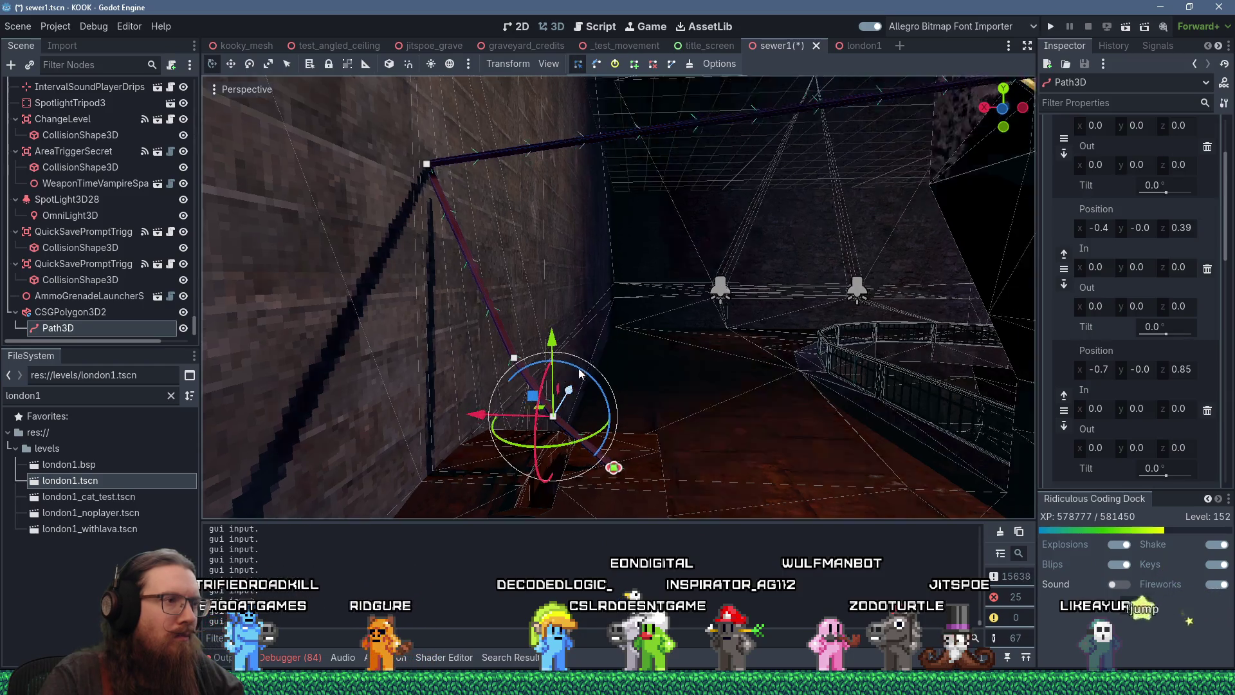
pyautogui.scroll(-2, 574, 384)
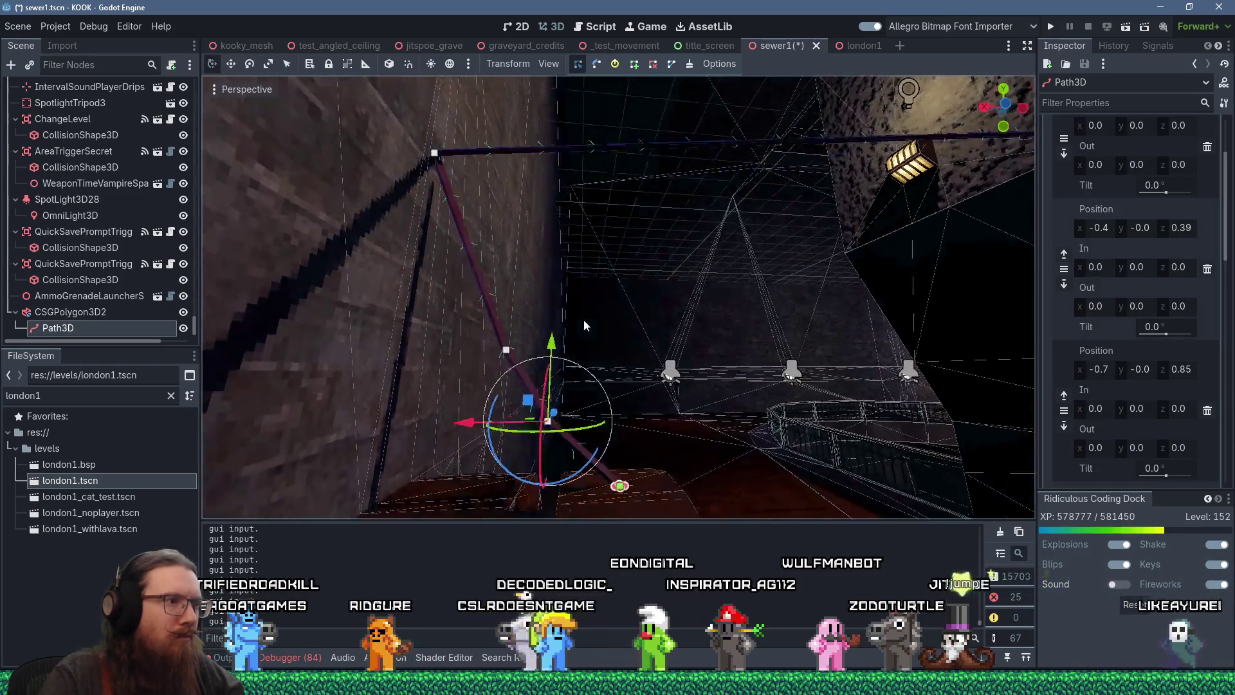
pyautogui.moveTo(557, 374); pyautogui.dragTo(559, 380)
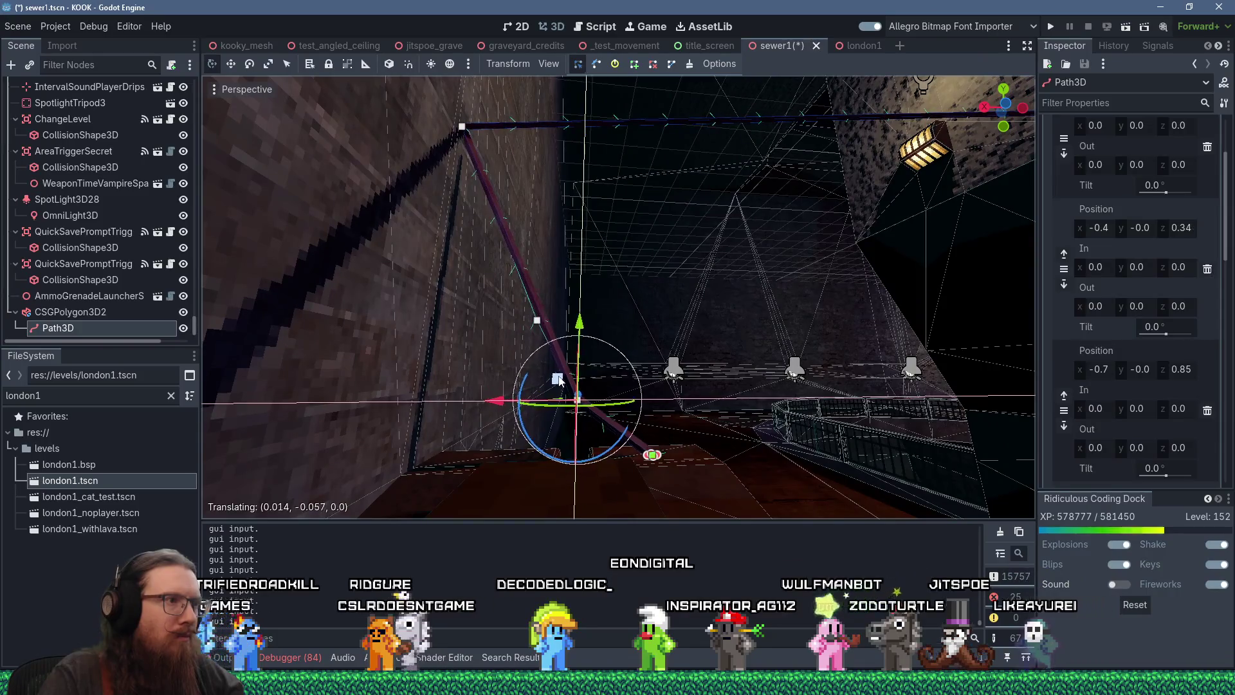
pyautogui.click(536, 320)
pyautogui.scroll(-2, 522, 335)
pyautogui.moveTo(513, 295)
pyautogui.mouseDown()
pyautogui.moveTo(470, 270)
pyautogui.moveTo(478, 281)
pyautogui.moveTo(443, 286)
pyautogui.moveTo(256, 388)
pyautogui.mouseUp()
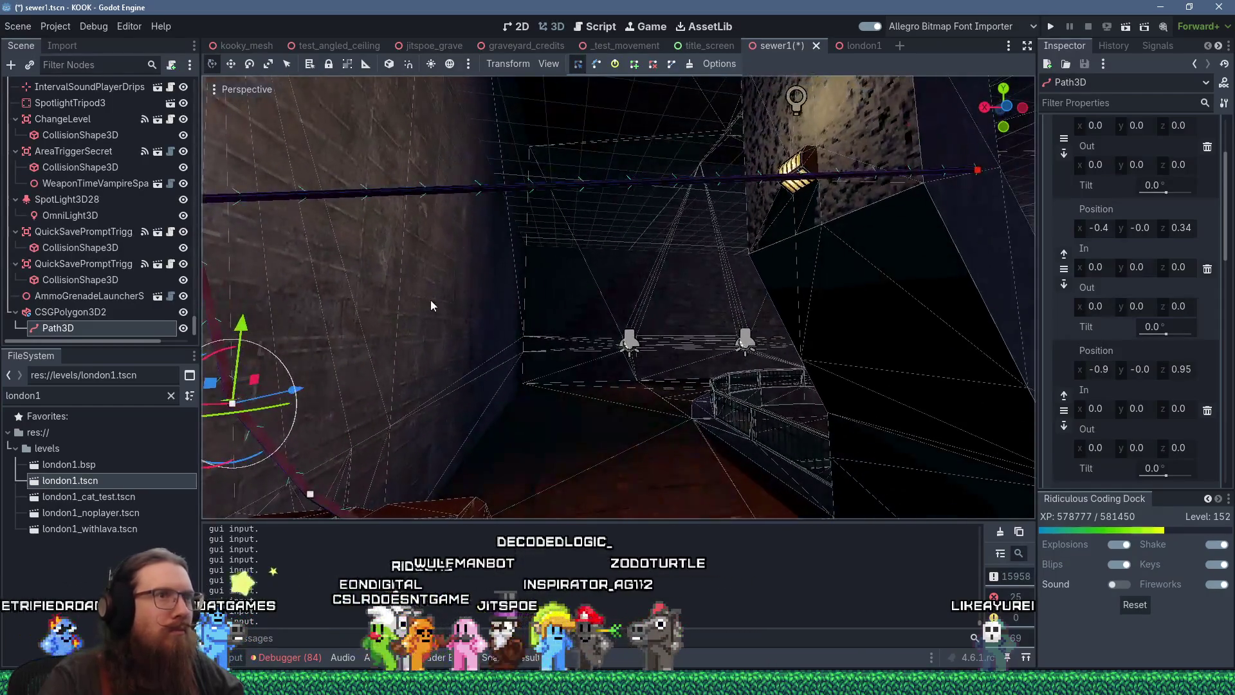
pyautogui.moveTo(430, 305); pyautogui.dragTo(478, 249)
pyautogui.click(525, 210)
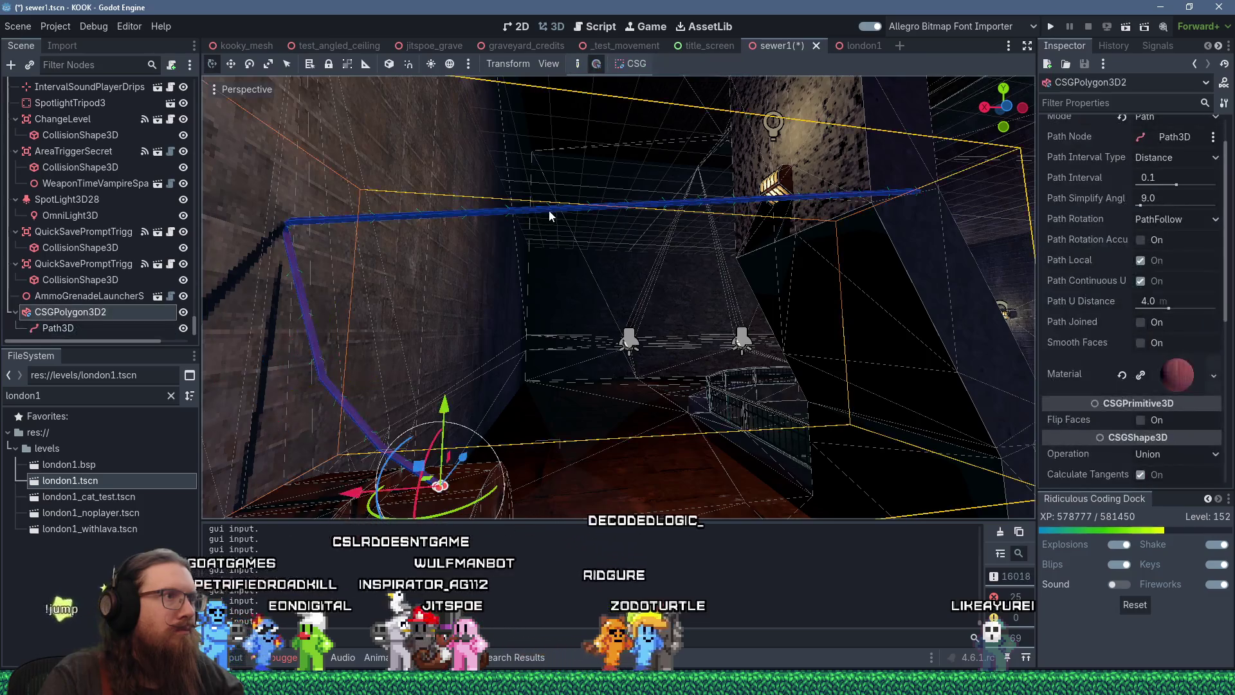
pyautogui.click(100, 327)
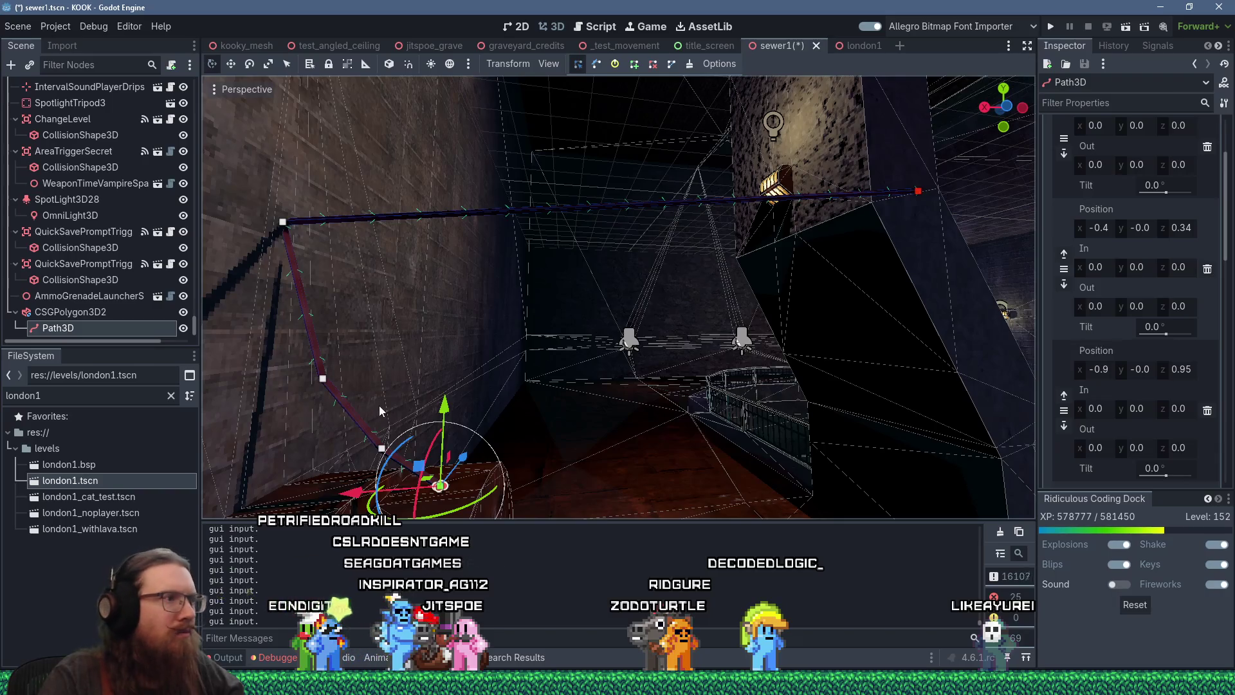
pyautogui.scroll(5, 525, 379)
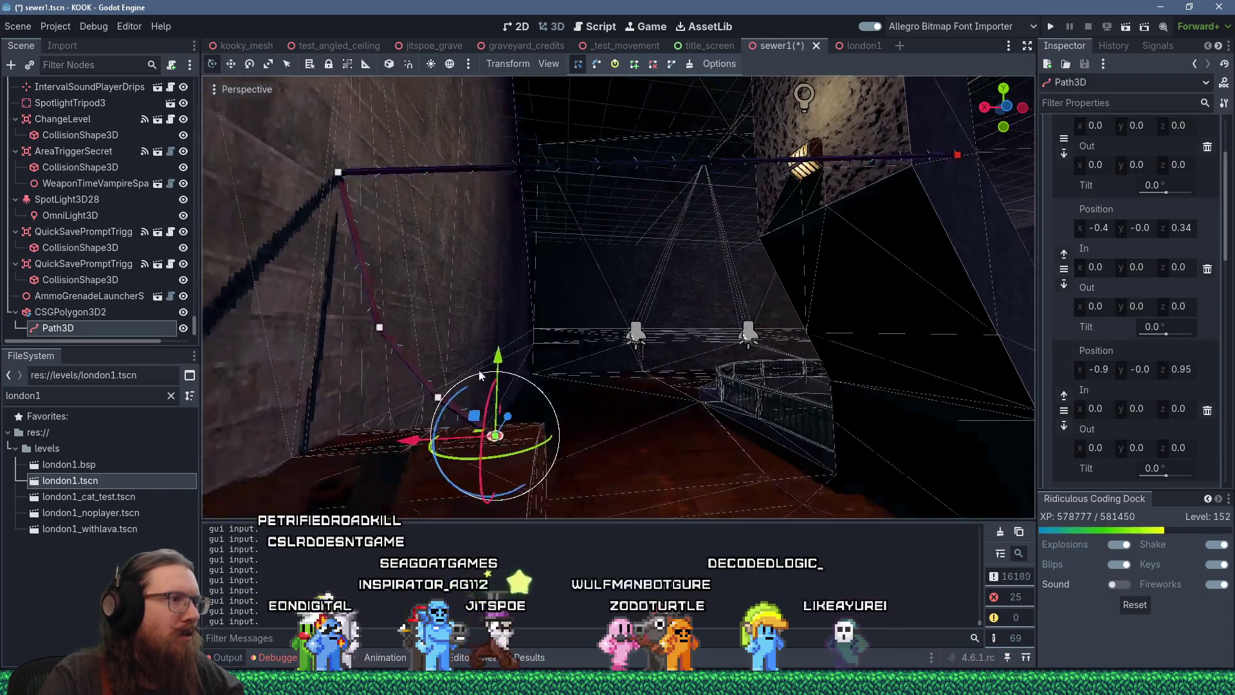
pyautogui.scroll(4, 525, 379)
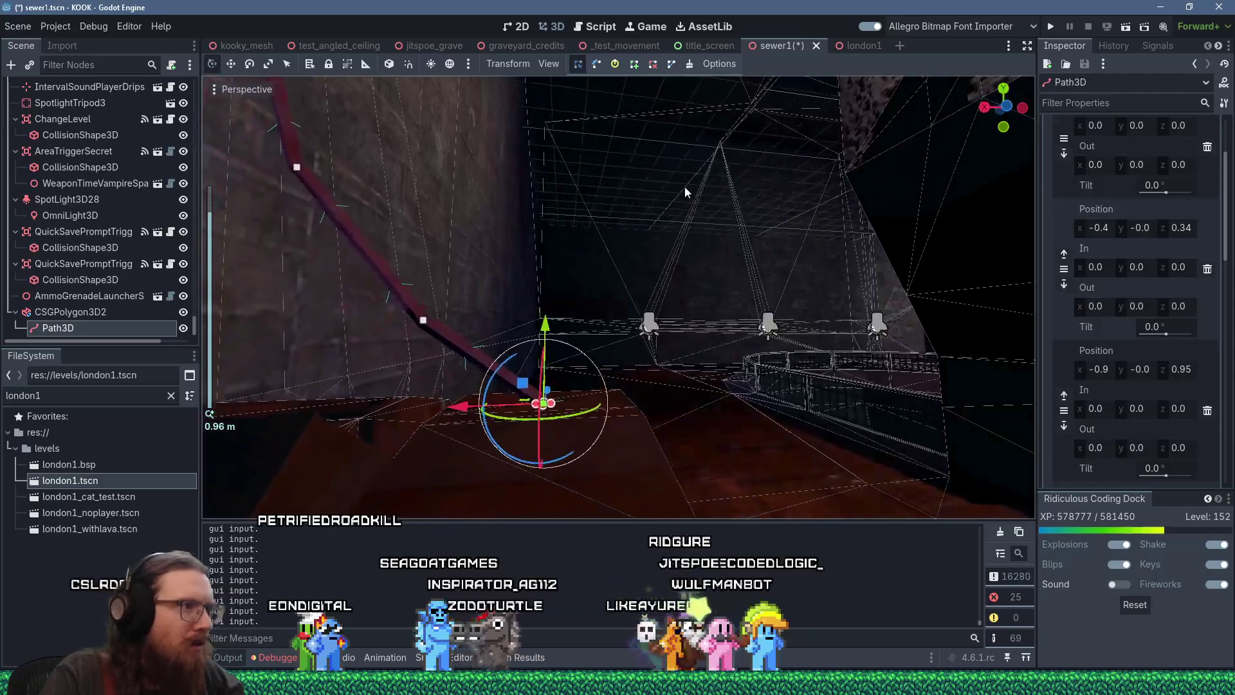
pyautogui.moveTo(509, 442)
pyautogui.mouseDown()
pyautogui.moveTo(399, 414)
pyautogui.moveTo(607, 413)
pyautogui.moveTo(623, 493)
pyautogui.moveTo(596, 480)
pyautogui.moveTo(542, 365)
pyautogui.mouseUp()
pyautogui.scroll(-4, 598, 416)
pyautogui.press('g')
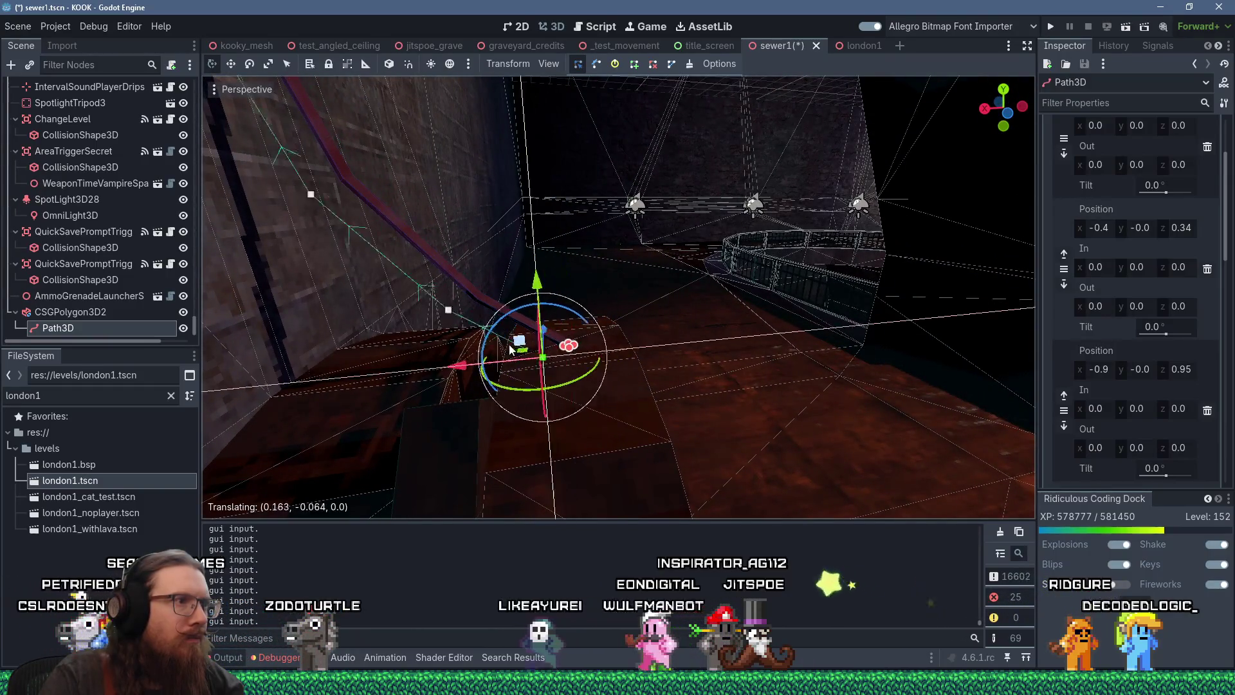
pyautogui.press('Escape')
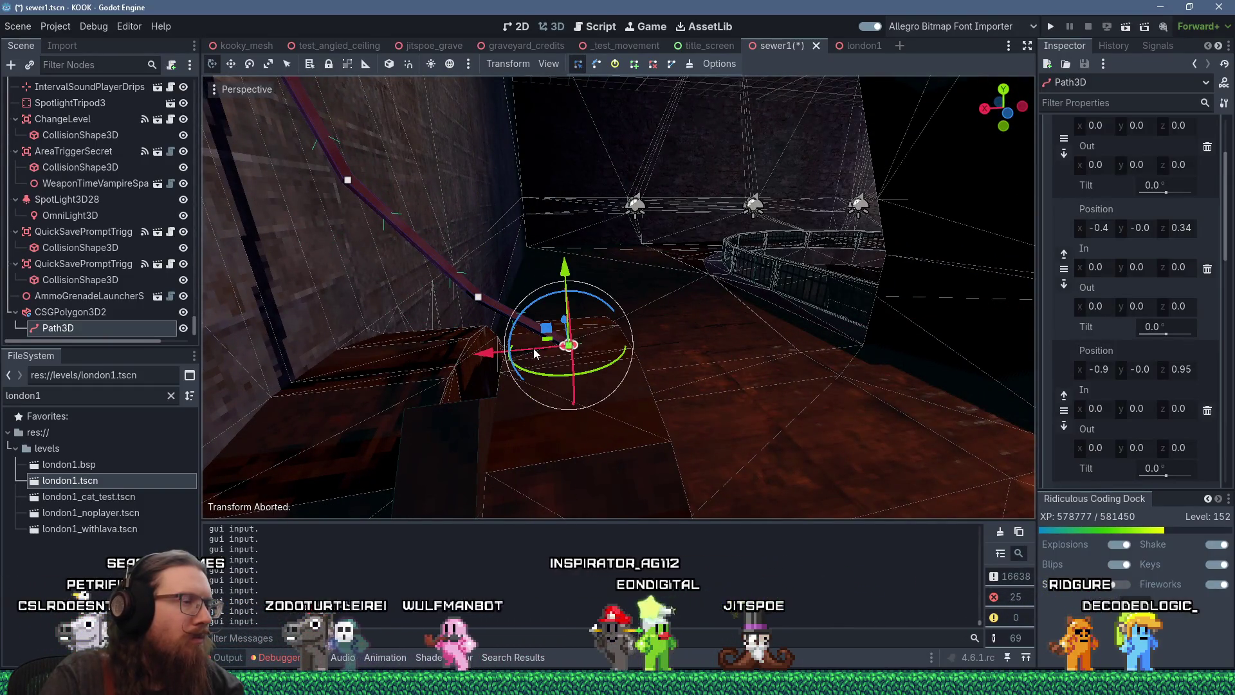
pyautogui.scroll(3, 584, 351)
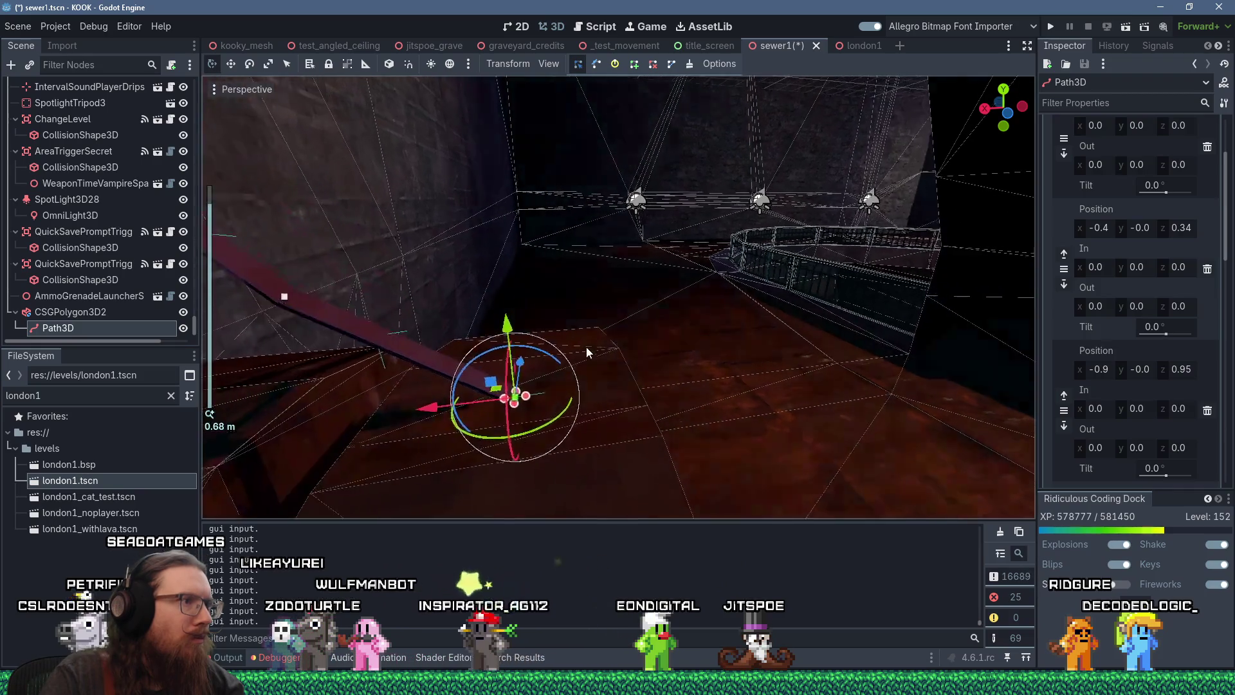
pyautogui.click(579, 370)
pyautogui.scroll(-15, 428, 364)
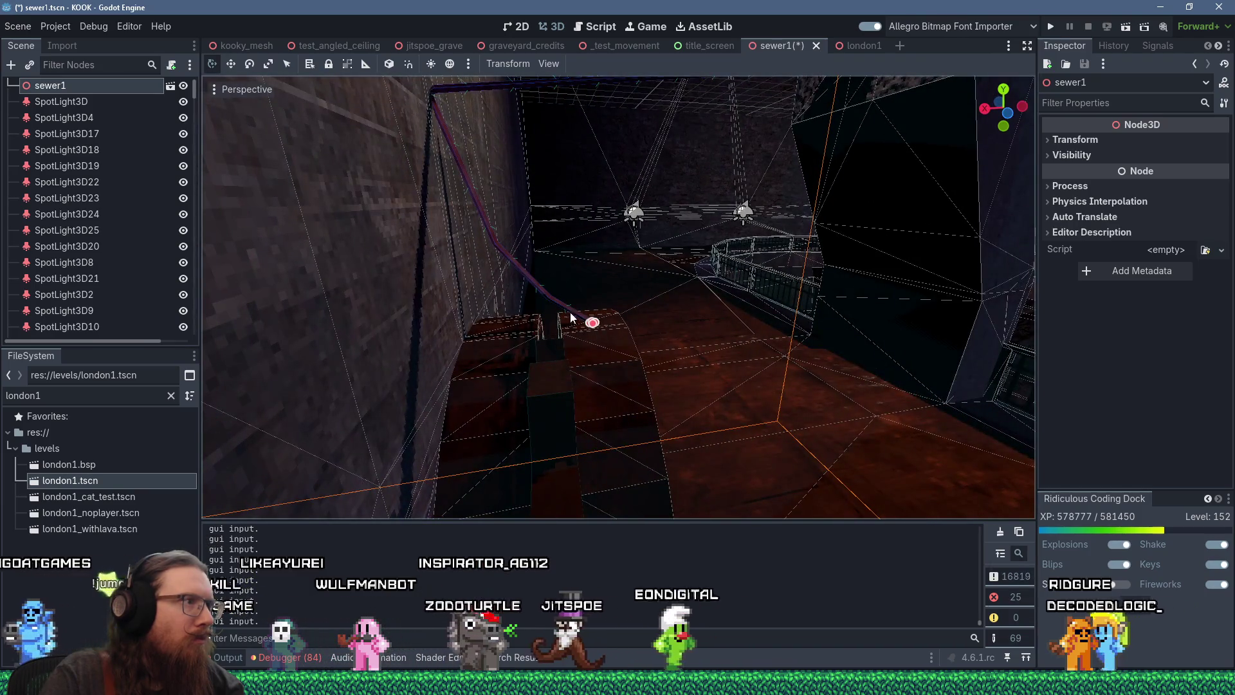
pyautogui.scroll(-5, 139, 309)
pyautogui.scroll(5, 139, 307)
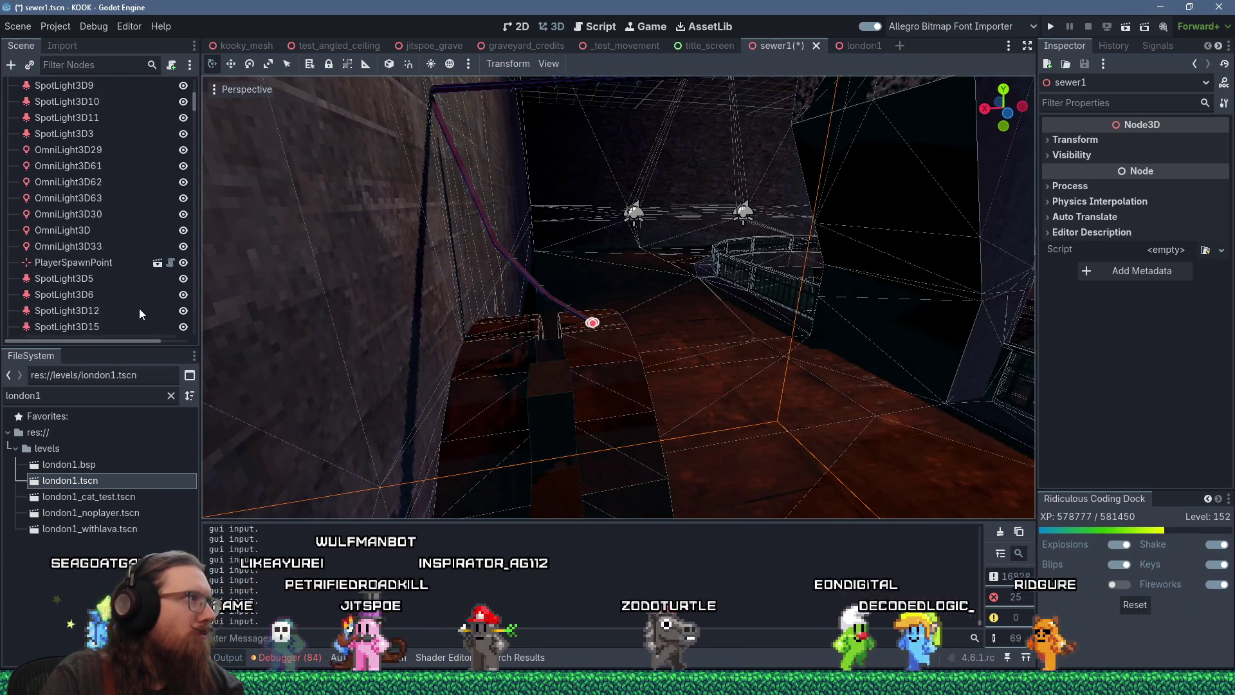
pyautogui.click(473, 187)
pyautogui.scroll(3, 308, 238)
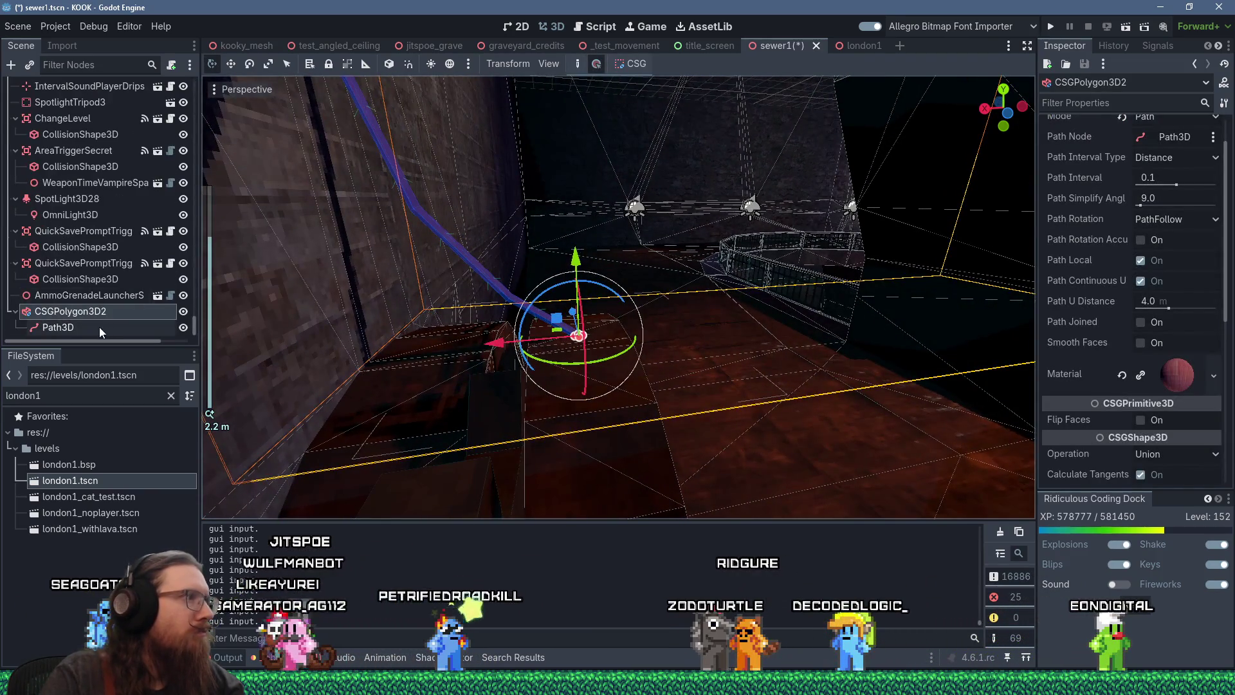
pyautogui.click(99, 327)
pyautogui.scroll(10, 516, 378)
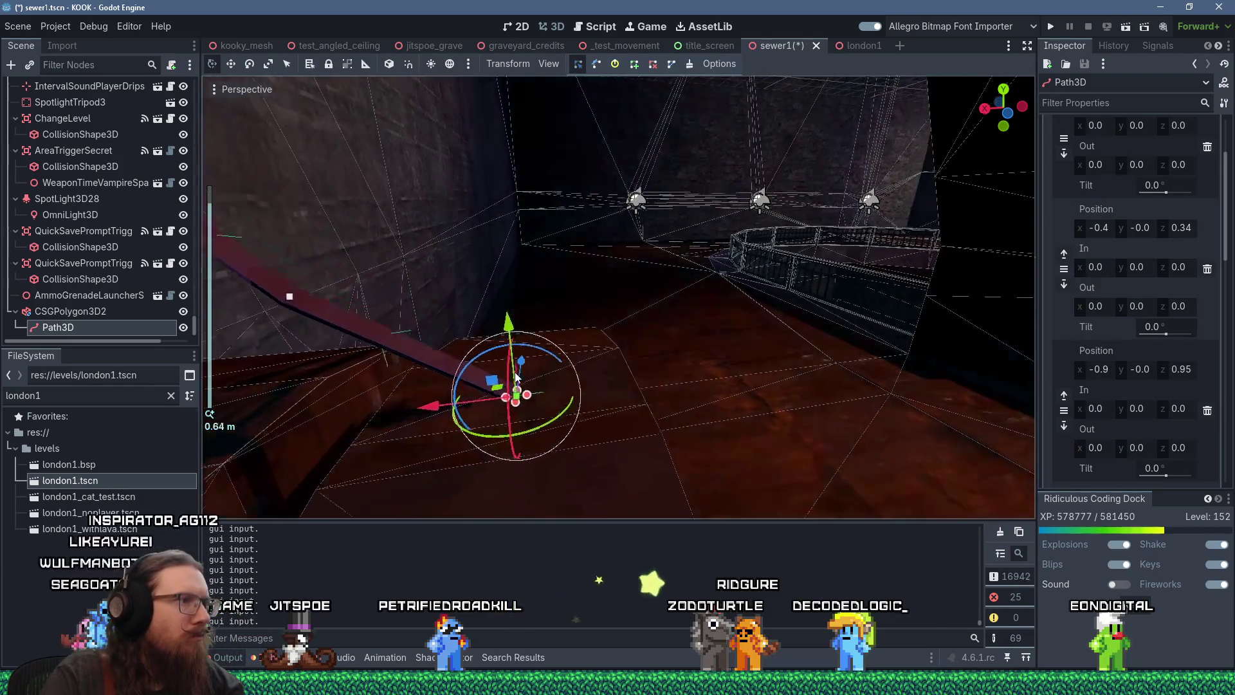
pyautogui.scroll(2, 508, 389)
pyautogui.scroll(7, 499, 411)
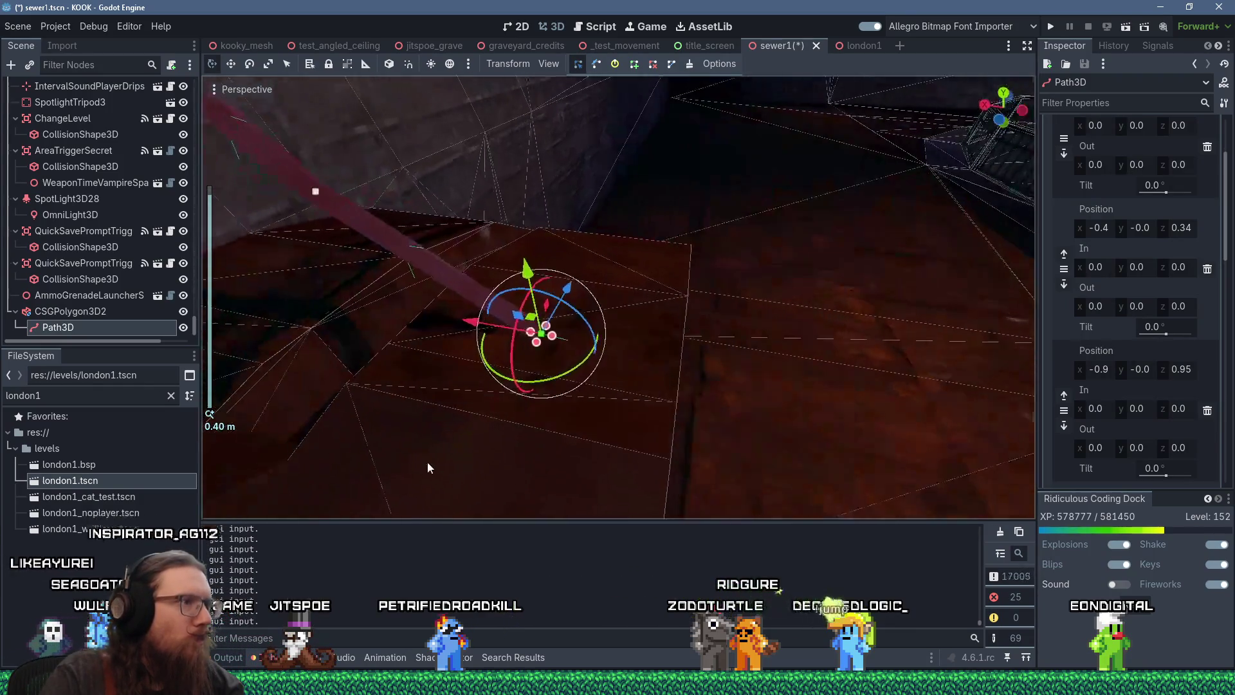
pyautogui.moveTo(430, 418)
pyautogui.mouseDown()
pyautogui.moveTo(562, 222)
pyautogui.moveTo(840, 125)
pyautogui.moveTo(835, 191)
pyautogui.mouseUp()
pyautogui.moveTo(580, 402); pyautogui.dragTo(490, 400)
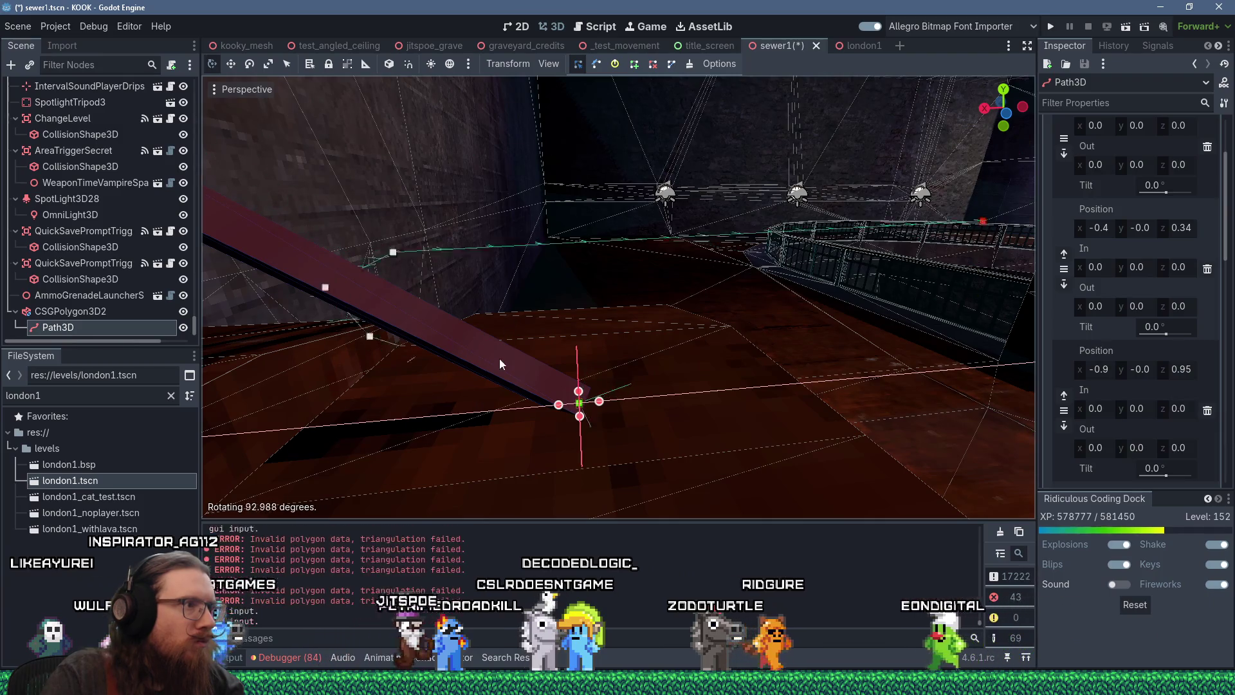
pyautogui.press('Escape')
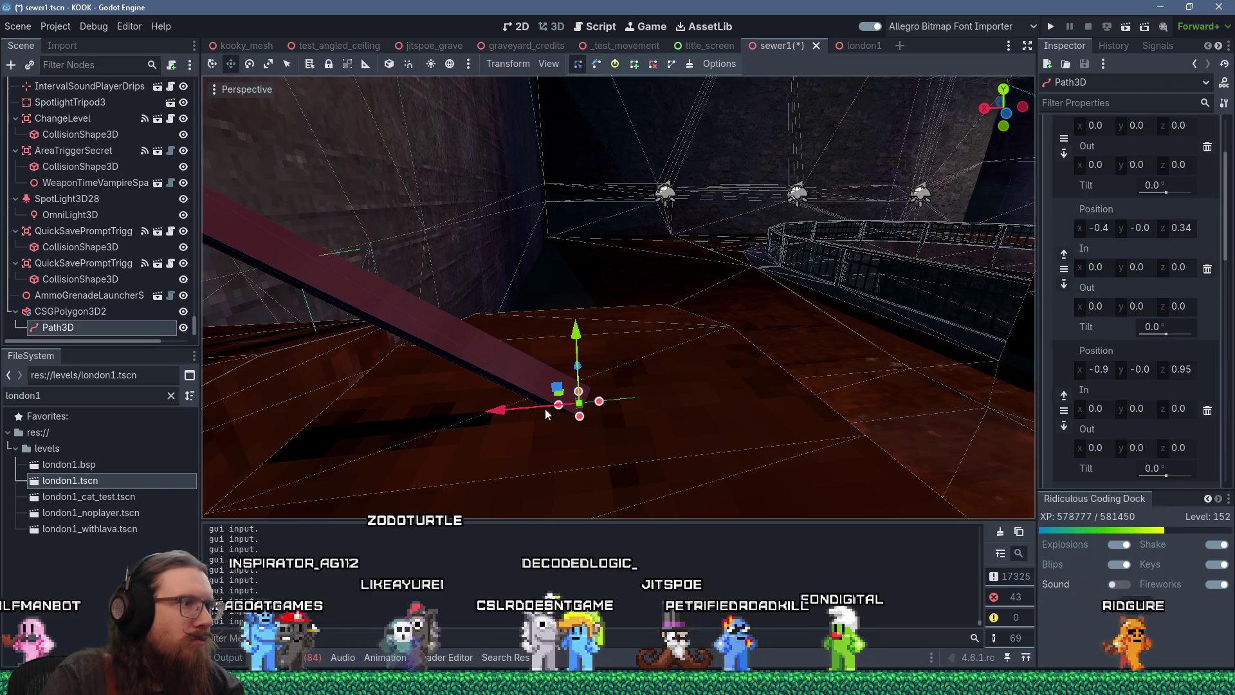
pyautogui.click(633, 380)
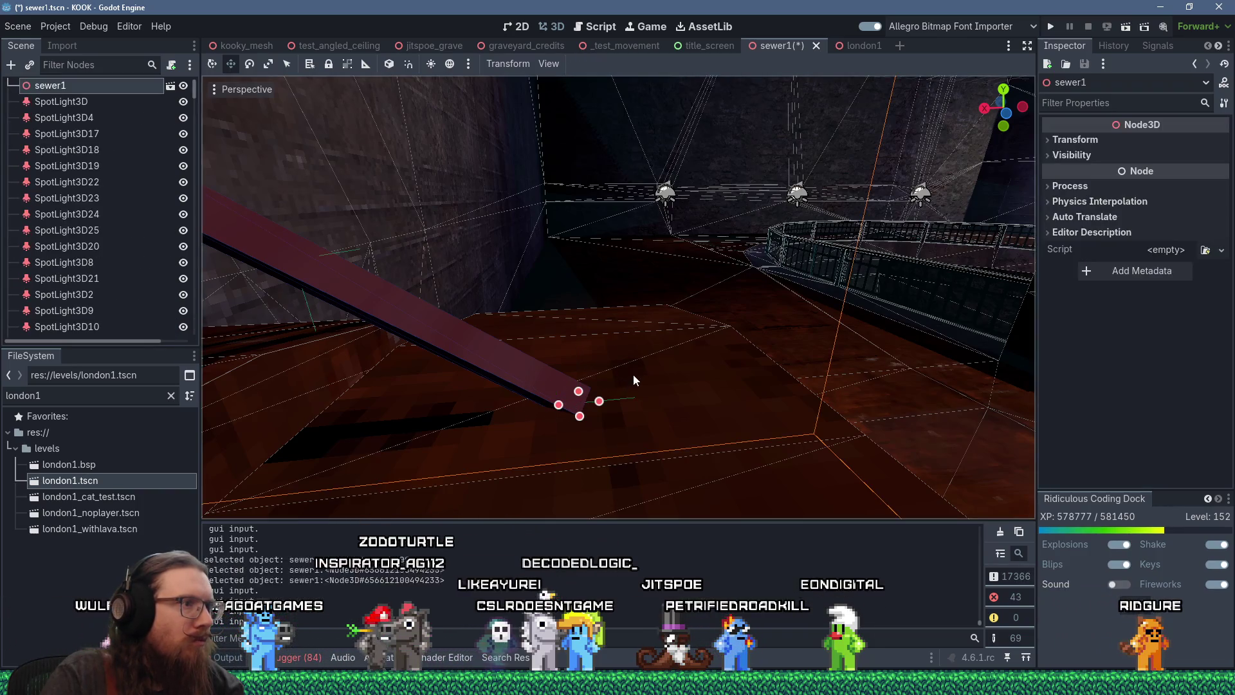
pyautogui.click(568, 405)
pyautogui.scroll(3, 544, 389)
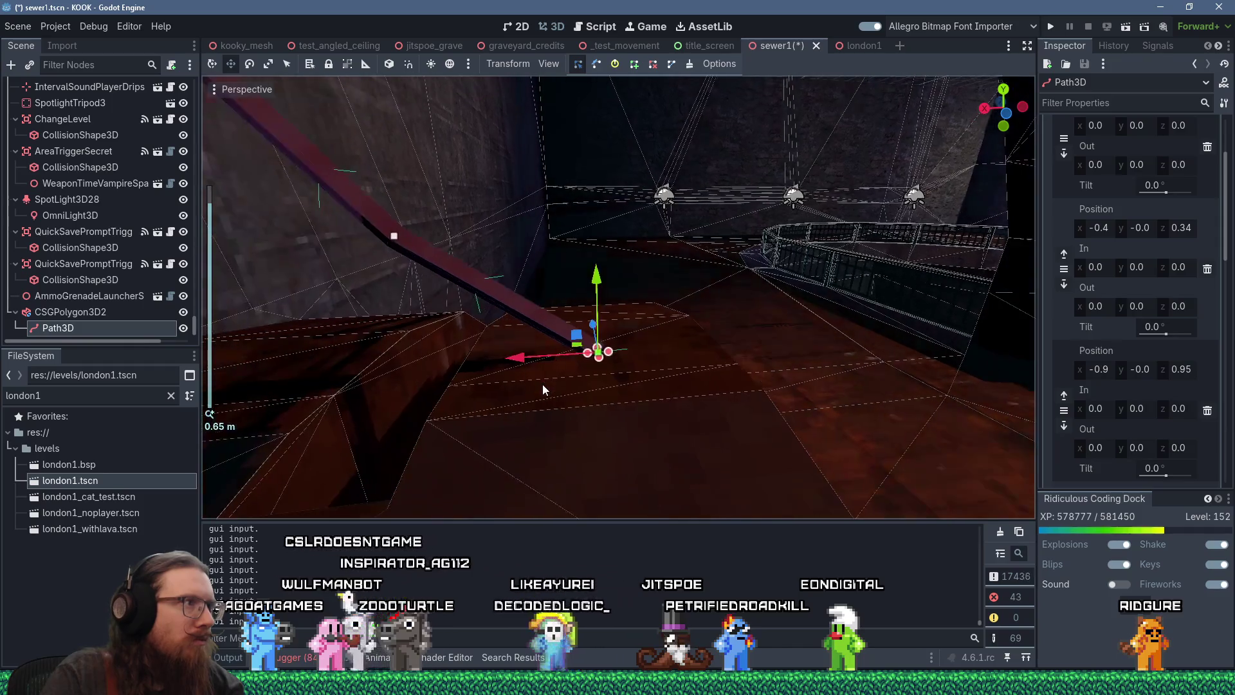
pyautogui.moveTo(468, 365); pyautogui.dragTo(466, 366)
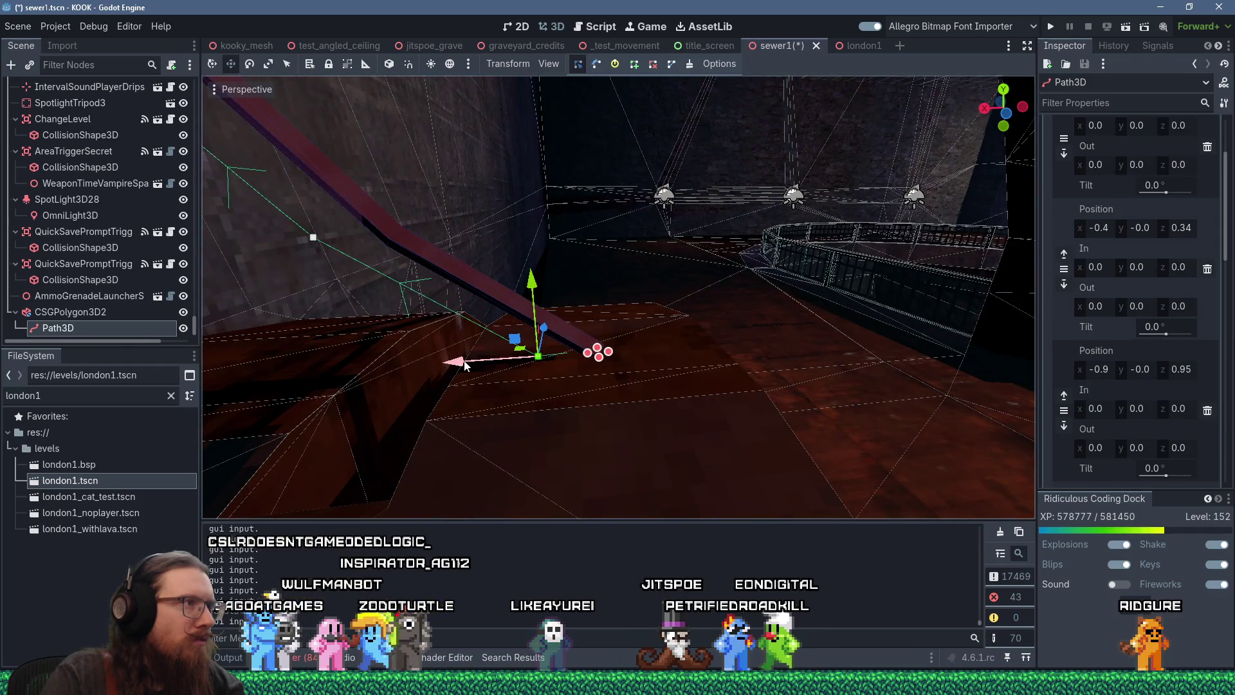
pyautogui.scroll(-3, 465, 360)
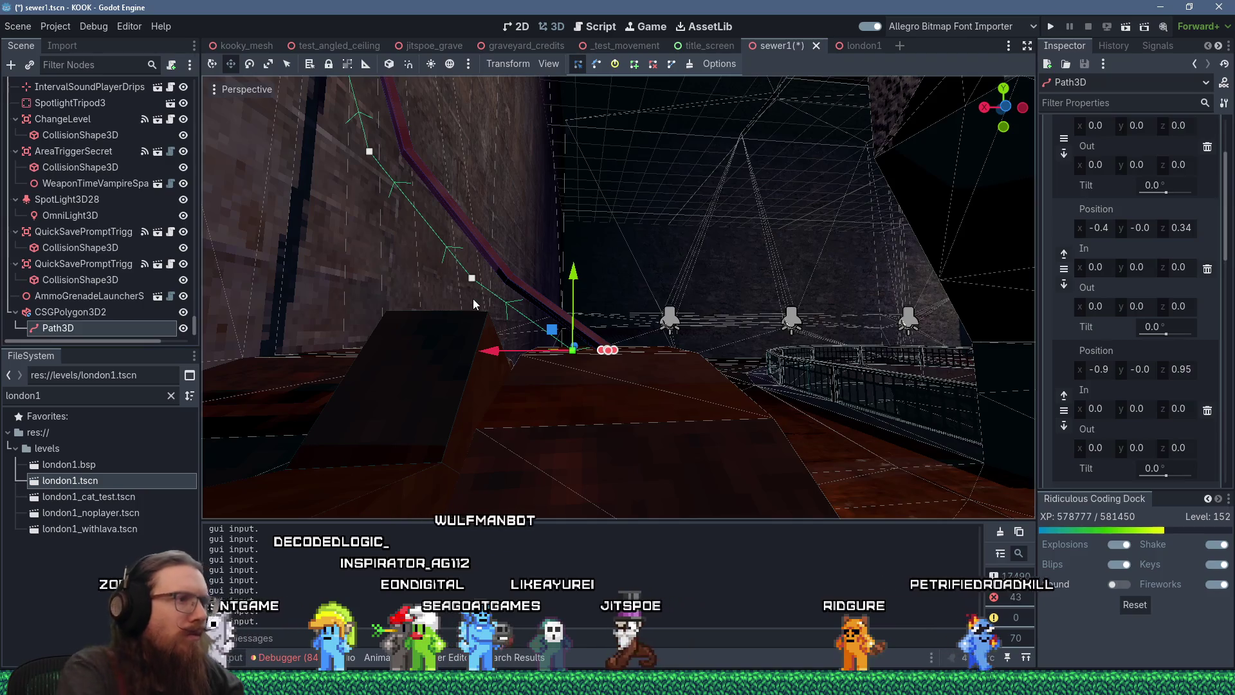
pyautogui.scroll(3, 595, 307)
pyautogui.moveTo(593, 308); pyautogui.dragTo(607, 312)
# Step: Select the cable mesh and its Path3D, viewing the cable's full length
pyautogui.click(113, 313)
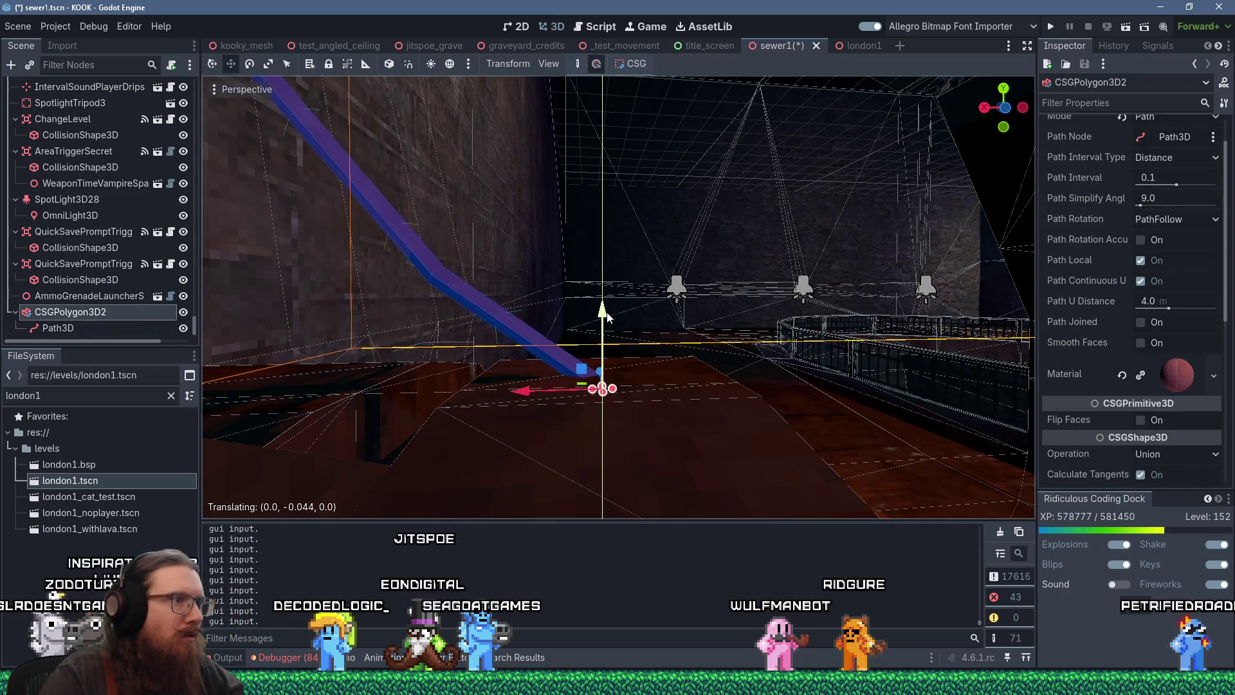
pyautogui.scroll(-10, 584, 253)
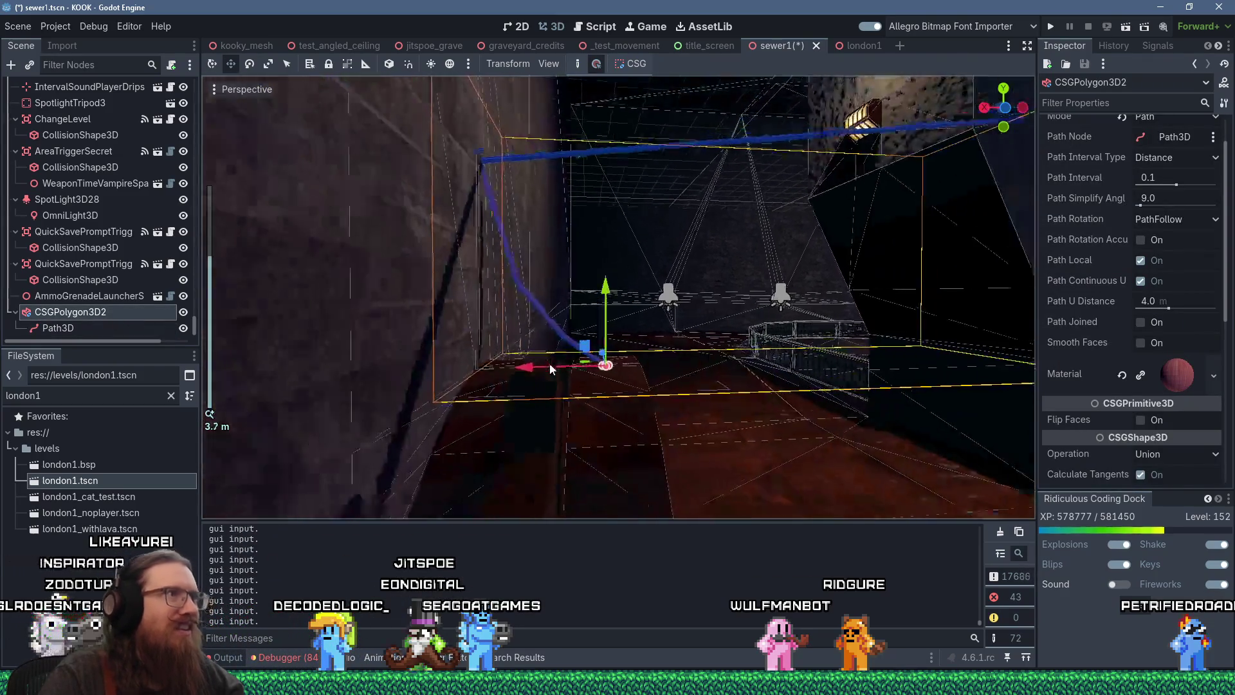
pyautogui.scroll(10, 569, 360)
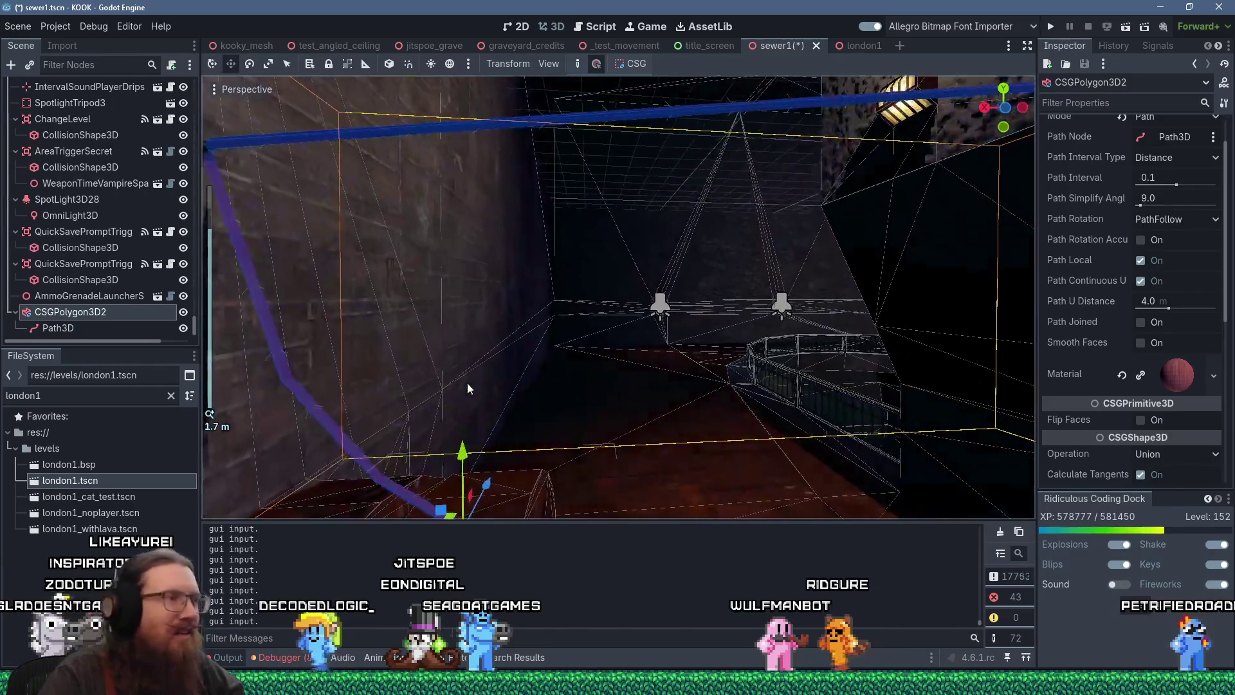
pyautogui.moveTo(407, 320)
pyautogui.mouseDown()
pyautogui.moveTo(594, 271)
pyautogui.moveTo(349, 377)
pyautogui.moveTo(460, 283)
pyautogui.mouseUp()
pyautogui.click(57, 327)
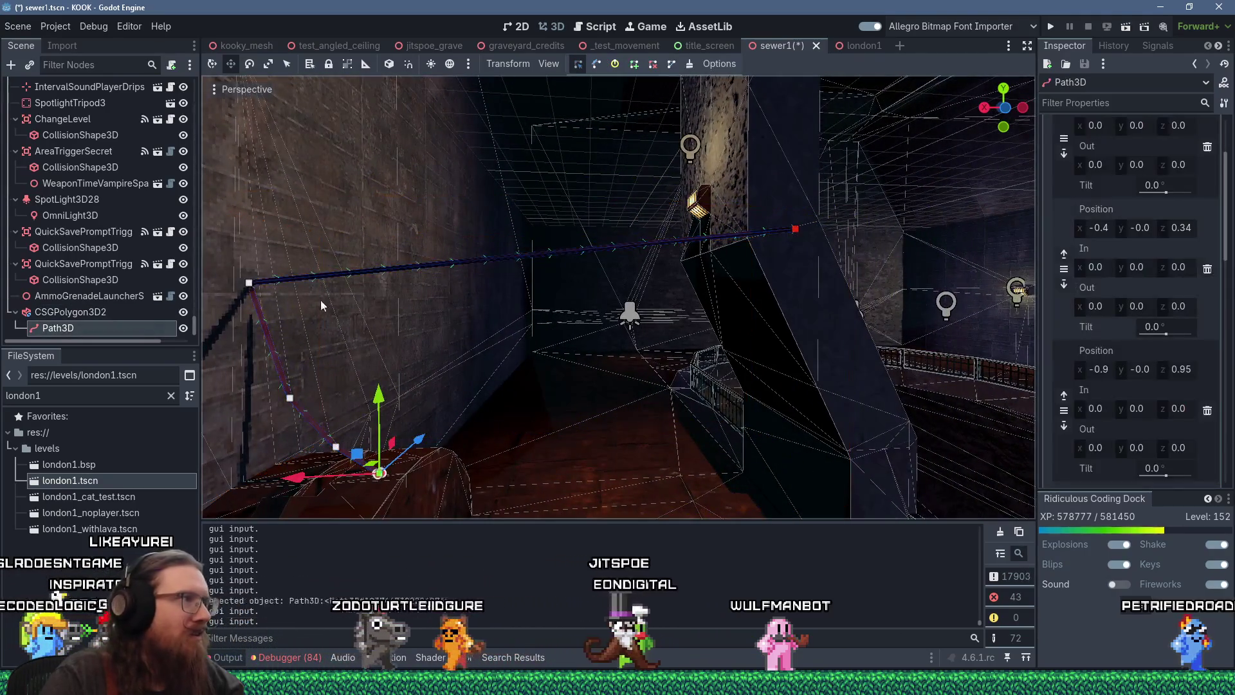
pyautogui.scroll(-3, 479, 264)
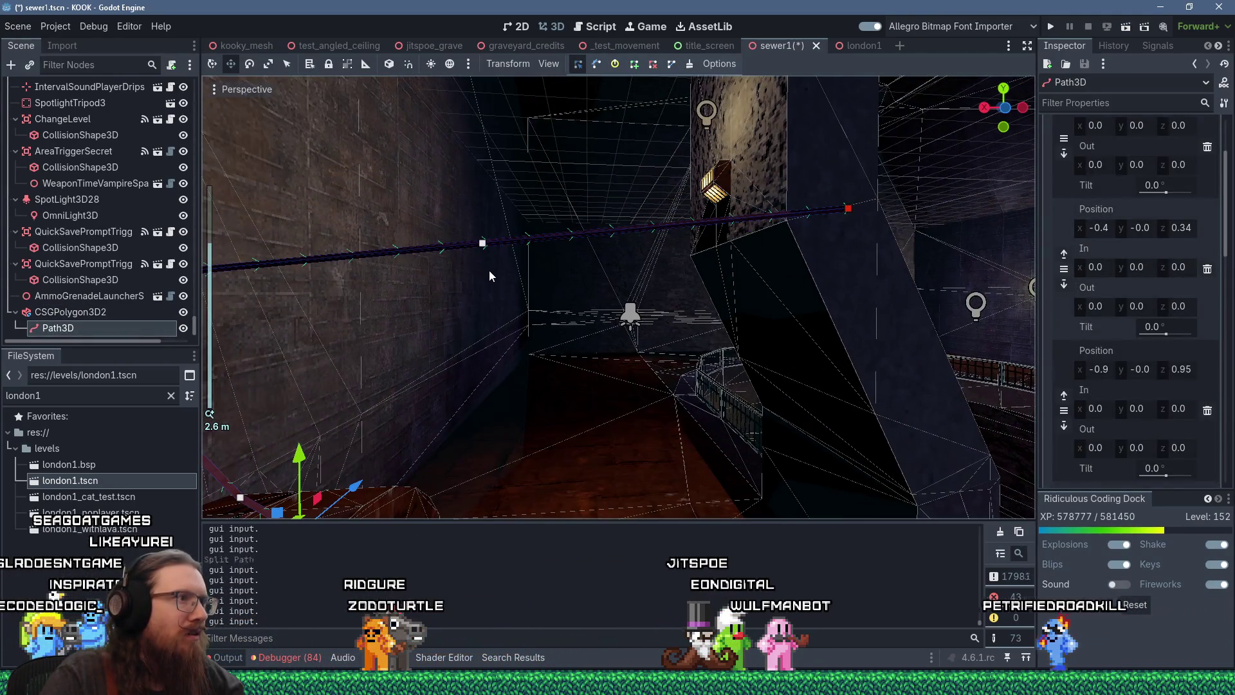
pyautogui.click(481, 246)
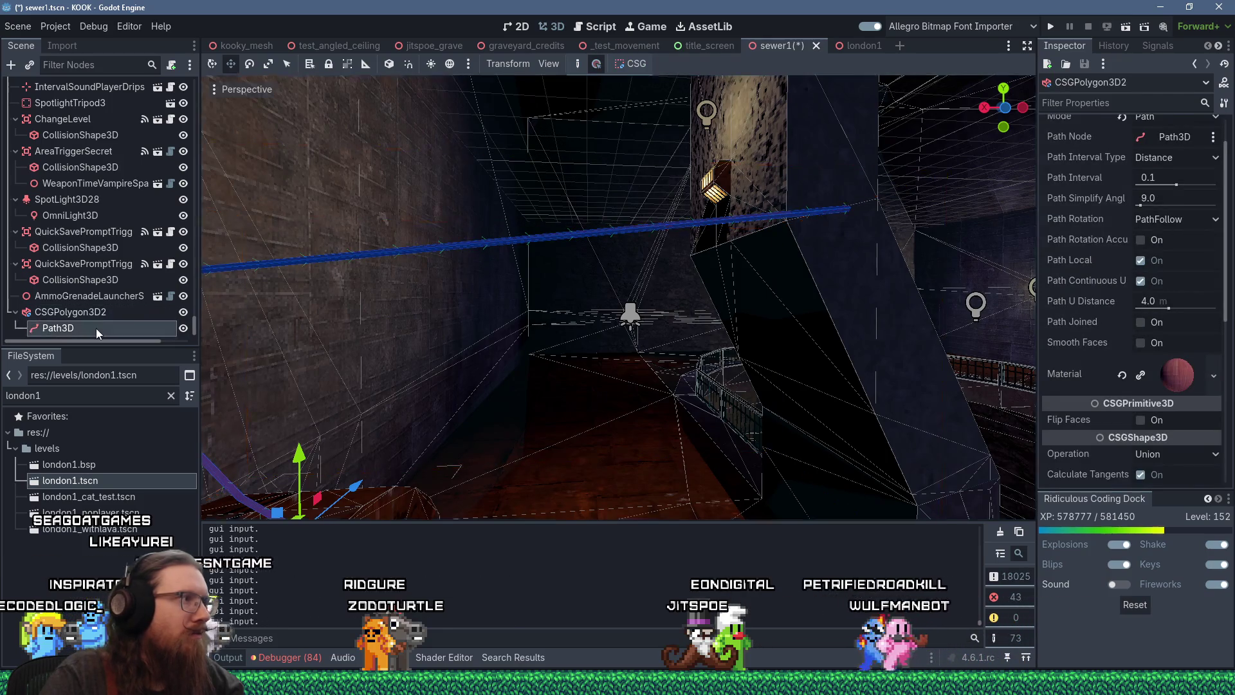
# Step: Lower the ceiling-run path point slightly
pyautogui.click(95, 329)
pyautogui.click(483, 245)
pyautogui.moveTo(485, 186); pyautogui.dragTo(486, 241)
pyautogui.scroll(4, 589, 292)
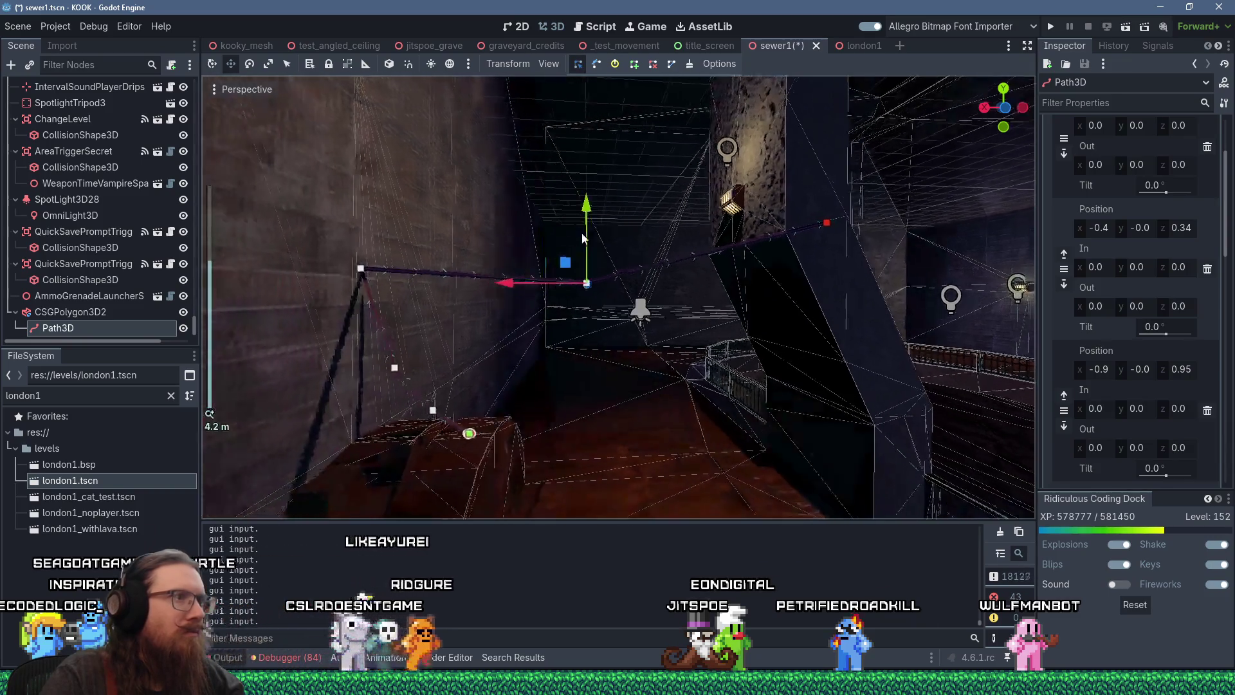
pyautogui.moveTo(589, 291); pyautogui.dragTo(585, 450)
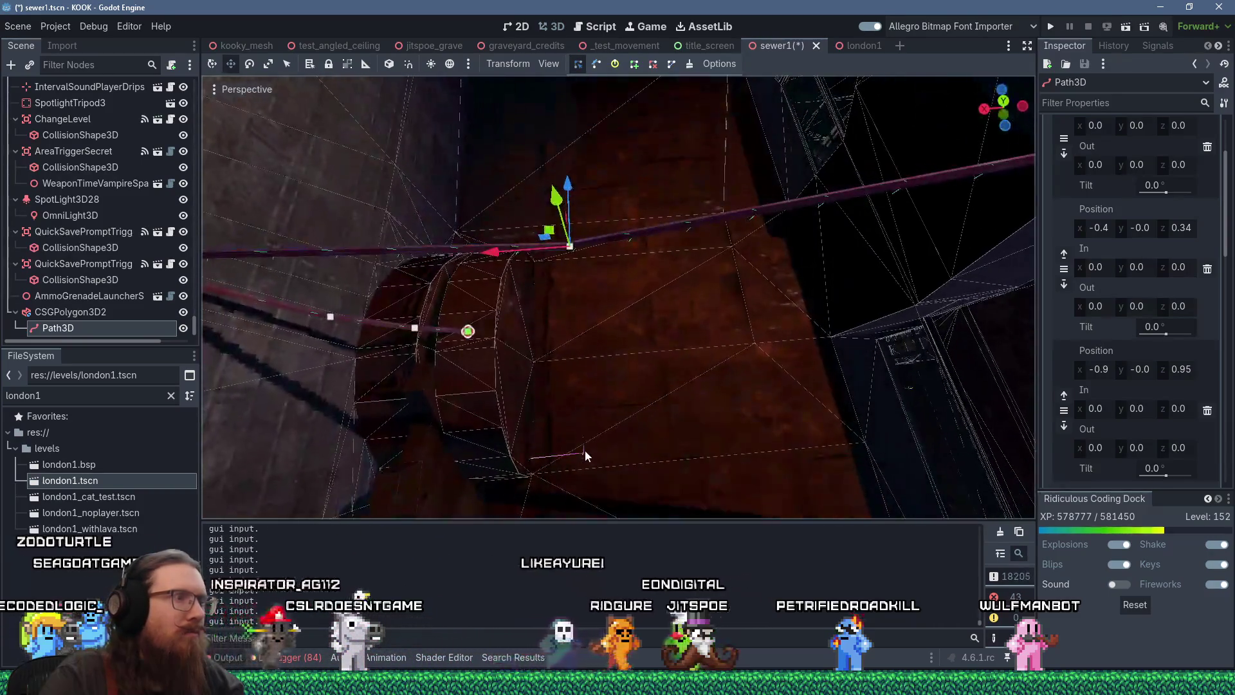
pyautogui.scroll(-3, 1090, 393)
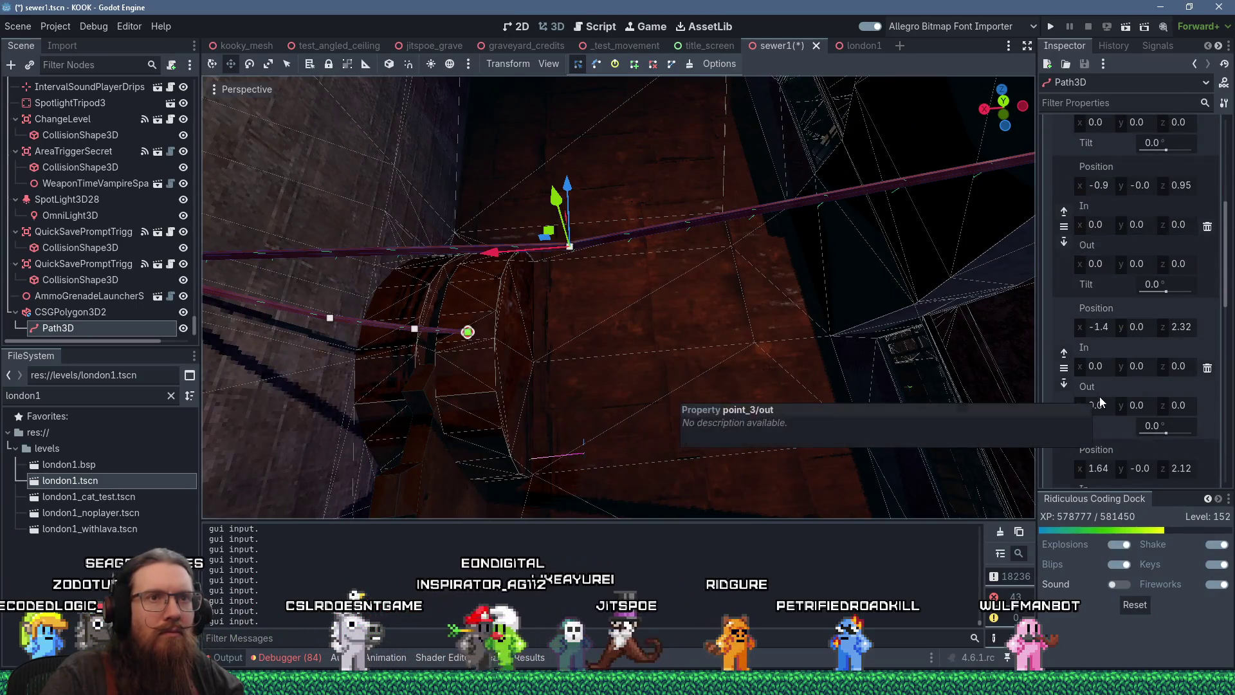
# Step: Try adding and placing an extra ceiling point, then undo it to restore a smooth tube
pyautogui.click(573, 246)
pyautogui.click(569, 250)
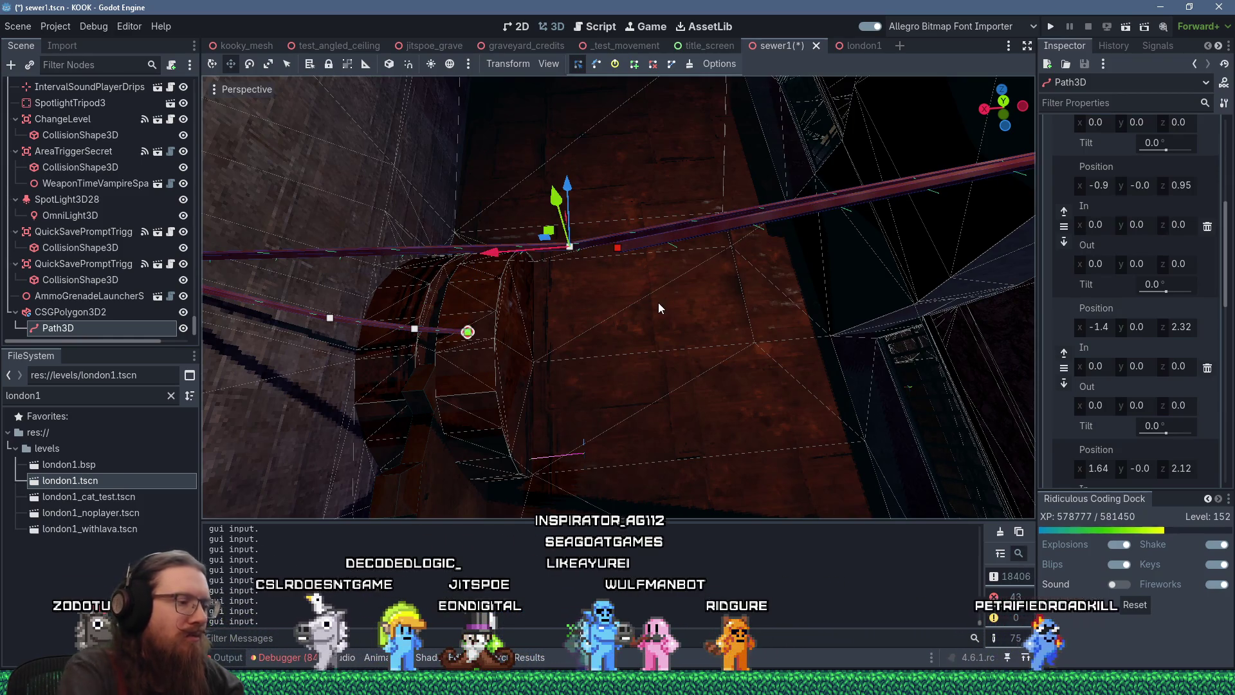
pyautogui.hotkey('ctrl', 'z')
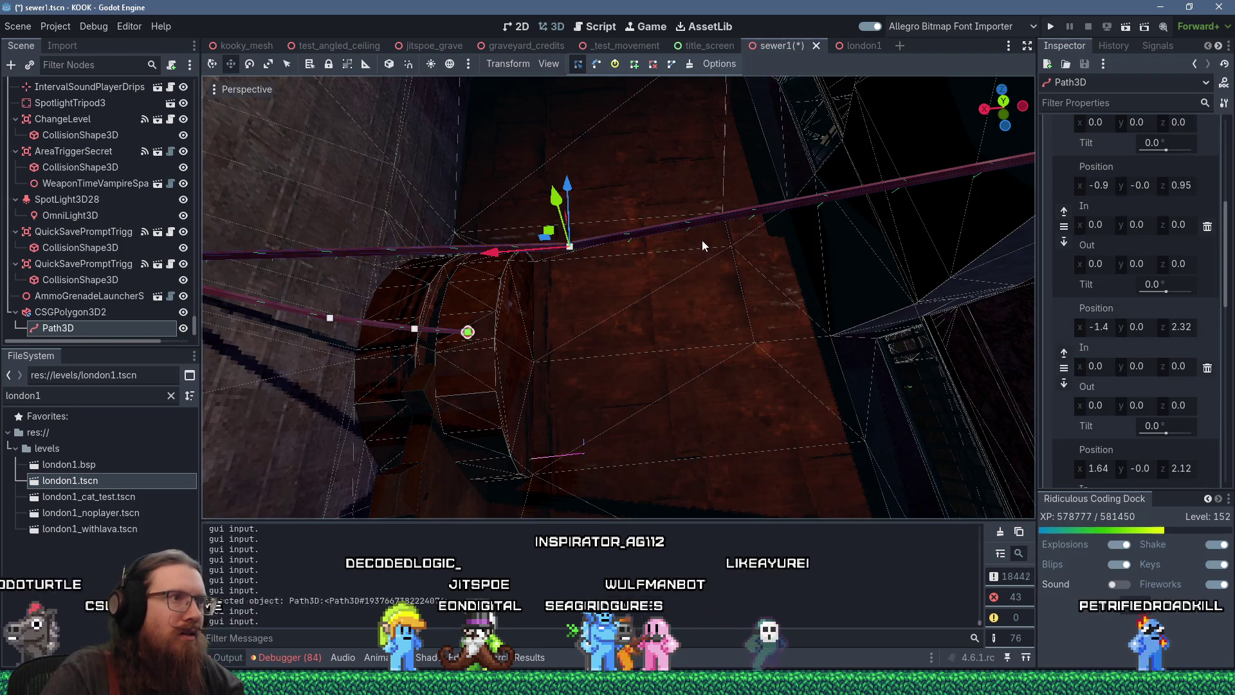
pyautogui.press('g')
pyautogui.click(693, 249)
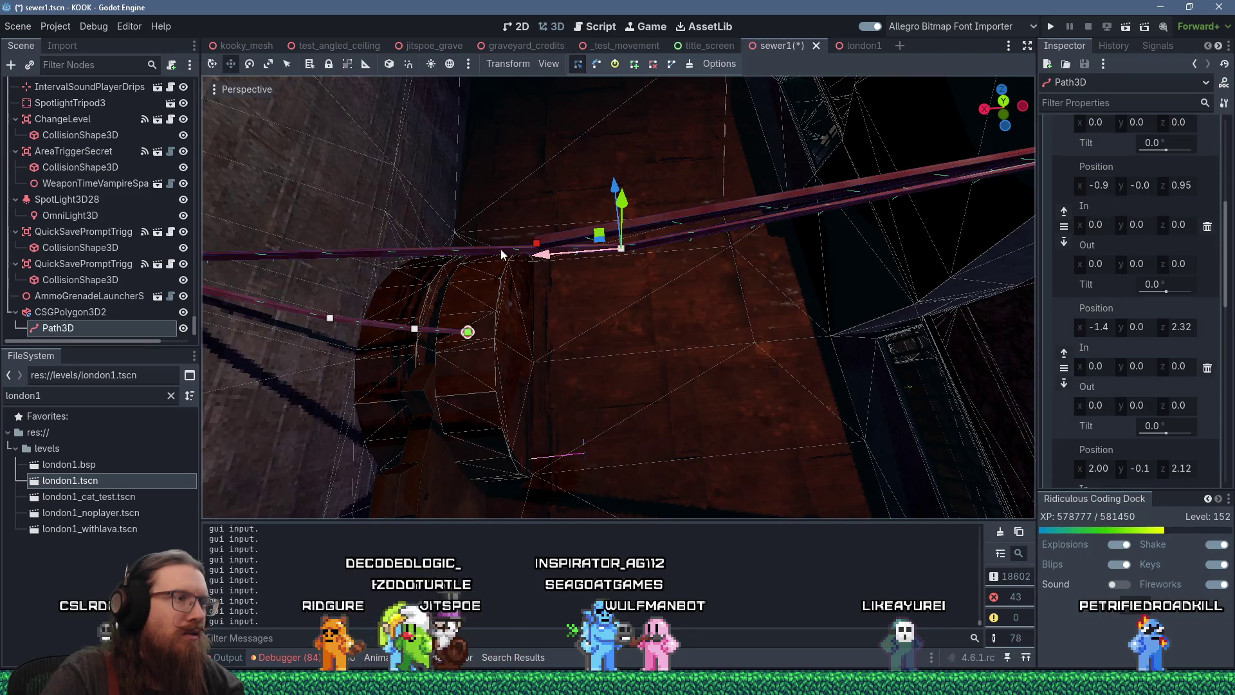
pyautogui.click(558, 246)
pyautogui.hotkey('ctrl', 'z')
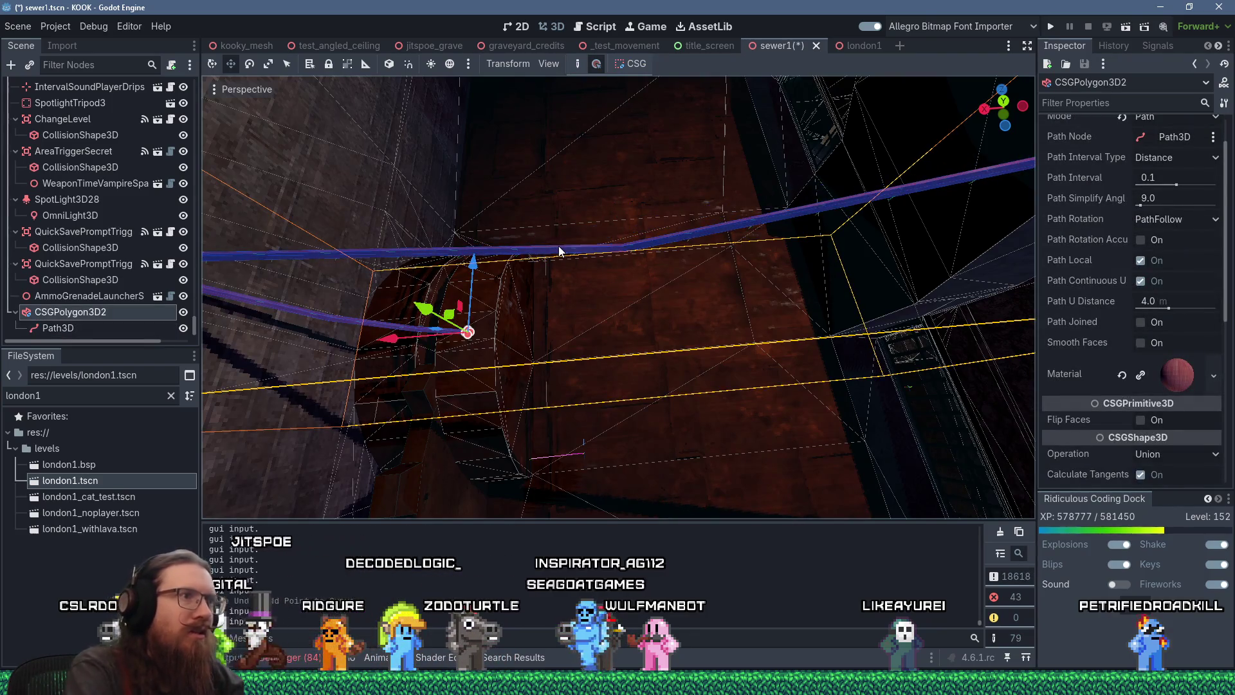
# Step: Reselect CSGPolygon3D2's Path3D so the Inspector lists its curve points and handles
pyautogui.moveTo(521, 256); pyautogui.dragTo(538, 200)
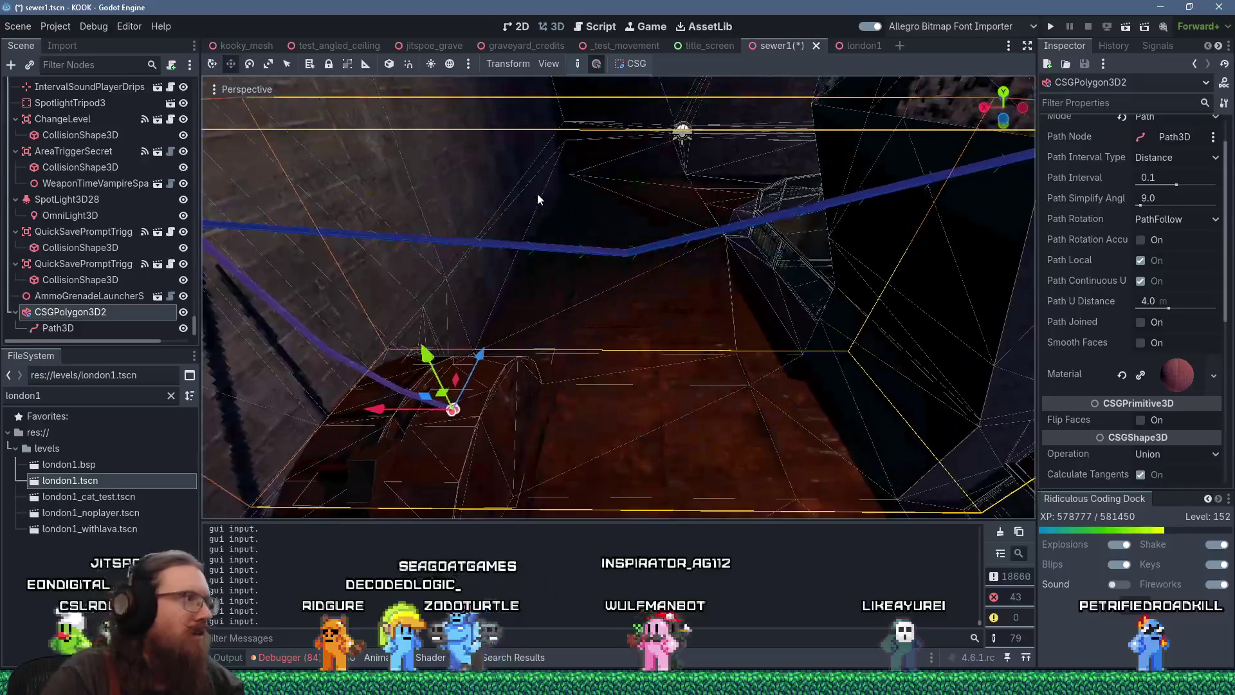
pyautogui.click(114, 328)
pyautogui.scroll(3, 593, 280)
pyautogui.moveTo(559, 295)
pyautogui.mouseDown()
pyautogui.moveTo(325, 219)
pyautogui.moveTo(975, 216)
pyautogui.moveTo(859, 305)
pyautogui.mouseUp()
pyautogui.click(606, 267)
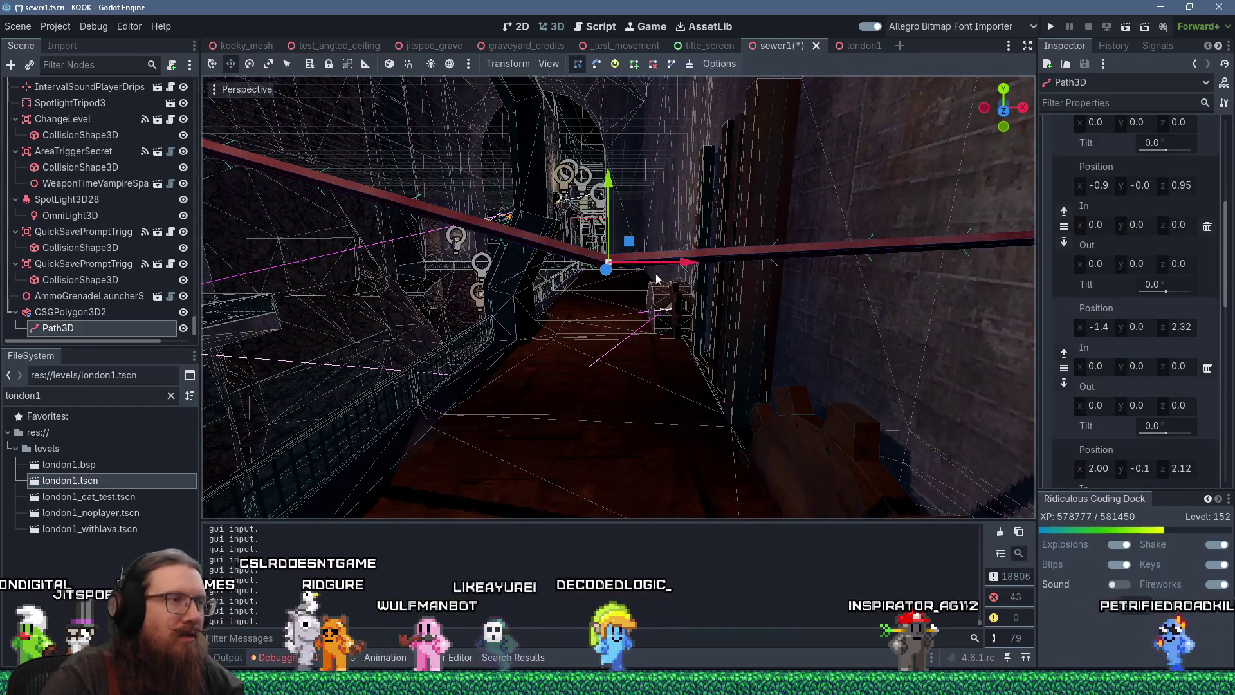
pyautogui.click(635, 248)
pyautogui.click(609, 267)
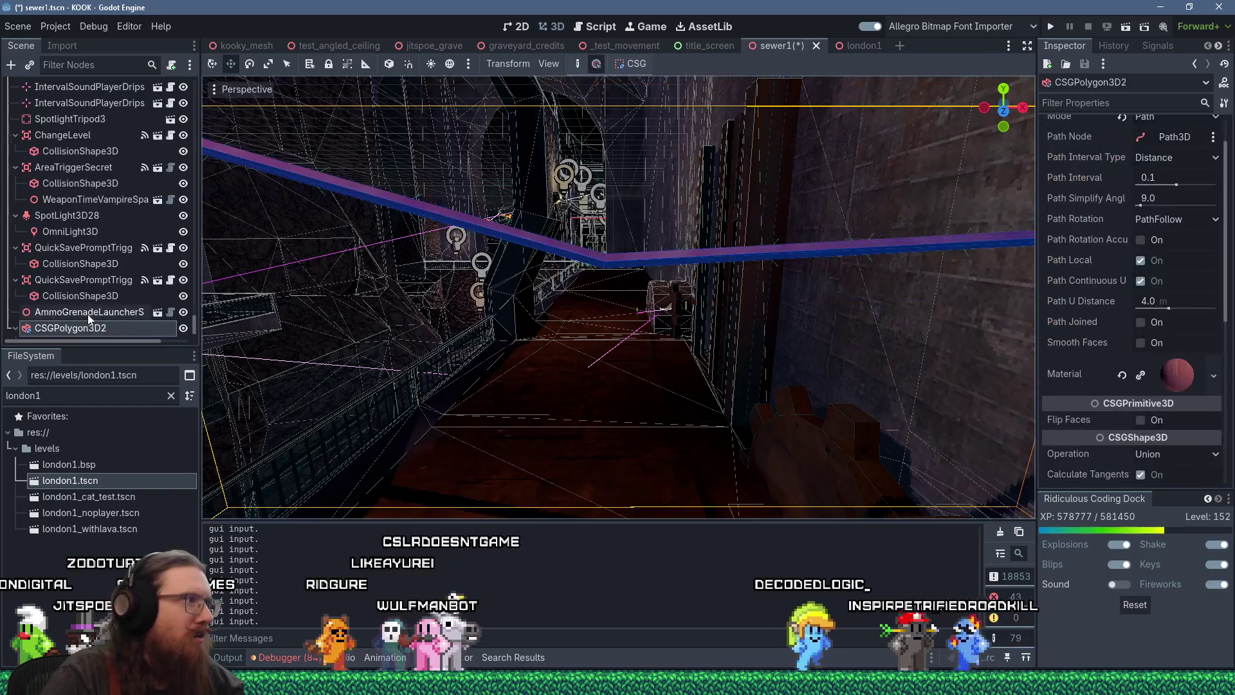
pyautogui.click(611, 294)
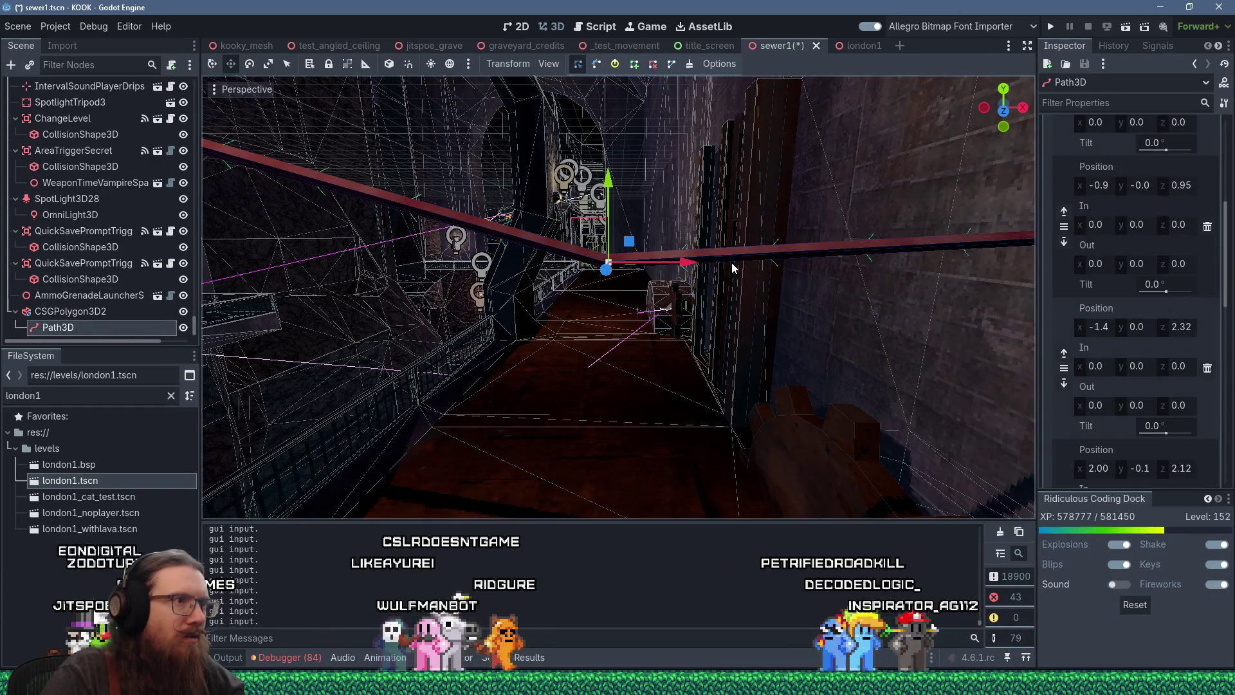
pyautogui.click(100, 312)
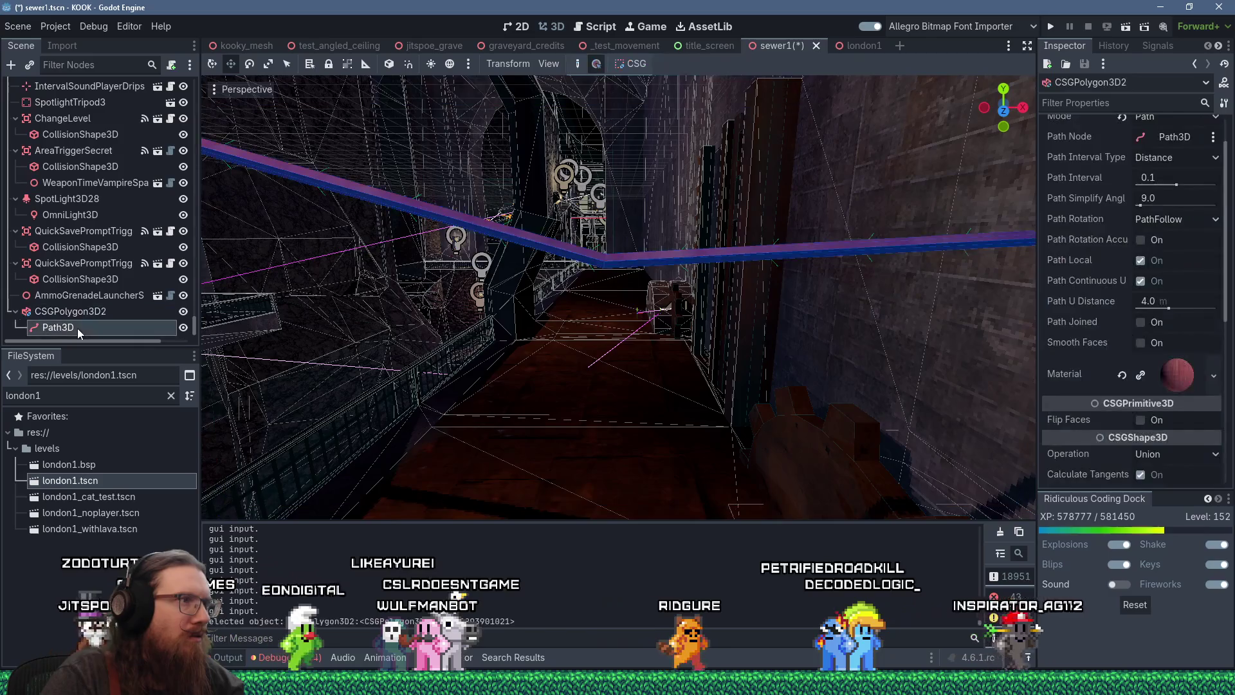
pyautogui.click(593, 275)
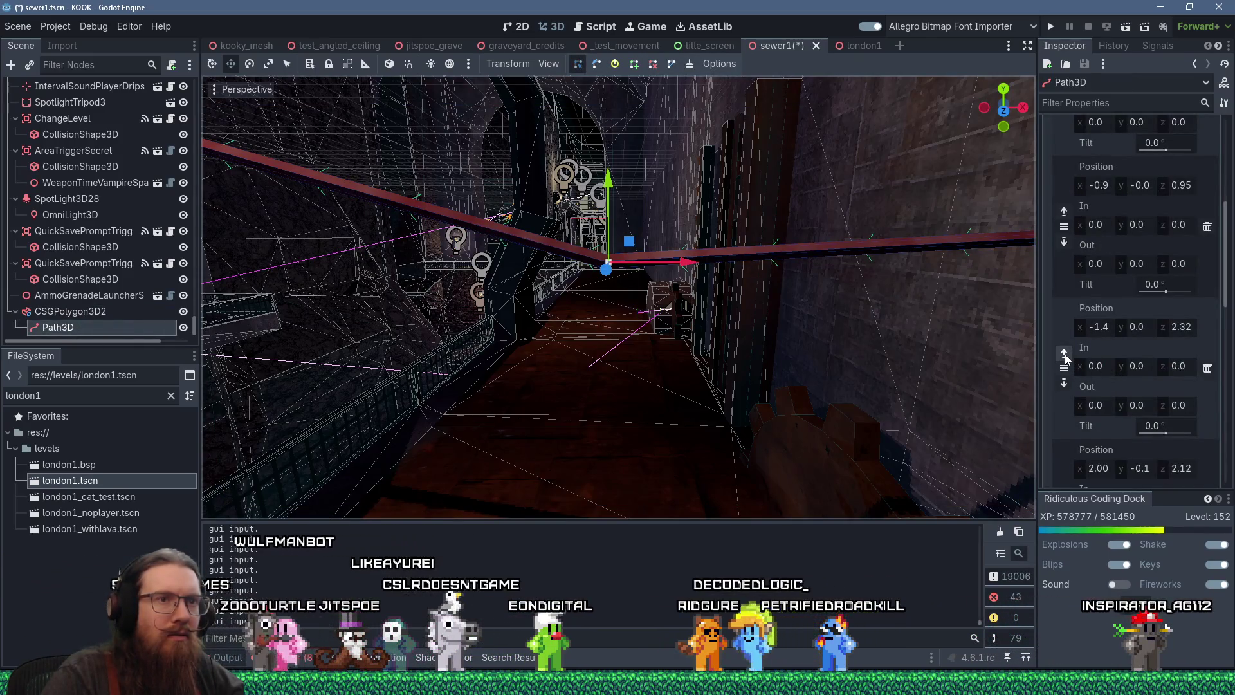
# Step: Try In x 1.0 and Out y -1.0 on the second point's handles
pyautogui.click(1103, 365)
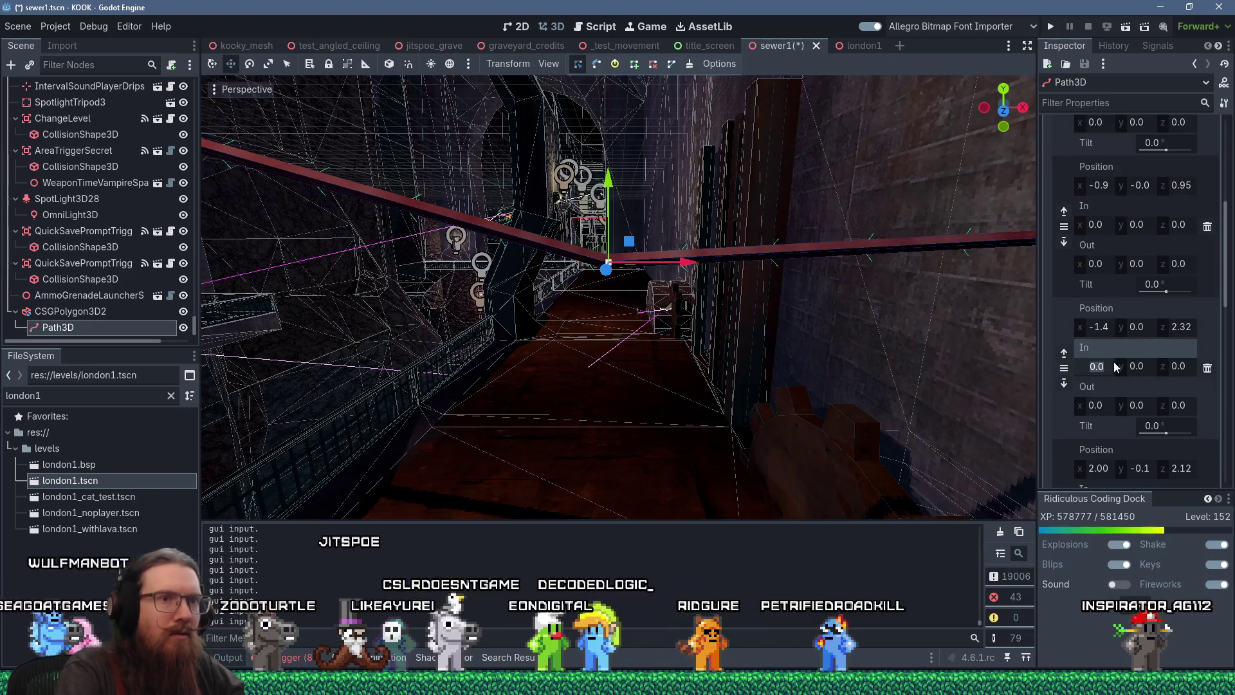
pyautogui.write('1')
pyautogui.press('Return')
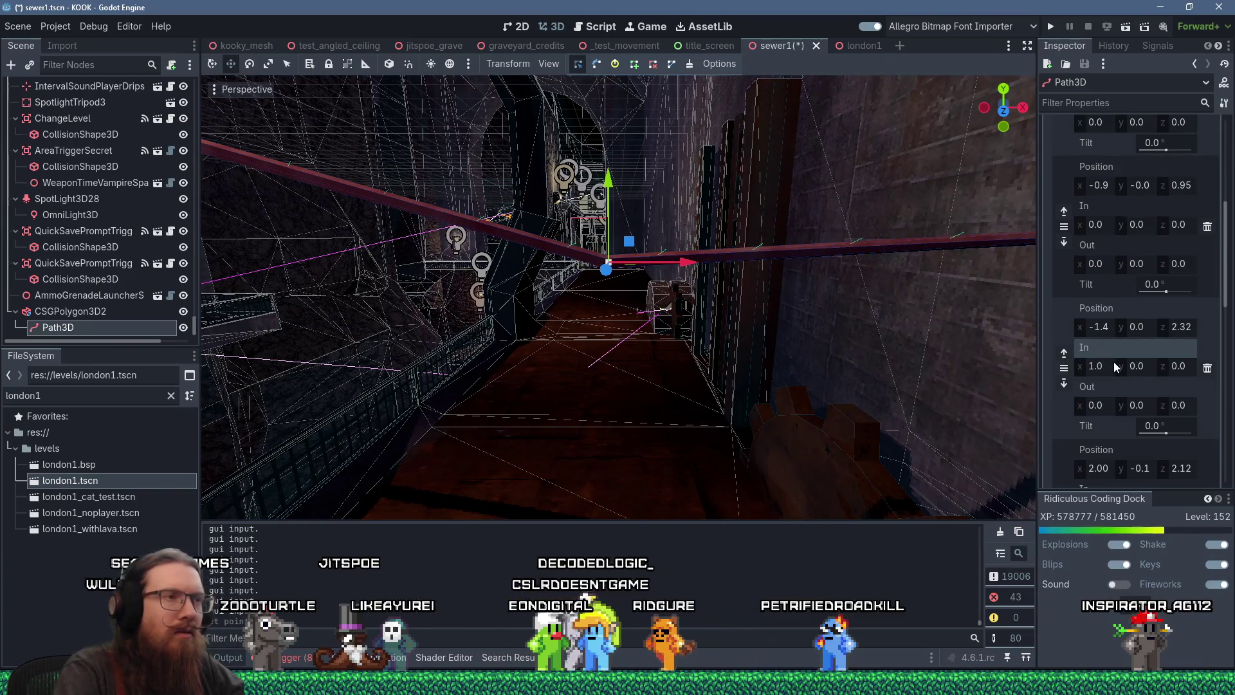
pyautogui.moveTo(788, 311); pyautogui.dragTo(327, 327)
pyautogui.moveTo(374, 366)
pyautogui.mouseDown()
pyautogui.moveTo(538, 356)
pyautogui.moveTo(682, 306)
pyautogui.mouseUp()
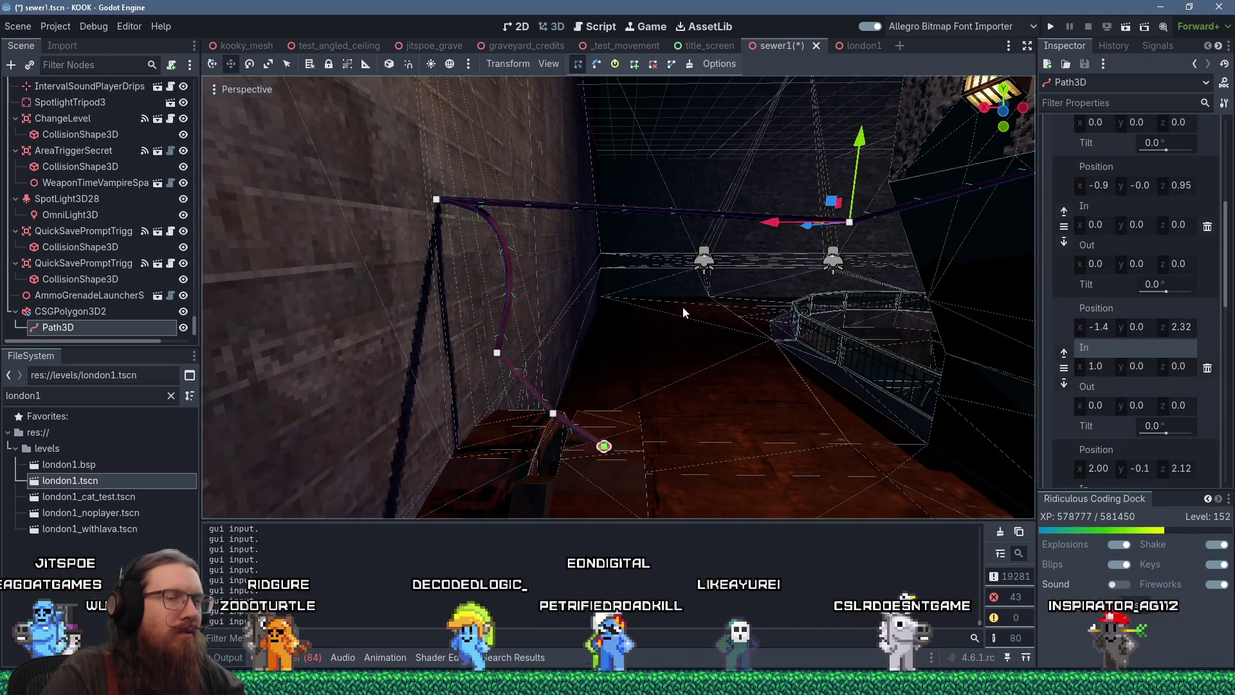
pyautogui.click(1145, 405)
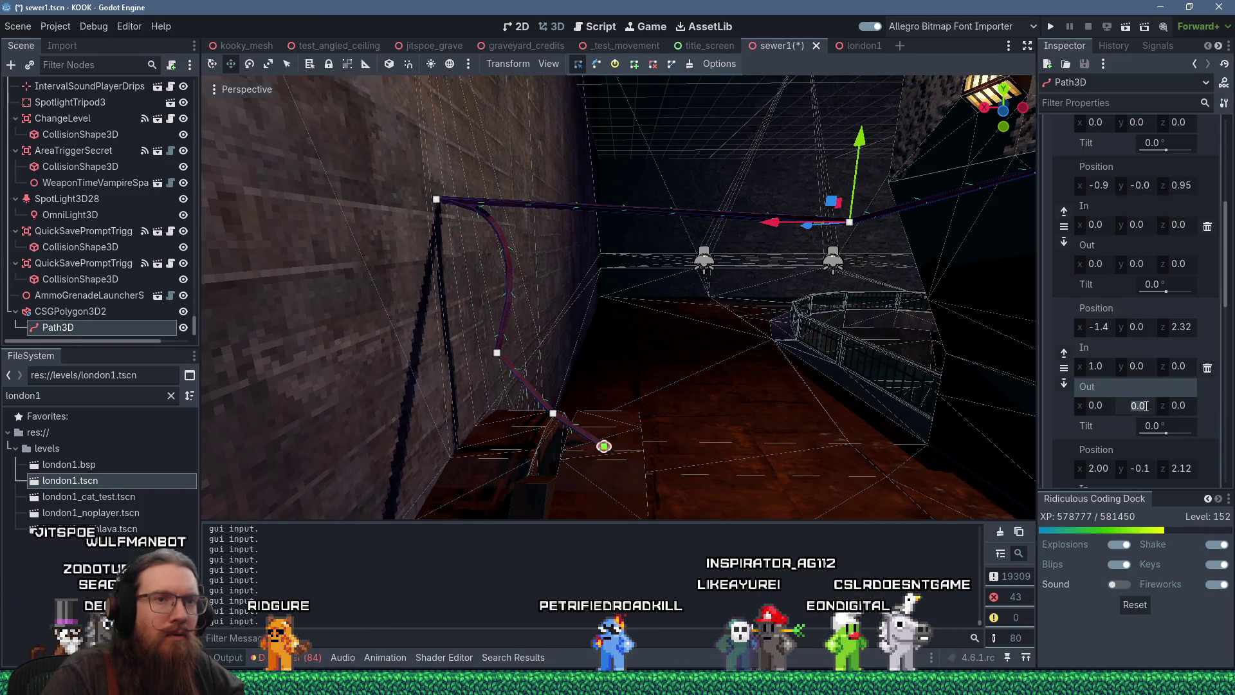
pyautogui.write('-1')
pyautogui.press('Return')
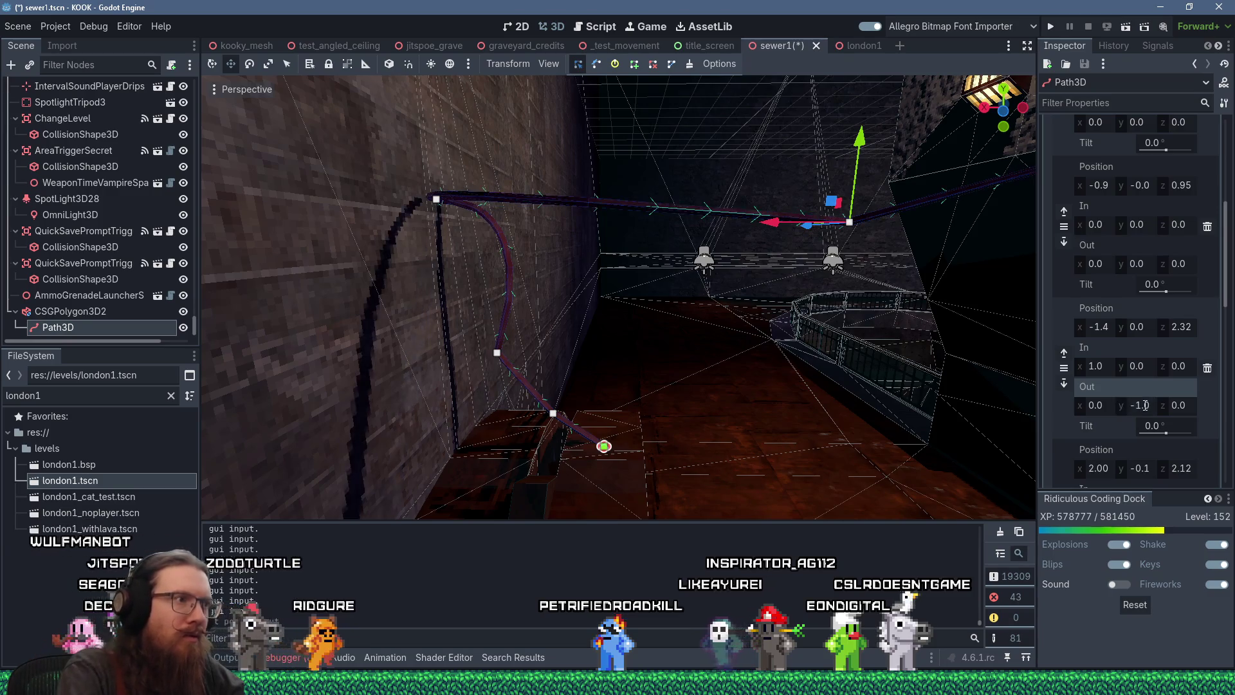
pyautogui.moveTo(856, 360)
pyautogui.mouseDown()
pyautogui.moveTo(817, 374)
pyautogui.moveTo(799, 467)
pyautogui.moveTo(787, 414)
pyautogui.moveTo(746, 398)
pyautogui.mouseUp()
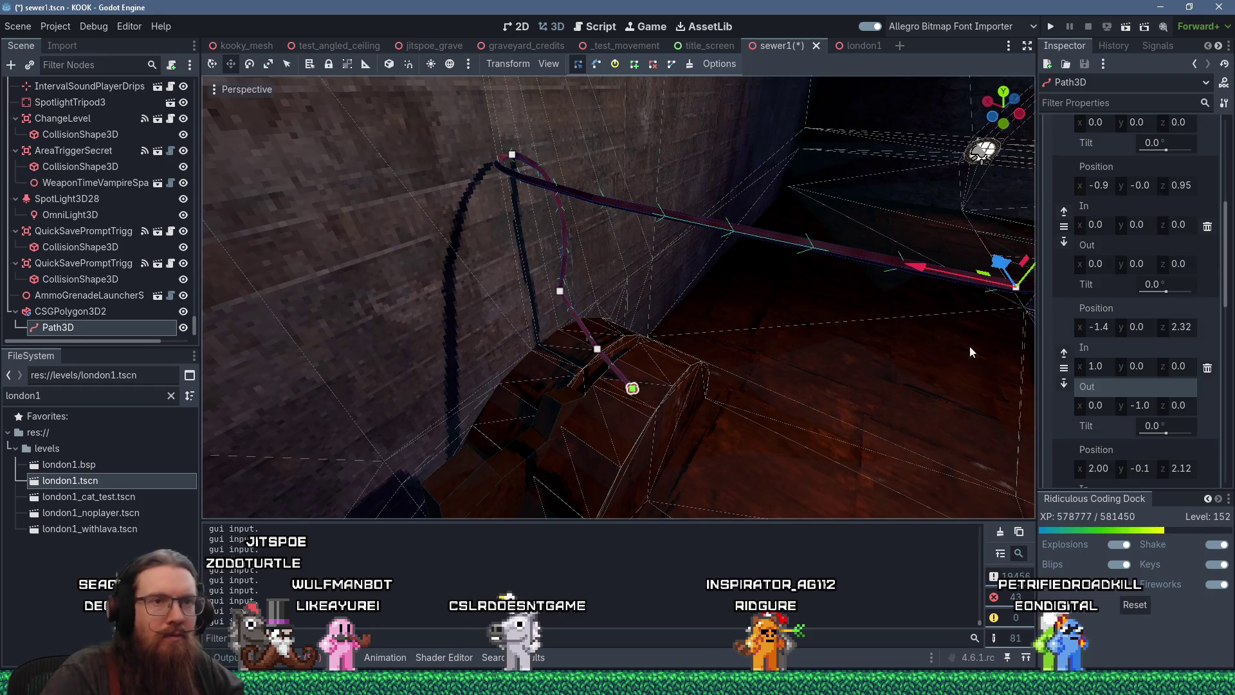
# Step: Reset the second point's Out y and In x handles to 0
pyautogui.click(1152, 409)
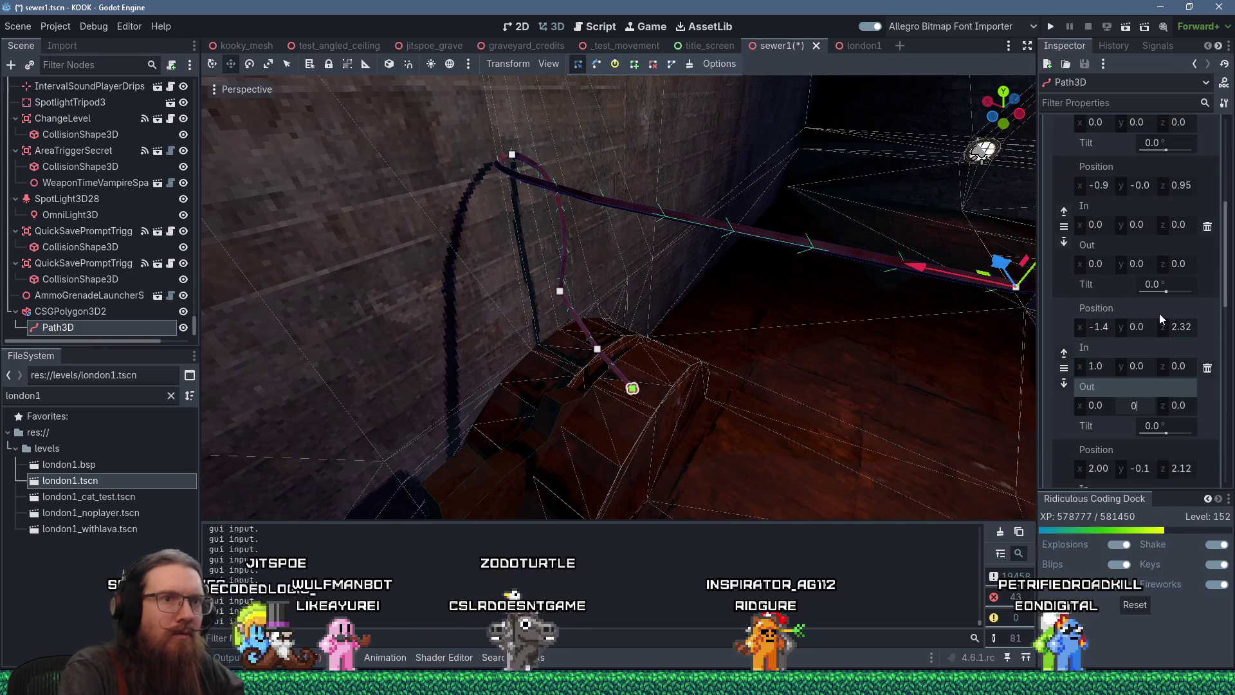
pyautogui.write('.0')
pyautogui.press('Return')
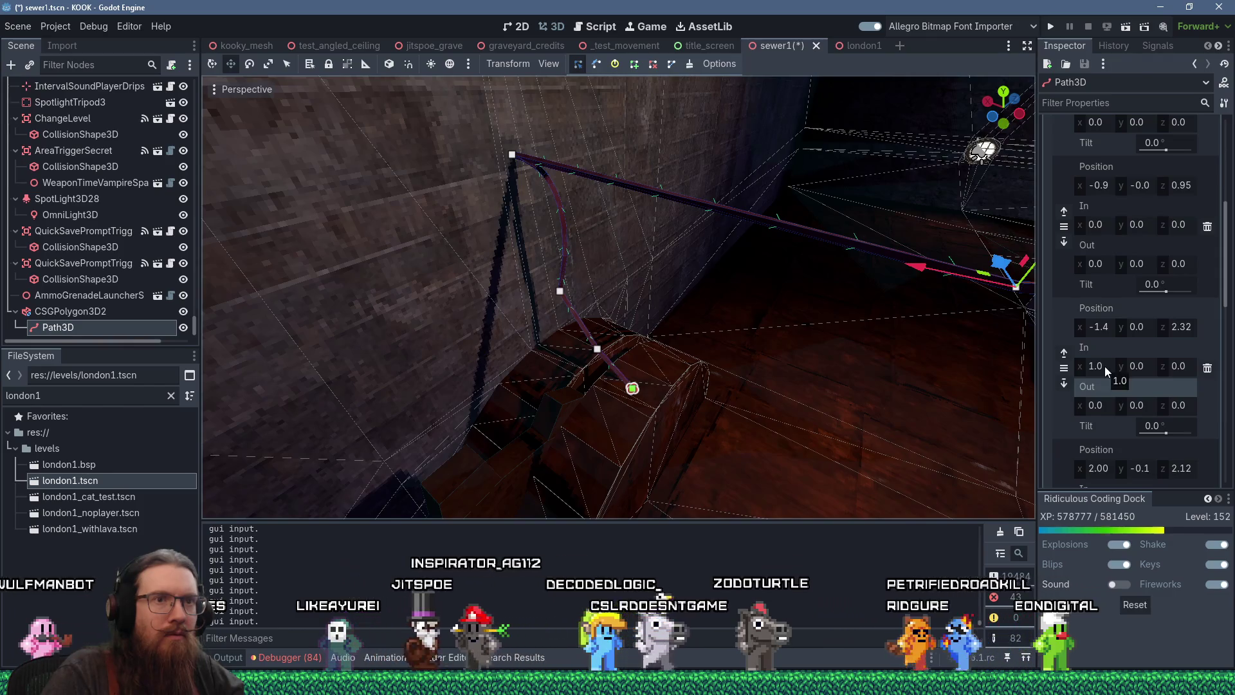
pyautogui.click(1105, 366)
pyautogui.write('0')
pyautogui.press('Return')
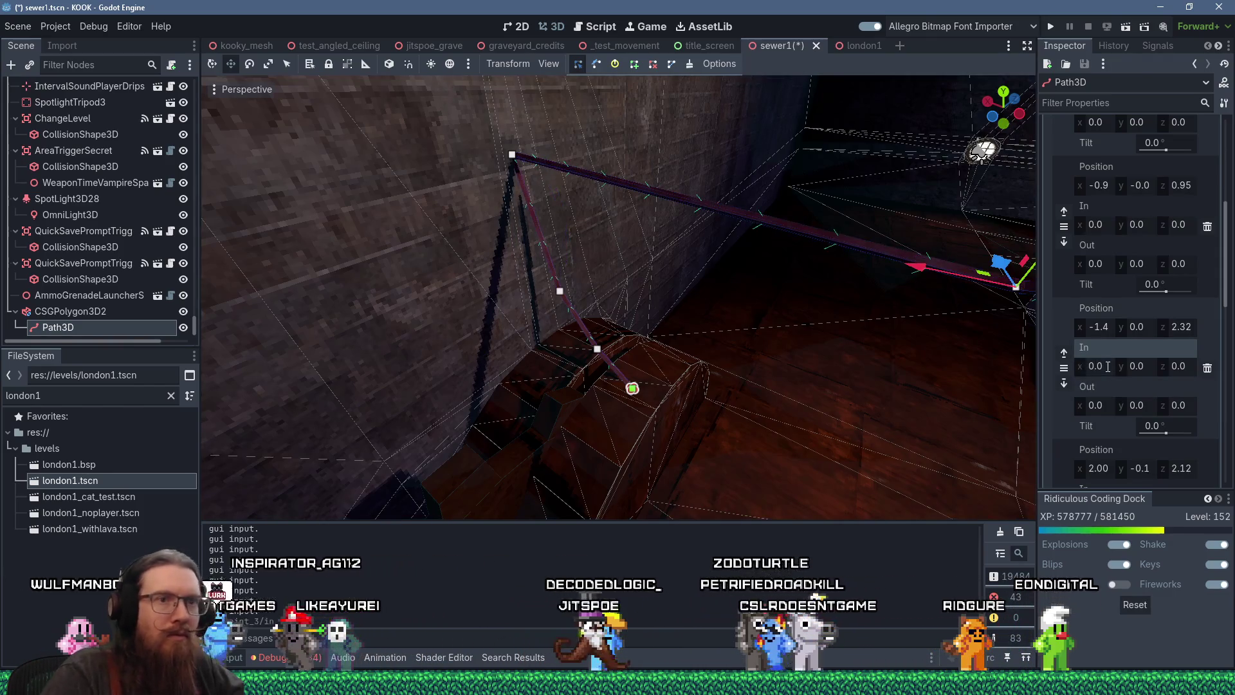
# Step: Set the second point's In handle z to -1.0
pyautogui.click(1138, 365)
pyautogui.write('-1')
pyautogui.press('Return')
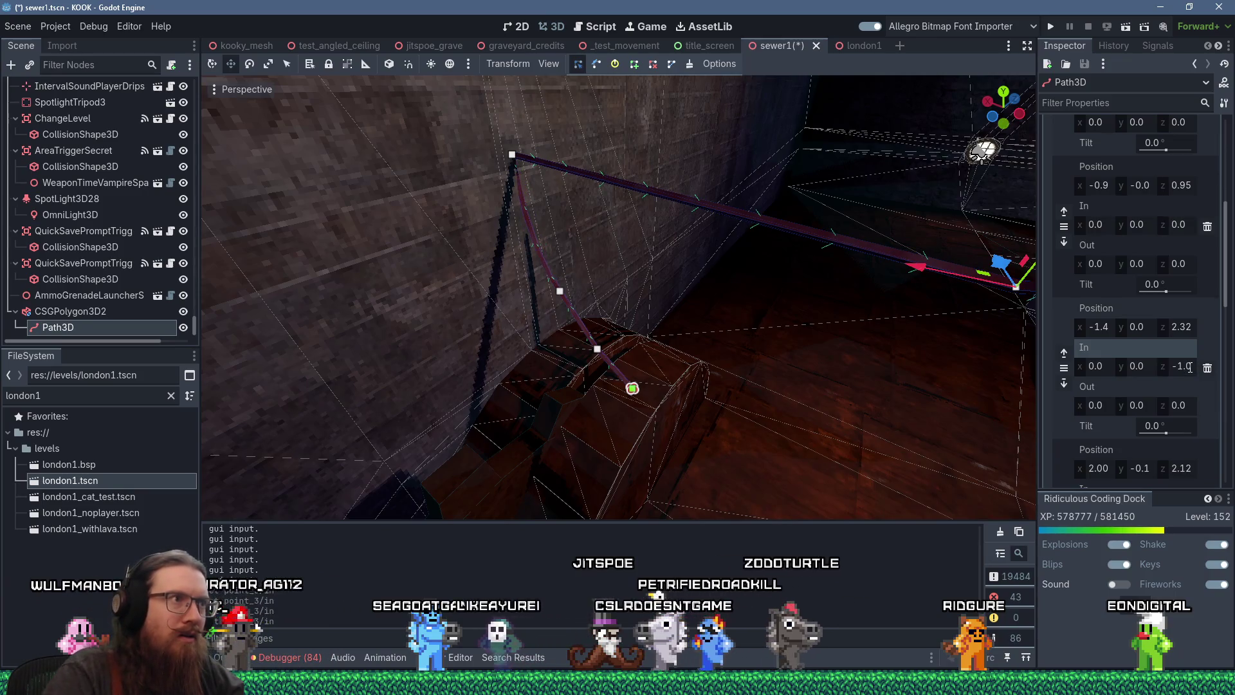
pyautogui.moveTo(603, 322)
pyautogui.mouseDown()
pyautogui.moveTo(730, 265)
pyautogui.moveTo(443, 251)
pyautogui.moveTo(483, 264)
pyautogui.moveTo(562, 354)
pyautogui.moveTo(462, 322)
pyautogui.mouseUp()
# Step: Move the wall-corner path point along X to -1.3
pyautogui.scroll(2, 443, 251)
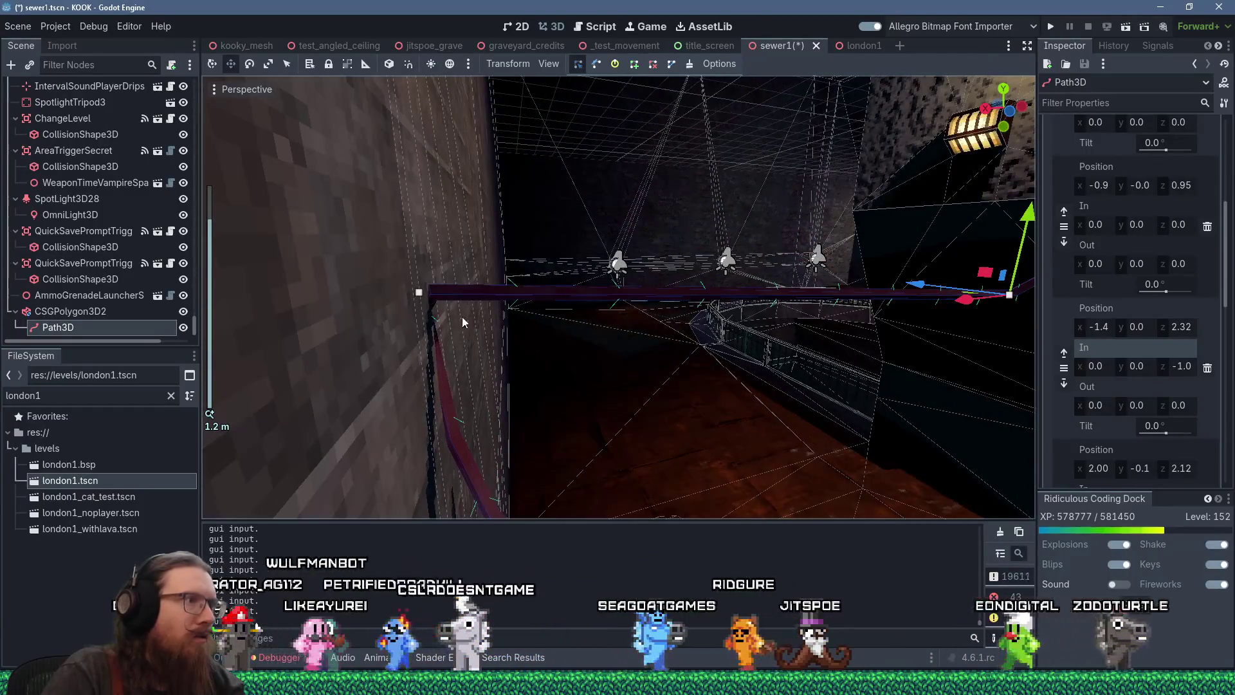
pyautogui.click(418, 292)
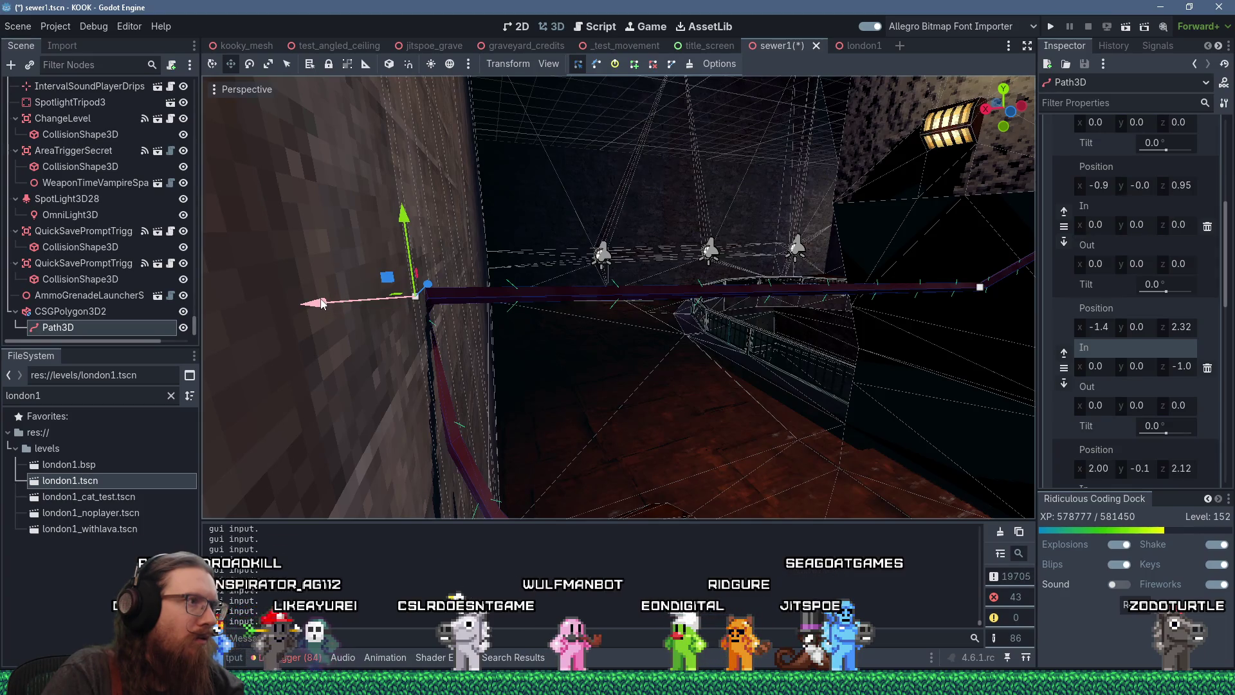
pyautogui.moveTo(322, 303); pyautogui.dragTo(346, 309)
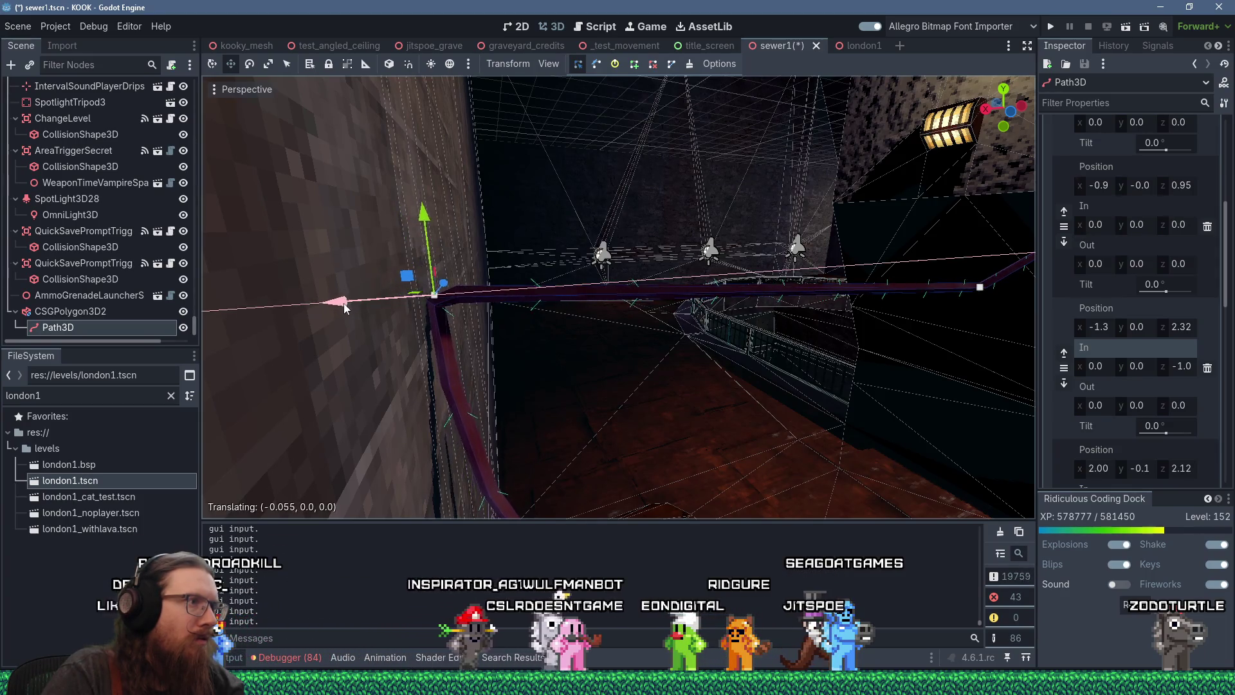
pyautogui.scroll(3, 489, 377)
pyautogui.moveTo(514, 381)
pyautogui.mouseDown()
pyautogui.moveTo(581, 315)
pyautogui.moveTo(568, 372)
pyautogui.mouseUp()
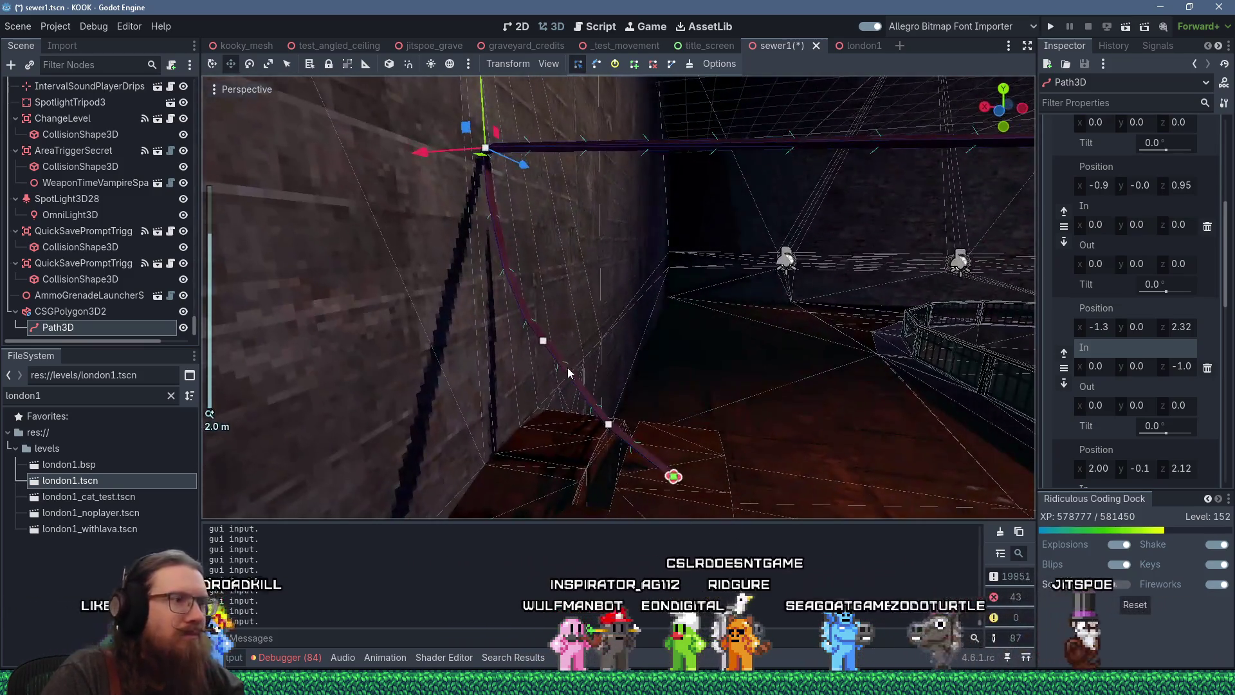
# Step: Remove the mid-wall point (-0.9, 0, 0.95), undoing an accidental deletion of the Path3D
pyautogui.click(543, 342)
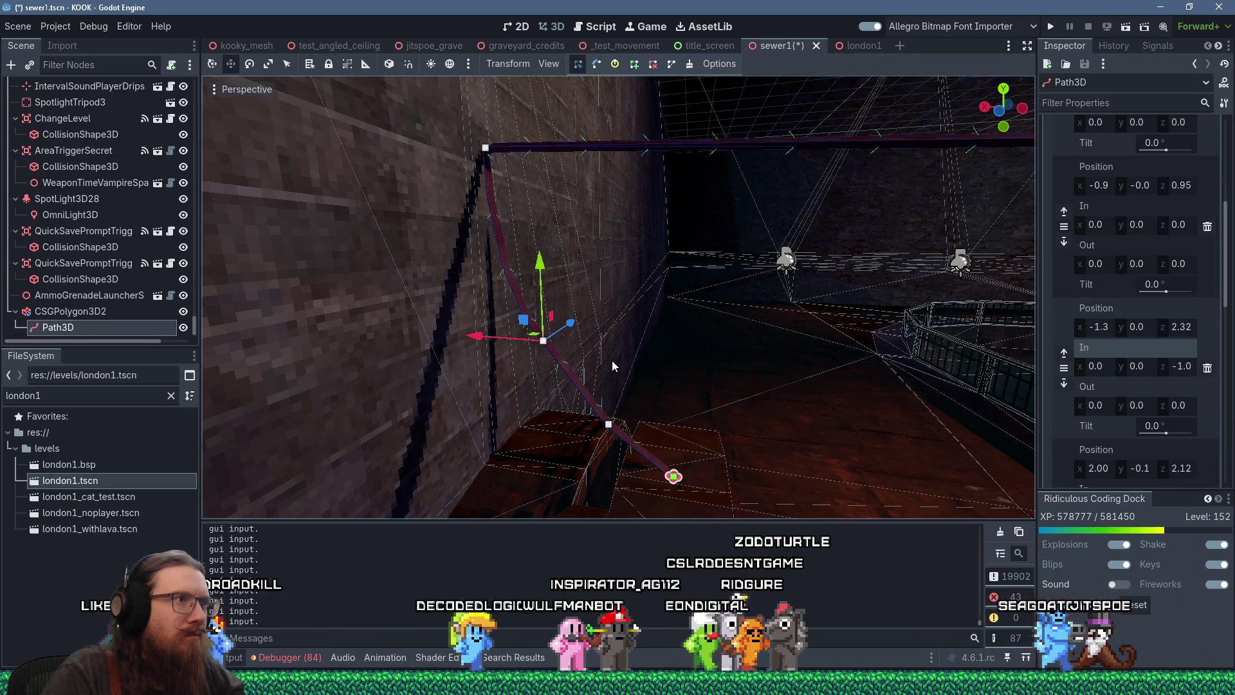
pyautogui.press('Delete')
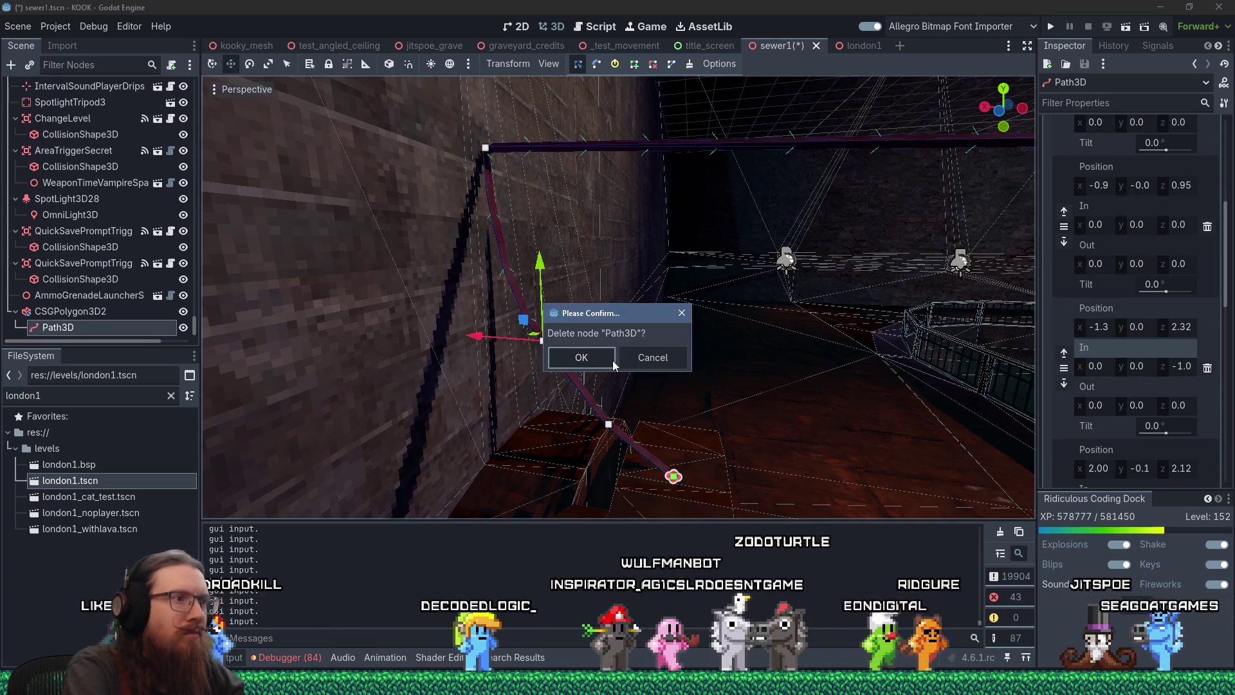
pyautogui.press('Escape')
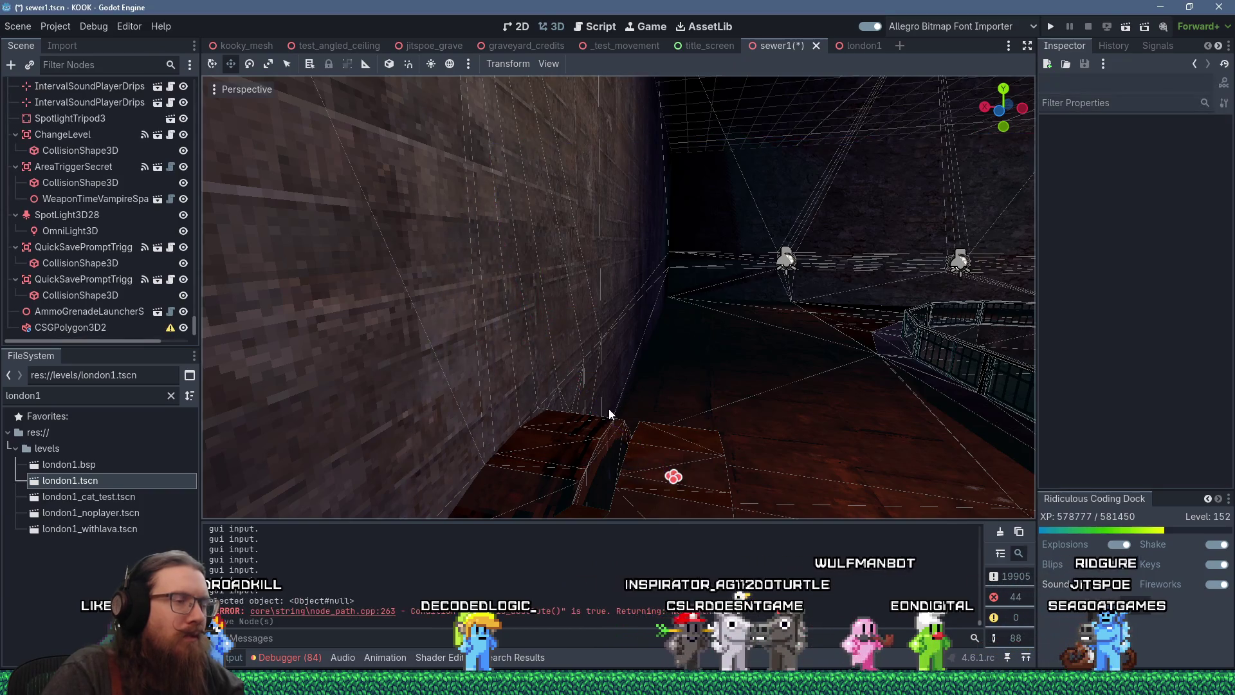
pyautogui.hotkey('ctrl', 'z')
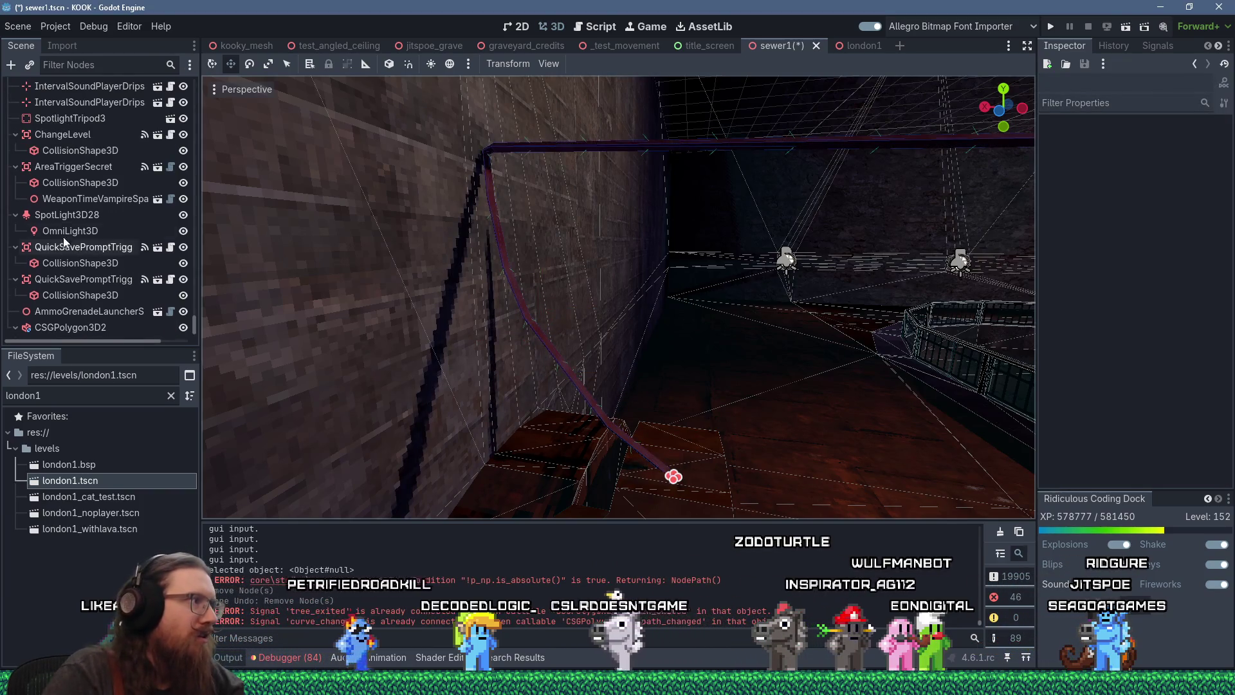
pyautogui.click(540, 339)
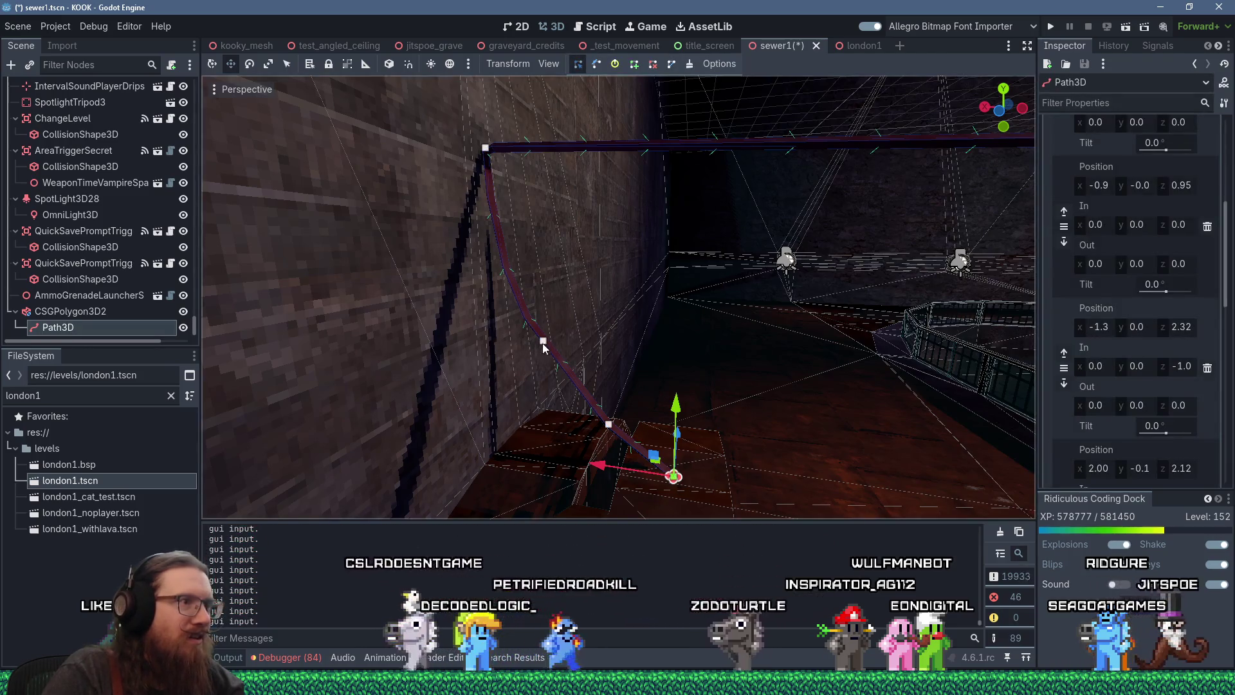
pyautogui.rightClick(608, 424)
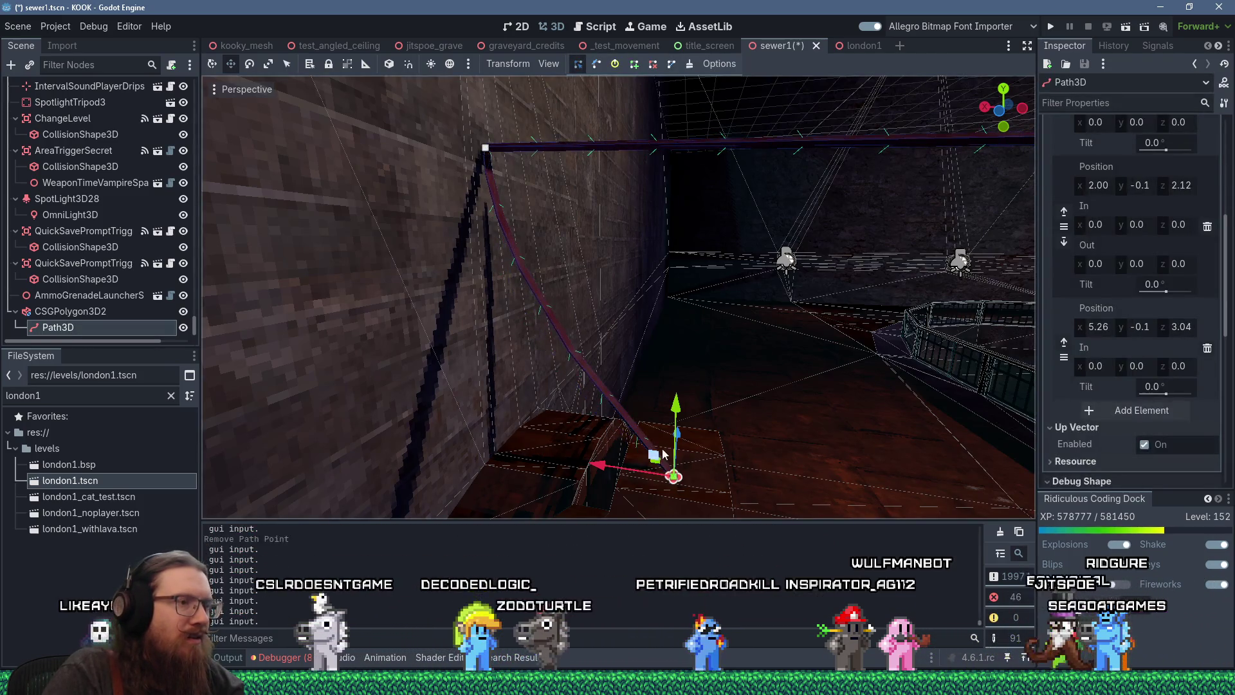
pyautogui.scroll(5, 1112, 267)
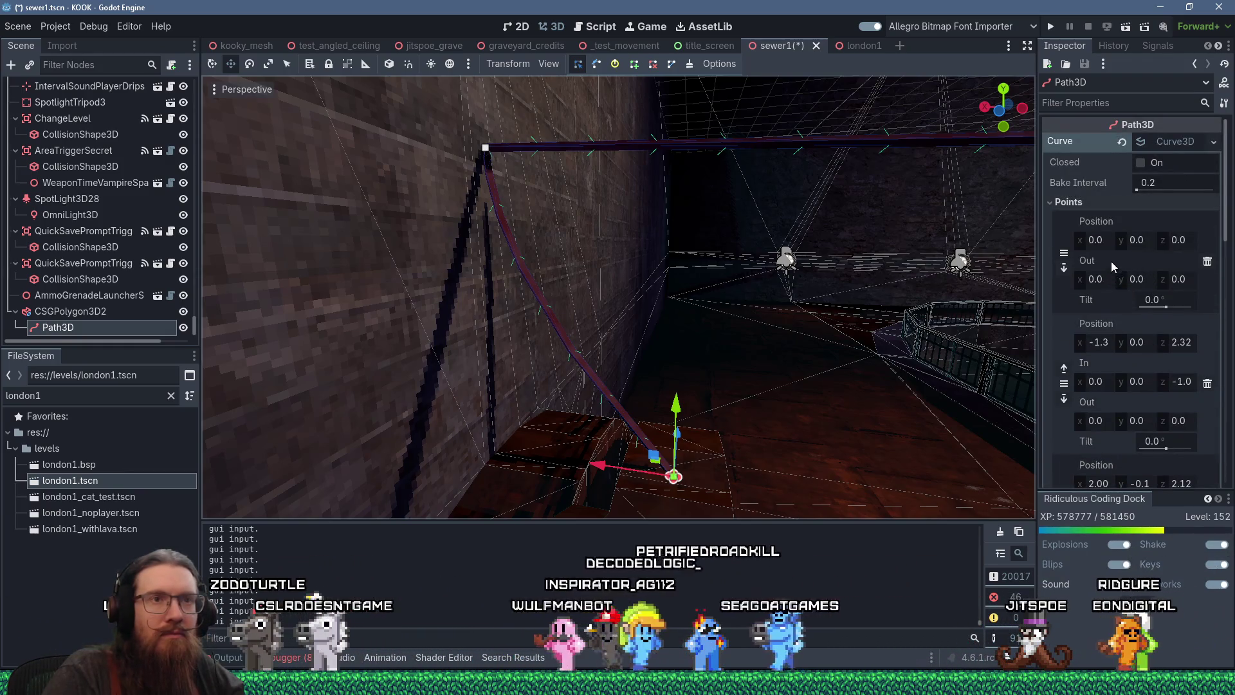
# Step: Set the first path point's Out z handle to 1.0
pyautogui.click(1184, 279)
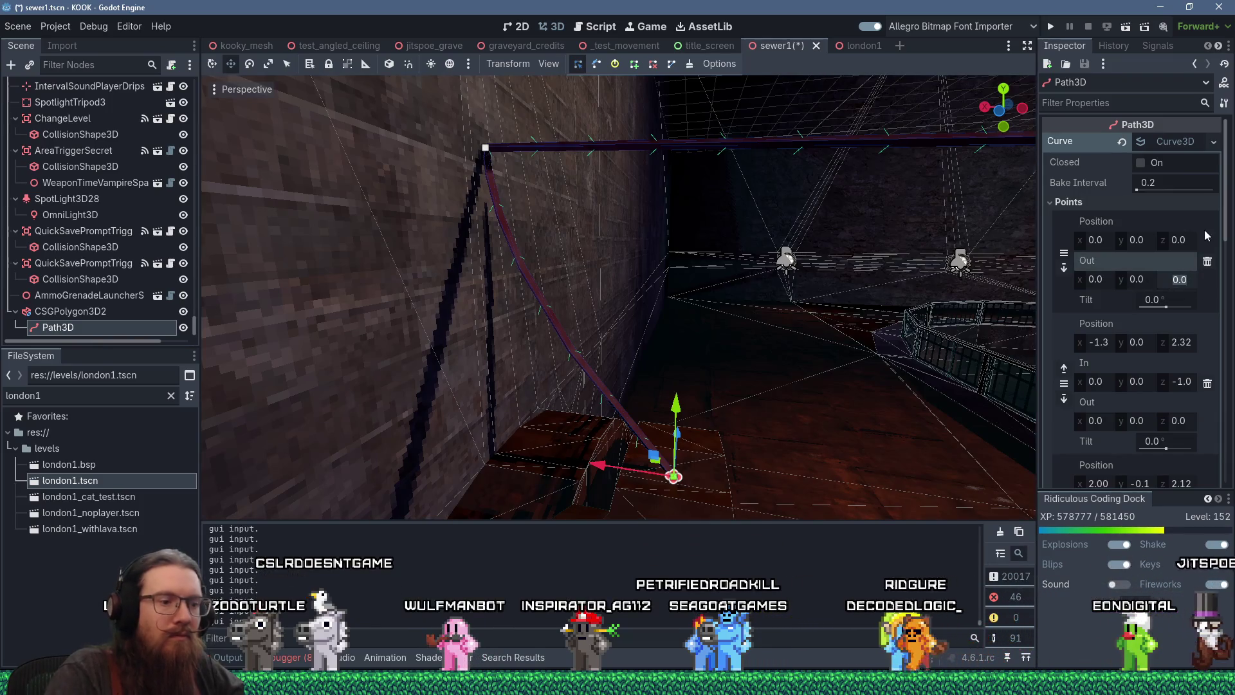
pyautogui.write('1')
pyautogui.press('Return')
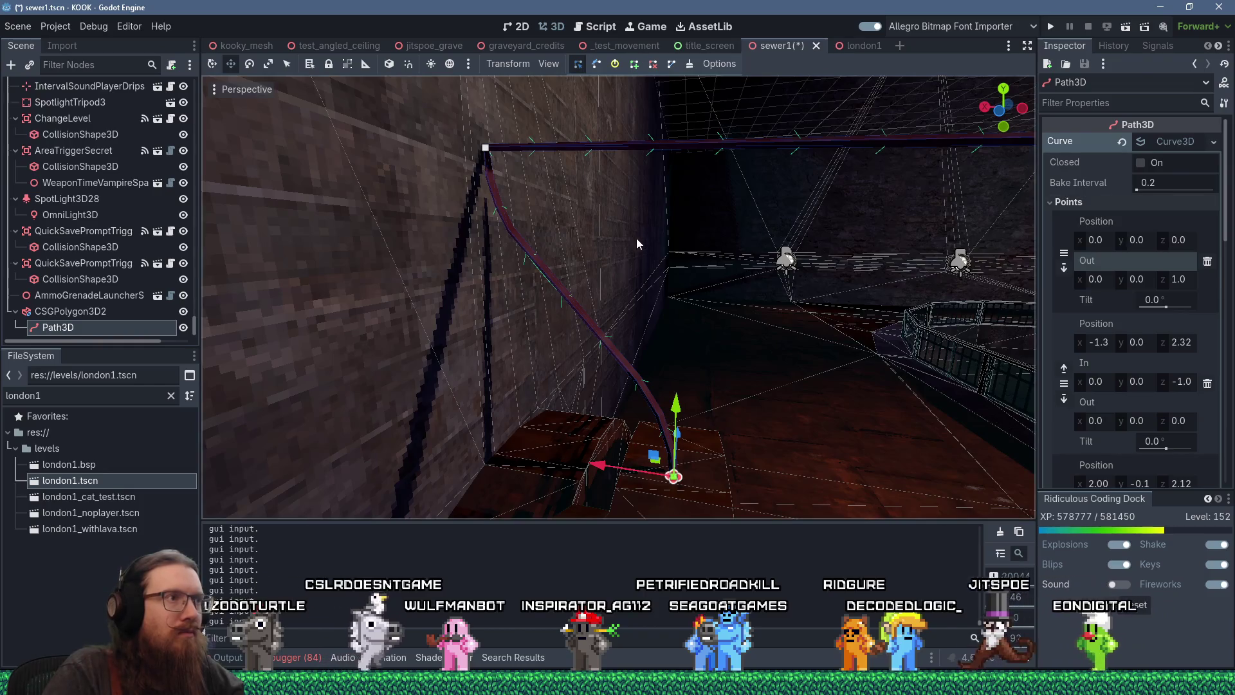
# Step: Select the top corner path point and align the move gizmo to local space
pyautogui.click(486, 147)
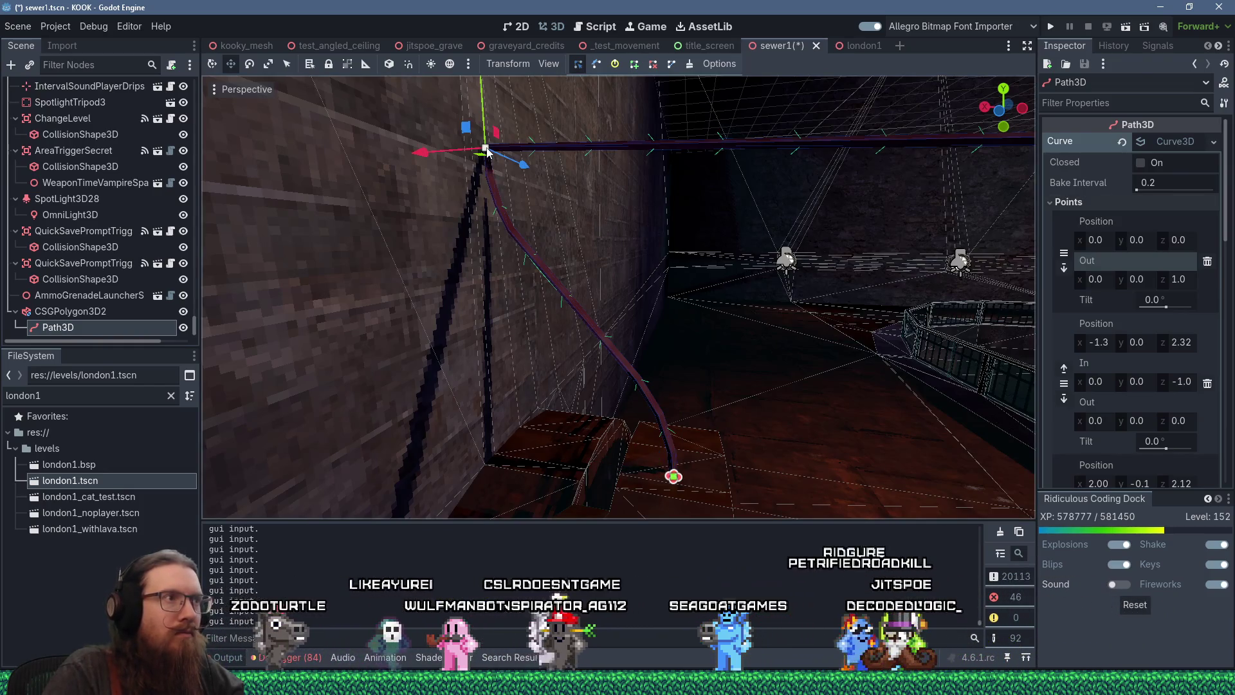
pyautogui.moveTo(499, 191)
pyautogui.mouseDown()
pyautogui.moveTo(566, 246)
pyautogui.moveTo(633, 339)
pyautogui.moveTo(745, 284)
pyautogui.moveTo(821, 220)
pyautogui.moveTo(970, 223)
pyautogui.moveTo(732, 311)
pyautogui.moveTo(684, 292)
pyautogui.moveTo(831, 283)
pyautogui.moveTo(600, 240)
pyautogui.moveTo(838, 225)
pyautogui.moveTo(889, 236)
pyautogui.moveTo(804, 260)
pyautogui.moveTo(511, 237)
pyautogui.moveTo(550, 244)
pyautogui.mouseUp()
pyautogui.scroll(2, 834, 268)
pyautogui.scroll(3, 705, 287)
pyautogui.scroll(-4, 598, 244)
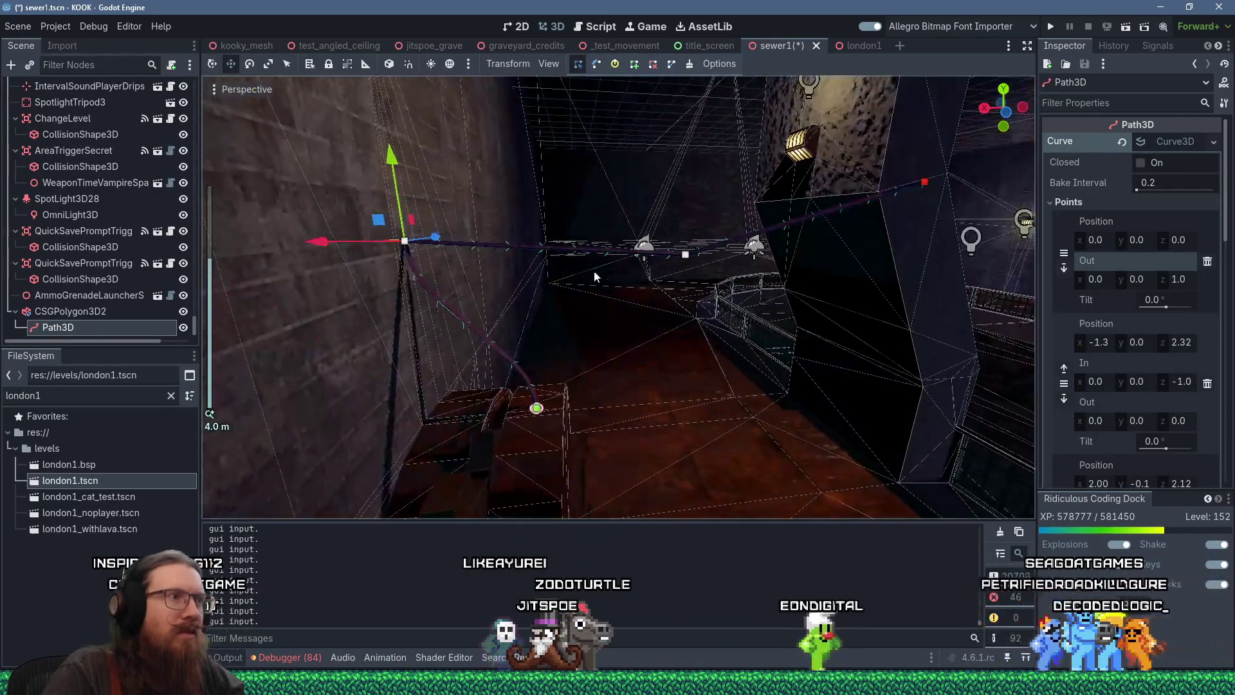
pyautogui.scroll(5, 670, 294)
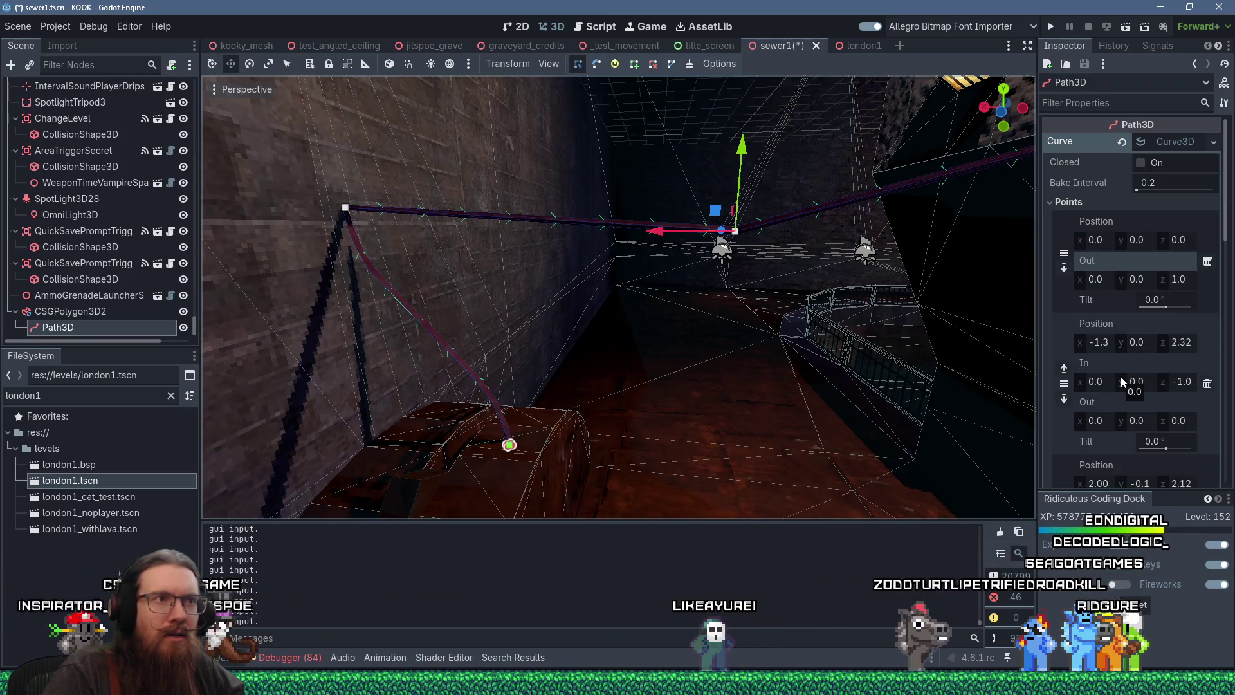
pyautogui.scroll(-3, 1120, 380)
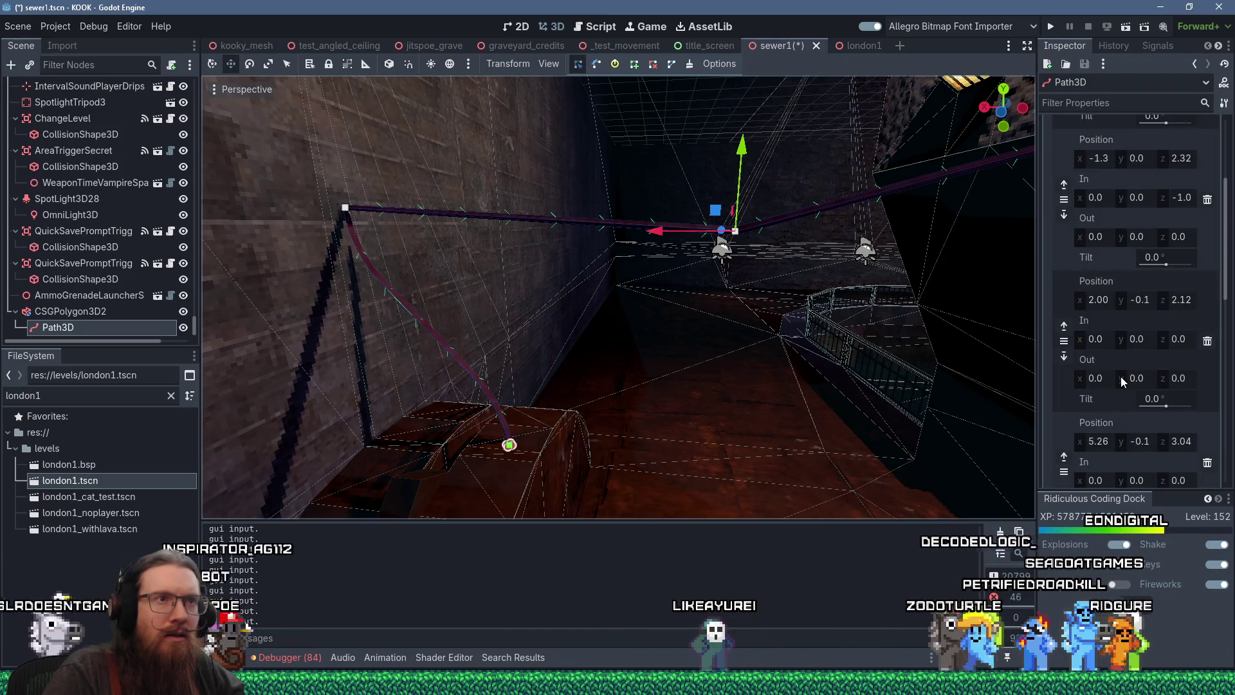
pyautogui.click(389, 64)
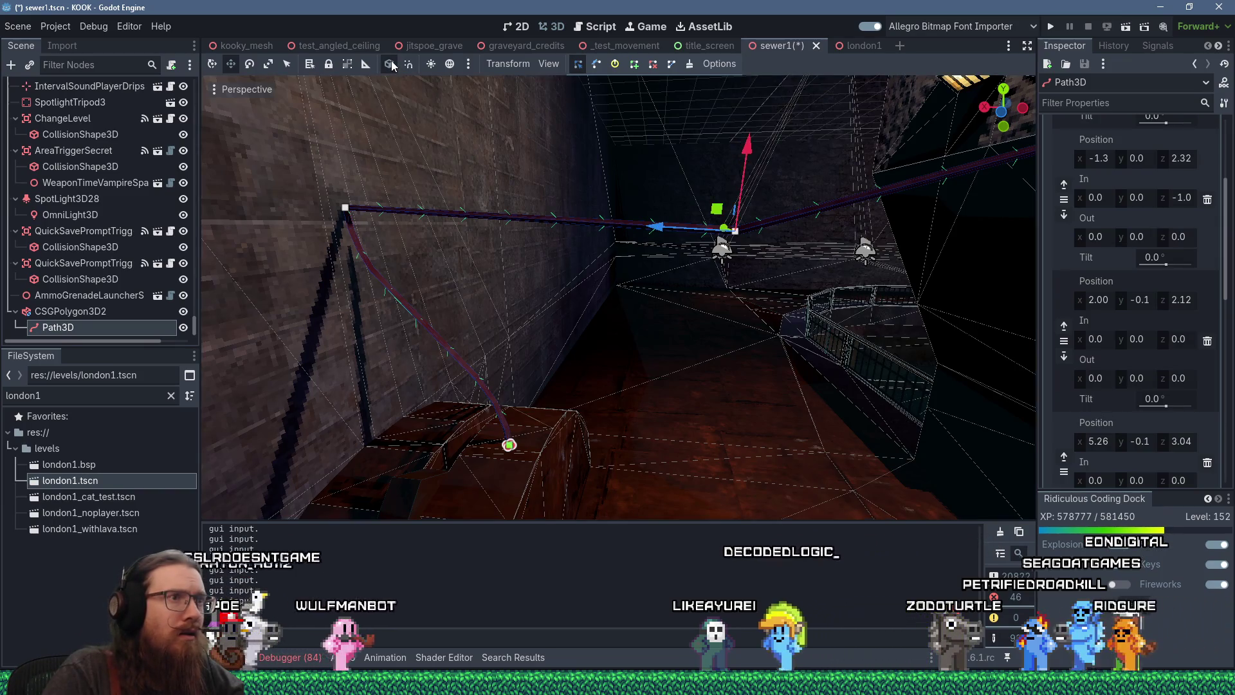
# Step: Try an Out z of 1 on the third path point, then reset it to 0
pyautogui.moveTo(680, 283)
pyautogui.mouseDown()
pyautogui.moveTo(688, 337)
pyautogui.moveTo(678, 231)
pyautogui.mouseUp()
pyautogui.scroll(2, 1199, 362)
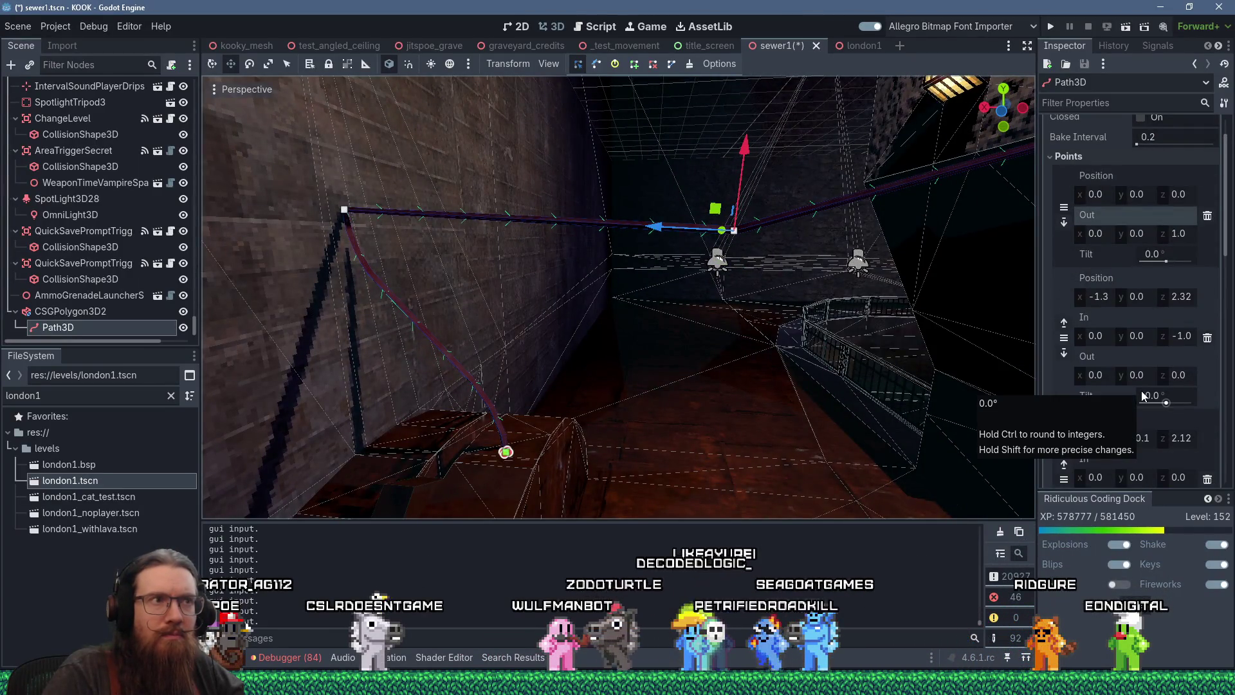
pyautogui.scroll(-2, 1132, 361)
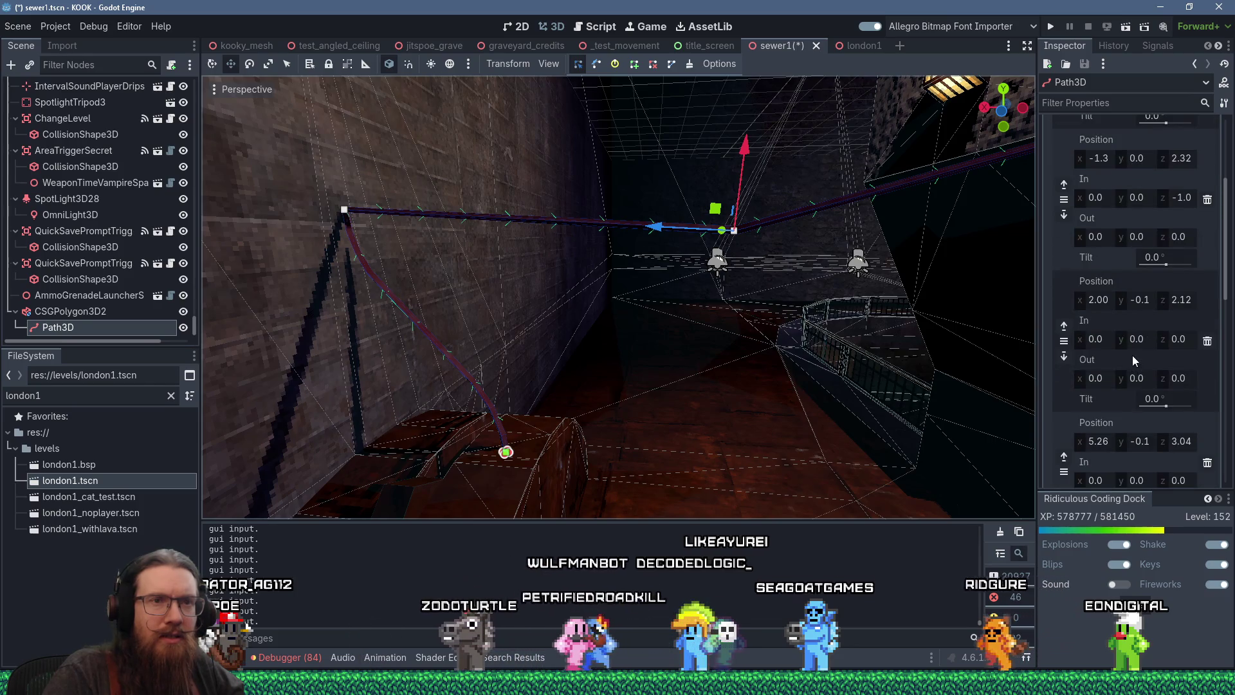
pyautogui.scroll(-3, 1136, 333)
pyautogui.scroll(2, 1136, 335)
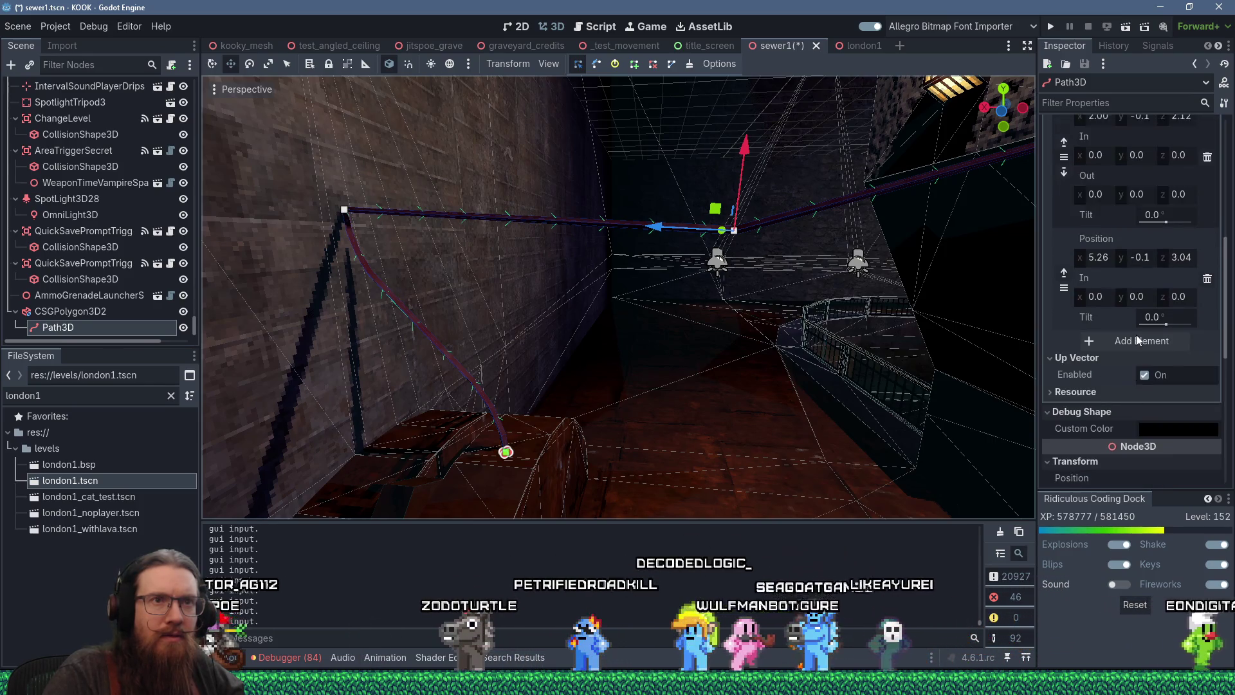
pyautogui.click(1187, 287)
pyautogui.write('1')
pyautogui.press('Return')
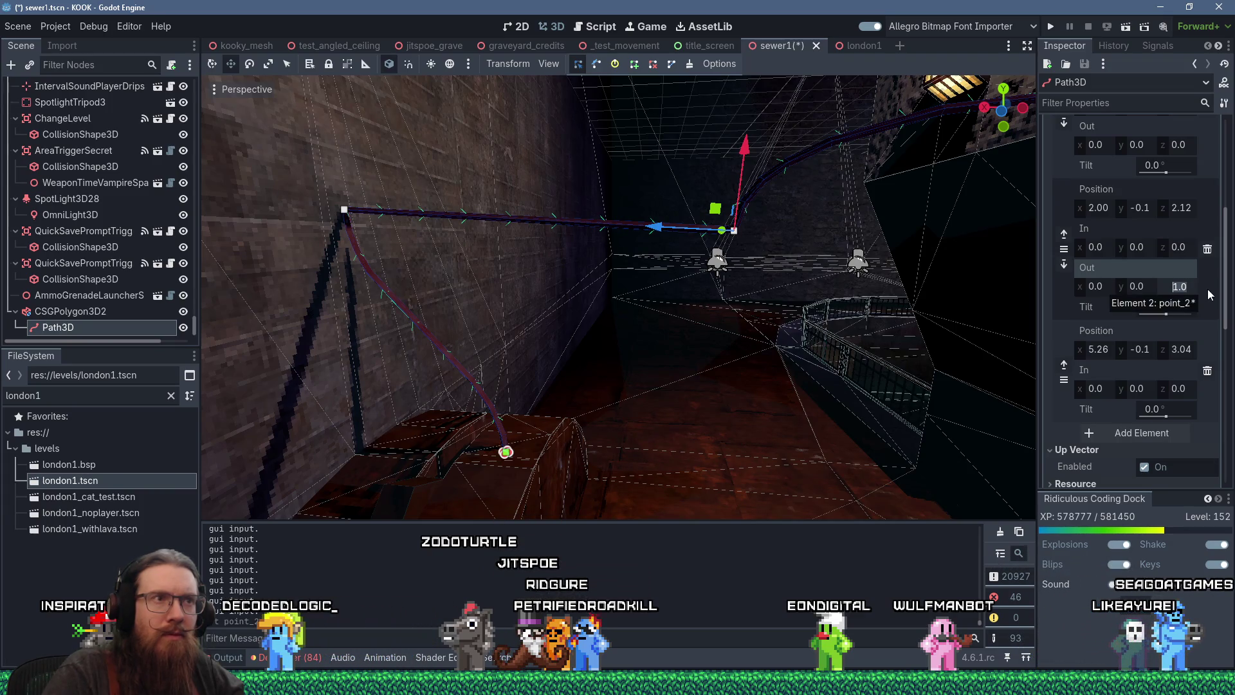
pyautogui.write('0')
pyautogui.press('Return')
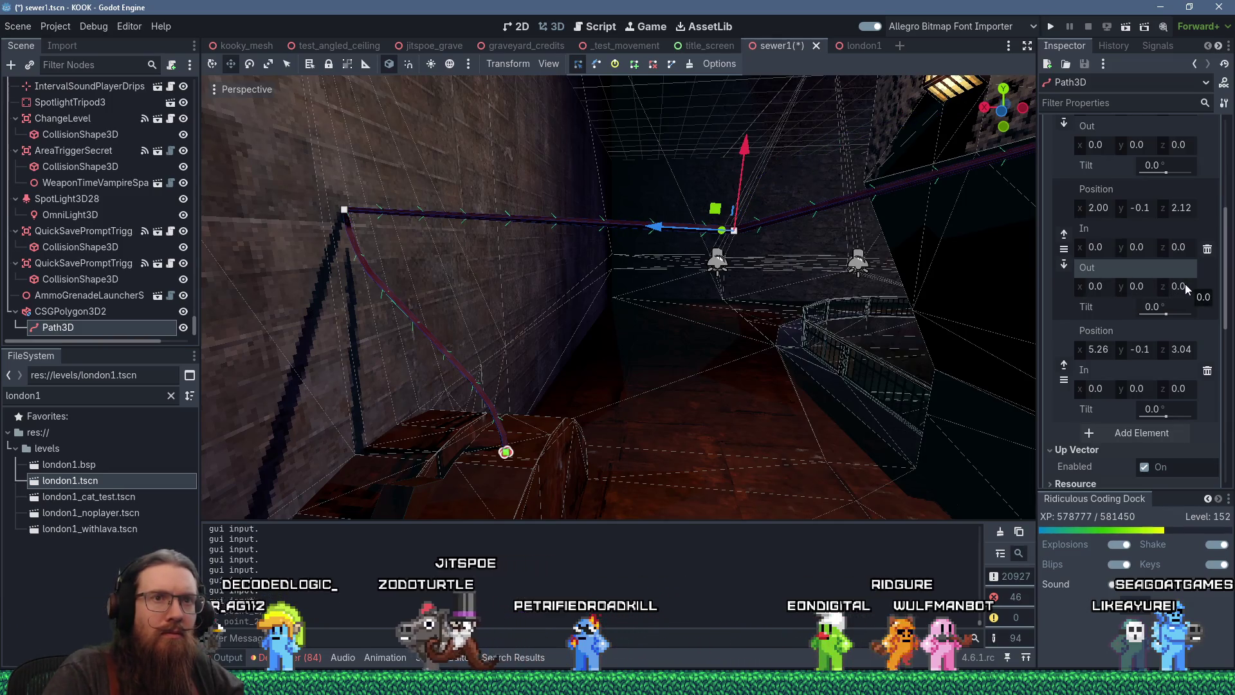
# Step: Leave the third point's Out y at 0, set Out x to 1.0 and In x to -1.0
pyautogui.click(1139, 286)
pyautogui.write('1')
pyautogui.press('Return')
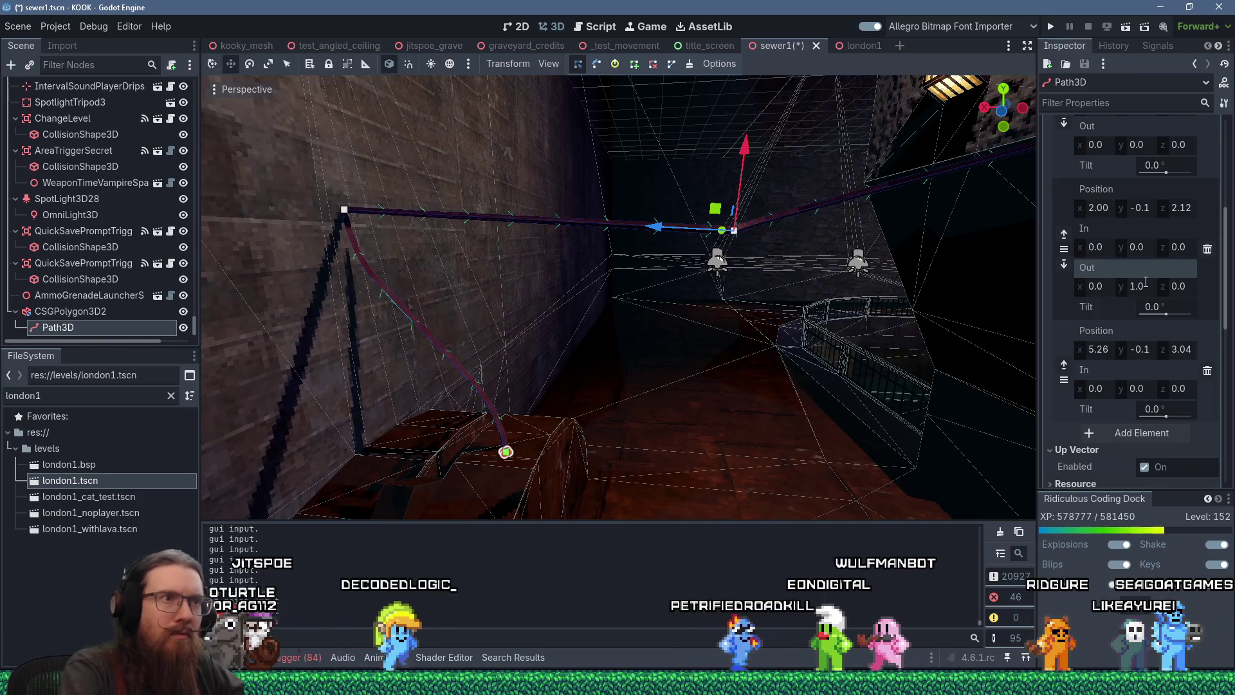
pyautogui.click(1140, 287)
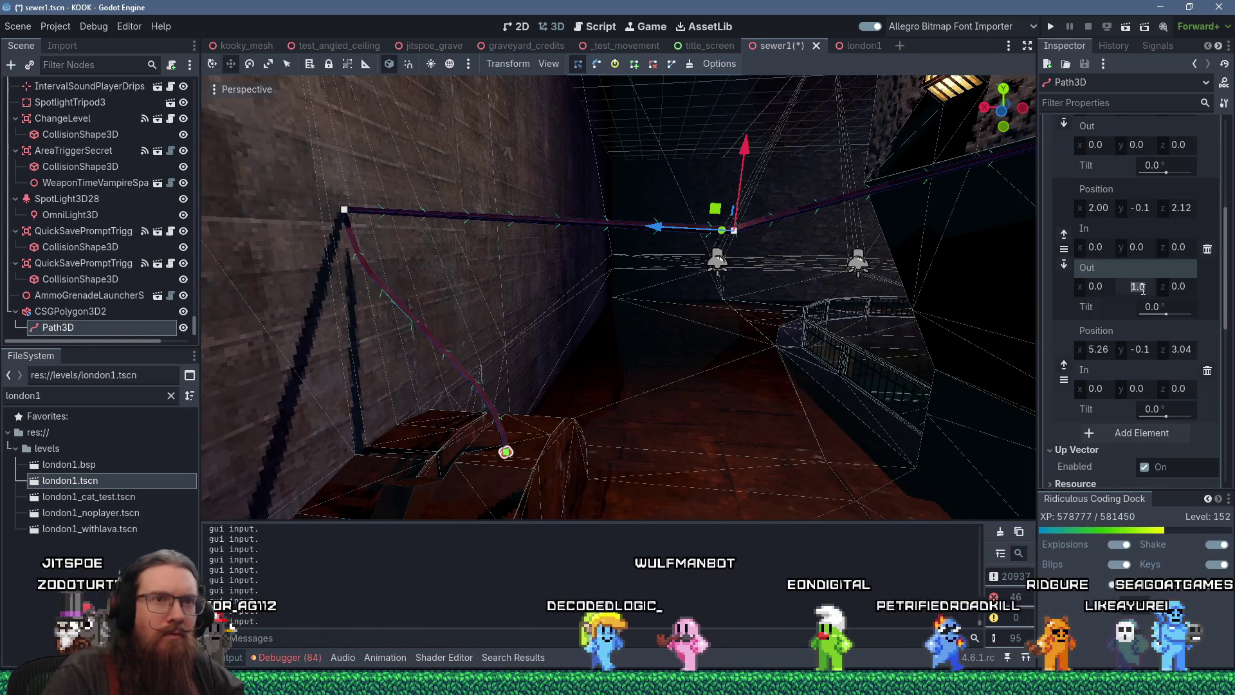
pyautogui.write('0')
pyautogui.press('Return')
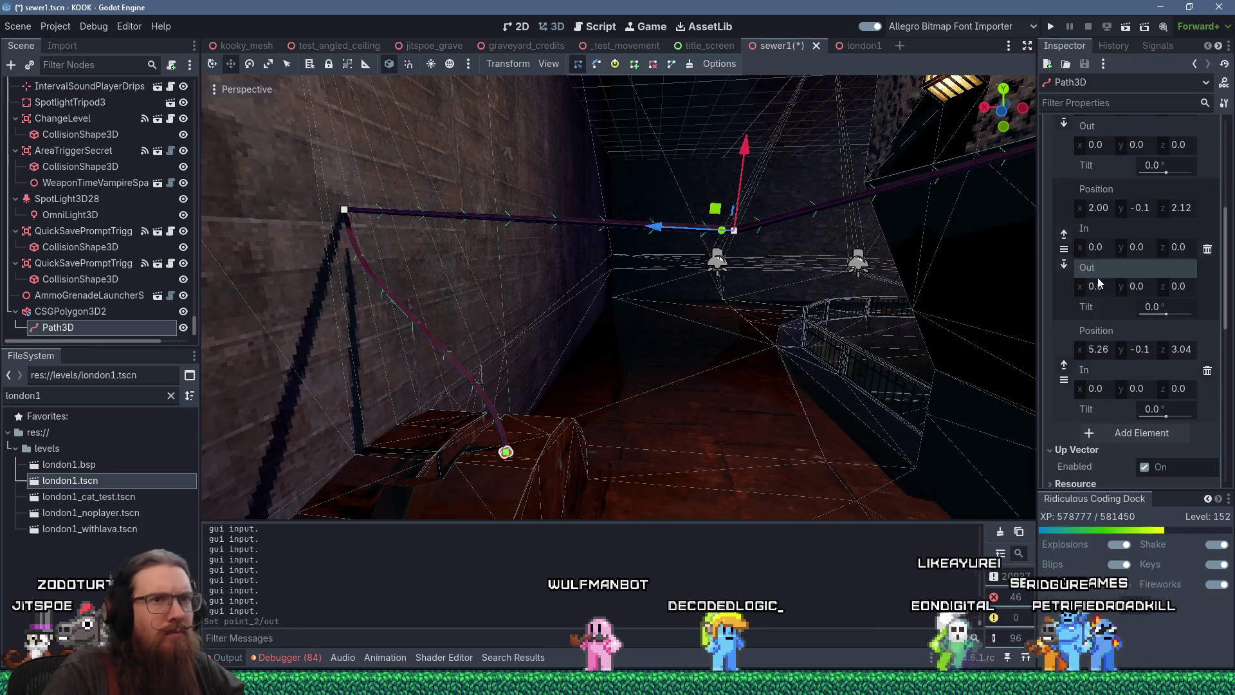
pyautogui.write('1')
pyautogui.press('Return')
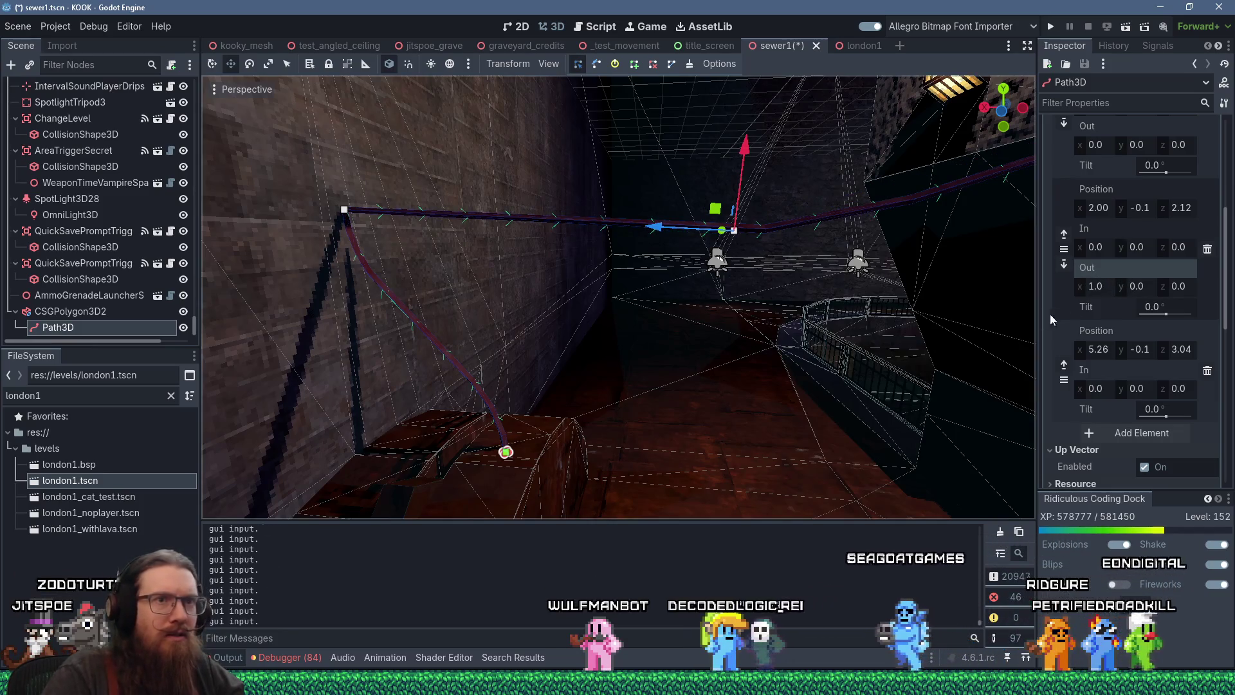
pyautogui.click(1109, 247)
pyautogui.write('-1')
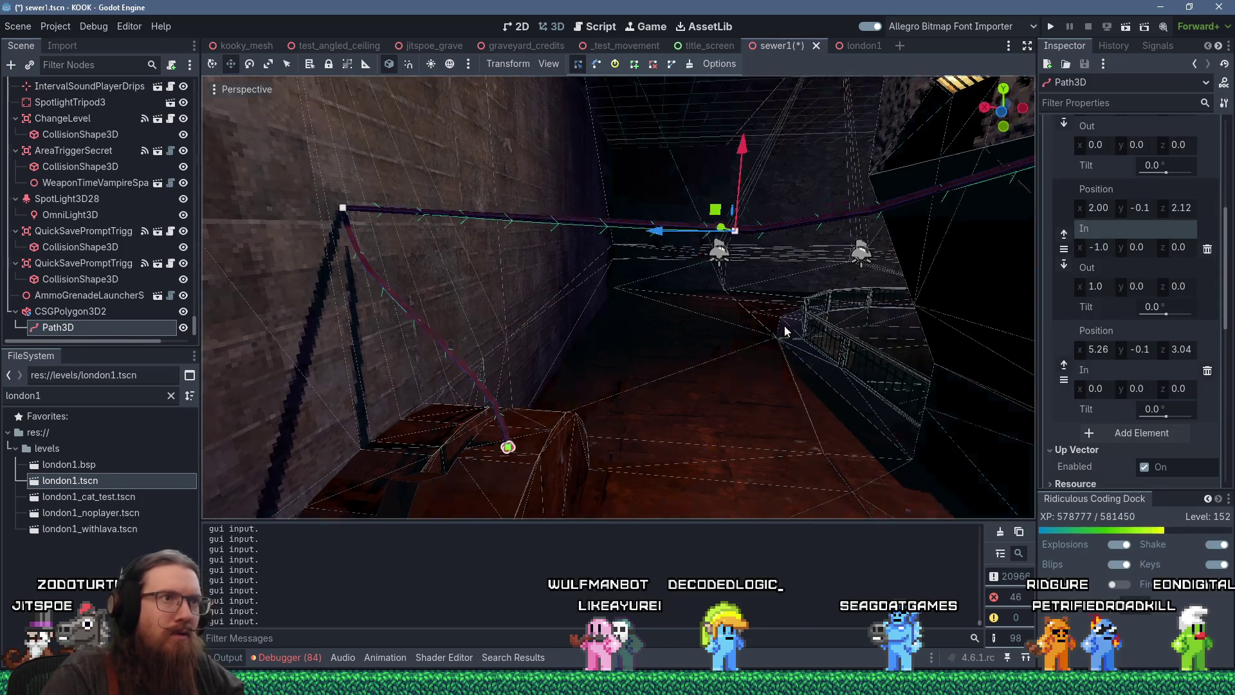
# Step: Drag the third path point to 1.45, -0.1, 1.94 to curve the cable
pyautogui.moveTo(772, 386)
pyautogui.mouseDown()
pyautogui.moveTo(786, 431)
pyautogui.moveTo(778, 307)
pyautogui.moveTo(754, 225)
pyautogui.mouseUp()
pyautogui.moveTo(738, 152); pyautogui.dragTo(735, 194)
pyautogui.moveTo(706, 256); pyautogui.dragTo(639, 237)
pyautogui.scroll(-2, 722, 260)
pyautogui.moveTo(722, 261); pyautogui.dragTo(760, 233)
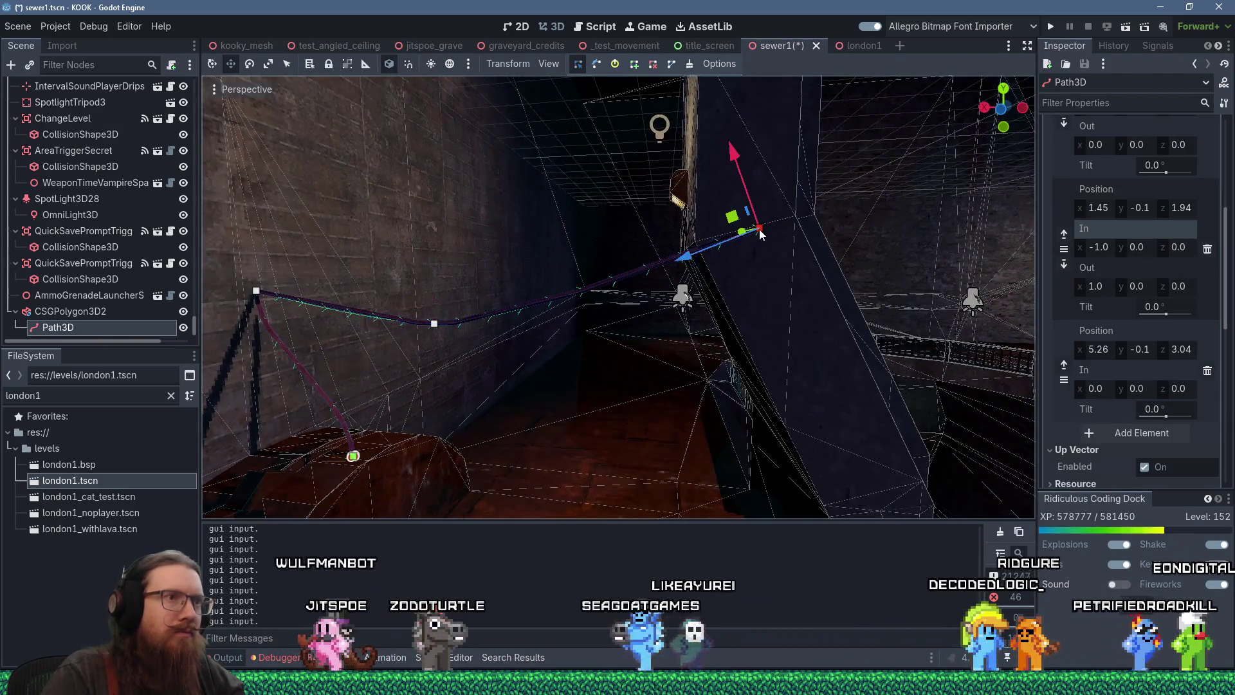
pyautogui.scroll(-5, 790, 273)
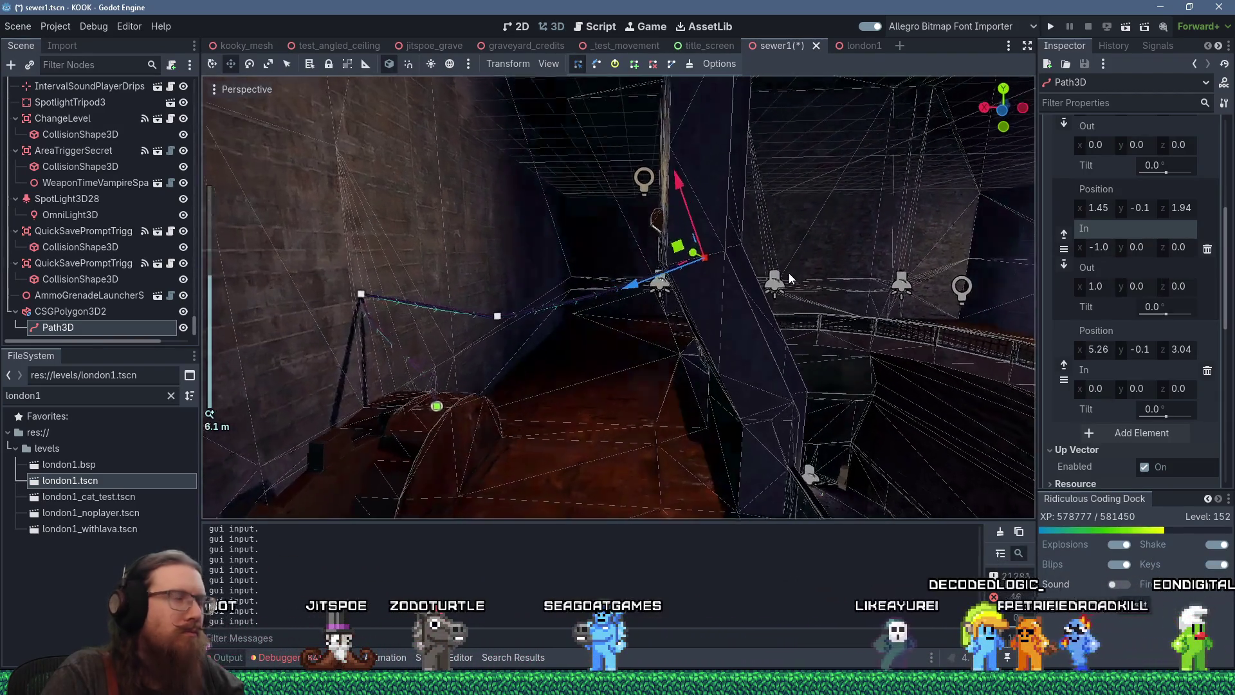
pyautogui.moveTo(789, 273); pyautogui.dragTo(784, 274)
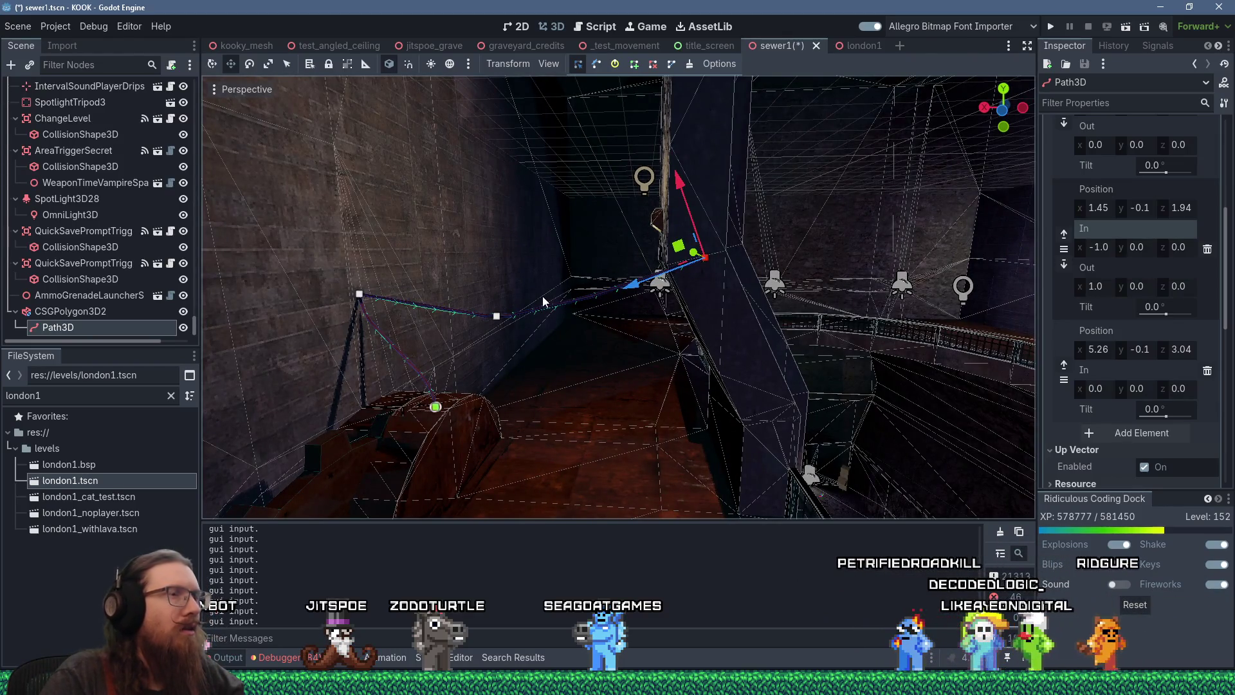
pyautogui.moveTo(570, 328)
pyautogui.mouseDown()
pyautogui.moveTo(554, 319)
pyautogui.moveTo(635, 352)
pyautogui.moveTo(718, 356)
pyautogui.moveTo(570, 386)
pyautogui.mouseUp()
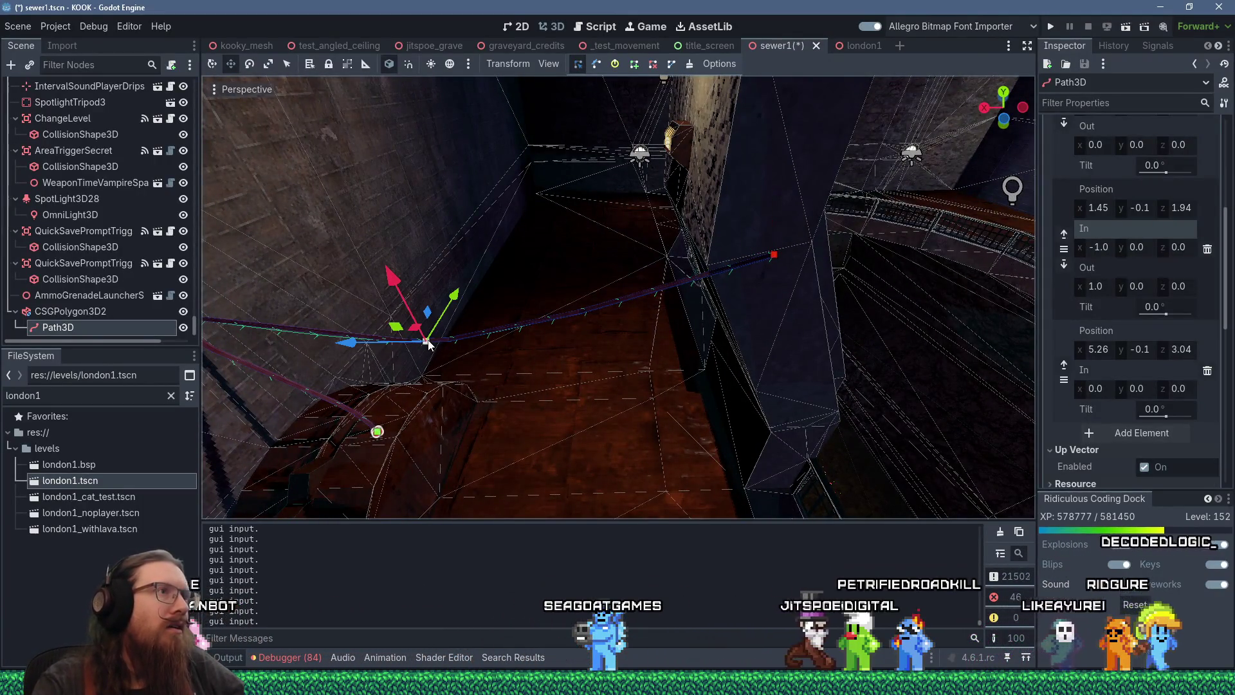
pyautogui.click(592, 68)
pyautogui.moveTo(469, 344)
pyautogui.mouseDown()
pyautogui.moveTo(637, 339)
pyautogui.moveTo(621, 273)
pyautogui.mouseUp()
pyautogui.scroll(3, 622, 273)
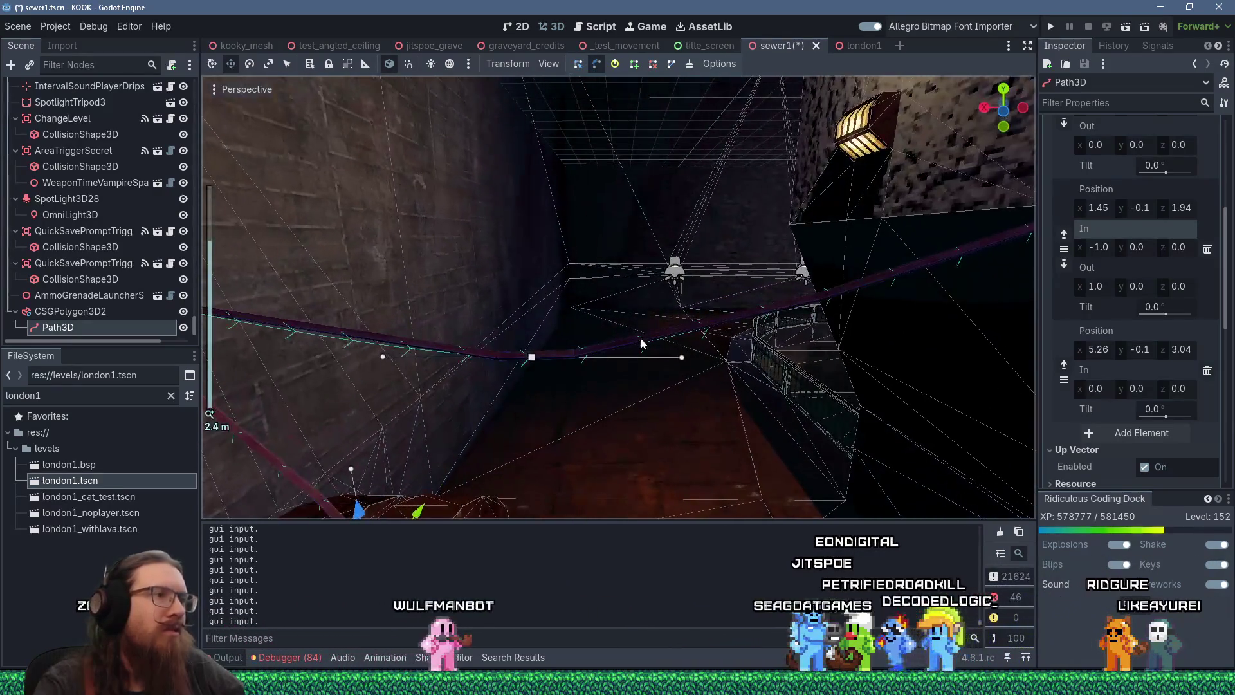
pyautogui.scroll(-3, 624, 376)
pyautogui.moveTo(616, 369)
pyautogui.mouseDown()
pyautogui.moveTo(739, 280)
pyautogui.moveTo(714, 290)
pyautogui.moveTo(649, 419)
pyautogui.moveTo(356, 415)
pyautogui.mouseUp()
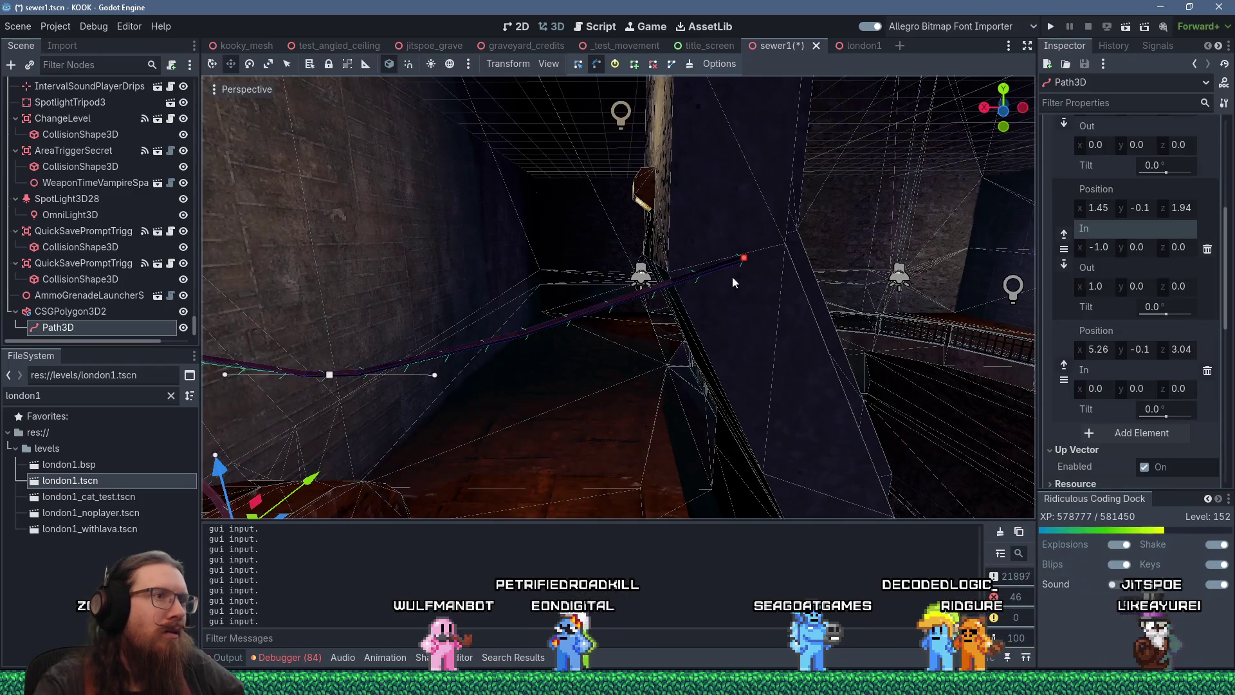
pyautogui.scroll(-8, 745, 270)
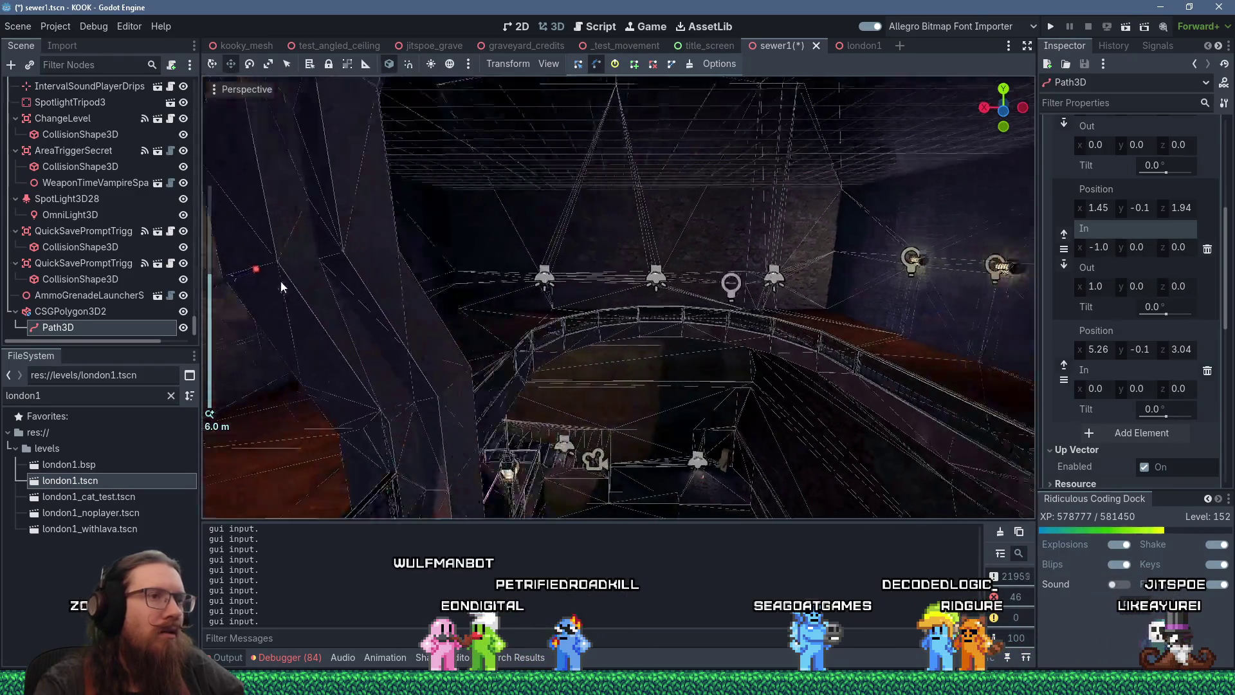
pyautogui.moveTo(627, 292)
pyautogui.mouseDown()
pyautogui.moveTo(795, 335)
pyautogui.moveTo(432, 392)
pyautogui.moveTo(528, 345)
pyautogui.moveTo(426, 321)
pyautogui.moveTo(562, 454)
pyautogui.moveTo(651, 349)
pyautogui.moveTo(447, 360)
pyautogui.moveTo(557, 375)
pyautogui.moveTo(438, 398)
pyautogui.moveTo(341, 386)
pyautogui.moveTo(519, 365)
pyautogui.moveTo(265, 390)
pyautogui.moveTo(472, 281)
pyautogui.moveTo(455, 252)
pyautogui.moveTo(583, 345)
pyautogui.moveTo(572, 310)
pyautogui.moveTo(457, 334)
pyautogui.moveTo(739, 371)
pyautogui.moveTo(530, 389)
pyautogui.moveTo(801, 341)
pyautogui.moveTo(610, 247)
pyautogui.mouseUp()
pyautogui.click(596, 240)
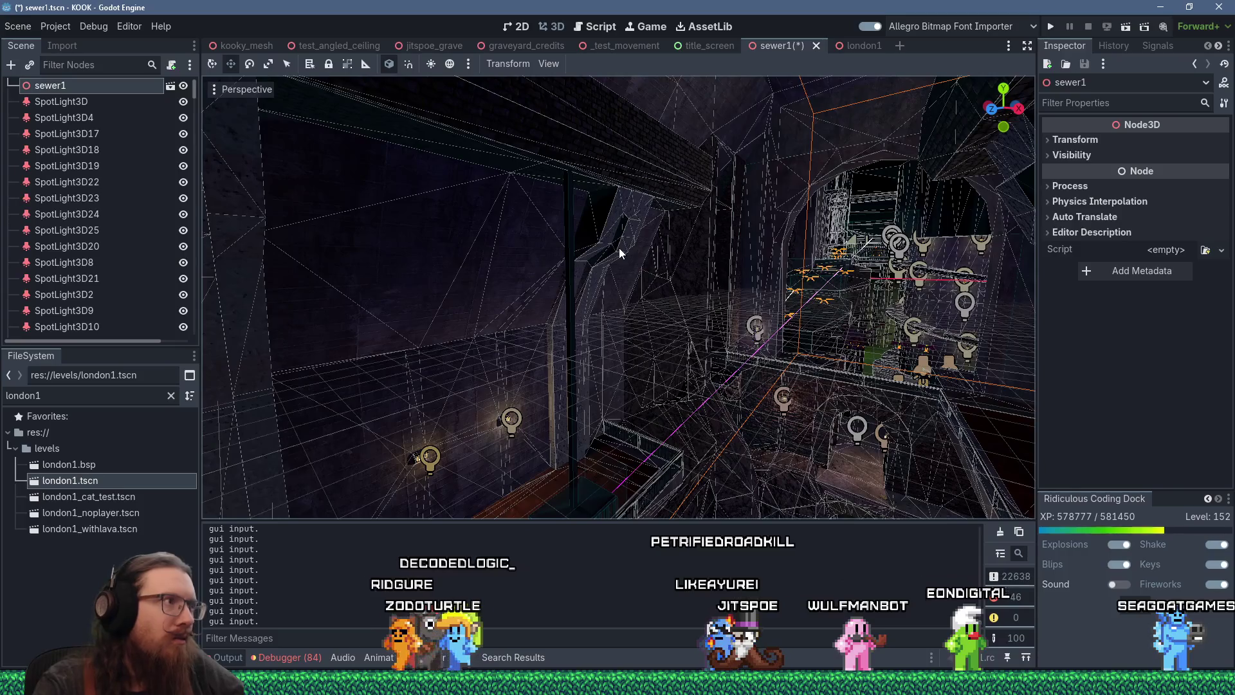
# Step: Select the Path3D node on its own and frame it in the view
pyautogui.scroll(-5, 651, 308)
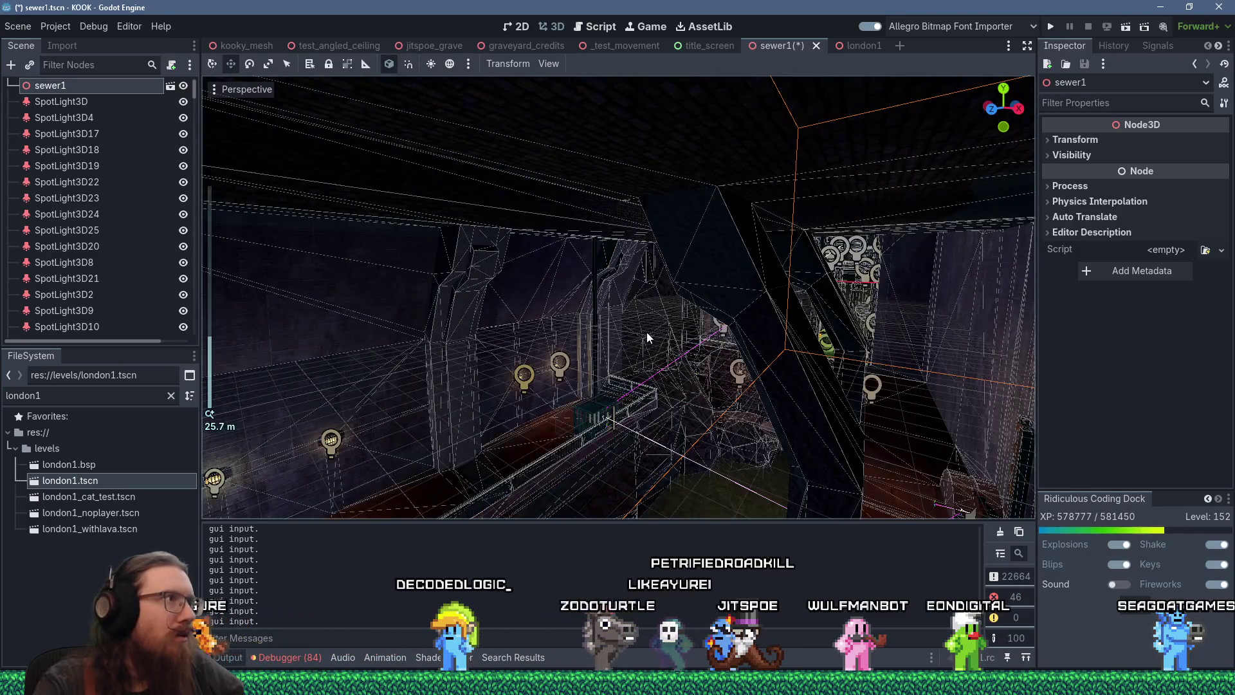
pyautogui.scroll(-5, 183, 312)
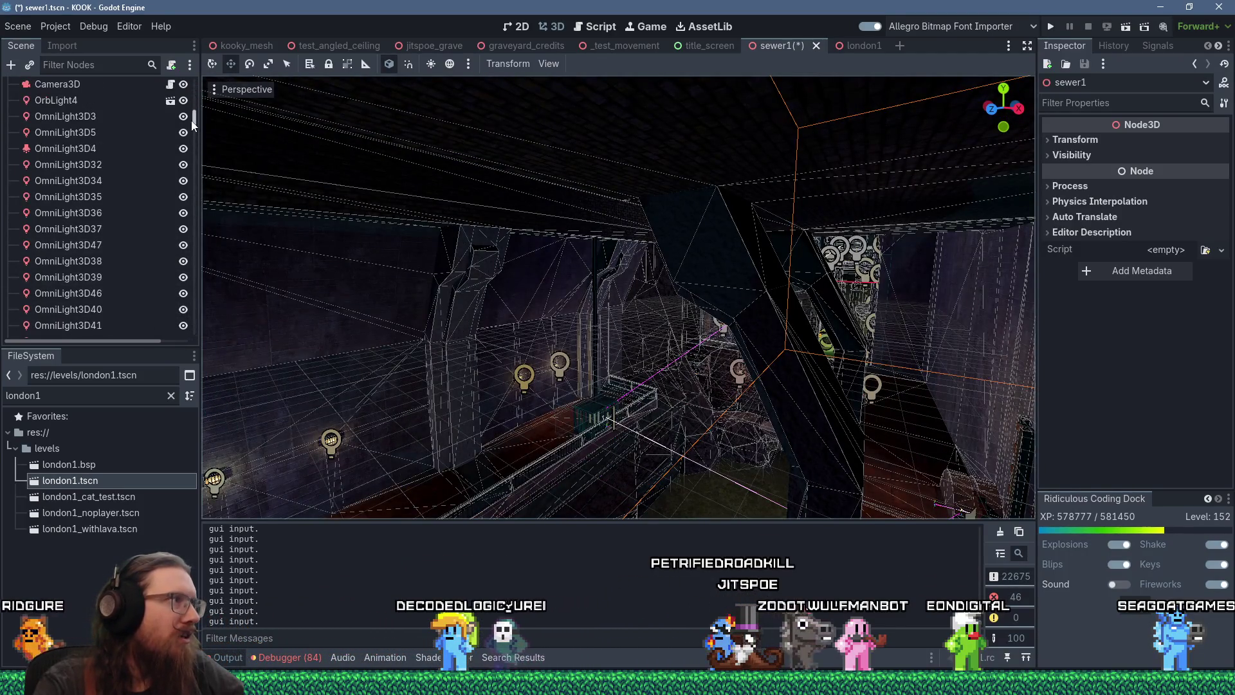
pyautogui.scroll(-10, 192, 123)
pyautogui.click(154, 327)
pyautogui.press('f')
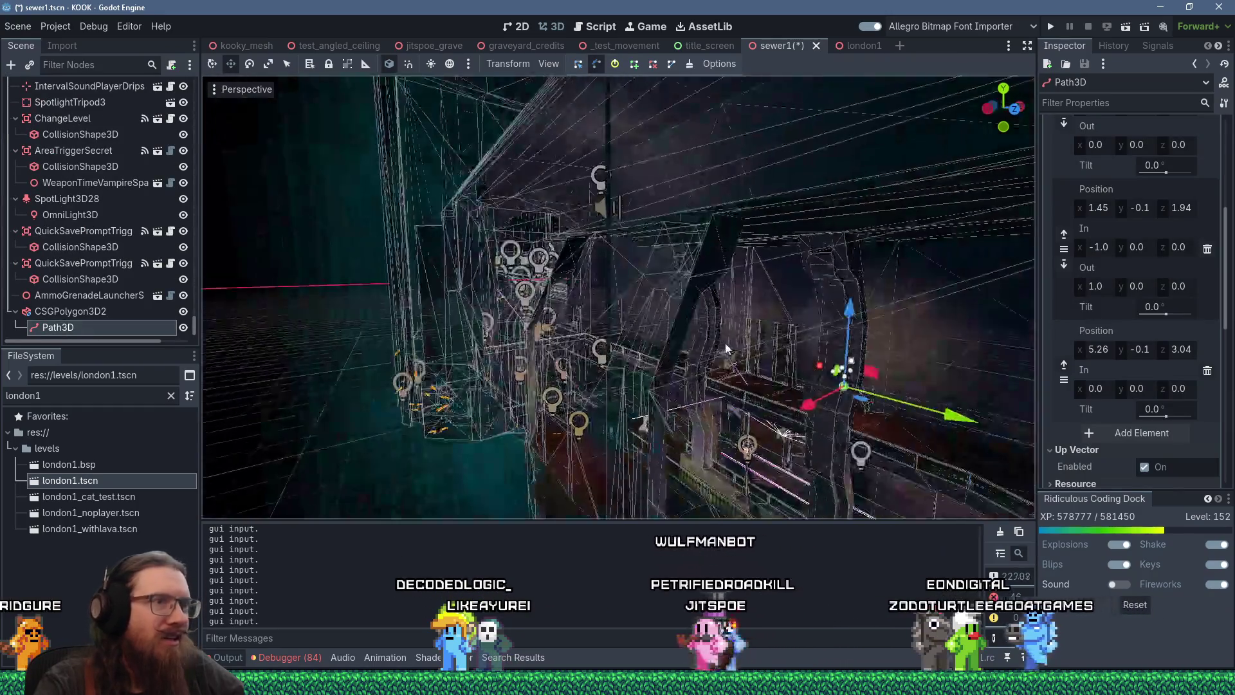
pyautogui.moveTo(781, 352)
pyautogui.mouseDown()
pyautogui.moveTo(635, 335)
pyautogui.moveTo(591, 271)
pyautogui.mouseUp()
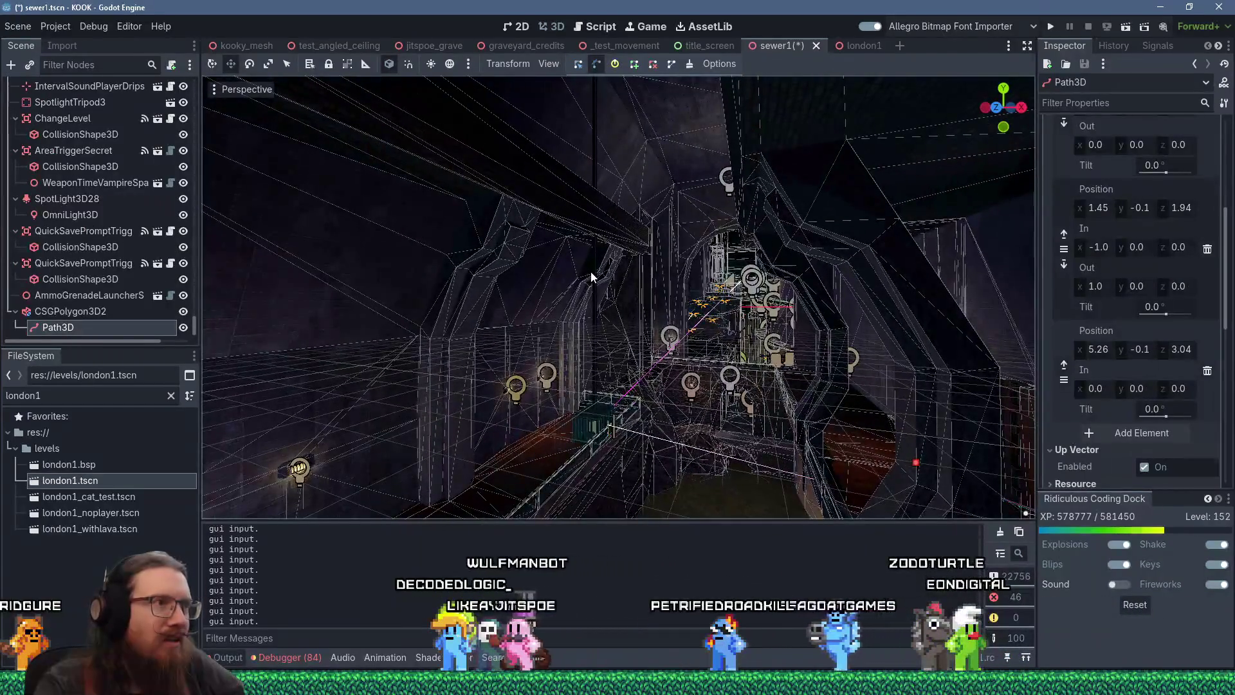
pyautogui.click(590, 272)
pyautogui.moveTo(196, 96); pyautogui.dragTo(205, 318)
pyautogui.click(92, 325)
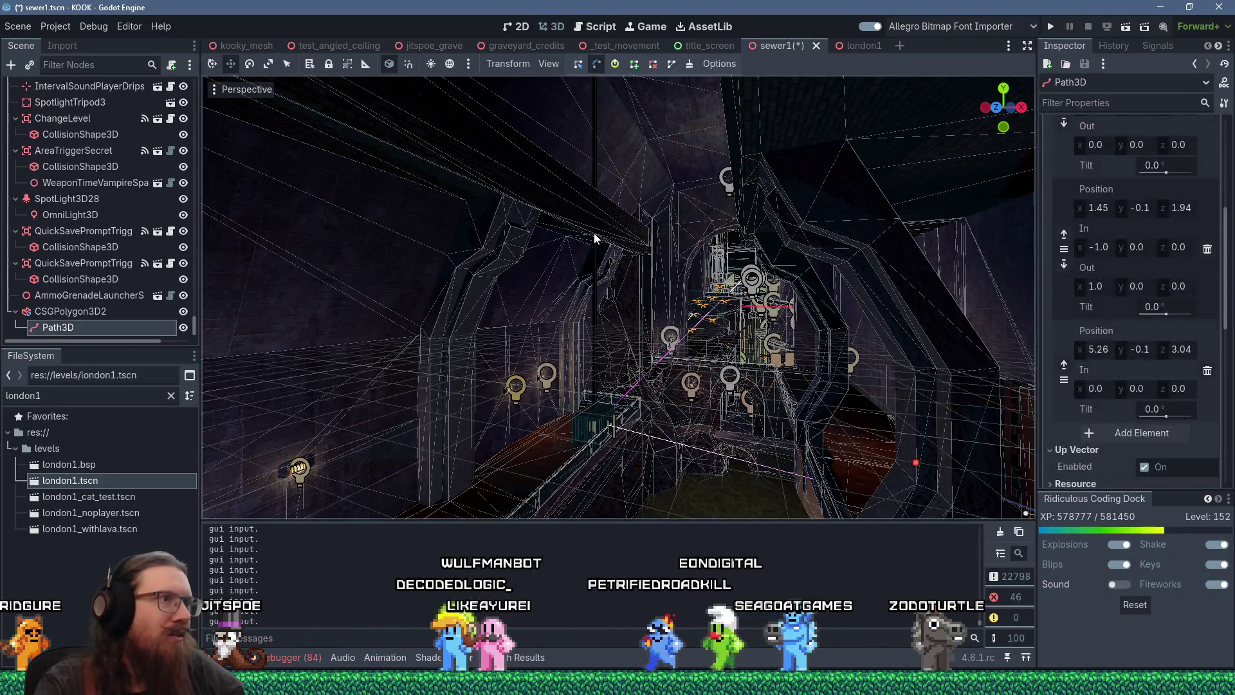
pyautogui.keyDown('shift'); pyautogui.click(540, 303); pyautogui.keyUp('shift')
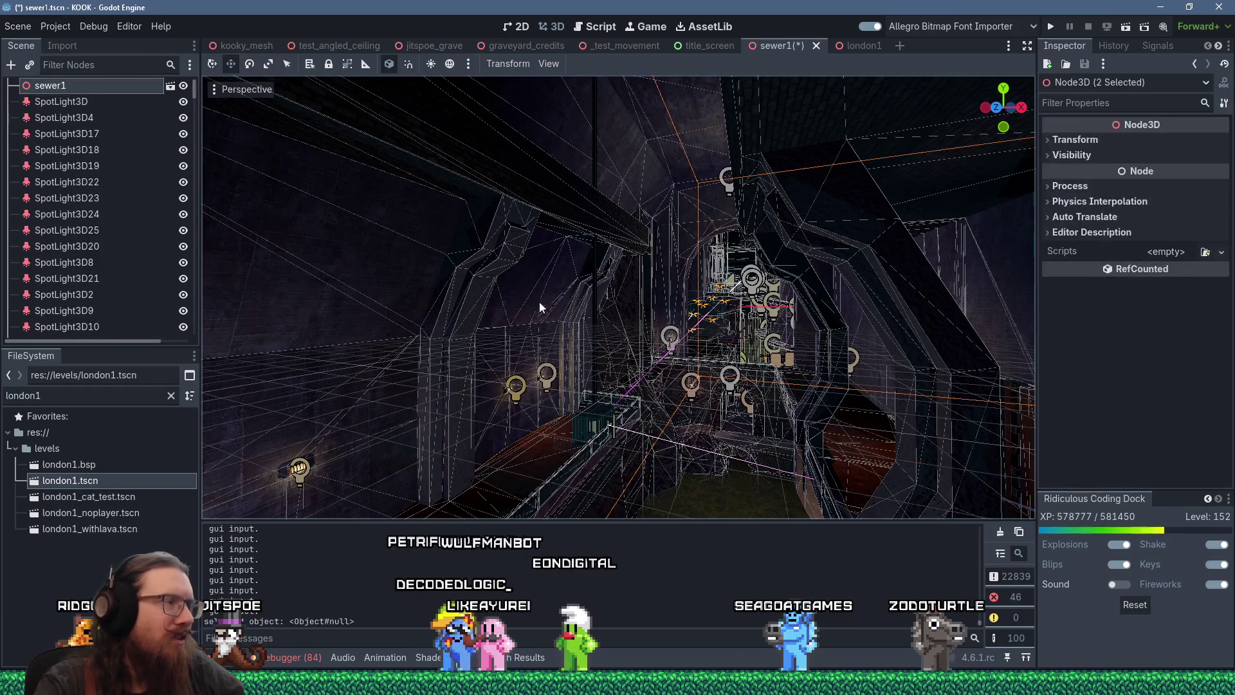
pyautogui.moveTo(193, 98); pyautogui.dragTo(192, 338)
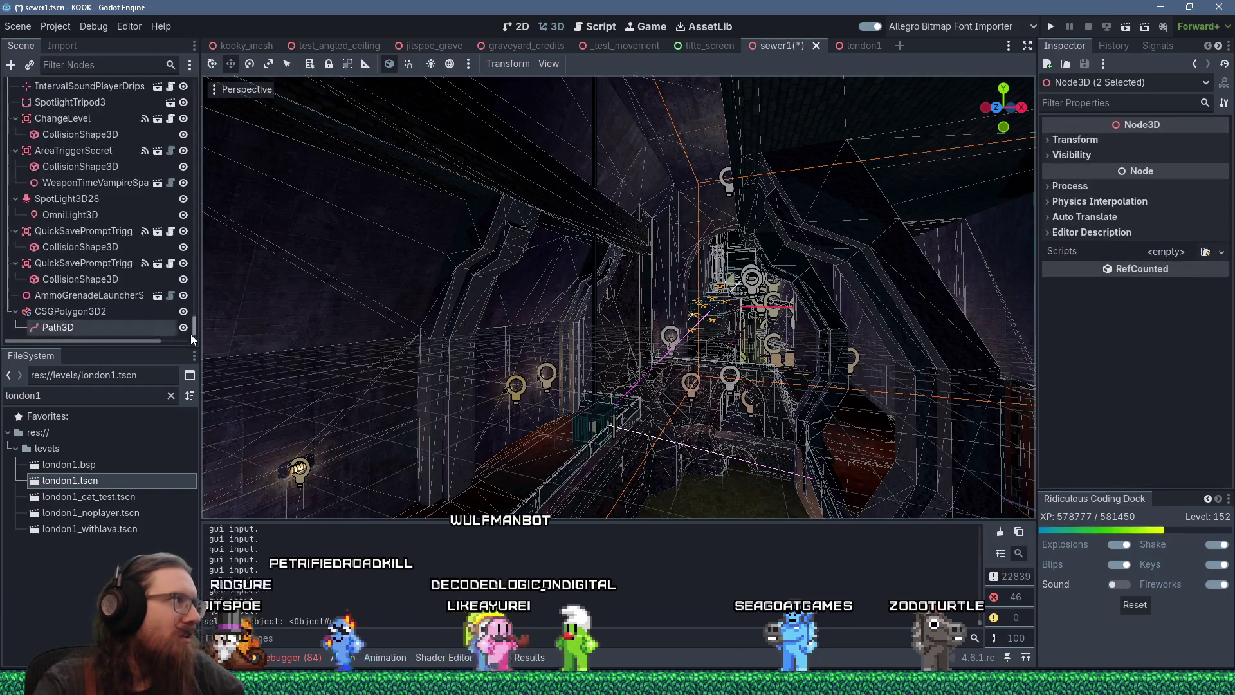
pyautogui.click(90, 328)
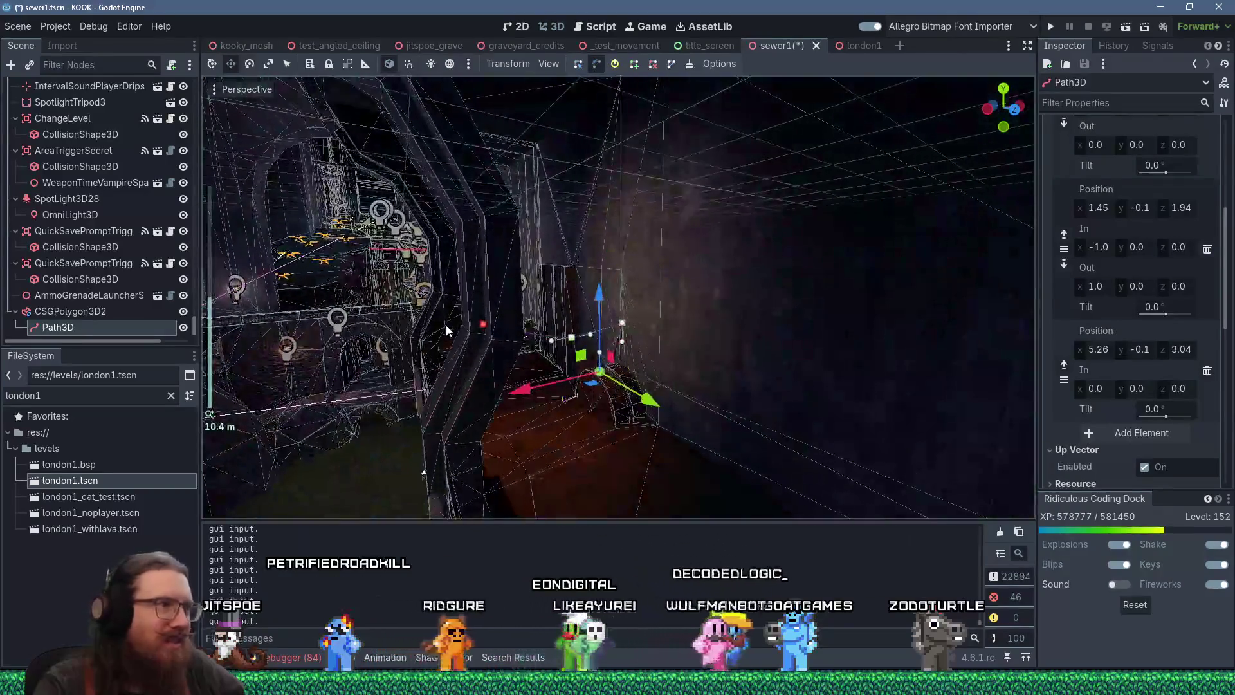
# Step: Orbit to the cable path's end beside the tunnel pillar and select the path
pyautogui.scroll(-10, 430, 343)
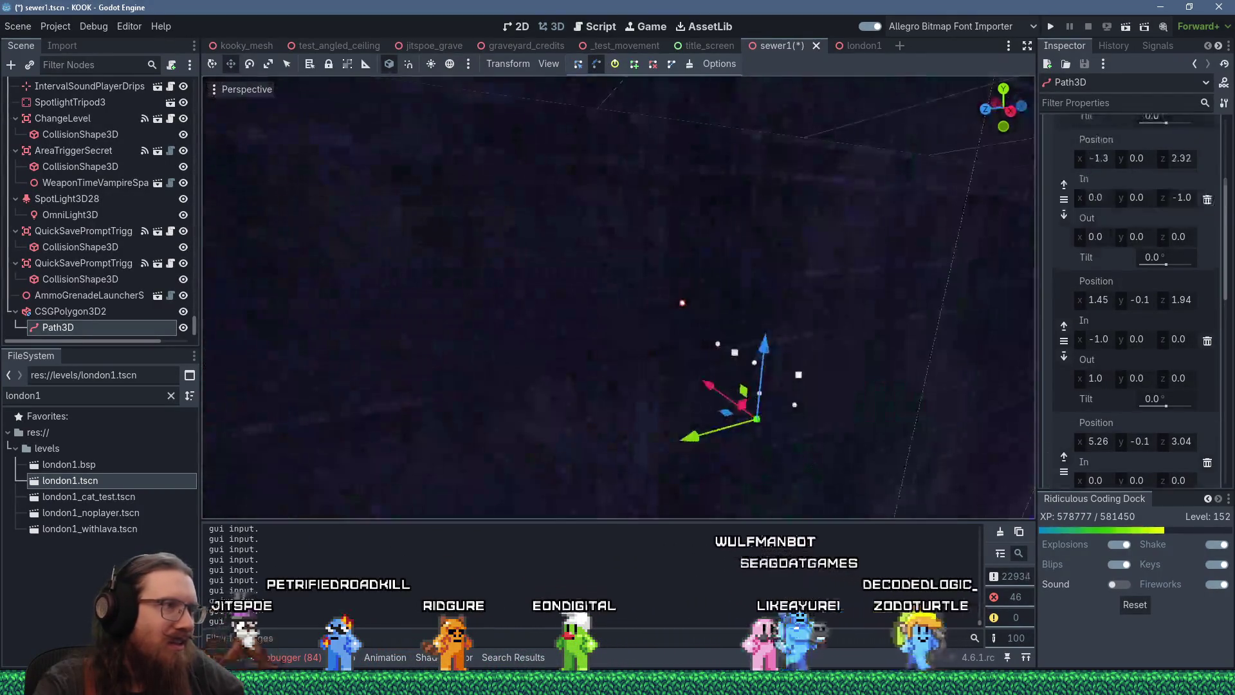
pyautogui.scroll(10, 430, 342)
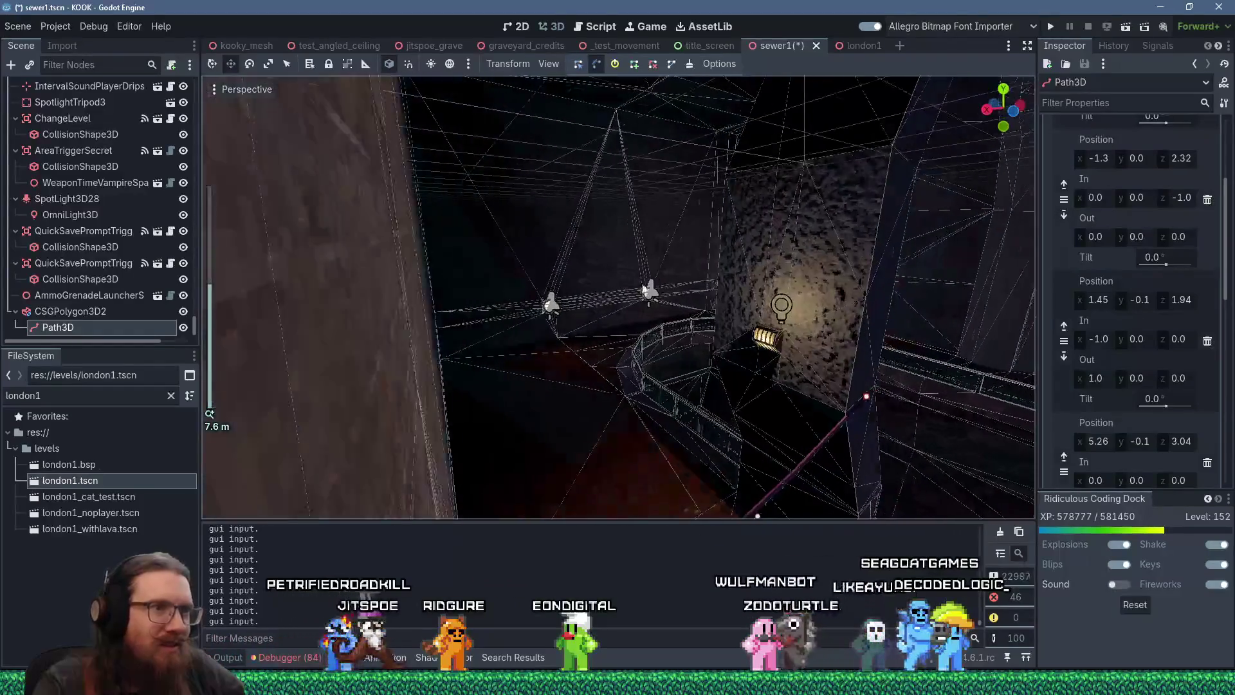
pyautogui.scroll(-5, 709, 293)
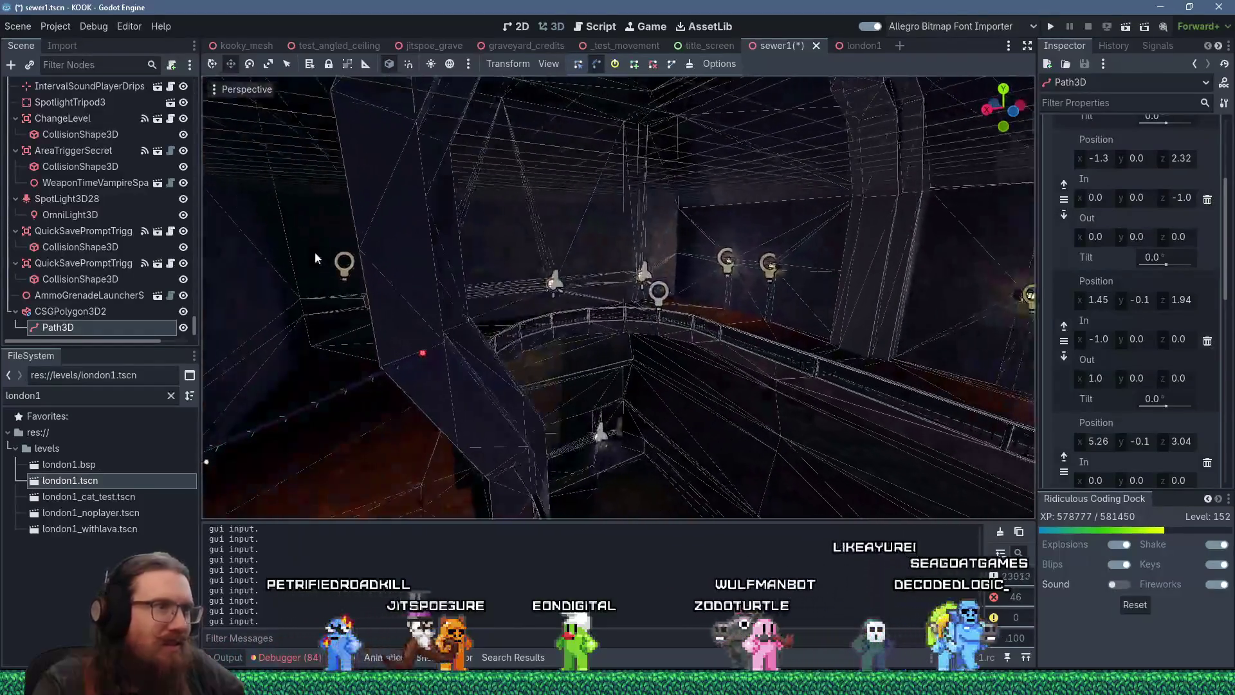
pyautogui.moveTo(709, 293)
pyautogui.mouseDown()
pyautogui.moveTo(773, 291)
pyautogui.moveTo(781, 253)
pyautogui.mouseUp()
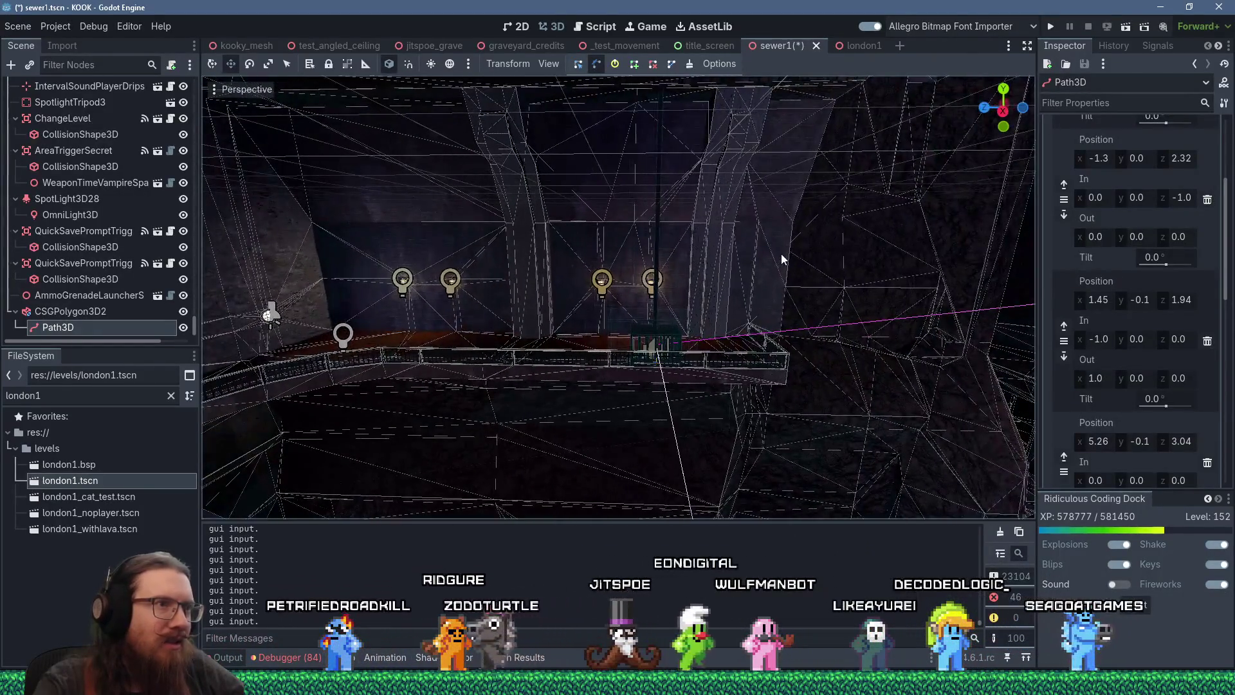
pyautogui.click(703, 226)
pyautogui.moveTo(703, 227); pyautogui.dragTo(702, 270)
pyautogui.scroll(-3, 701, 295)
pyautogui.scroll(2, 701, 295)
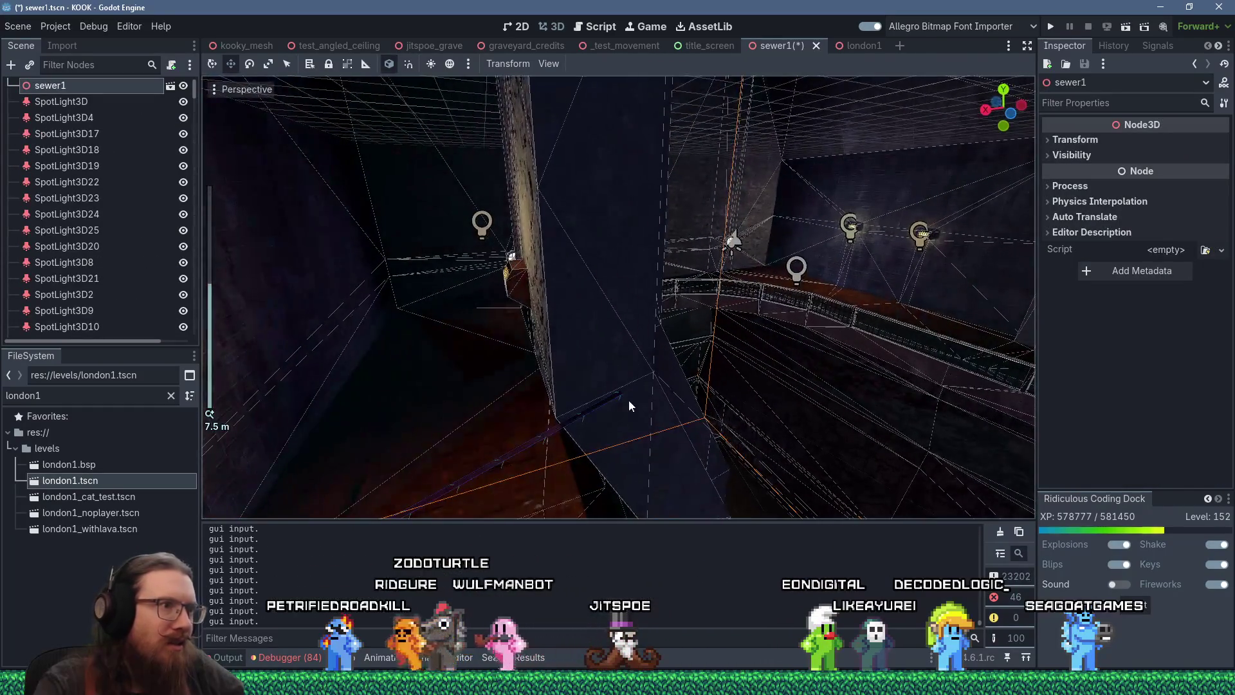
pyautogui.click(622, 395)
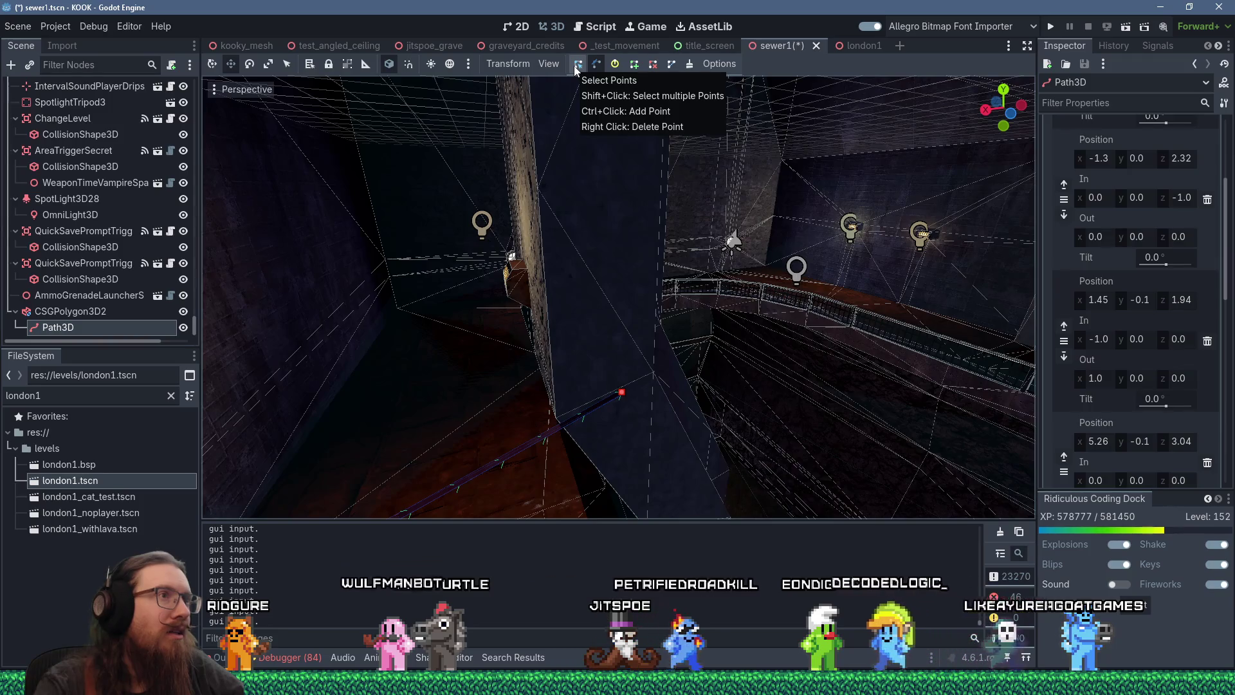
# Step: Fly further down the tunnel and add a new point to the cable's Path3D curve
pyautogui.press('w')
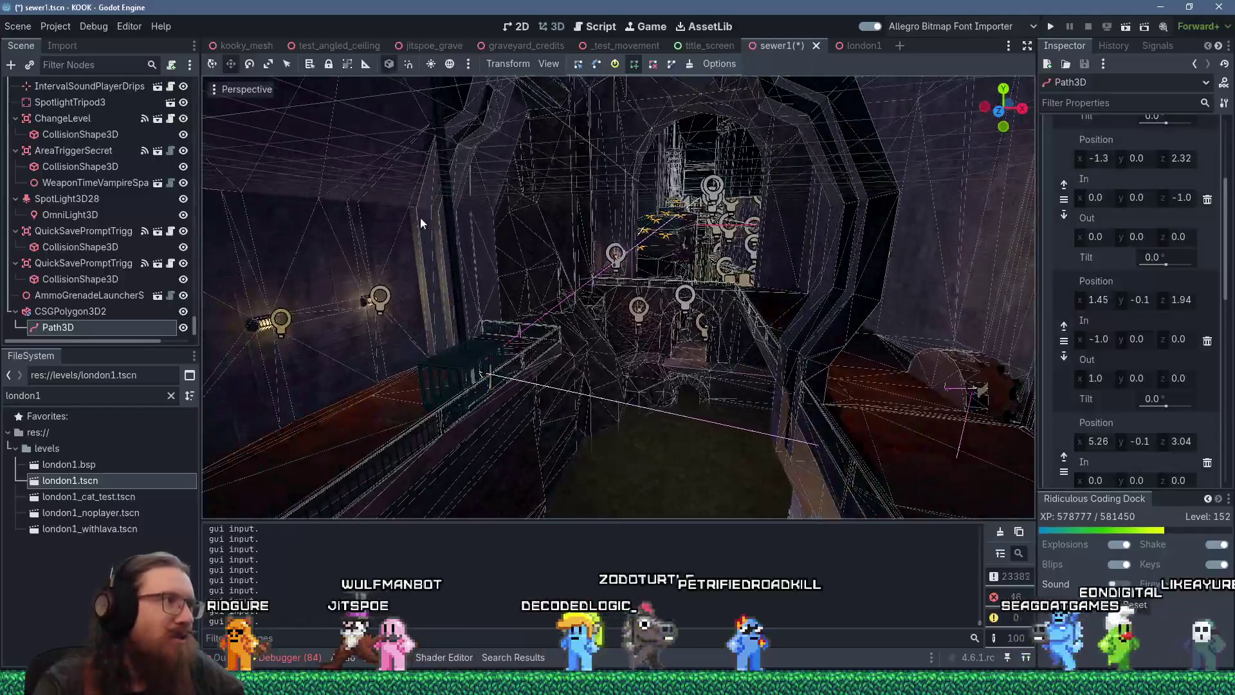
pyautogui.click(463, 144)
pyautogui.scroll(8, 546, 252)
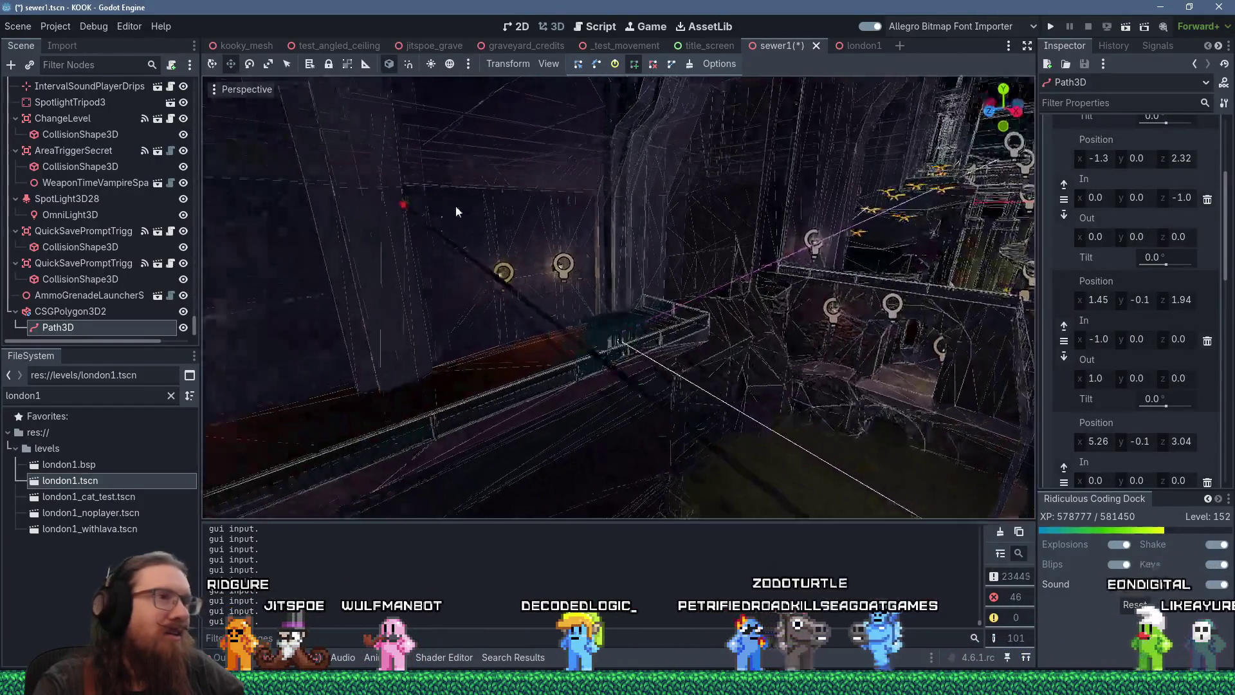
pyautogui.press('d')
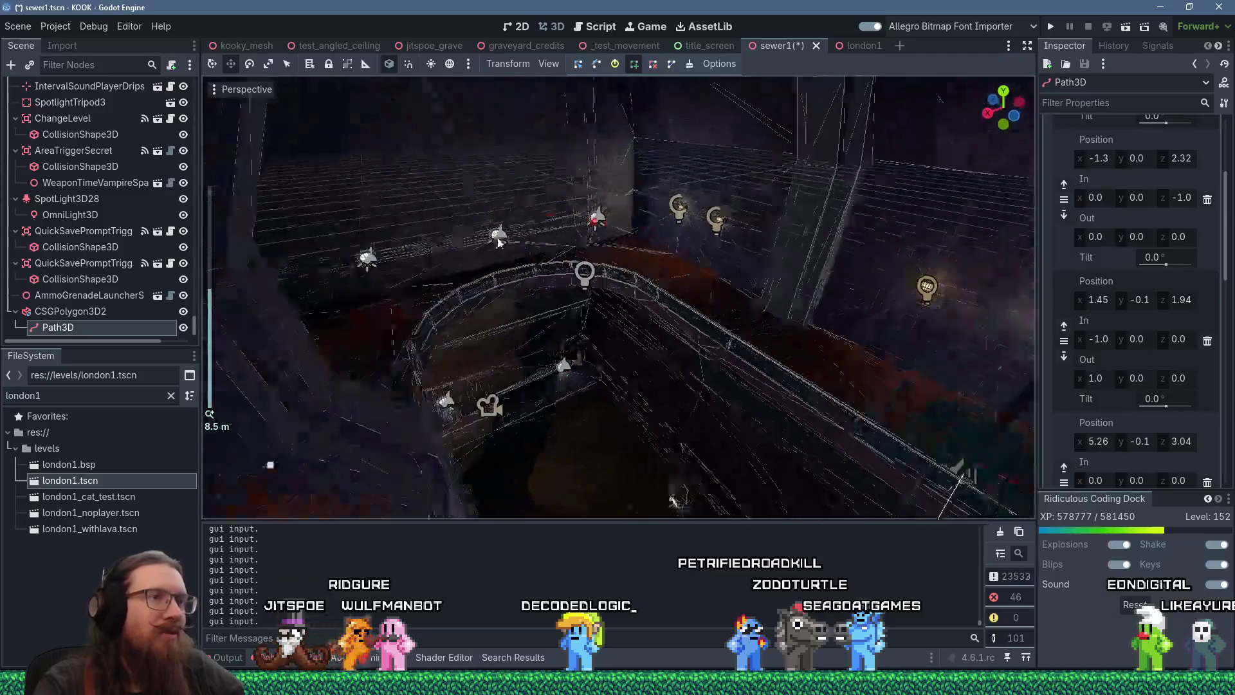
pyautogui.moveTo(621, 289)
pyautogui.mouseDown()
pyautogui.moveTo(381, 258)
pyautogui.moveTo(564, 320)
pyautogui.moveTo(608, 301)
pyautogui.mouseUp()
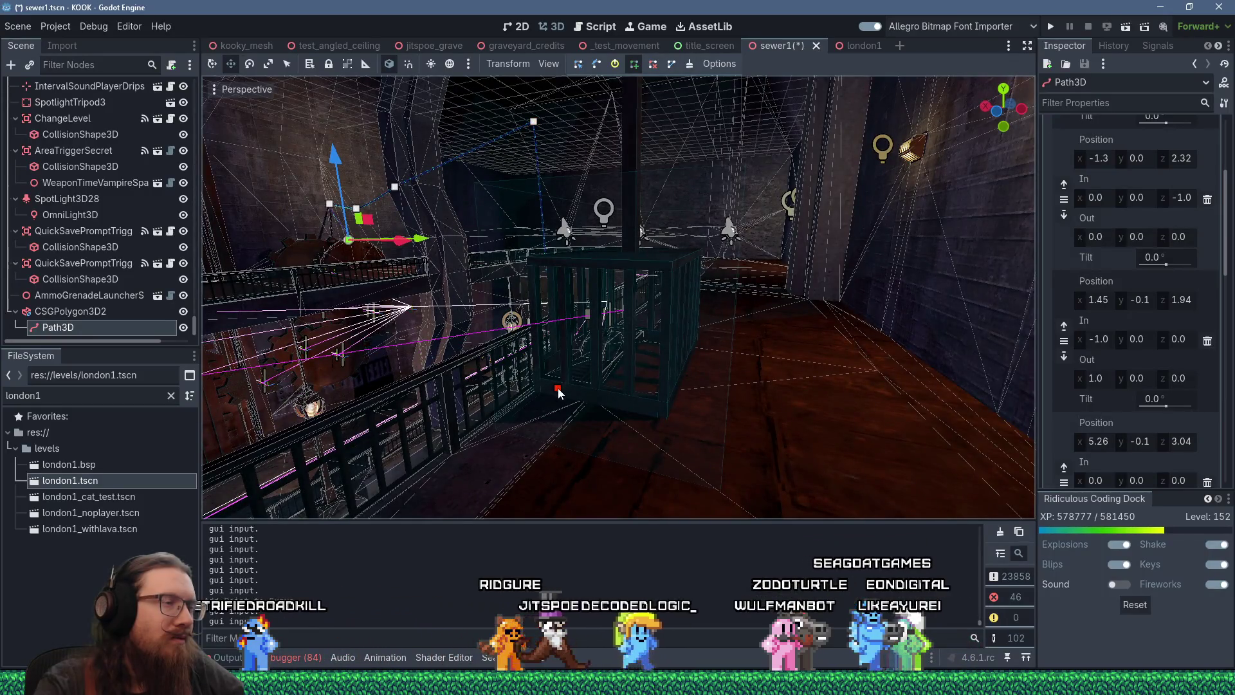
pyautogui.scroll(-3, 558, 388)
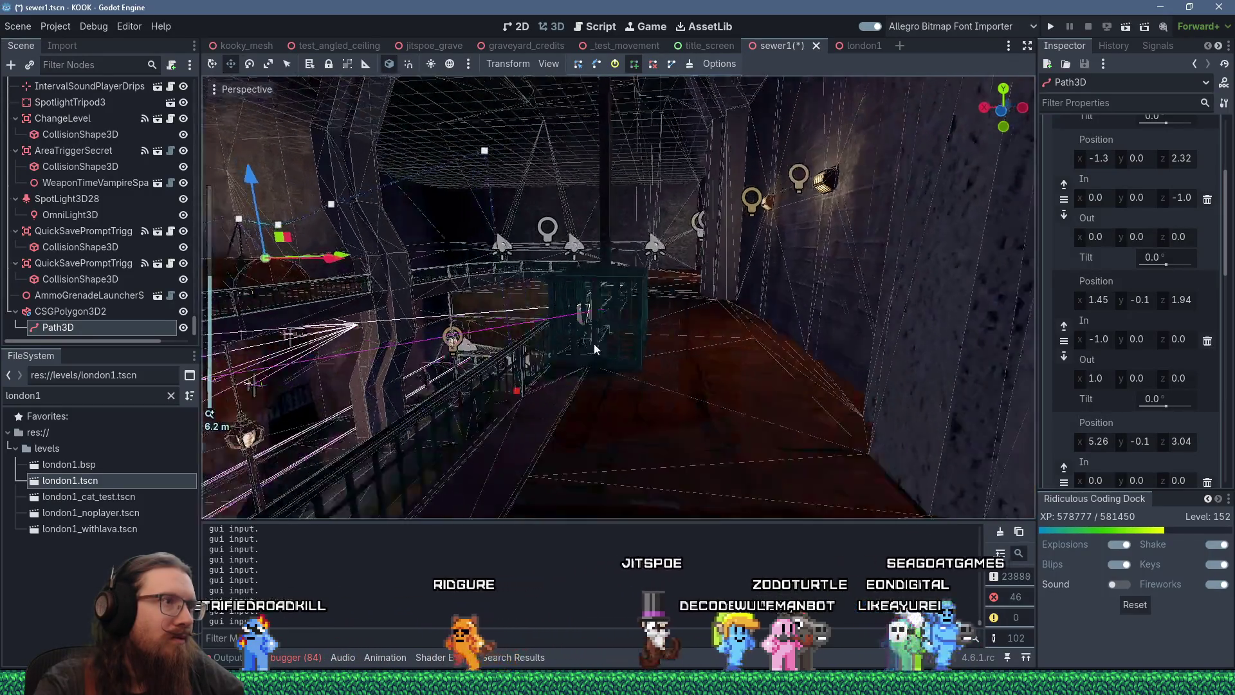
pyautogui.moveTo(594, 348)
pyautogui.mouseDown()
pyautogui.moveTo(754, 331)
pyautogui.moveTo(565, 313)
pyautogui.moveTo(656, 378)
pyautogui.mouseUp()
pyautogui.scroll(-3, 754, 331)
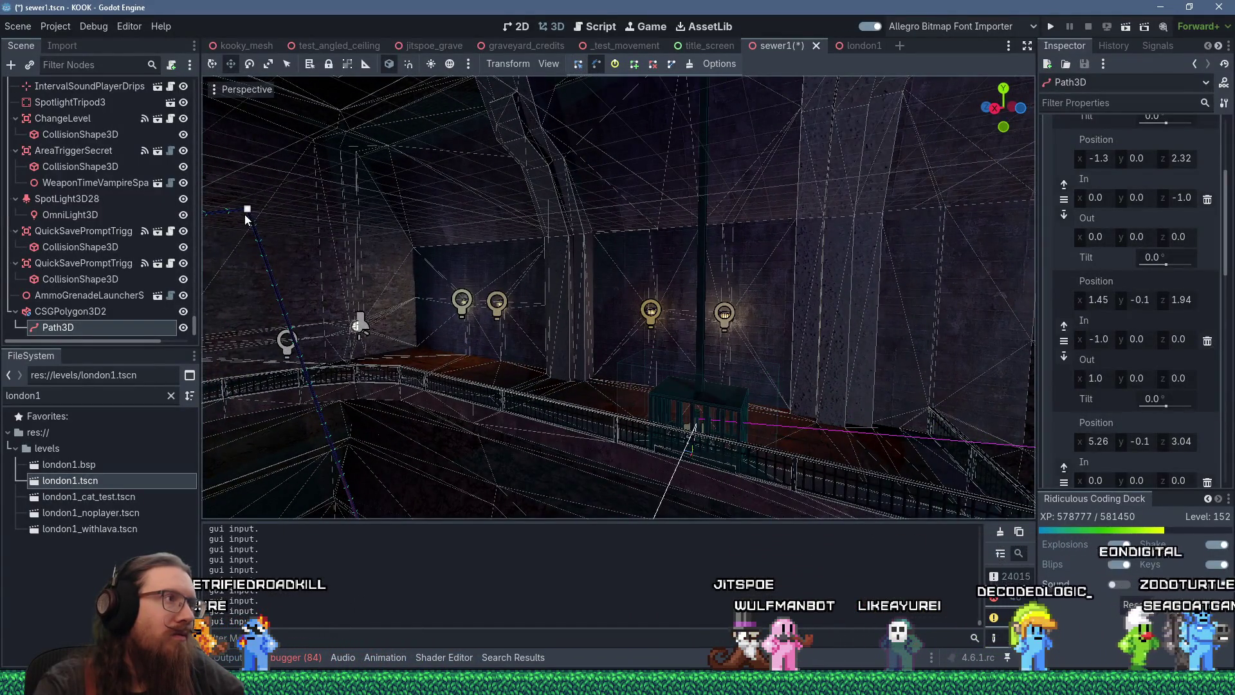
# Step: Turn off Mirror Handle Lengths in the path Options, keeping Mirror Handle Angles on
pyautogui.click(69, 312)
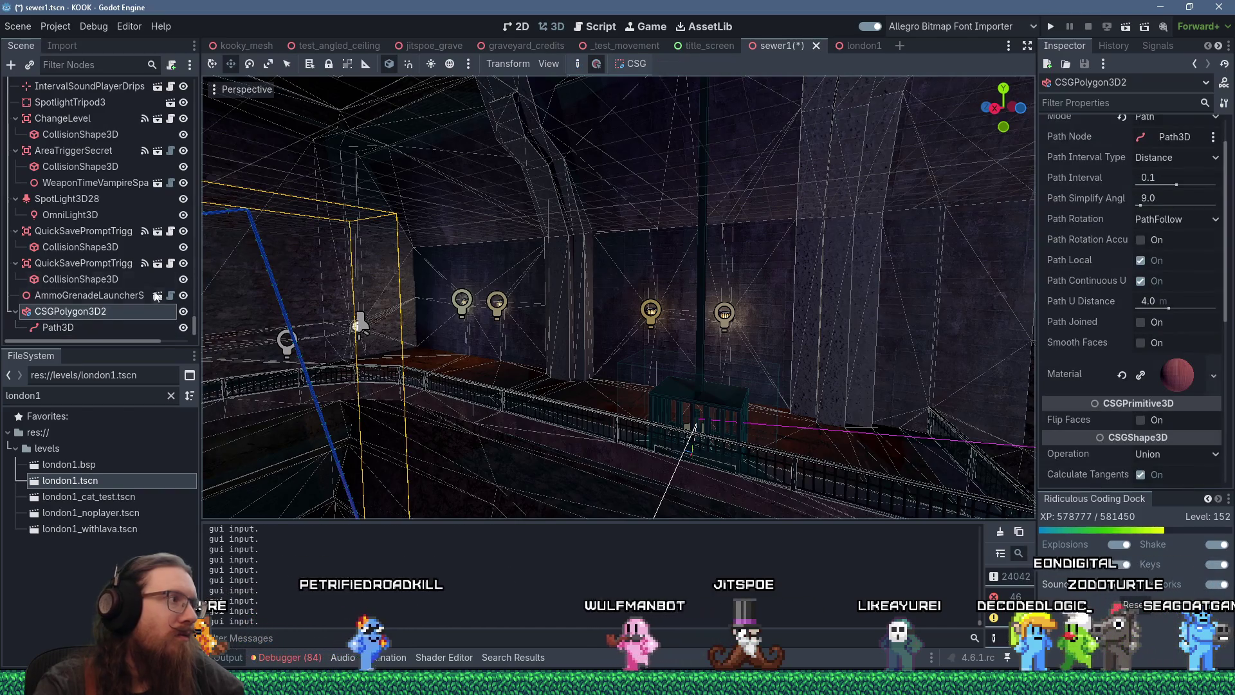
pyautogui.click(93, 329)
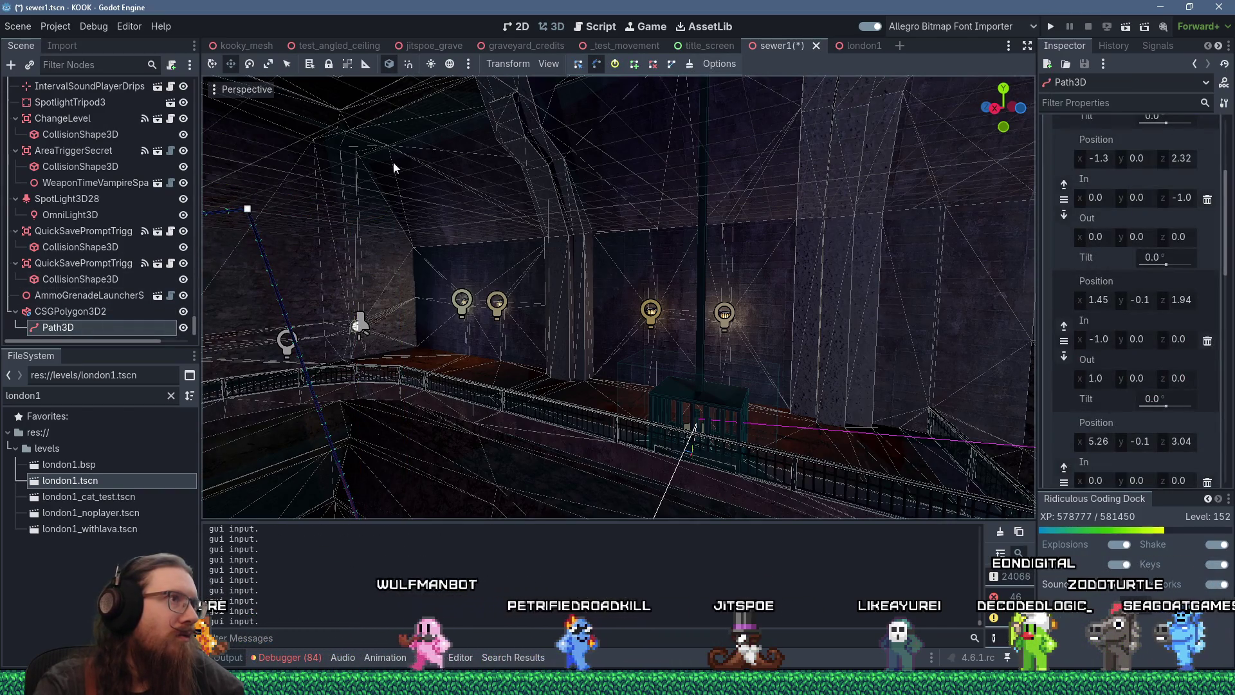
pyautogui.click(580, 70)
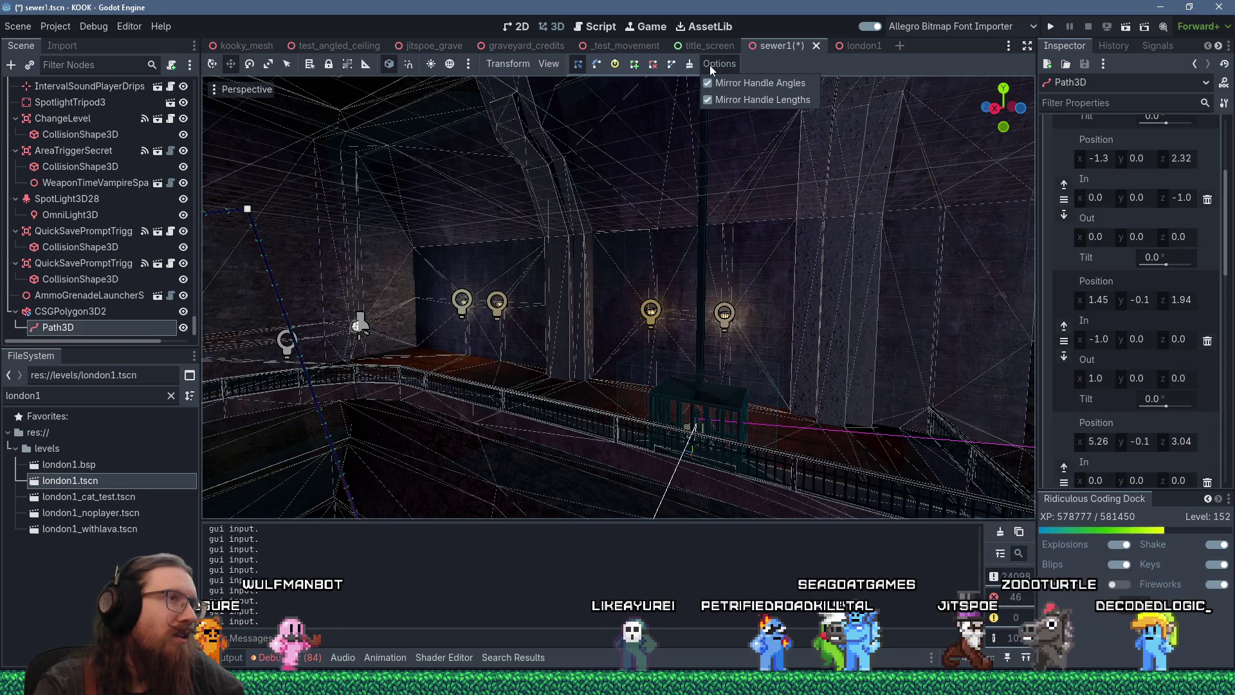
pyautogui.click(708, 100)
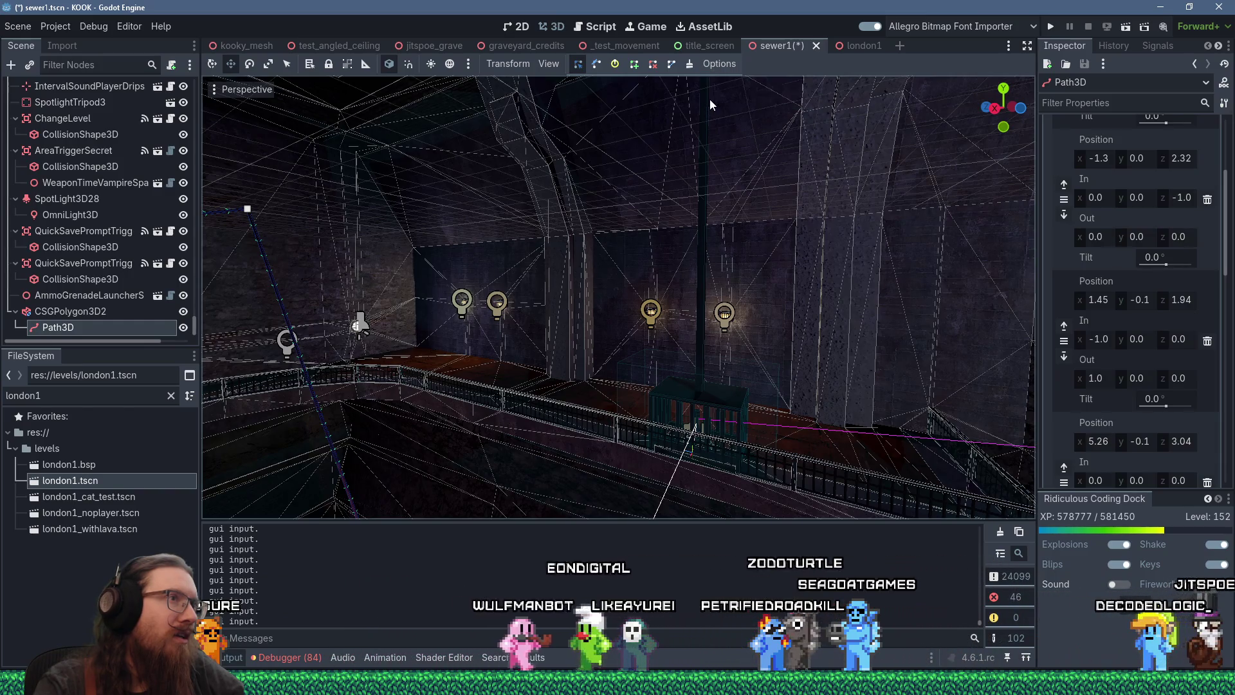
pyautogui.click(716, 66)
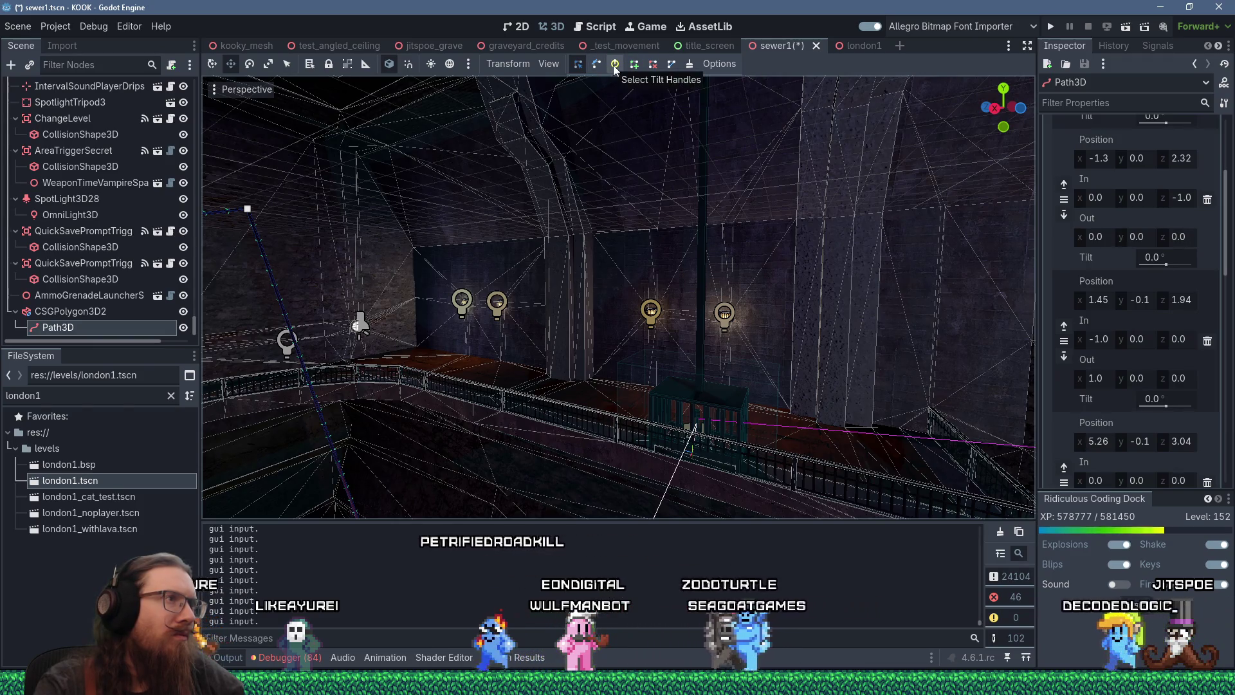
pyautogui.click(250, 219)
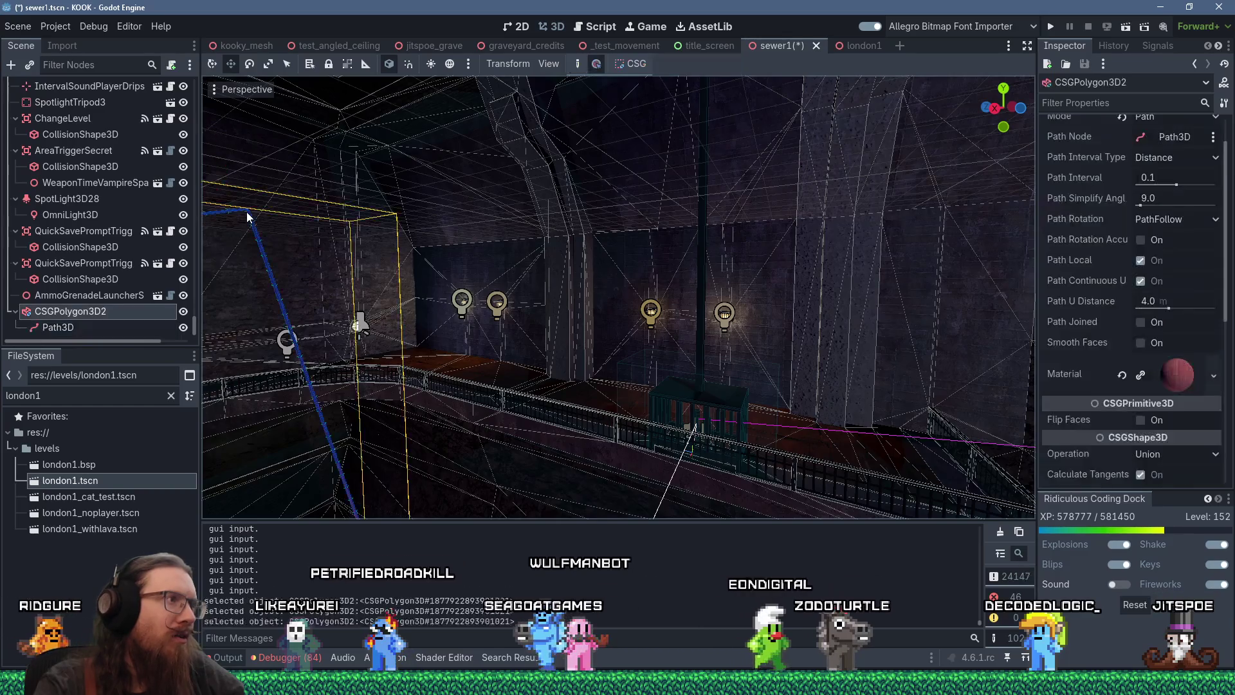
# Step: Reselect the cable path and survey it from across the tunnel near the tower
pyautogui.click(107, 326)
pyautogui.moveTo(249, 215)
pyautogui.mouseDown()
pyautogui.moveTo(260, 229)
pyautogui.moveTo(573, 272)
pyautogui.moveTo(387, 280)
pyautogui.moveTo(406, 286)
pyautogui.mouseUp()
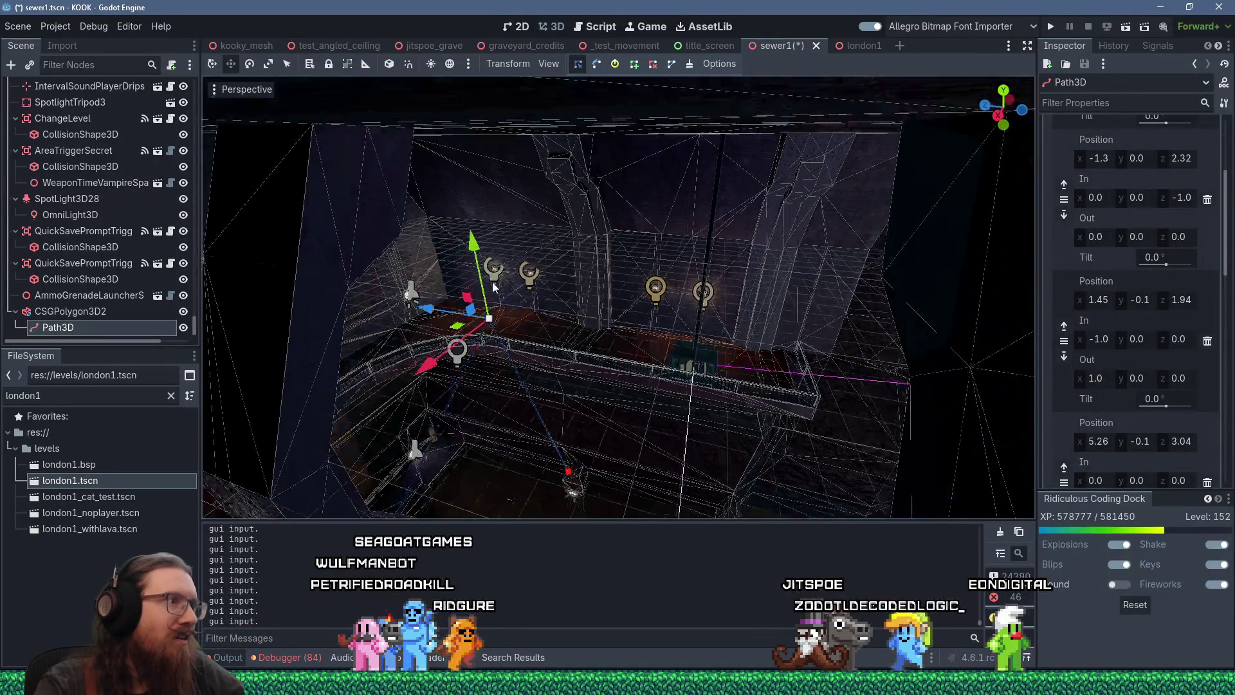
pyautogui.moveTo(478, 278)
pyautogui.mouseDown()
pyautogui.moveTo(751, 267)
pyautogui.moveTo(739, 228)
pyautogui.moveTo(532, 225)
pyautogui.mouseUp()
pyautogui.scroll(5, 609, 215)
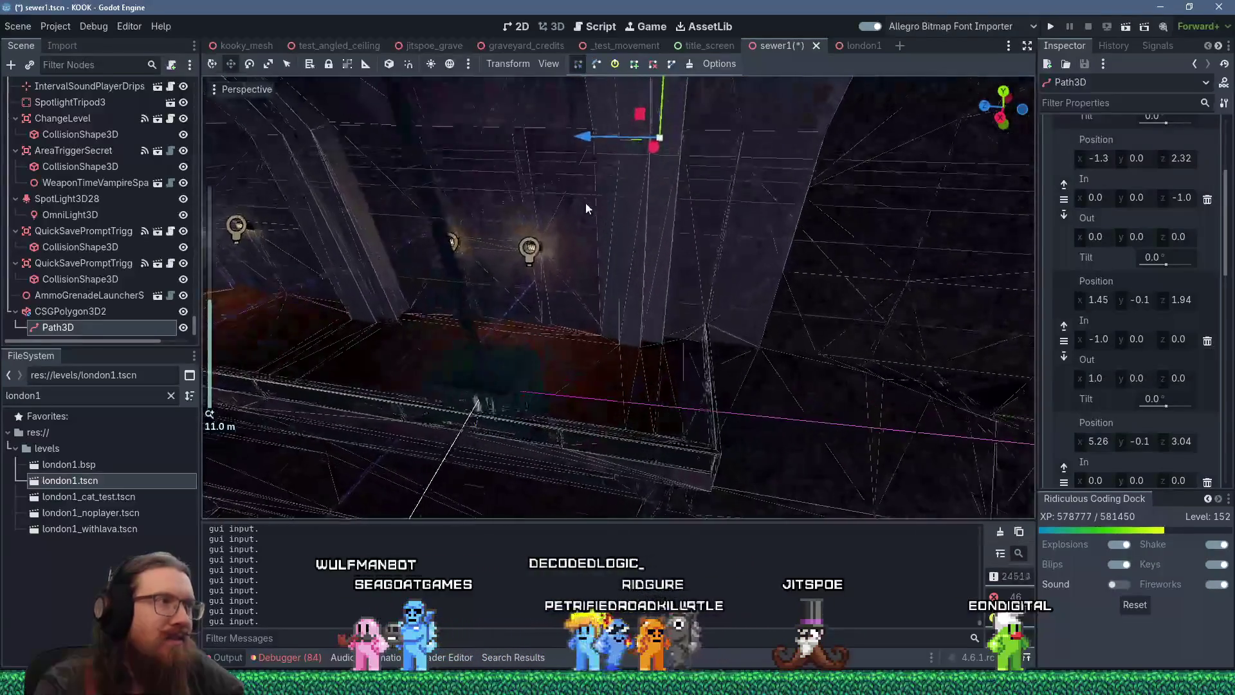
pyautogui.scroll(-3, 586, 208)
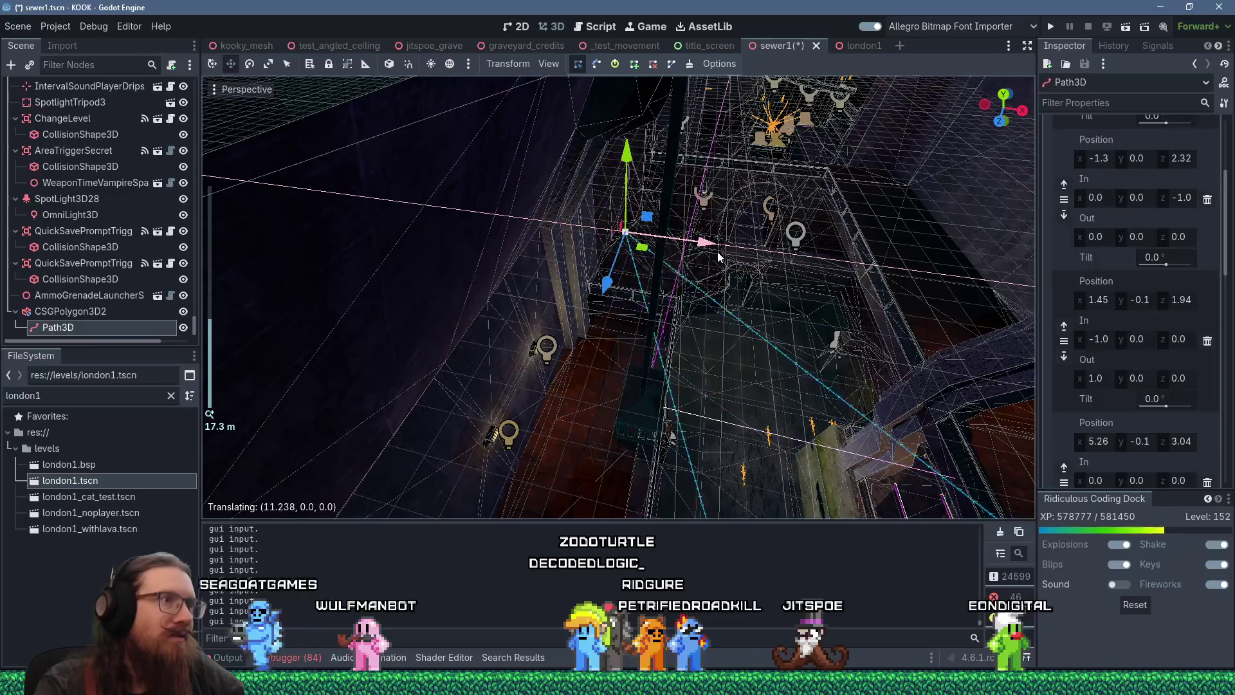
pyautogui.moveTo(723, 254); pyautogui.dragTo(640, 172)
pyautogui.moveTo(619, 24)
pyautogui.mouseDown()
pyautogui.moveTo(648, 209)
pyautogui.moveTo(645, 327)
pyautogui.mouseUp()
pyautogui.scroll(3, 653, 300)
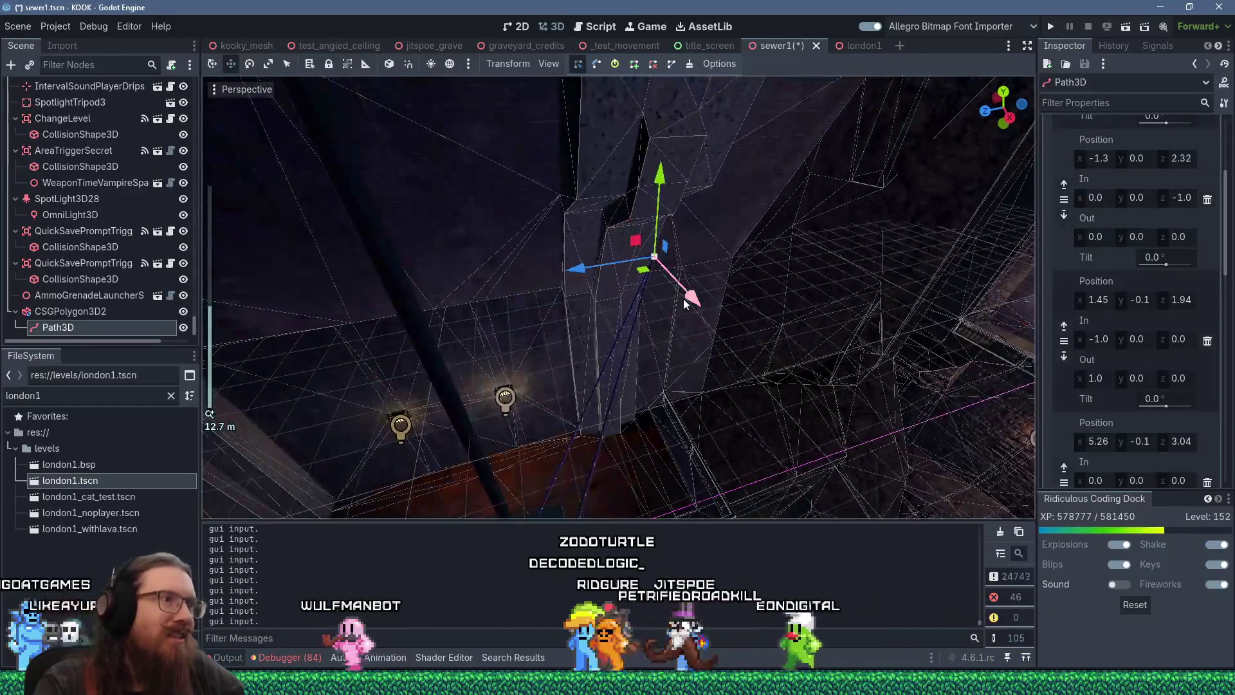
# Step: Switch selection between the CSG cable polygon and the Path3D, raising a path point
pyautogui.click(595, 264)
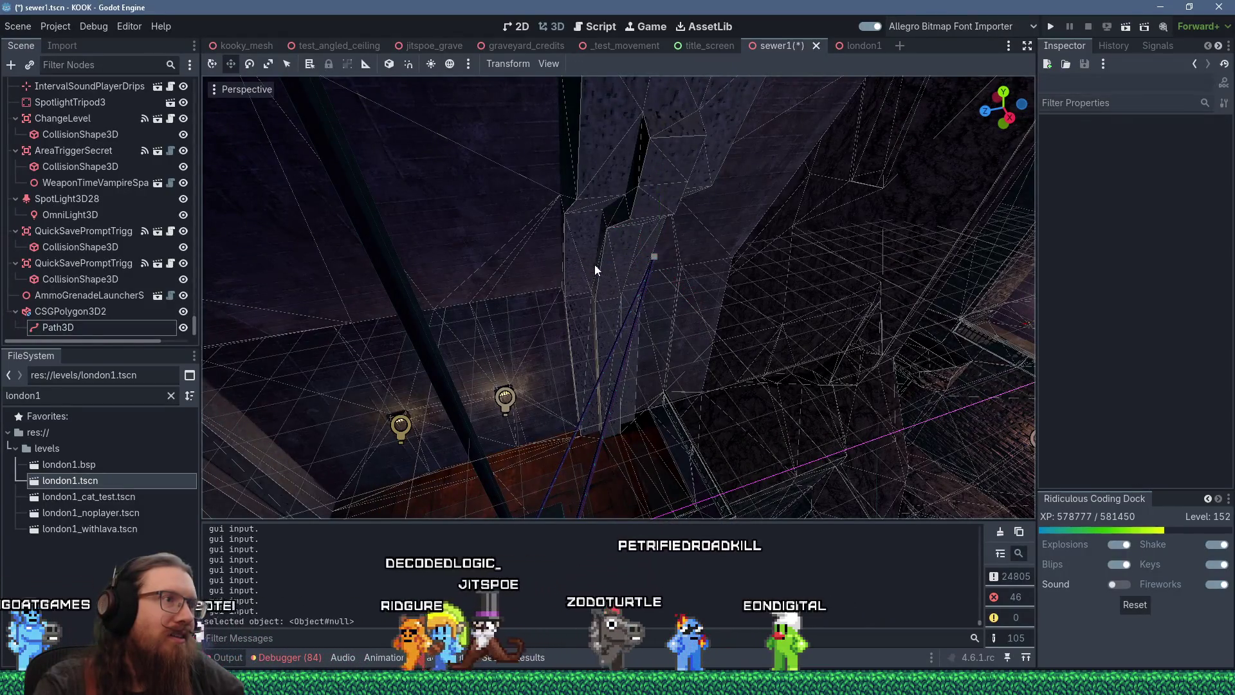
pyautogui.click(655, 258)
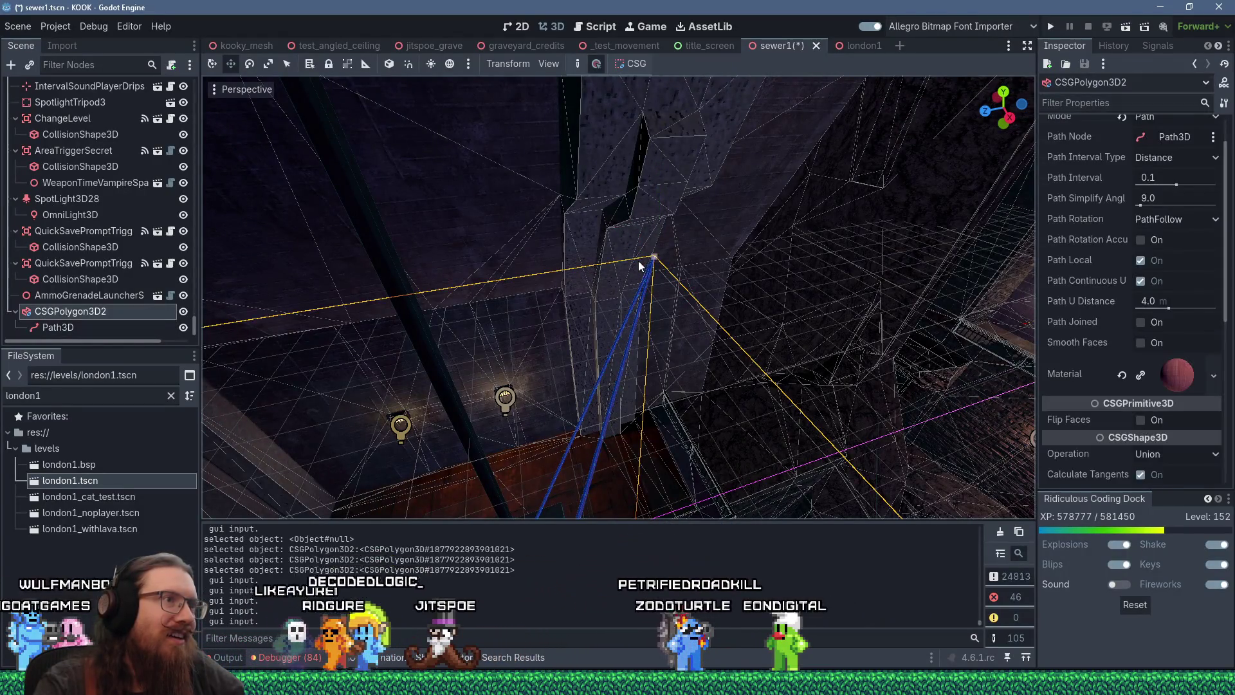
pyautogui.click(96, 327)
pyautogui.click(96, 326)
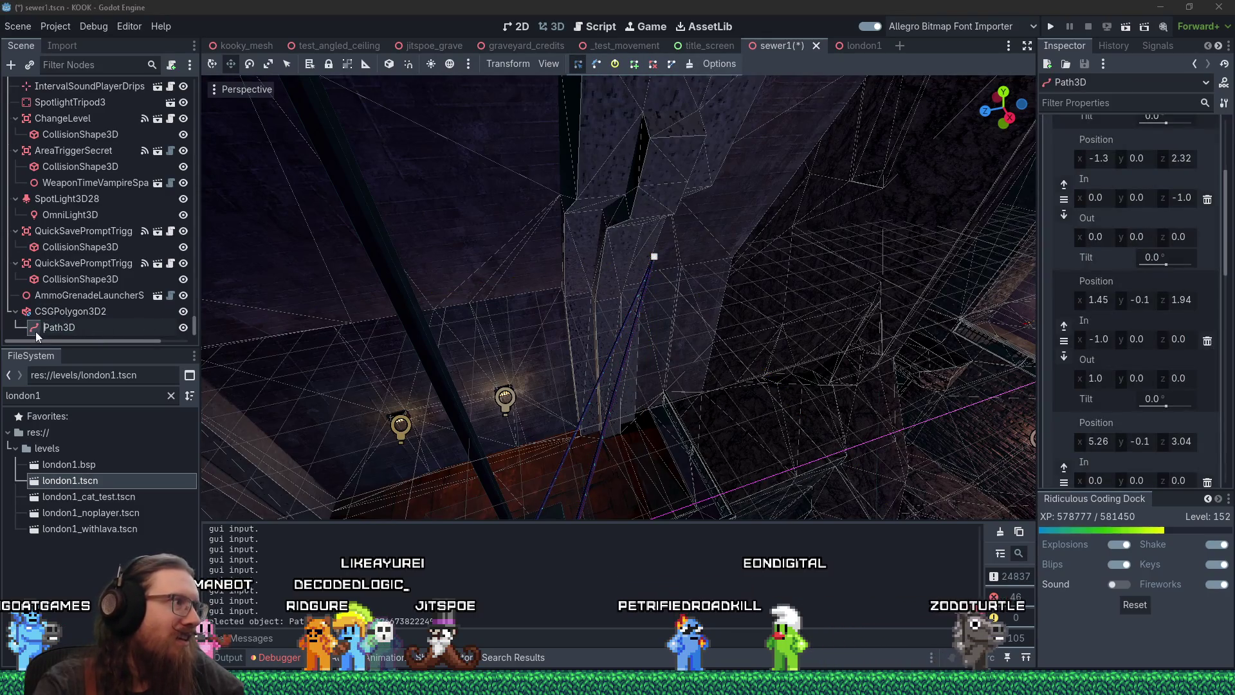
pyautogui.press('Up')
pyautogui.click(72, 329)
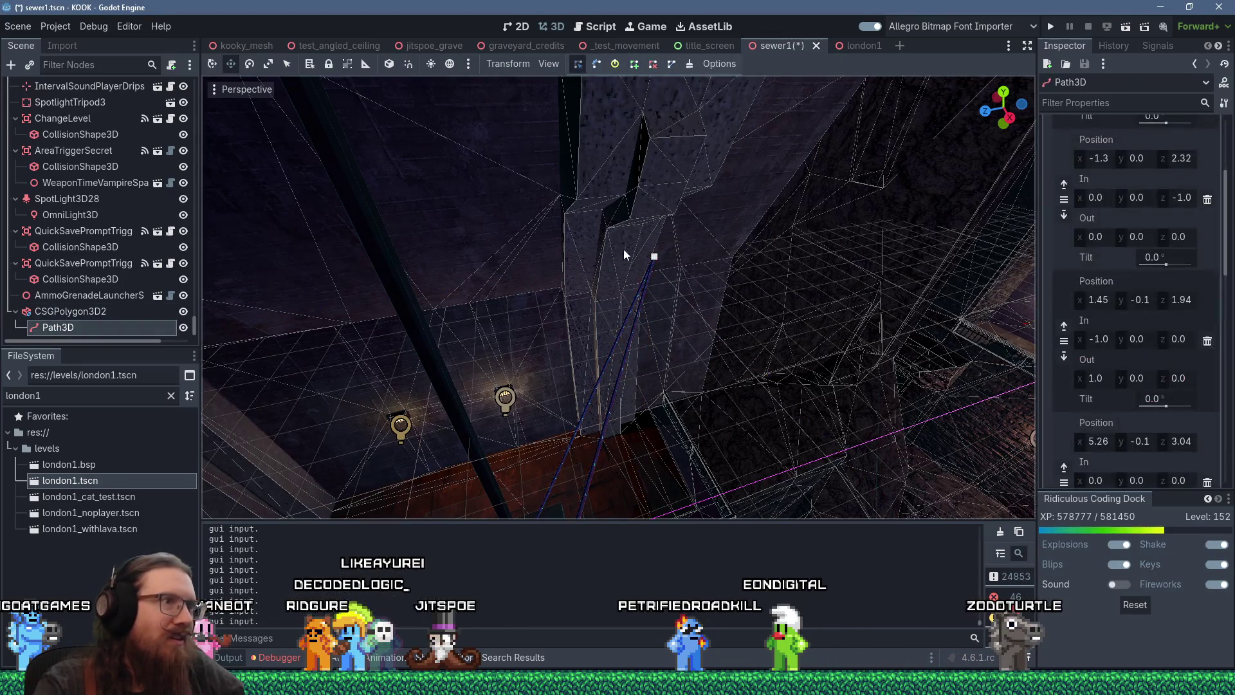
pyautogui.moveTo(483, 291)
pyautogui.mouseDown()
pyautogui.moveTo(579, 277)
pyautogui.moveTo(616, 253)
pyautogui.mouseUp()
pyautogui.moveTo(662, 157); pyautogui.dragTo(675, 62)
pyautogui.scroll(5, 688, 103)
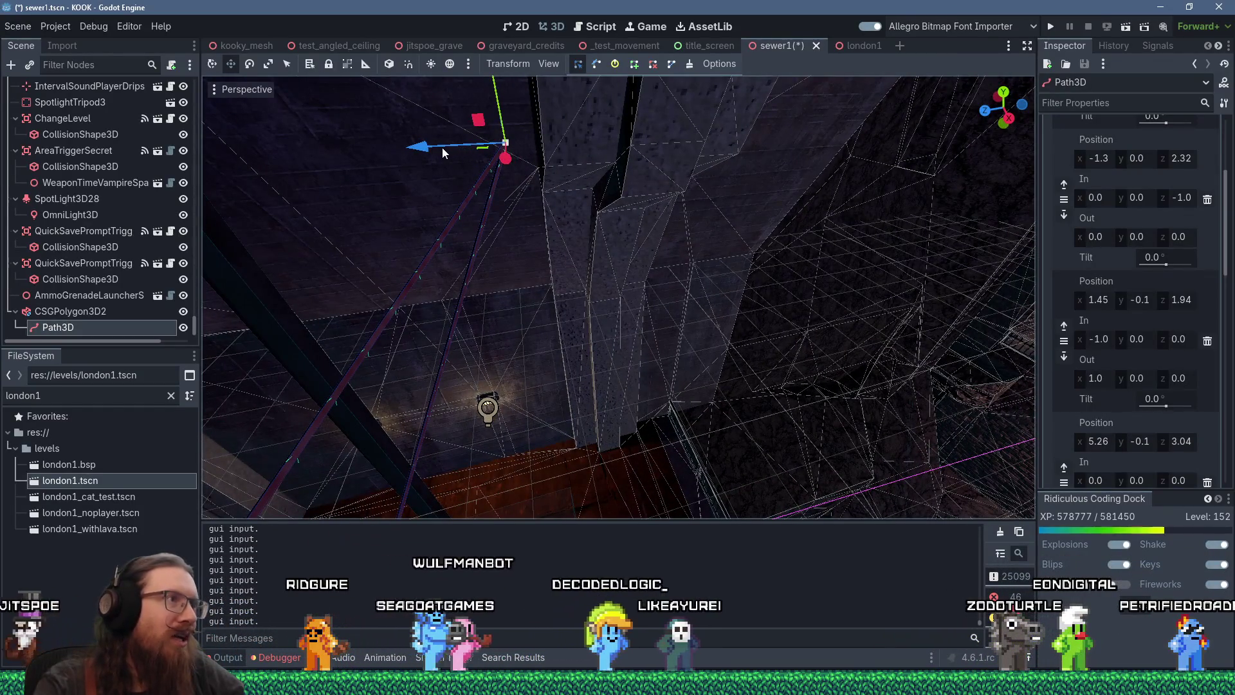
# Step: Reselect the Path3D, frame it, and pick the curve point by the railing
pyautogui.click(442, 151)
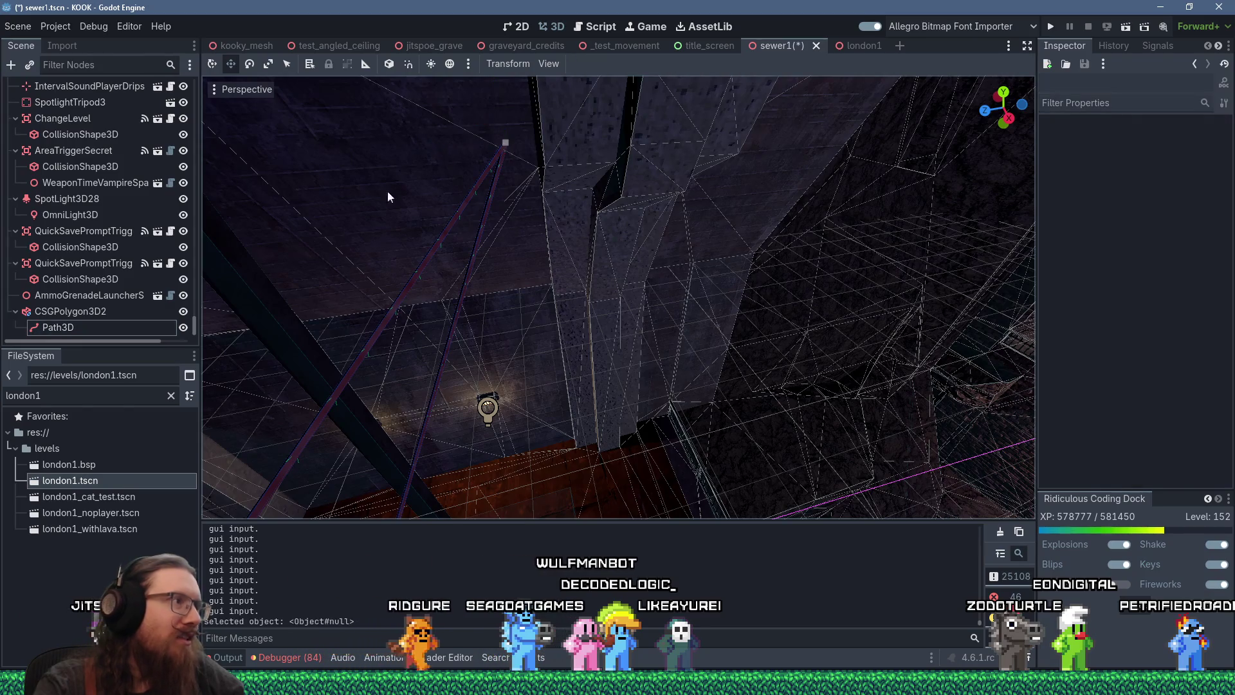
pyautogui.click(116, 330)
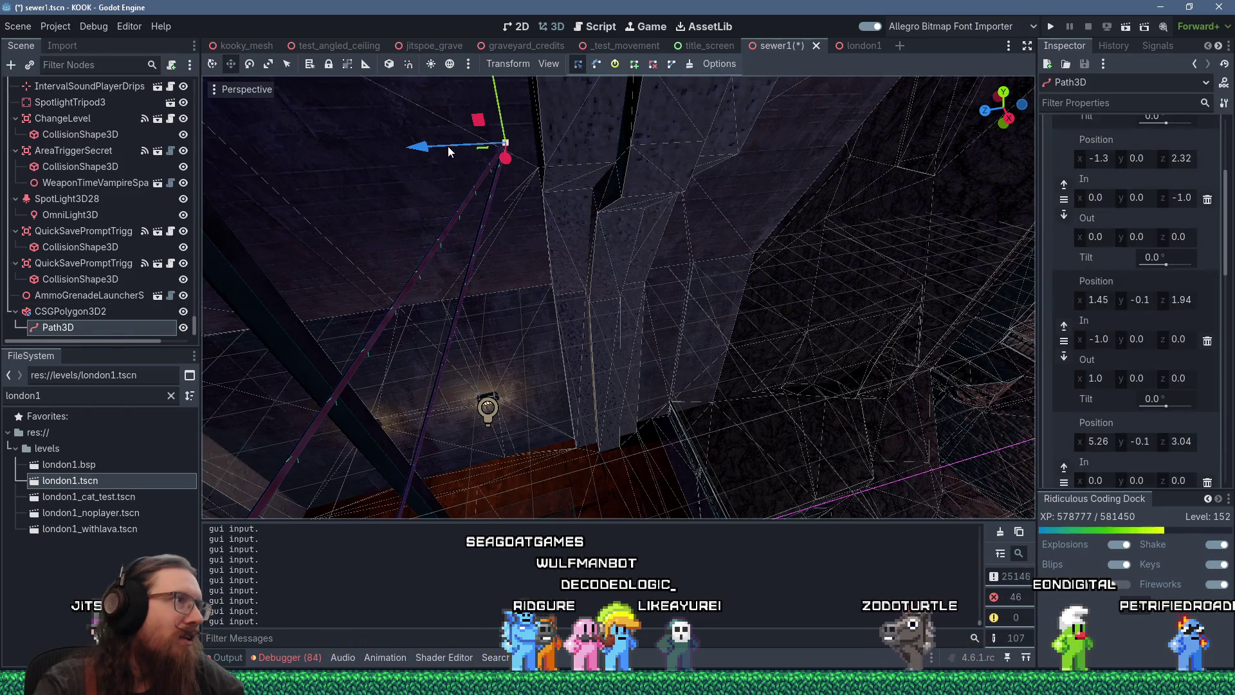
pyautogui.click(470, 145)
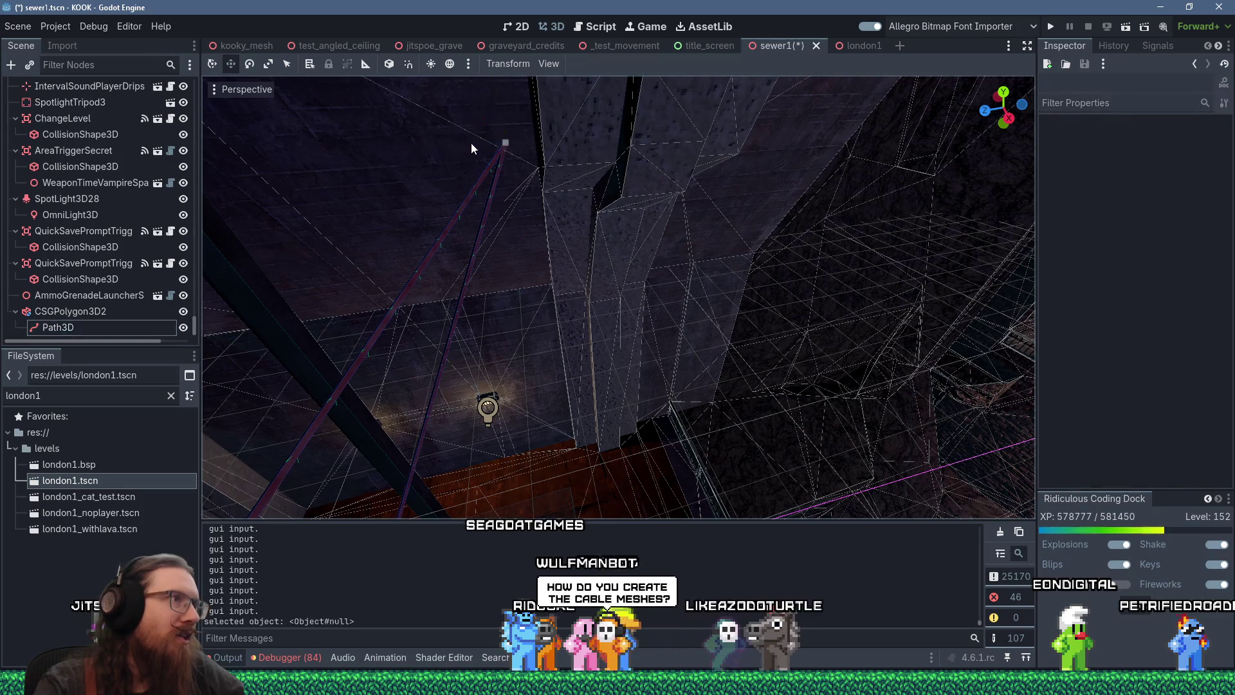
pyautogui.click(495, 141)
pyautogui.scroll(-5, 145, 273)
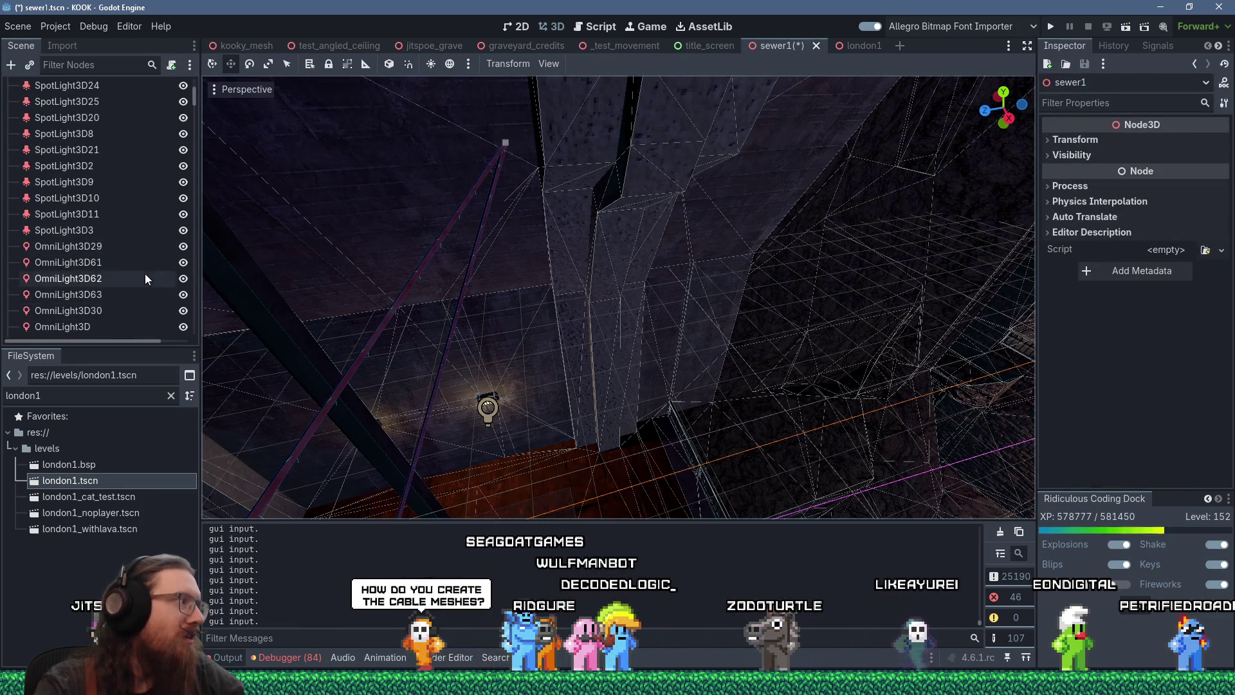
pyautogui.scroll(-4, 145, 273)
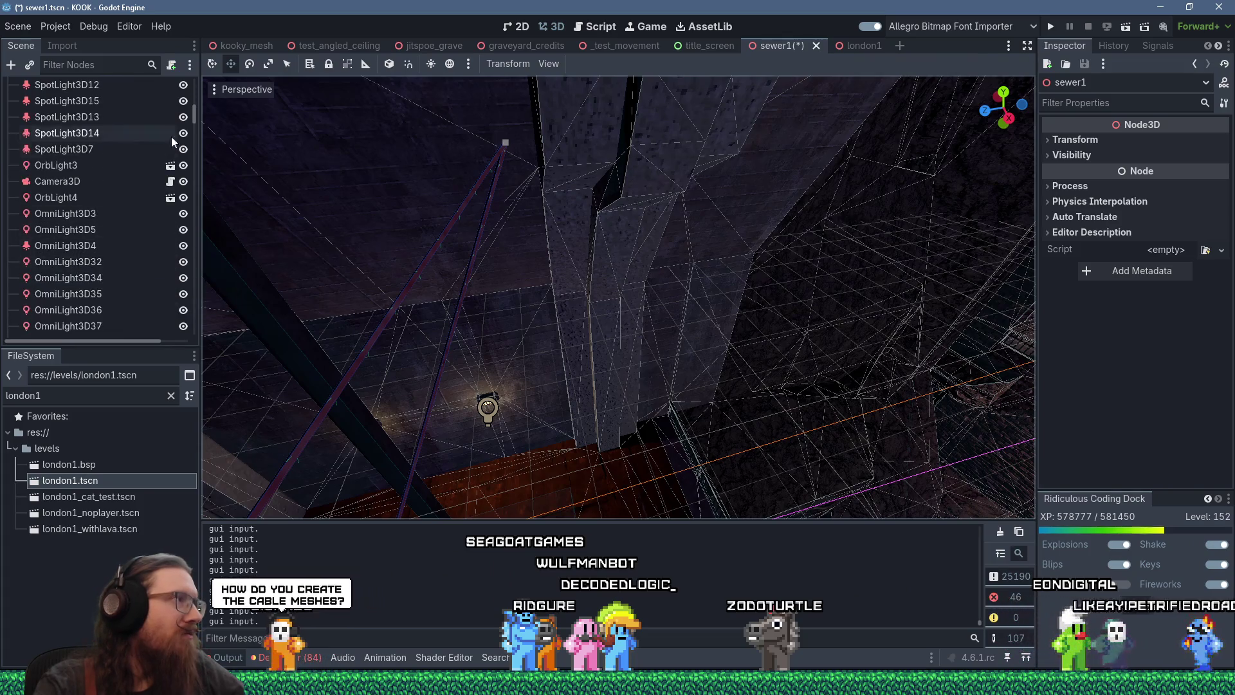
pyautogui.moveTo(196, 119); pyautogui.dragTo(207, 340)
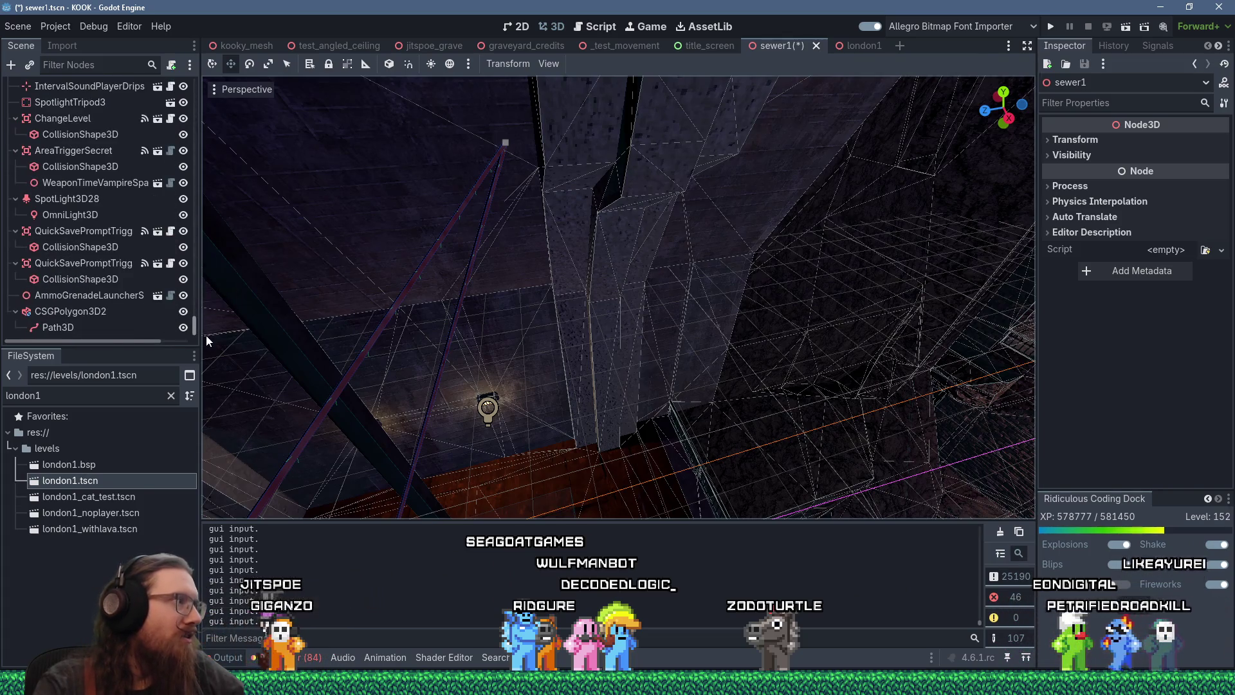
pyautogui.click(81, 312)
pyautogui.click(80, 326)
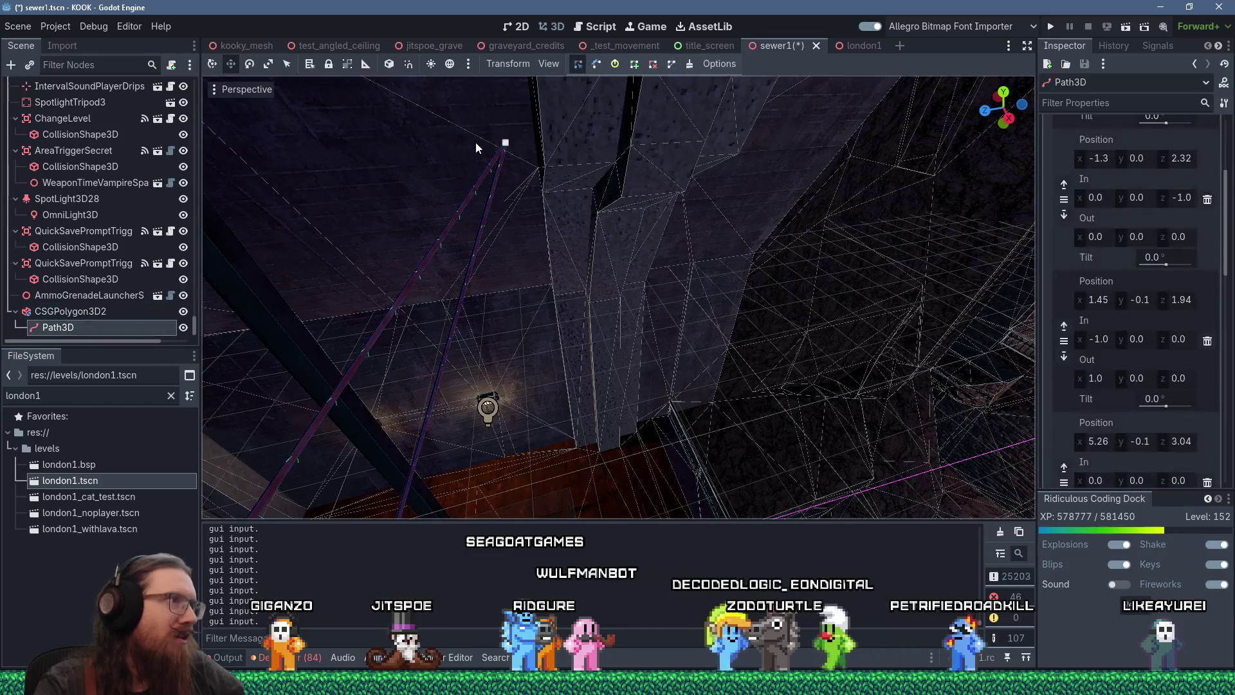
pyautogui.press('f')
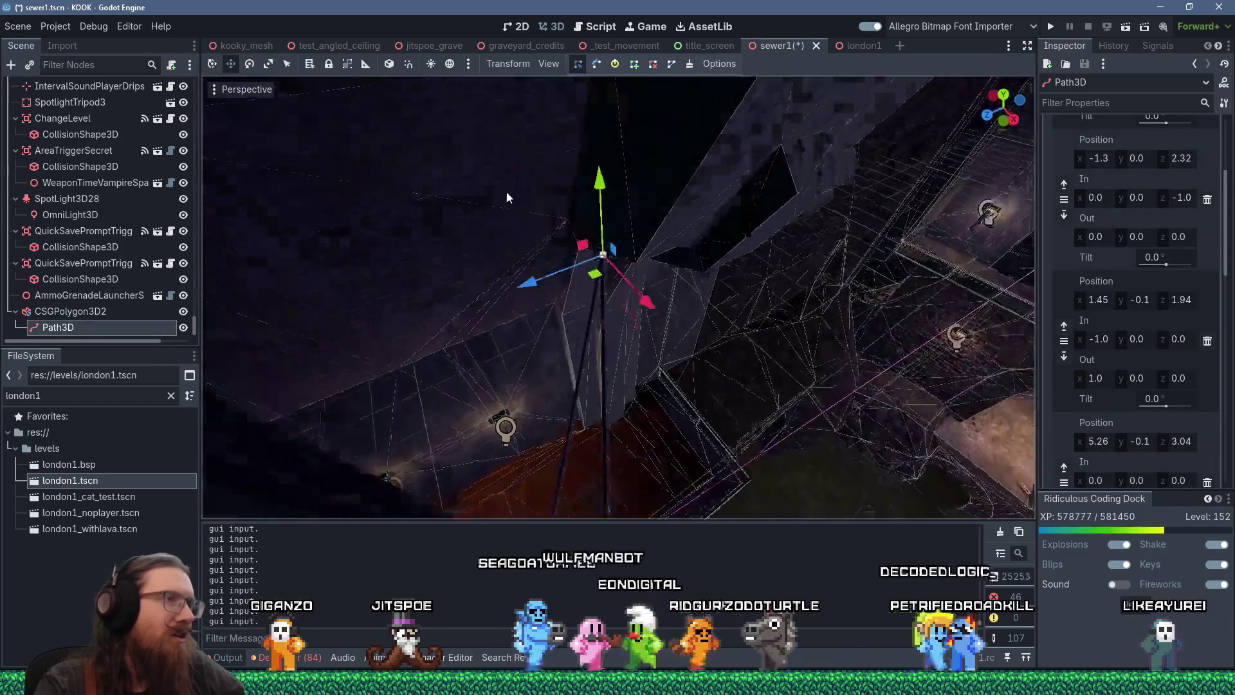
pyautogui.moveTo(526, 346); pyautogui.dragTo(564, 328)
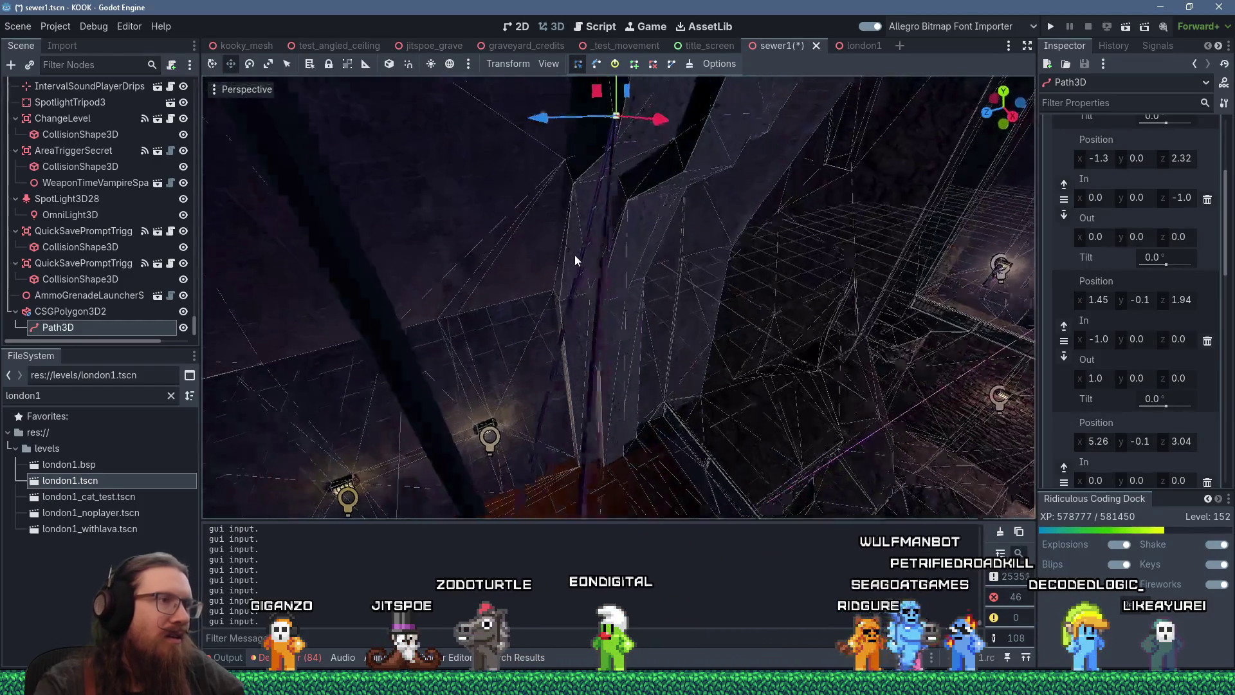
pyautogui.scroll(-5, 634, 238)
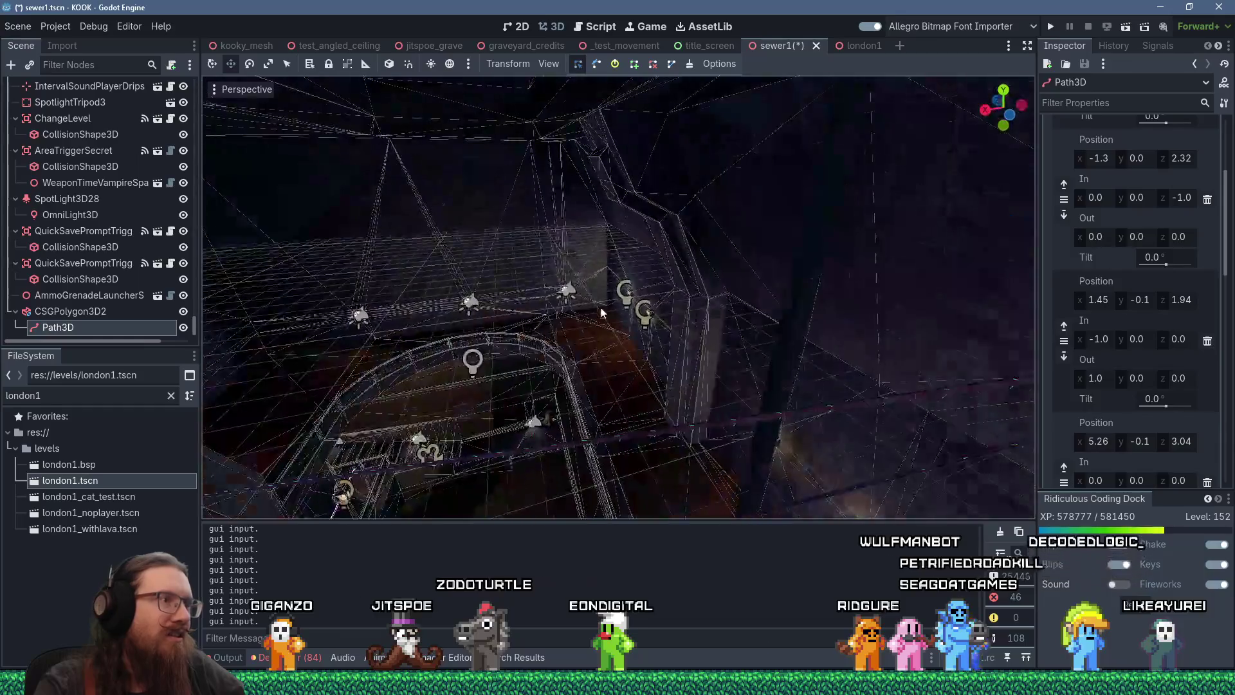
pyautogui.click(523, 441)
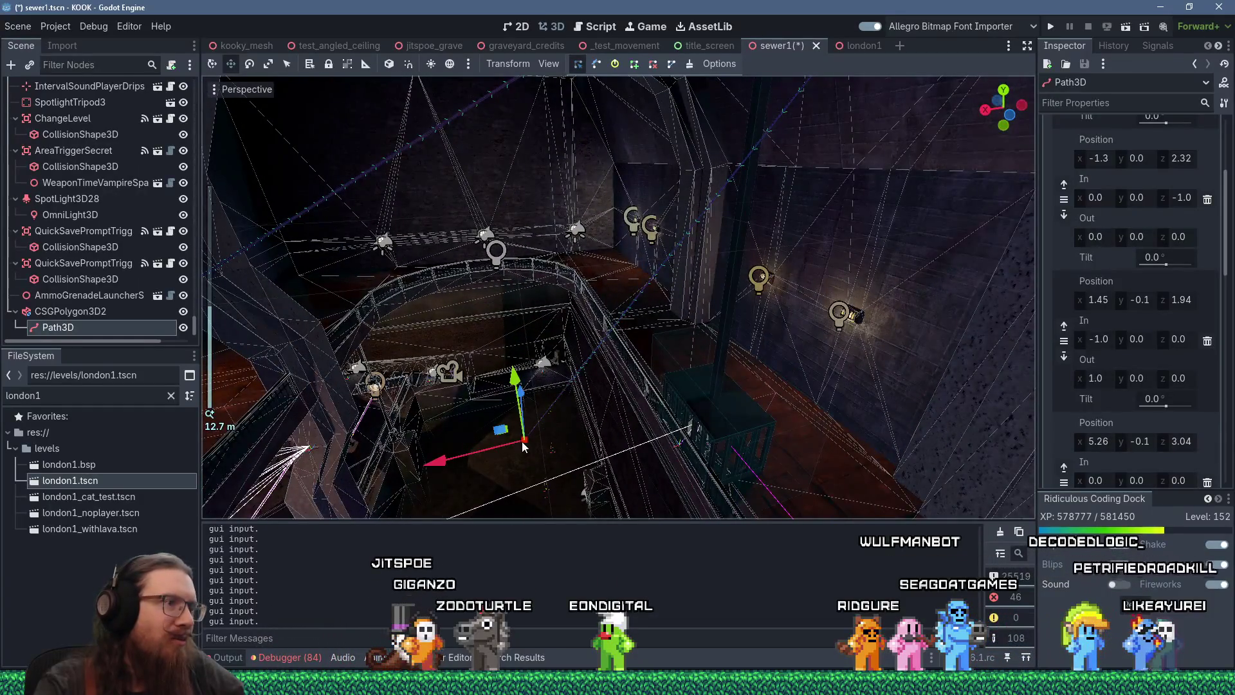
# Step: Slide the curve point near the railing along the X axis
pyautogui.scroll(2, 696, 387)
pyautogui.scroll(-4, 723, 377)
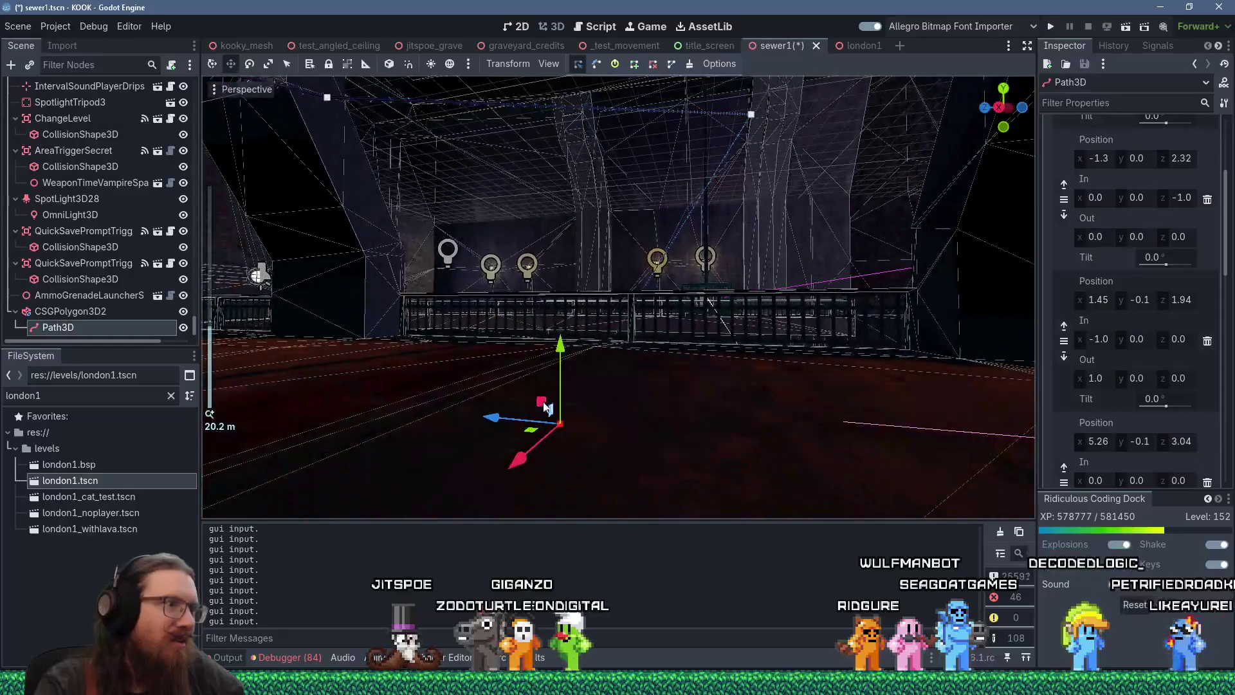
pyautogui.moveTo(674, 323)
pyautogui.mouseDown()
pyautogui.moveTo(717, 268)
pyautogui.moveTo(245, 248)
pyautogui.moveTo(471, 359)
pyautogui.mouseUp()
pyautogui.moveTo(651, 355)
pyautogui.mouseDown()
pyautogui.moveTo(678, 349)
pyautogui.moveTo(595, 307)
pyautogui.moveTo(618, 304)
pyautogui.moveTo(656, 351)
pyautogui.moveTo(649, 450)
pyautogui.moveTo(686, 453)
pyautogui.moveTo(528, 463)
pyautogui.moveTo(674, 421)
pyautogui.moveTo(532, 416)
pyautogui.moveTo(715, 297)
pyautogui.mouseUp()
pyautogui.scroll(5, 669, 353)
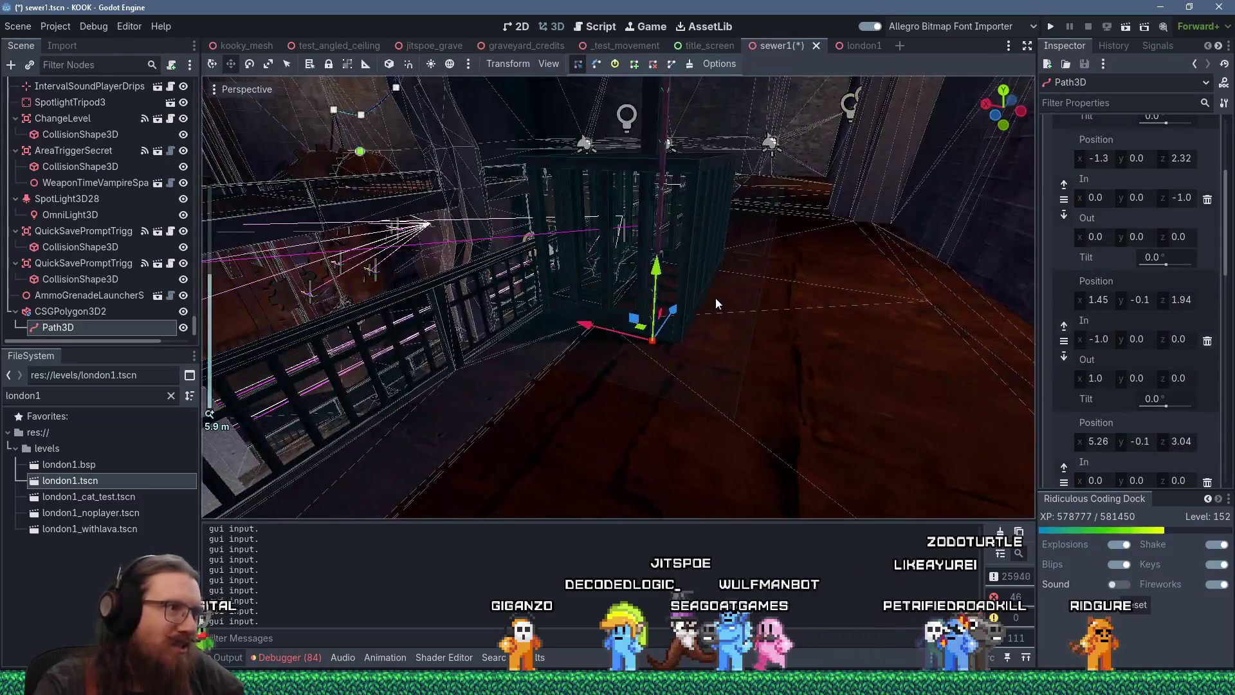
pyautogui.scroll(3, 715, 298)
pyautogui.moveTo(645, 369)
pyautogui.mouseDown()
pyautogui.moveTo(582, 295)
pyautogui.moveTo(483, 331)
pyautogui.moveTo(483, 348)
pyautogui.moveTo(682, 341)
pyautogui.moveTo(684, 306)
pyautogui.moveTo(657, 295)
pyautogui.moveTo(679, 292)
pyautogui.moveTo(778, 309)
pyautogui.moveTo(760, 309)
pyautogui.moveTo(754, 335)
pyautogui.mouseUp()
pyautogui.scroll(2, 684, 307)
pyautogui.moveTo(458, 384); pyautogui.dragTo(482, 373)
pyautogui.moveTo(574, 364)
pyautogui.mouseDown()
pyautogui.moveTo(636, 337)
pyautogui.moveTo(567, 334)
pyautogui.moveTo(591, 262)
pyautogui.mouseUp()
pyautogui.scroll(2, 635, 337)
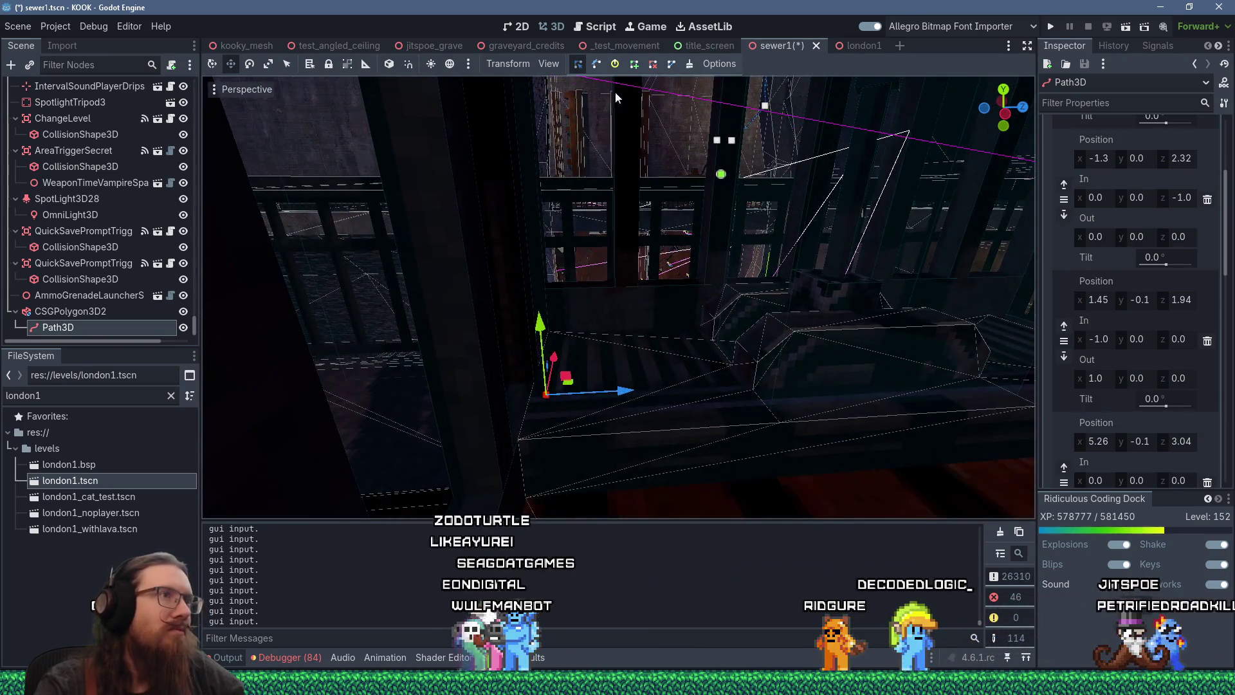
# Step: Change the point editing mode and select the upper curve point by the pillar
pyautogui.click(670, 63)
pyautogui.moveTo(550, 344); pyautogui.dragTo(596, 338)
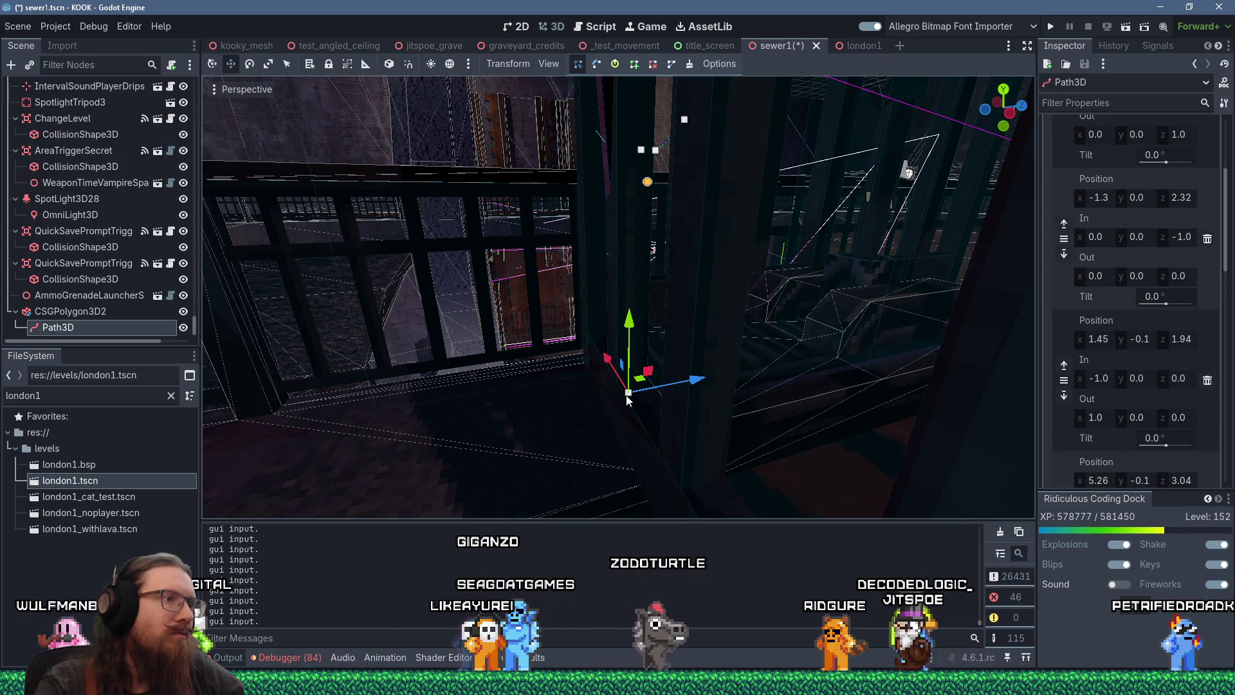
pyautogui.click(647, 182)
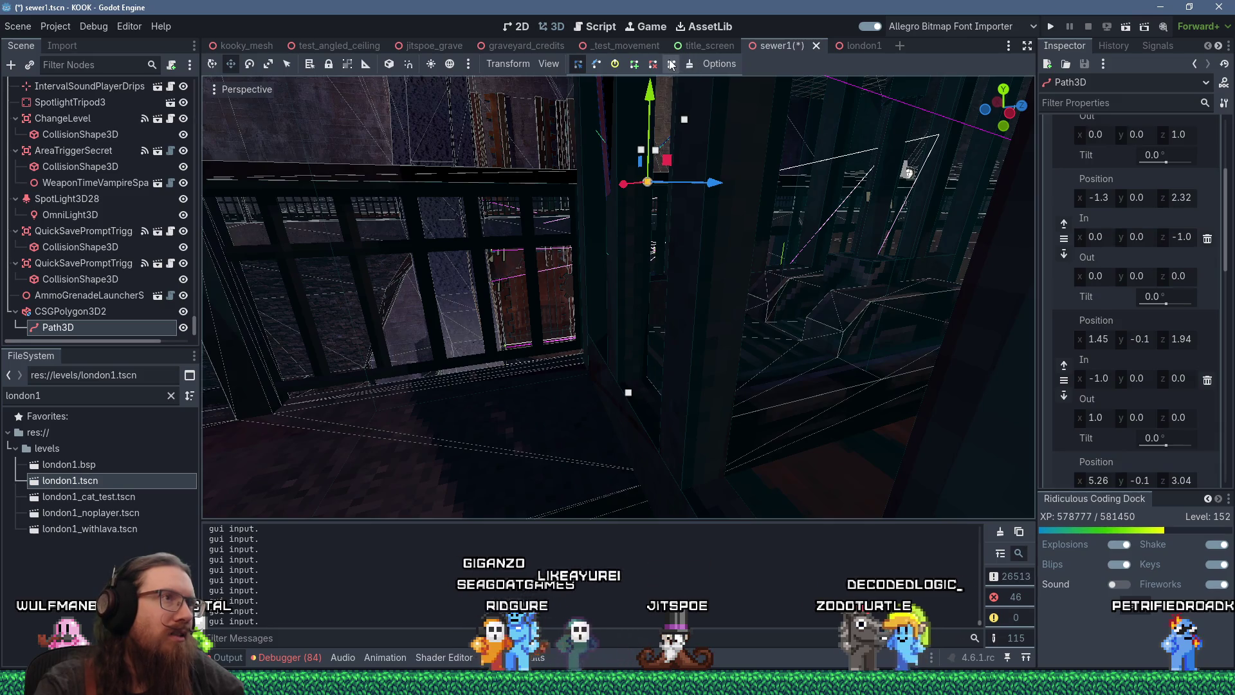
pyautogui.moveTo(600, 276); pyautogui.dragTo(686, 323)
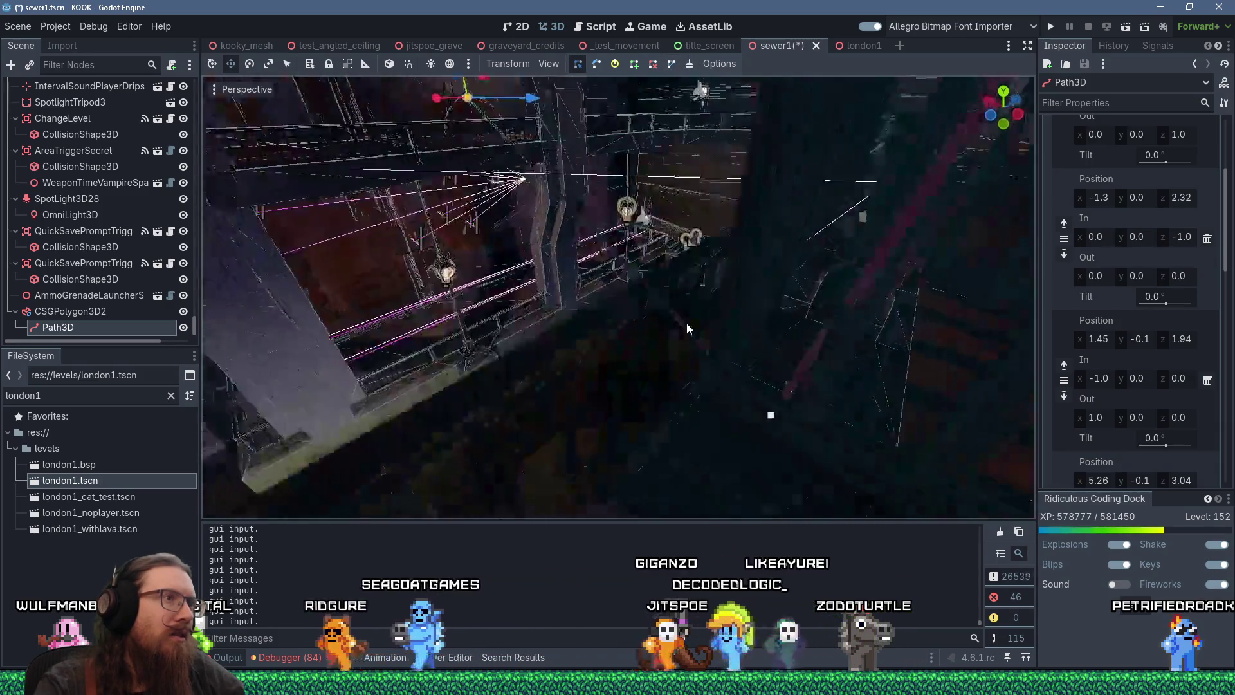
pyautogui.scroll(-5, 688, 325)
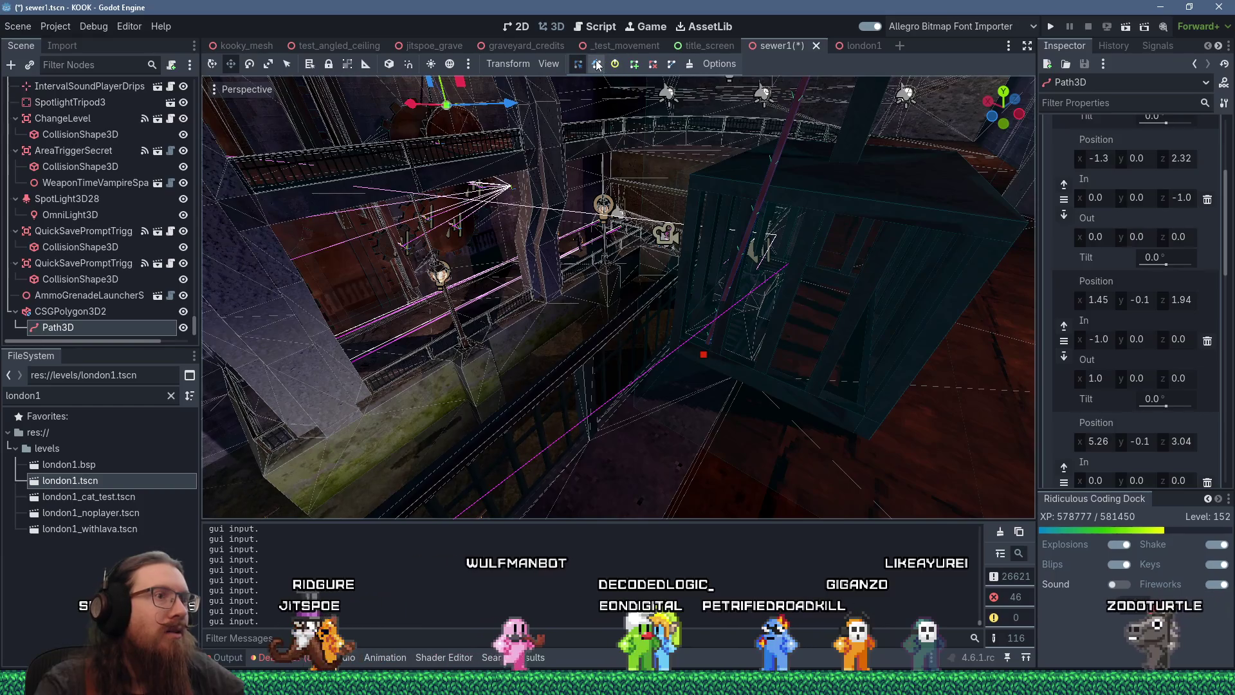
# Step: Drag curve point 5's In handle to bend the cable toward the railing, then select the CSG cable
pyautogui.scroll(3, 720, 204)
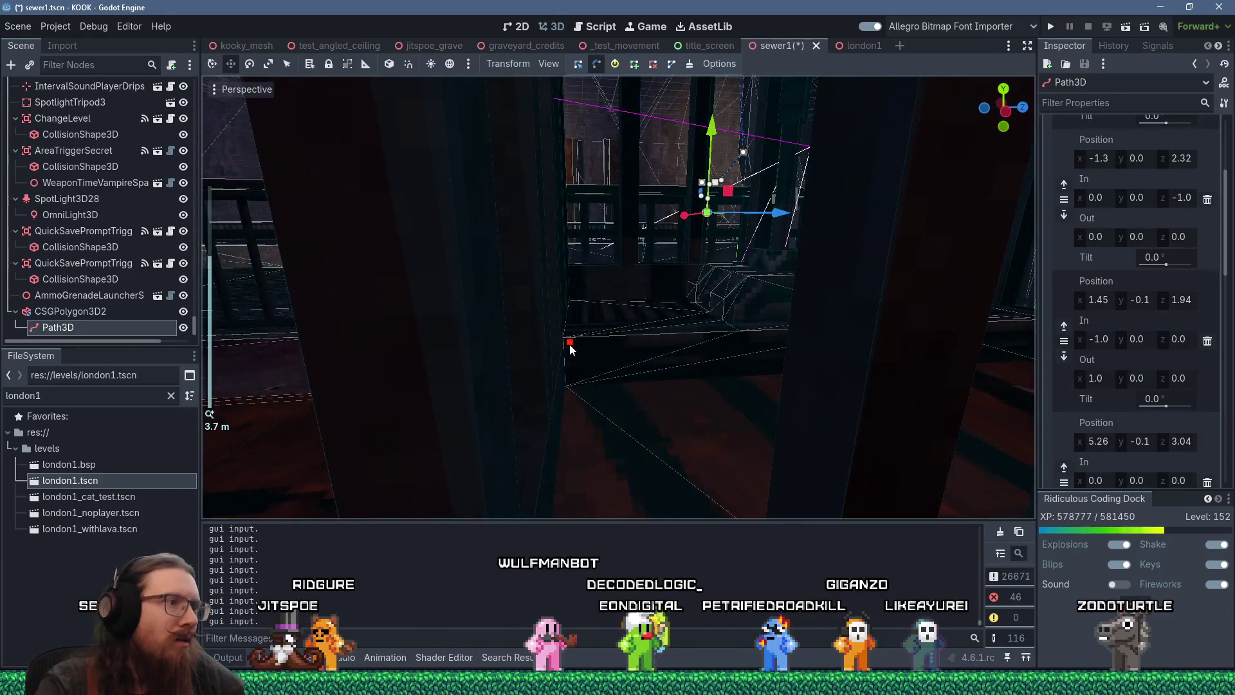
pyautogui.moveTo(503, 346)
pyautogui.mouseDown()
pyautogui.moveTo(539, 357)
pyautogui.moveTo(390, 358)
pyautogui.mouseUp()
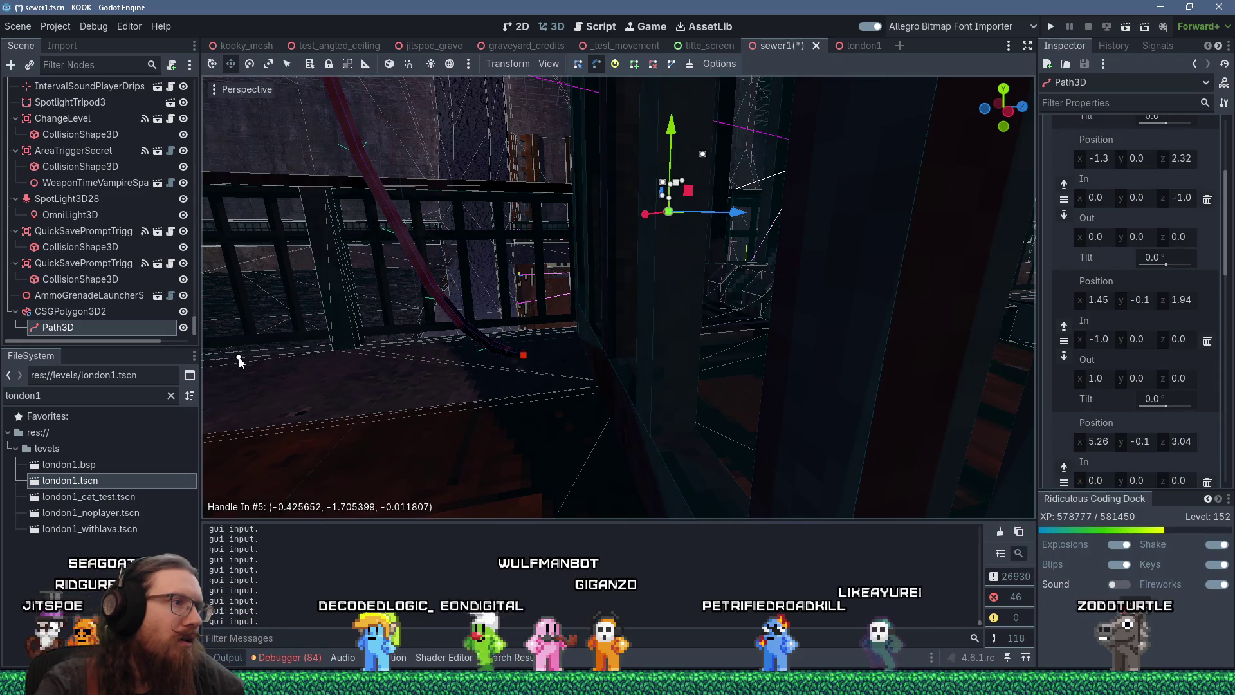
pyautogui.moveTo(240, 363)
pyautogui.mouseDown()
pyautogui.moveTo(629, 399)
pyautogui.moveTo(640, 383)
pyautogui.mouseUp()
pyautogui.scroll(-3, 629, 399)
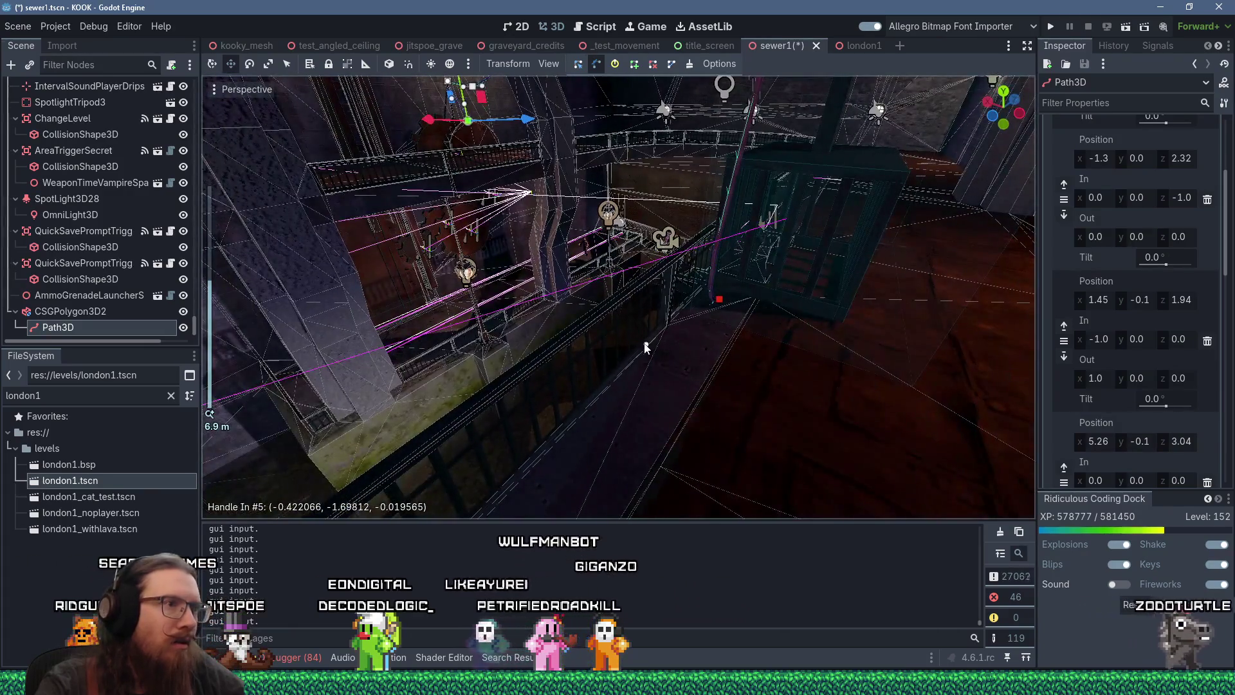
pyautogui.moveTo(732, 350)
pyautogui.mouseDown()
pyautogui.moveTo(596, 348)
pyautogui.moveTo(611, 305)
pyautogui.moveTo(588, 321)
pyautogui.moveTo(665, 311)
pyautogui.moveTo(601, 292)
pyautogui.moveTo(612, 245)
pyautogui.moveTo(681, 438)
pyautogui.moveTo(675, 316)
pyautogui.moveTo(702, 391)
pyautogui.moveTo(658, 328)
pyautogui.mouseUp()
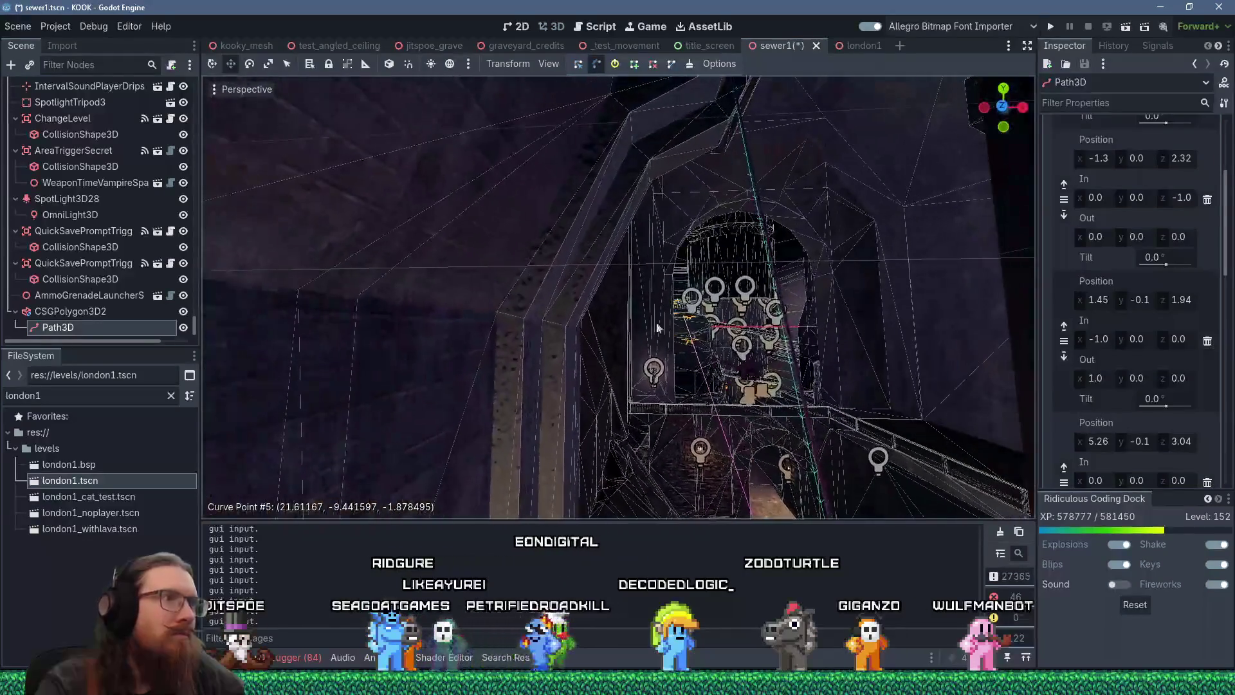
pyautogui.moveTo(805, 230)
pyautogui.mouseDown()
pyautogui.moveTo(690, 345)
pyautogui.moveTo(815, 373)
pyautogui.moveTo(736, 347)
pyautogui.mouseUp()
pyautogui.scroll(-2, 695, 341)
pyautogui.scroll(-2, 740, 353)
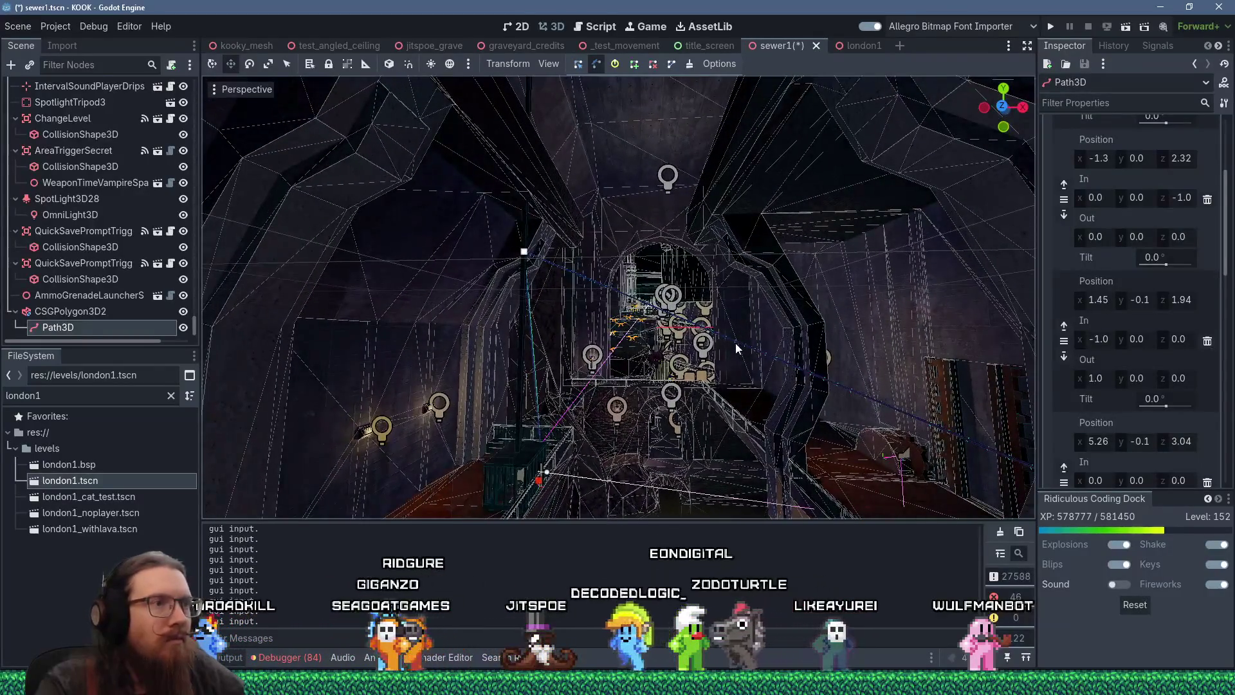
pyautogui.click(736, 348)
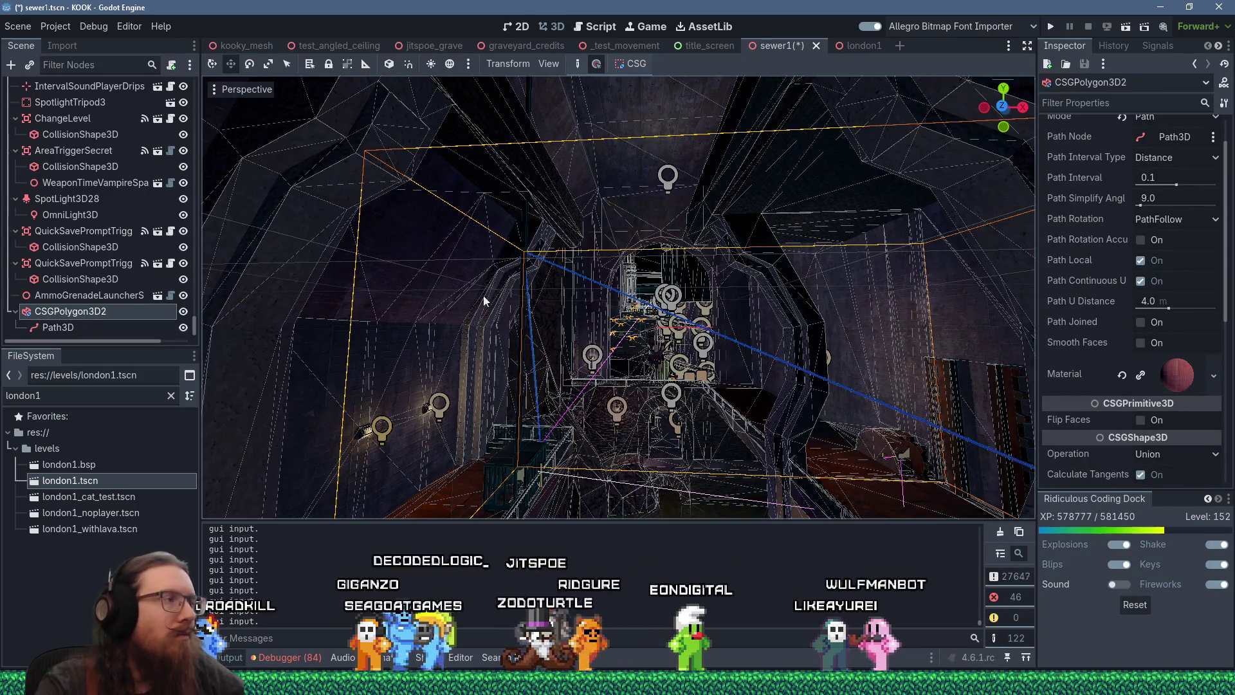
# Step: Reselect the cable Path3D and lower its selected curve point near the arch
pyautogui.click(129, 327)
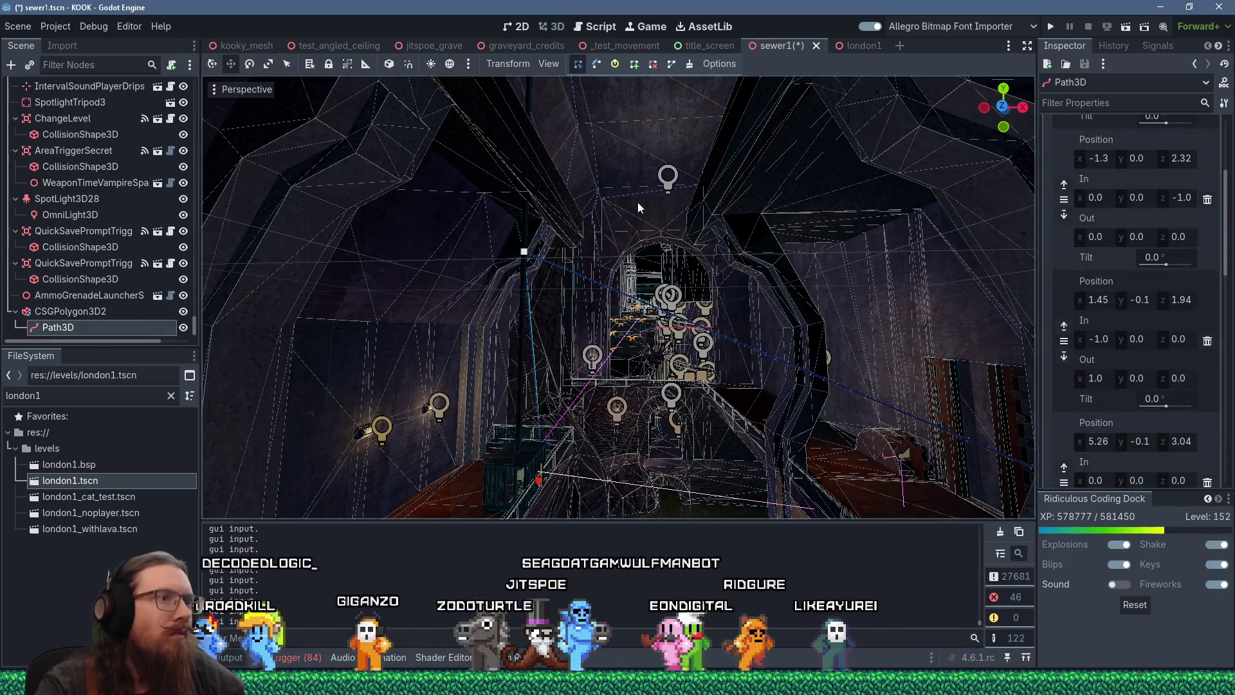
pyautogui.scroll(4, 733, 348)
pyautogui.moveTo(753, 377)
pyautogui.mouseDown()
pyautogui.moveTo(817, 361)
pyautogui.moveTo(693, 361)
pyautogui.mouseUp()
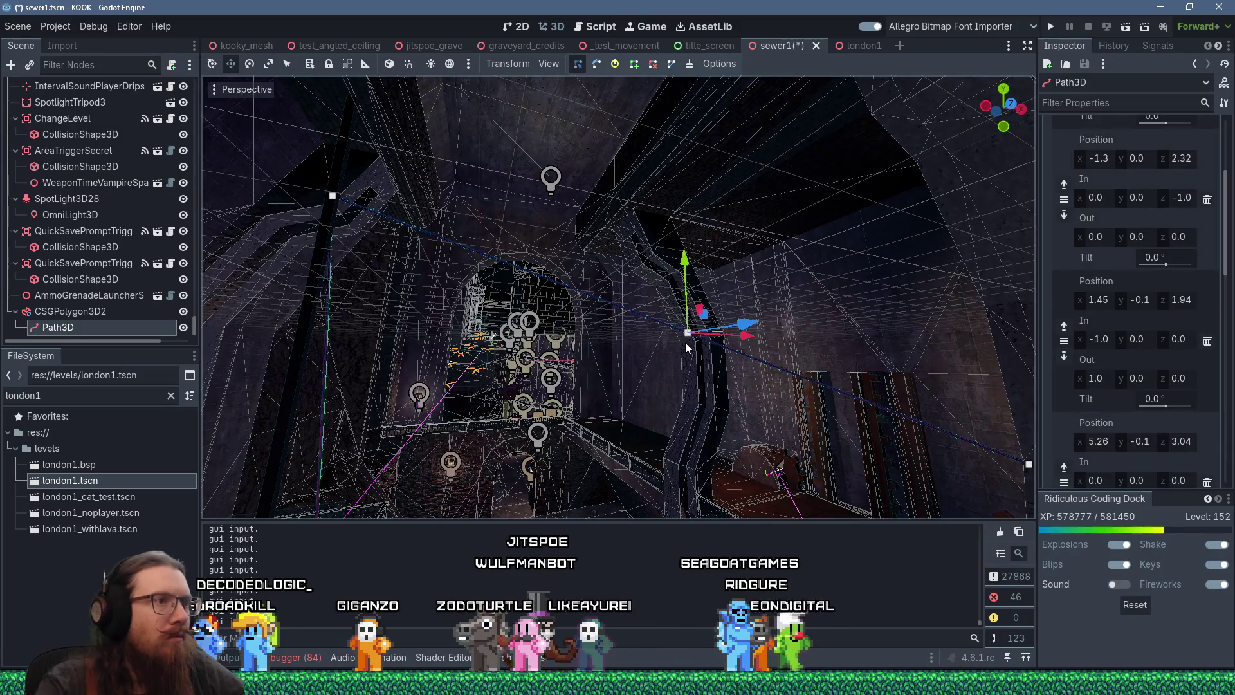
pyautogui.moveTo(684, 272); pyautogui.dragTo(663, 337)
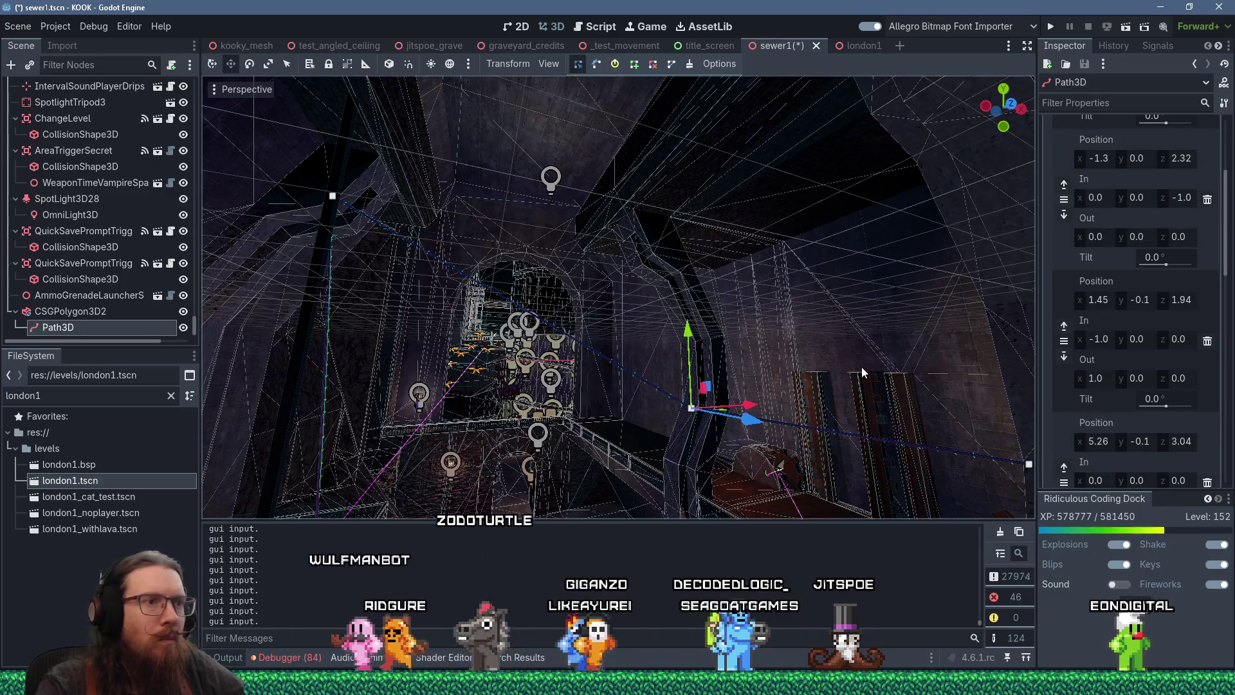
pyautogui.scroll(5, 863, 372)
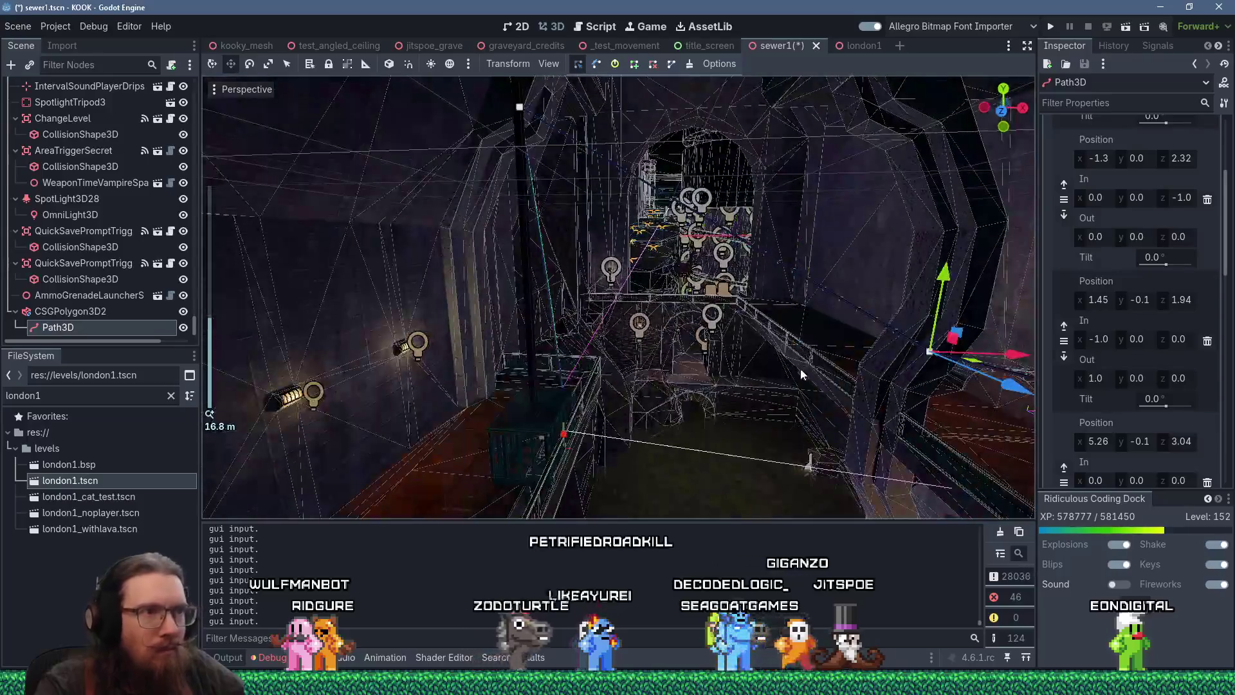
pyautogui.scroll(2, 800, 373)
pyautogui.middleClick(799, 387)
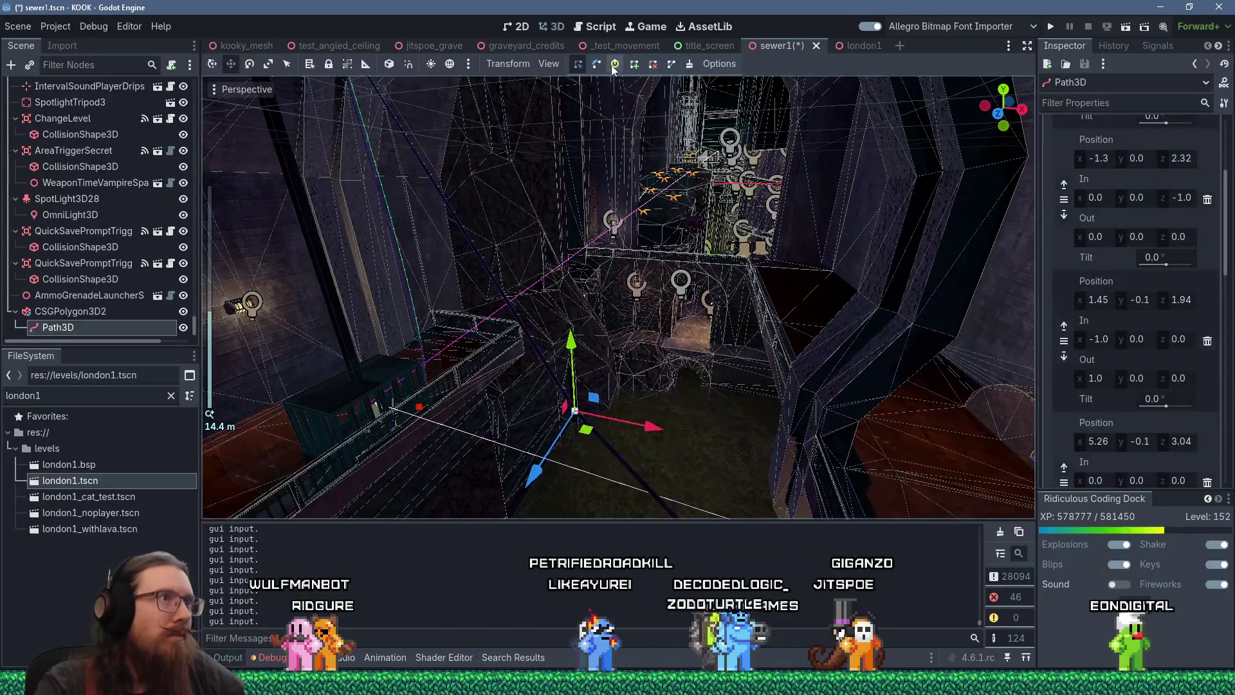
# Step: In handle-edit mode, adjust point 4's outgoing and incoming handles and move point 4 down
pyautogui.click(600, 63)
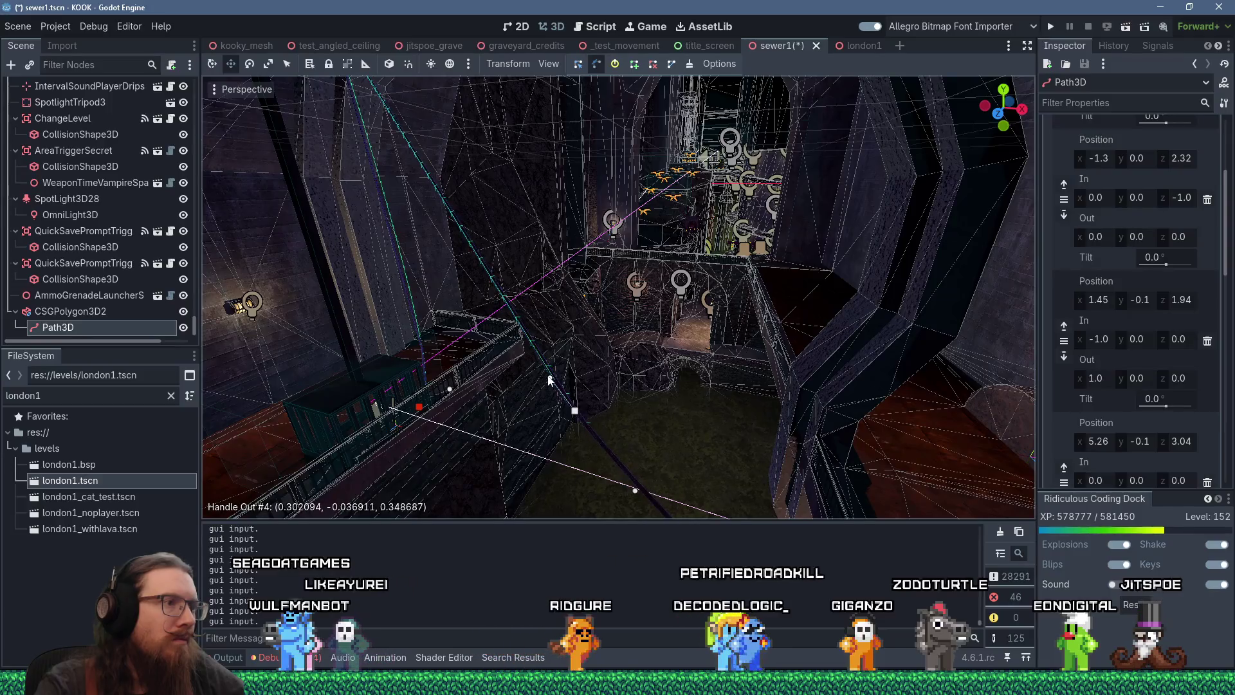
pyautogui.middleClick(555, 339)
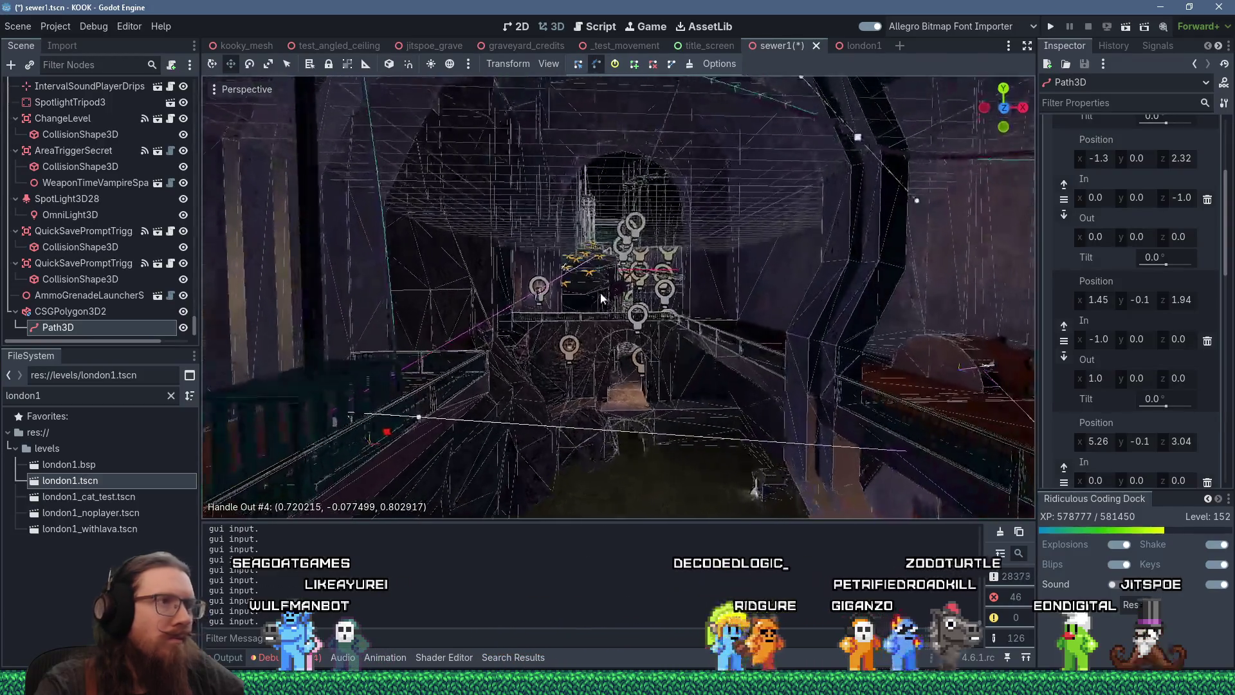
pyautogui.middleClick(689, 277)
pyautogui.middleClick(690, 277)
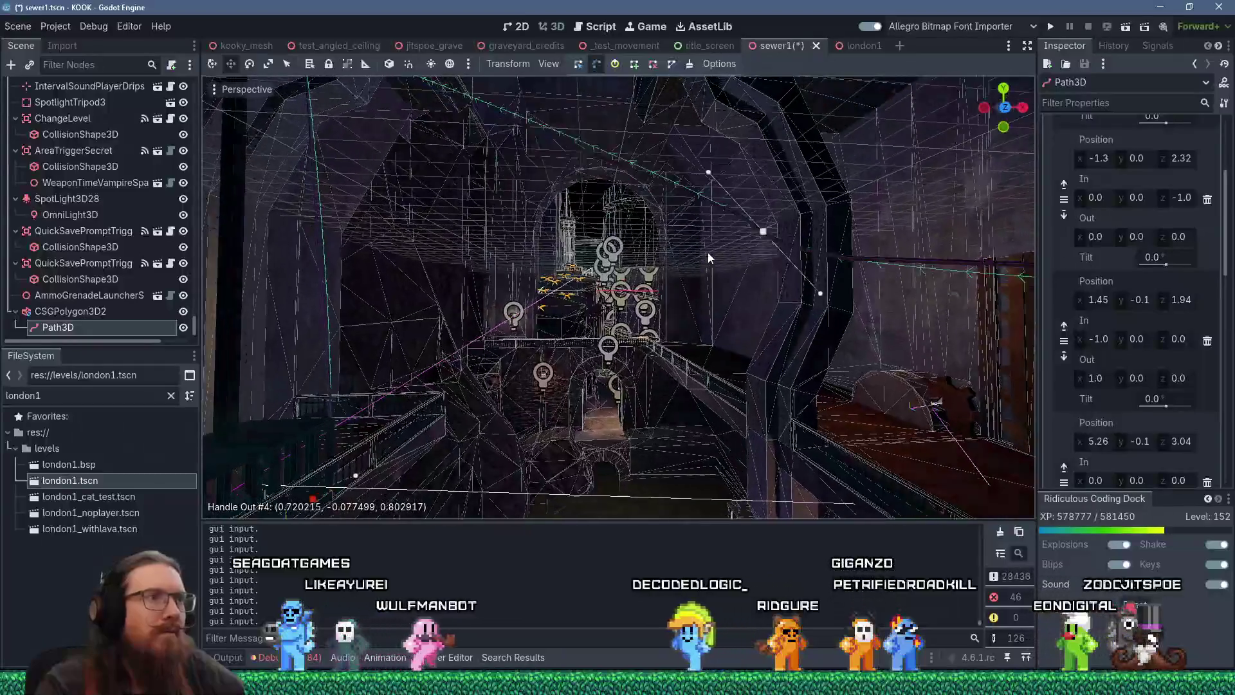
pyautogui.moveTo(687, 190); pyautogui.dragTo(647, 208)
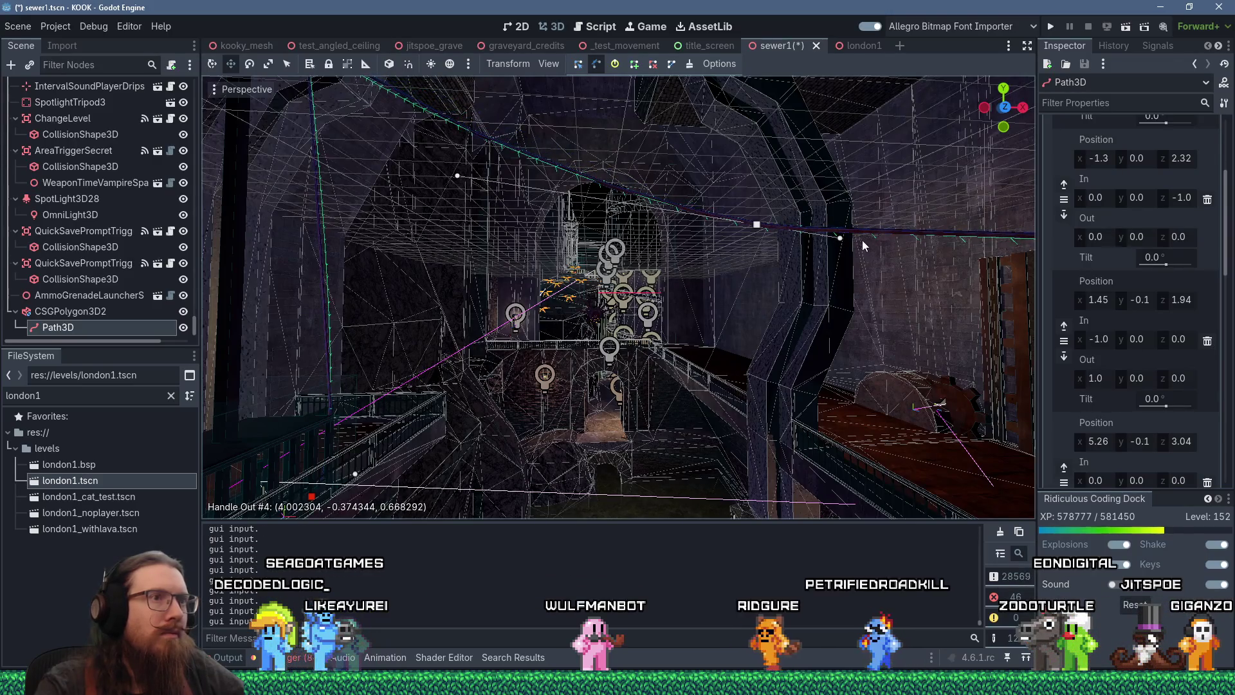
pyautogui.middleClick(862, 240)
pyautogui.moveTo(660, 276); pyautogui.dragTo(882, 308)
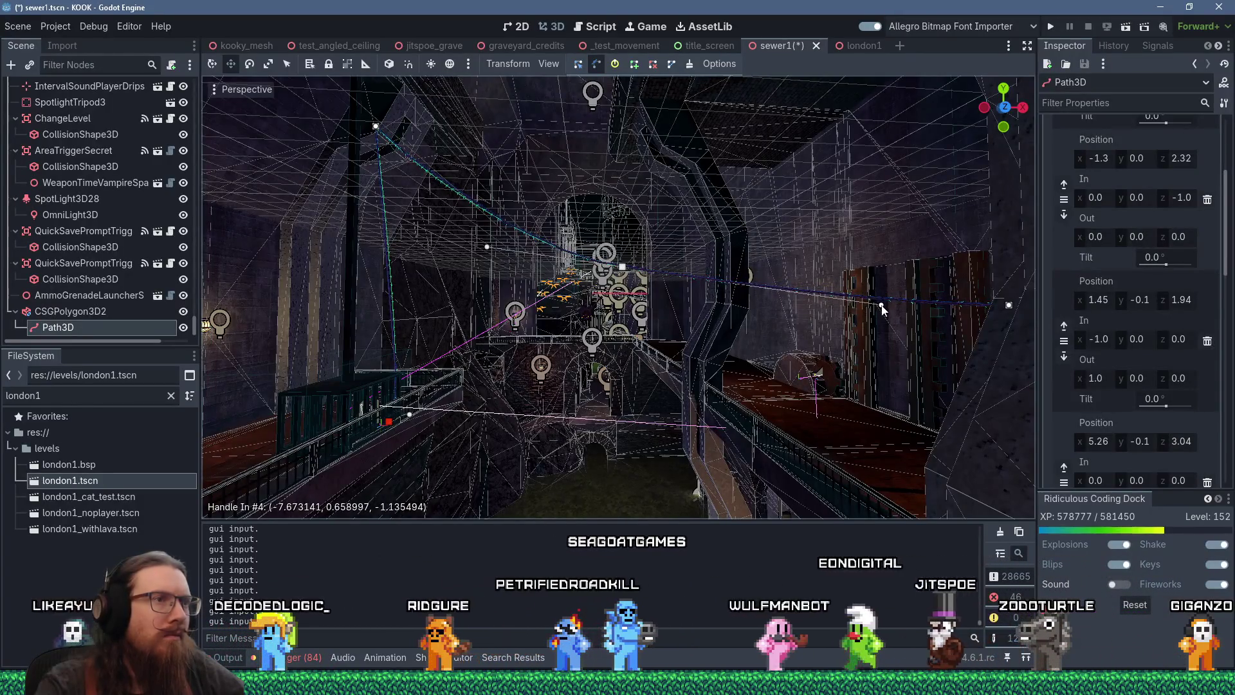
pyautogui.moveTo(622, 267); pyautogui.dragTo(622, 285)
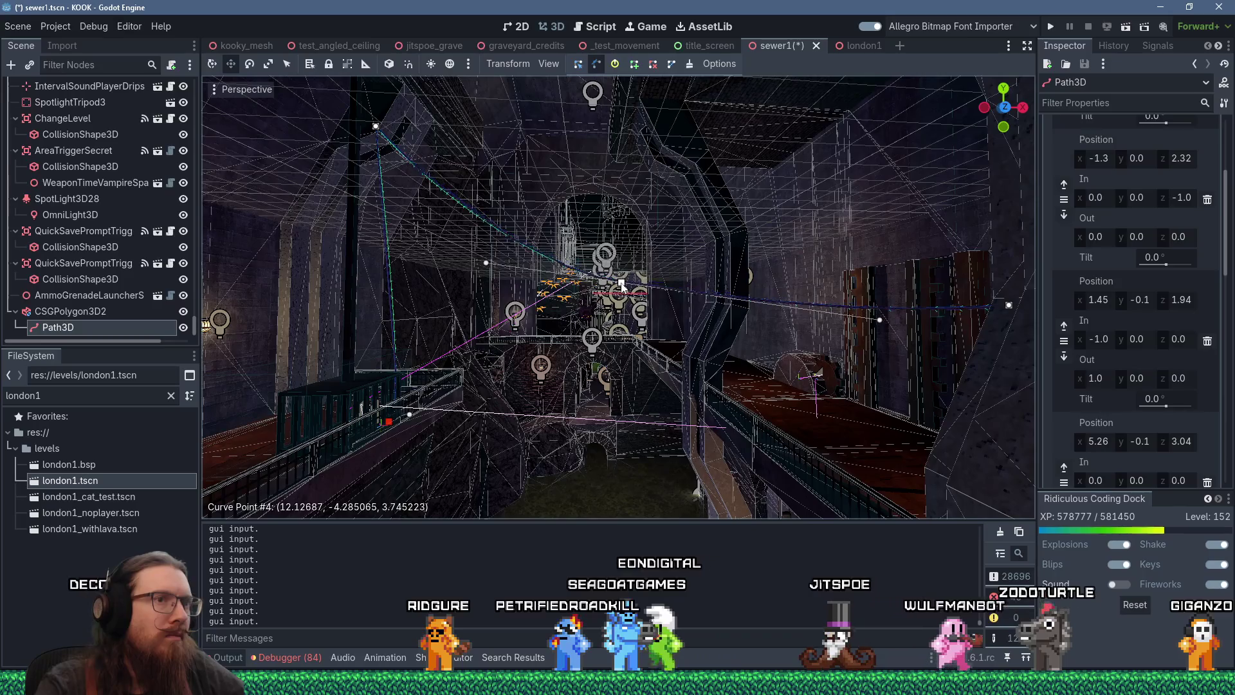
pyautogui.middleClick(621, 285)
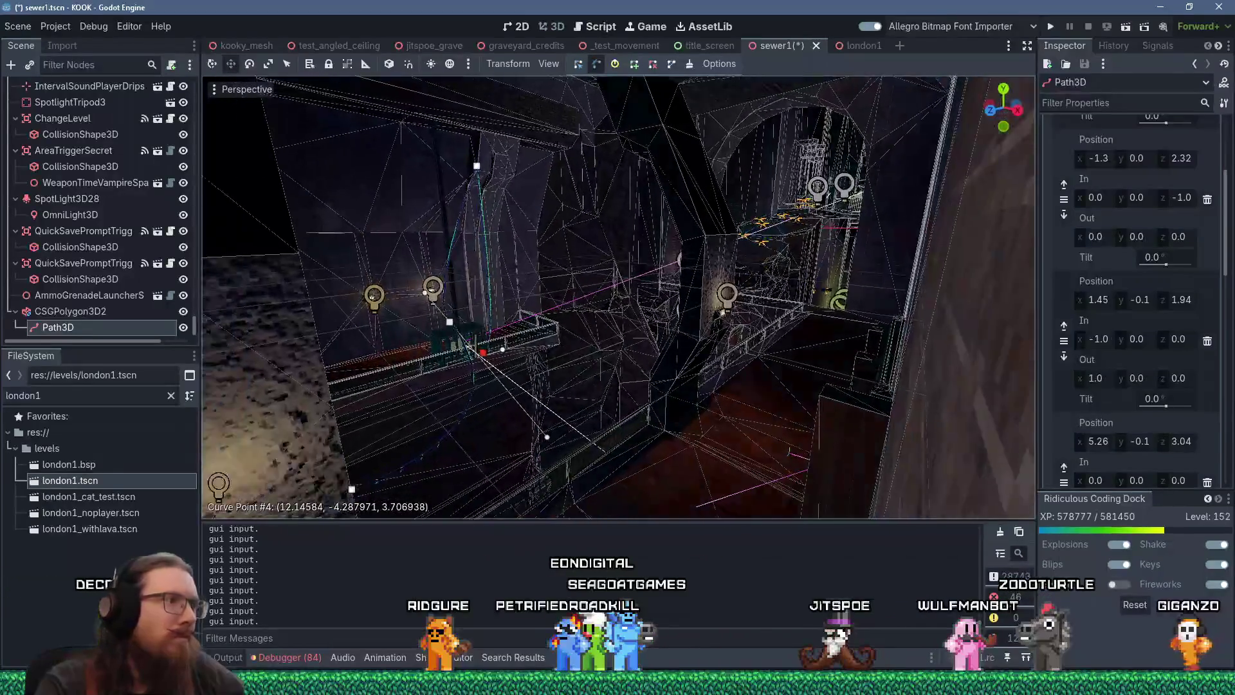
# Step: Pull point 4's in-handle down-left and point 6's in-handle left to about (-0.15, -2.64, -0.02)
pyautogui.scroll(5, 604, 285)
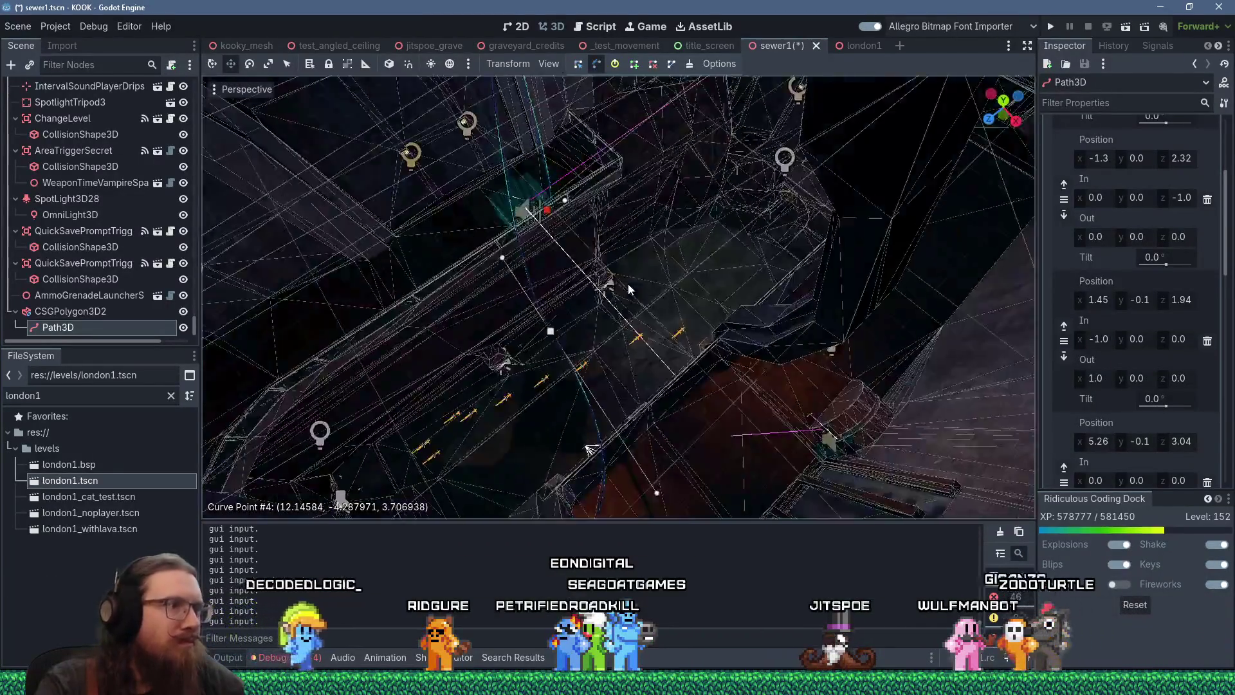
pyautogui.middleClick(572, 519)
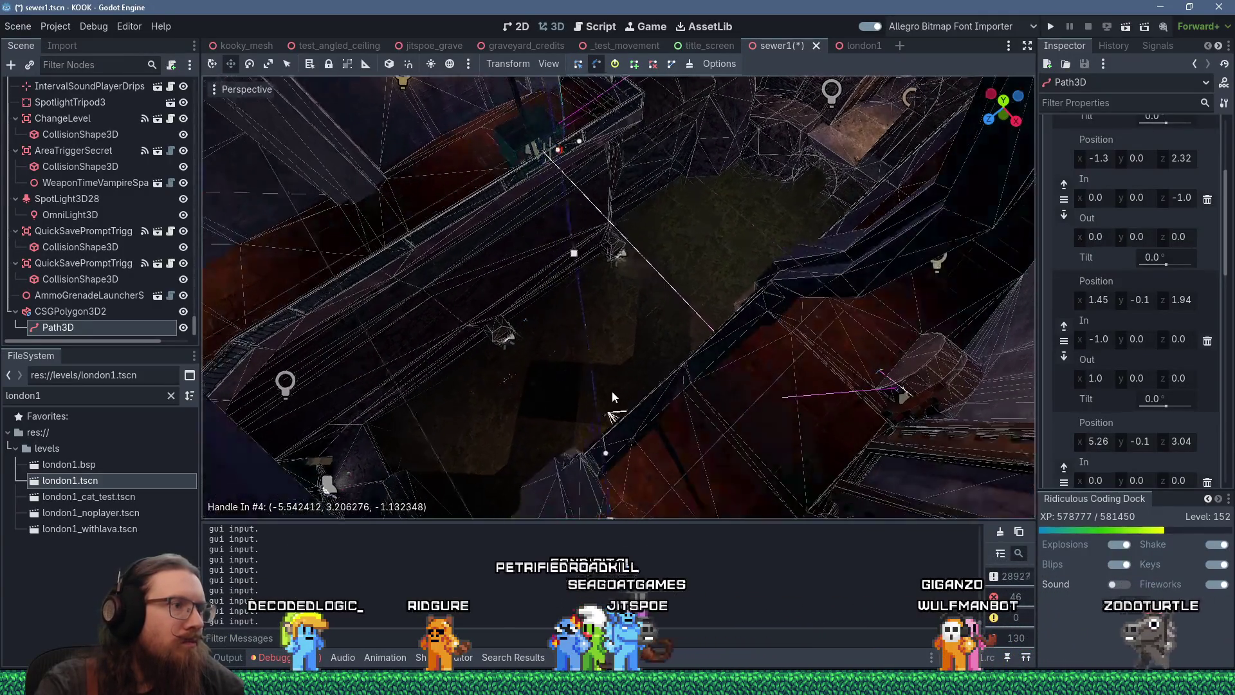
pyautogui.middleClick(616, 395)
pyautogui.middleClick(618, 450)
pyautogui.moveTo(607, 441); pyautogui.dragTo(600, 447)
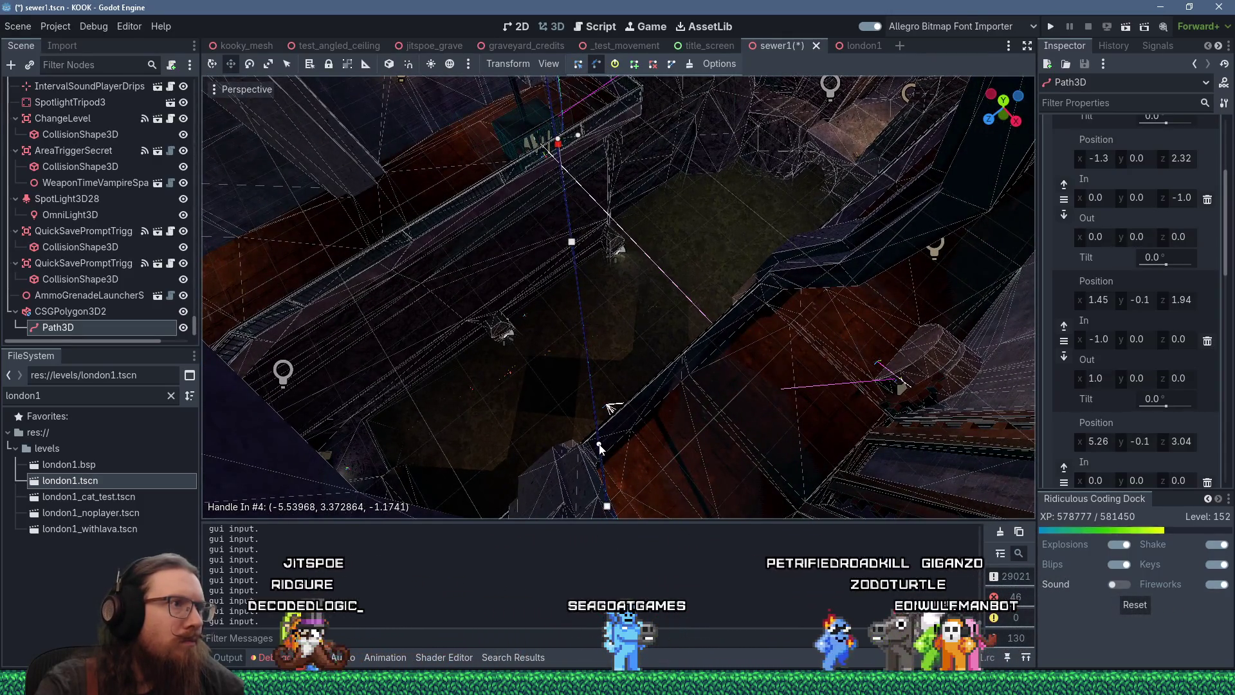
pyautogui.middleClick(602, 400)
pyautogui.scroll(-3, 538, 285)
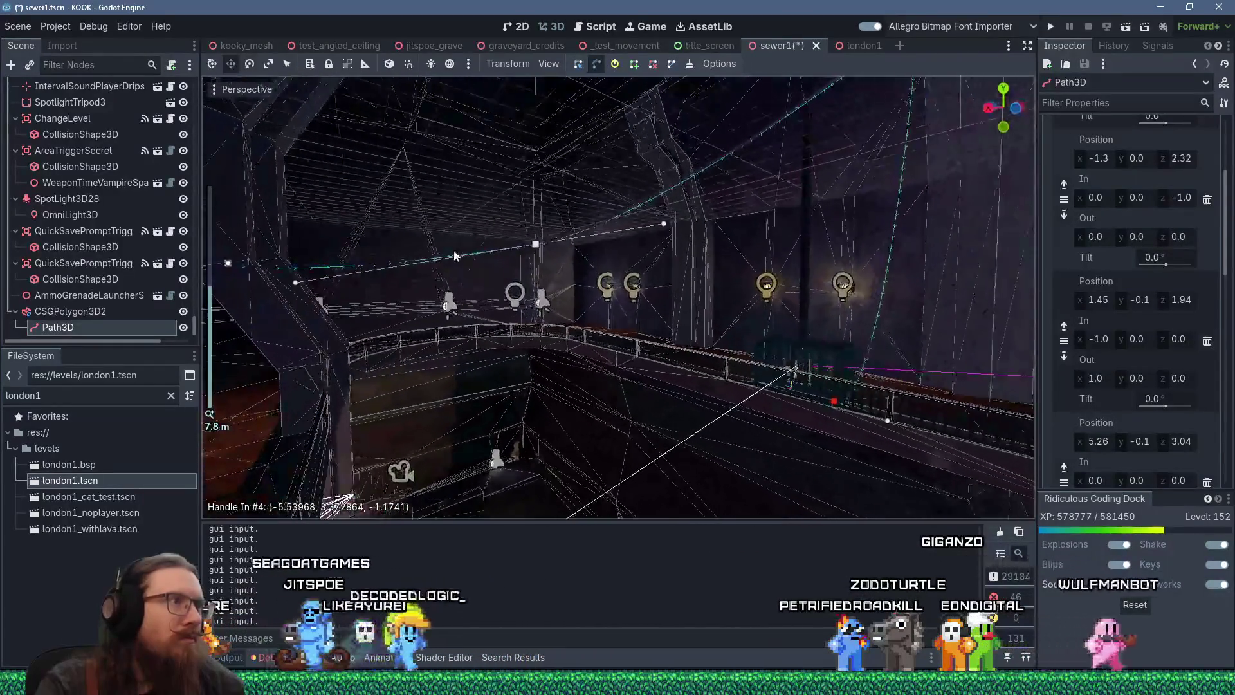
pyautogui.moveTo(540, 261)
pyautogui.mouseDown()
pyautogui.moveTo(688, 366)
pyautogui.moveTo(415, 339)
pyautogui.moveTo(540, 348)
pyautogui.moveTo(607, 290)
pyautogui.moveTo(634, 376)
pyautogui.mouseUp()
pyautogui.scroll(3, 581, 351)
pyautogui.scroll(5, 634, 376)
pyautogui.moveTo(603, 445); pyautogui.dragTo(542, 435)
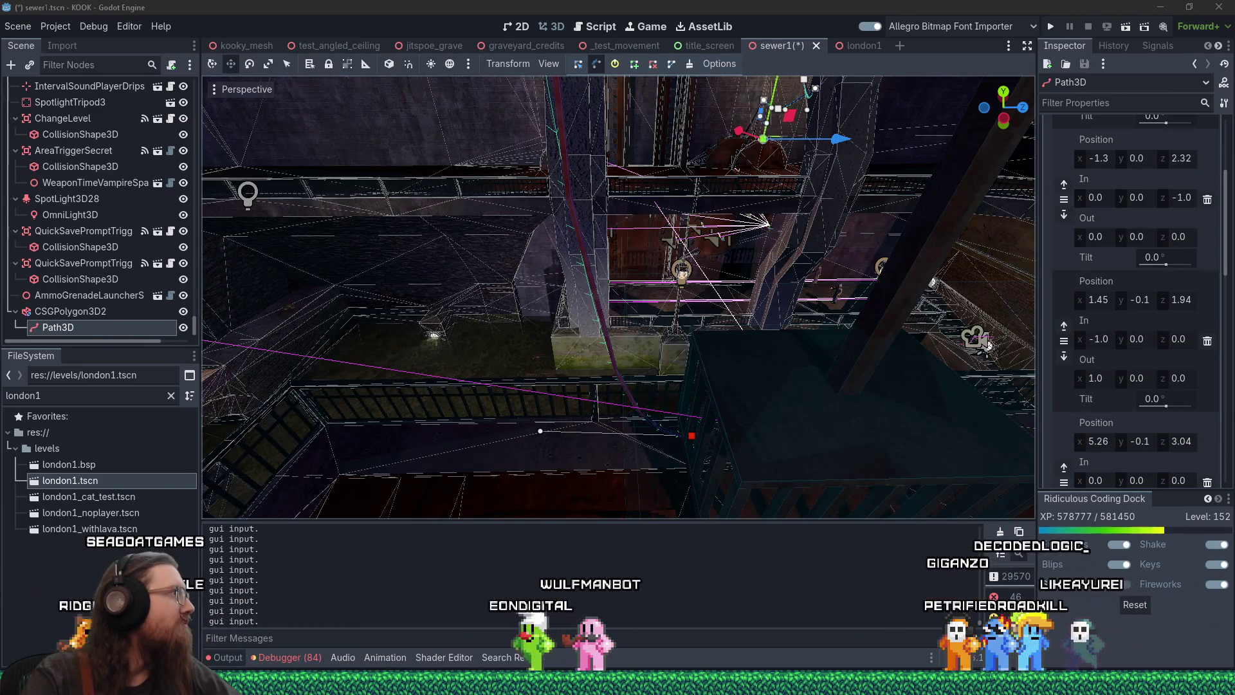
# Step: Play the PathMesh3D README's animated track preview in Firefox, then return to Godot's 3D view
pyautogui.hotkey('alt', 'Tab')
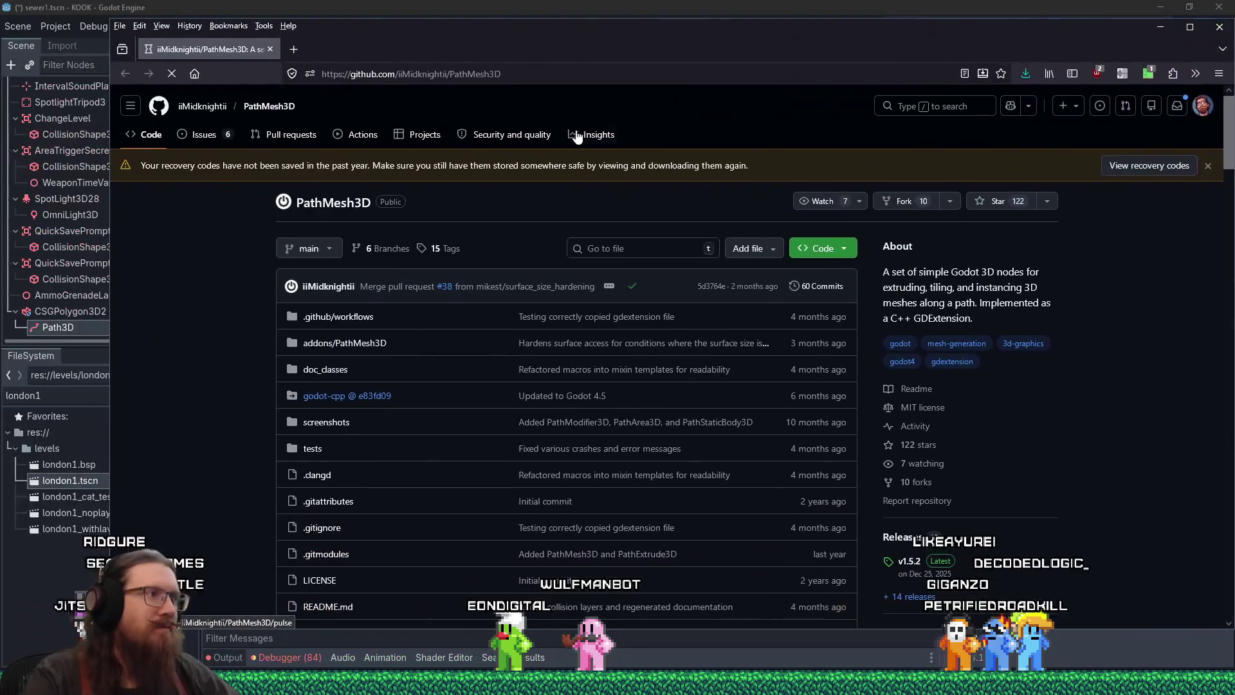
pyautogui.scroll(-5, 579, 232)
pyautogui.scroll(-5, 615, 258)
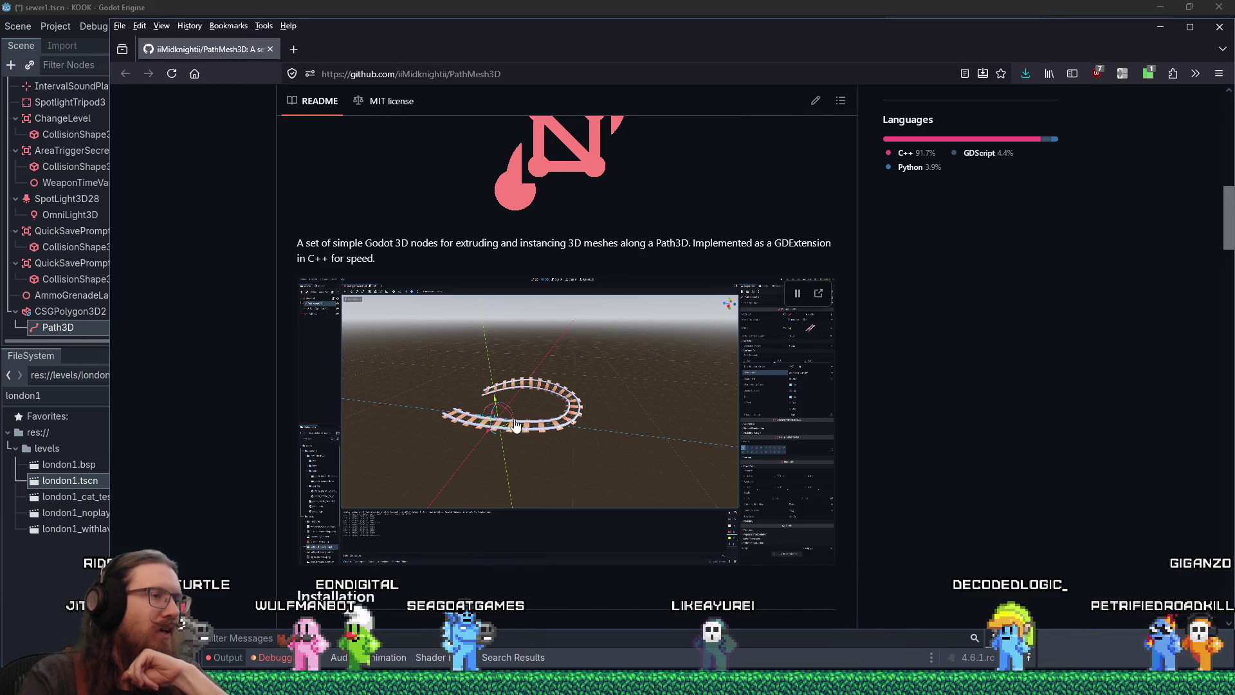
pyautogui.click(533, 397)
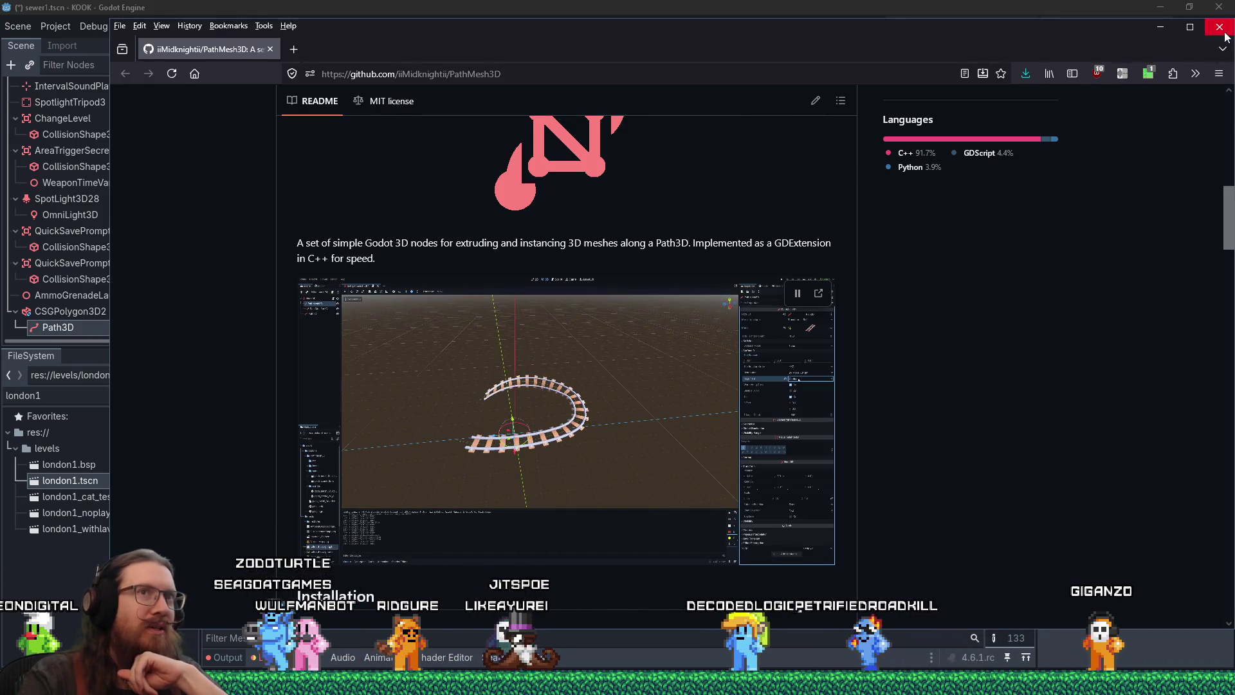
pyautogui.hotkey('alt', 'Tab')
pyautogui.moveTo(642, 274)
pyautogui.mouseDown()
pyautogui.moveTo(540, 260)
pyautogui.moveTo(623, 147)
pyautogui.moveTo(750, 106)
pyautogui.moveTo(701, 275)
pyautogui.moveTo(380, 441)
pyautogui.moveTo(543, 408)
pyautogui.moveTo(593, 381)
pyautogui.moveTo(726, 190)
pyautogui.moveTo(663, 166)
pyautogui.moveTo(620, 272)
pyautogui.moveTo(530, 305)
pyautogui.moveTo(577, 341)
pyautogui.moveTo(724, 376)
pyautogui.moveTo(436, 394)
pyautogui.moveTo(497, 379)
pyautogui.moveTo(581, 6)
pyautogui.moveTo(660, 325)
pyautogui.moveTo(899, 308)
pyautogui.moveTo(454, 260)
pyautogui.moveTo(613, 257)
pyautogui.moveTo(669, 207)
pyautogui.moveTo(657, 594)
pyautogui.moveTo(636, 387)
pyautogui.moveTo(647, 346)
pyautogui.moveTo(575, 414)
pyautogui.moveTo(627, 361)
pyautogui.mouseUp()
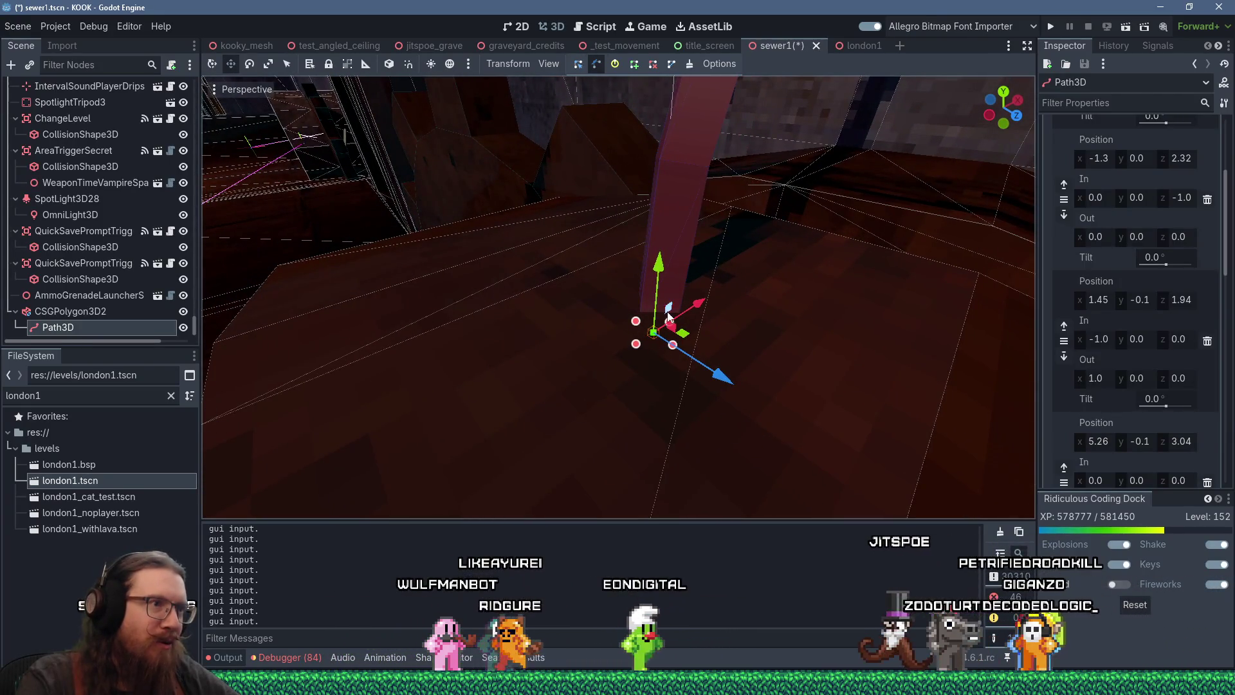
# Step: Orbit to look down the corridor along the cable path, then save and run KOOK
pyautogui.moveTo(633, 362)
pyautogui.mouseDown()
pyautogui.moveTo(599, 327)
pyautogui.moveTo(549, 306)
pyautogui.moveTo(463, 415)
pyautogui.moveTo(434, 403)
pyautogui.mouseUp()
pyautogui.moveTo(593, 101)
pyautogui.mouseDown()
pyautogui.moveTo(538, 217)
pyautogui.moveTo(634, 152)
pyautogui.moveTo(704, 145)
pyautogui.moveTo(929, 173)
pyautogui.mouseUp()
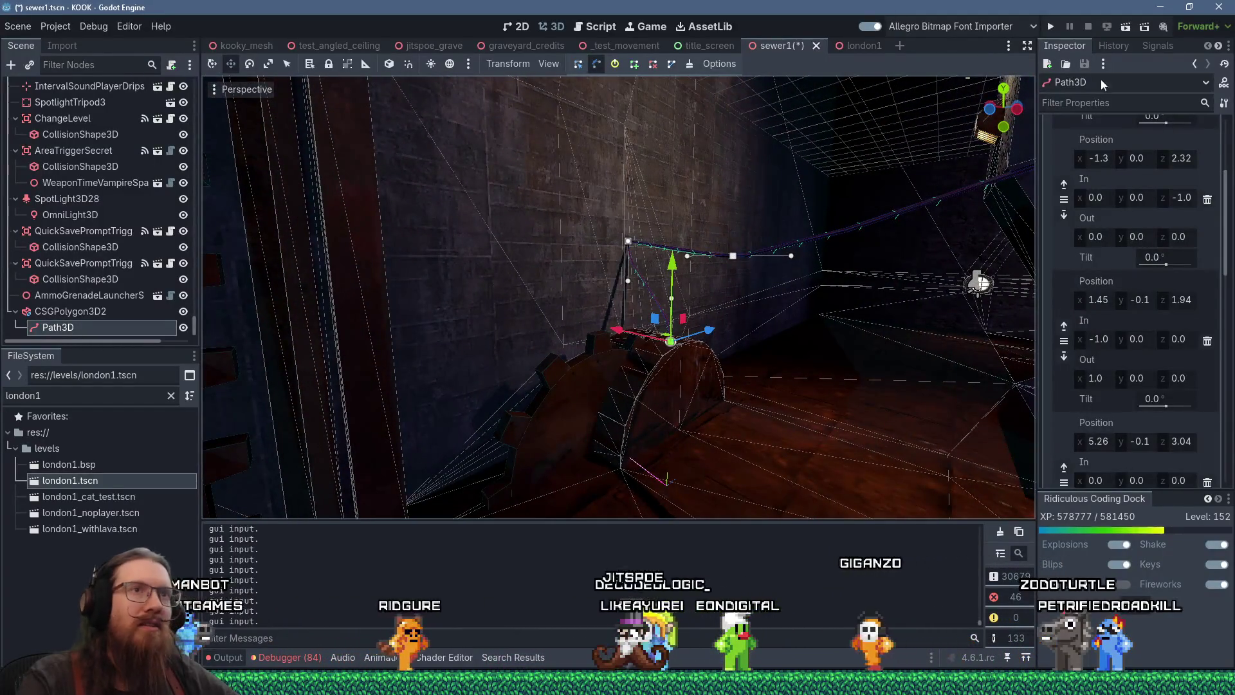
pyautogui.click(1051, 26)
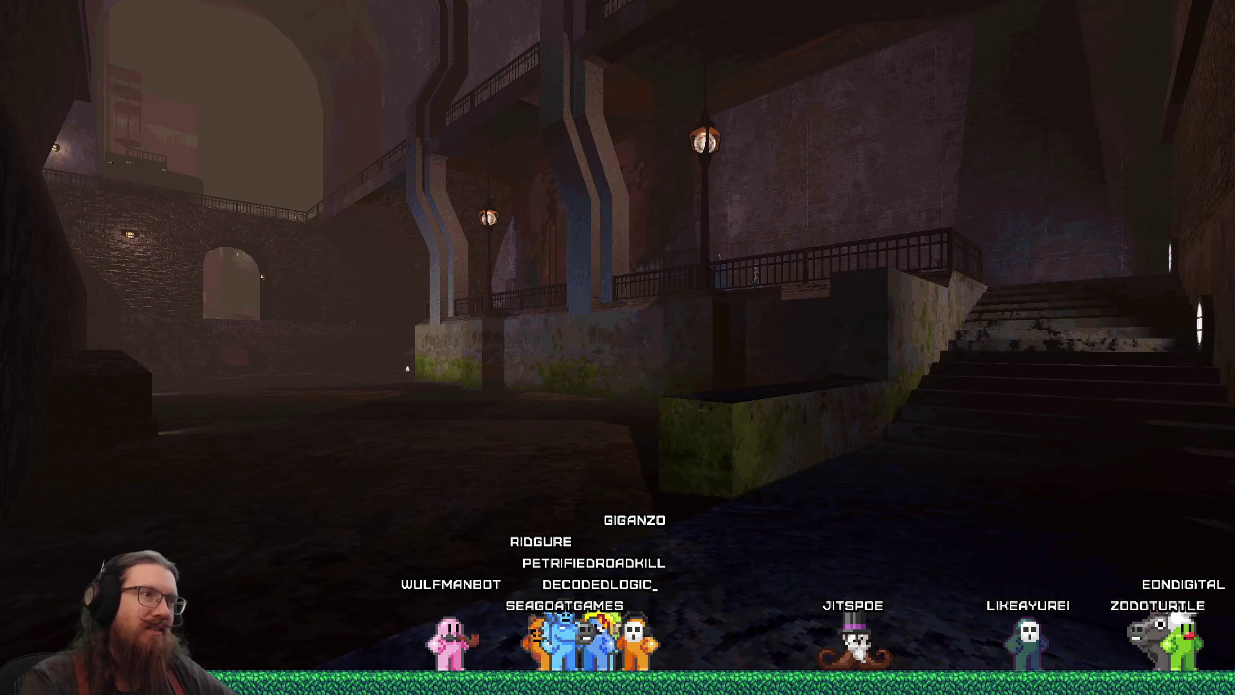
# Step: Enter notarget and noclip in the game's development console, toggling noclip again afterwards
pyautogui.press('`')
pyautogui.write('notarget')
pyautogui.press('Return')
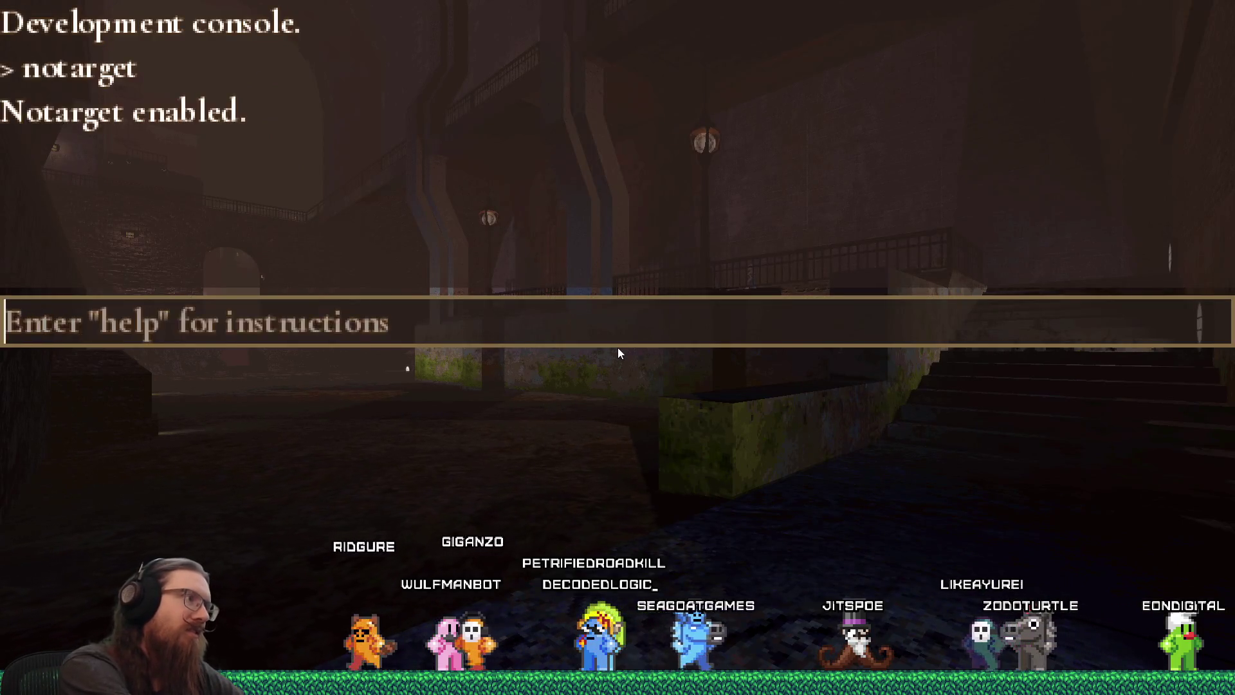
pyautogui.write('noclip')
pyautogui.press('Return')
pyautogui.press('`')
pyautogui.press('w')
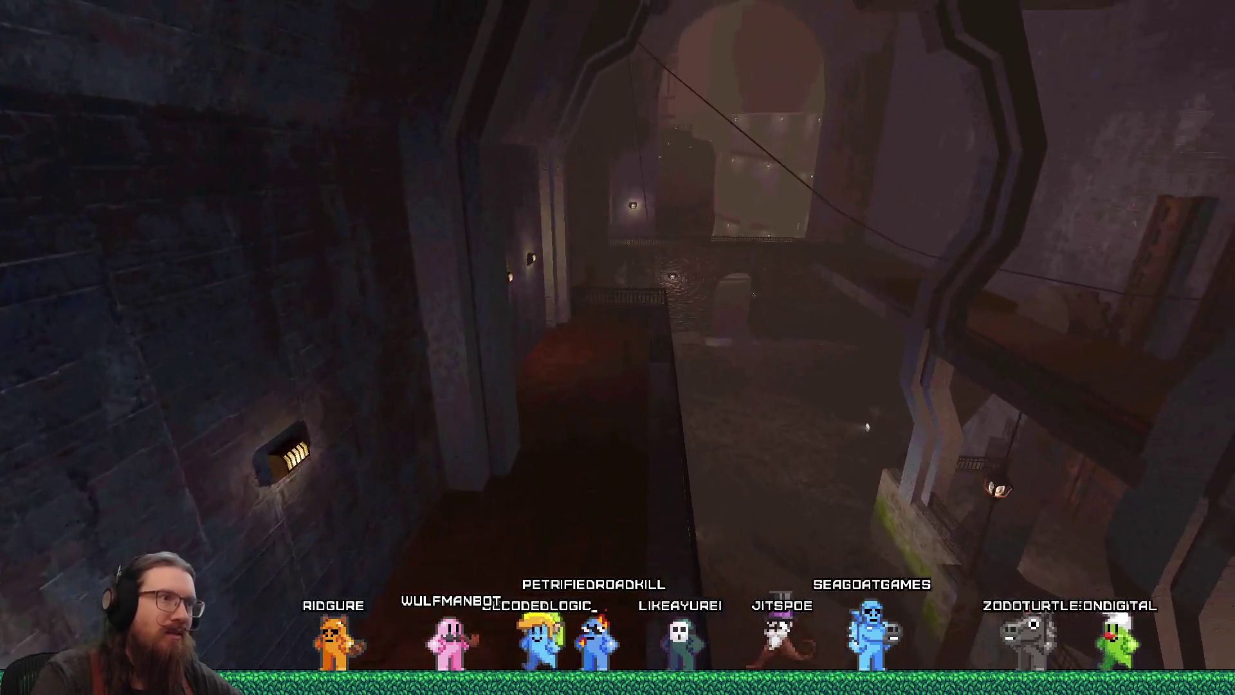
pyautogui.press('`')
pyautogui.write('no')
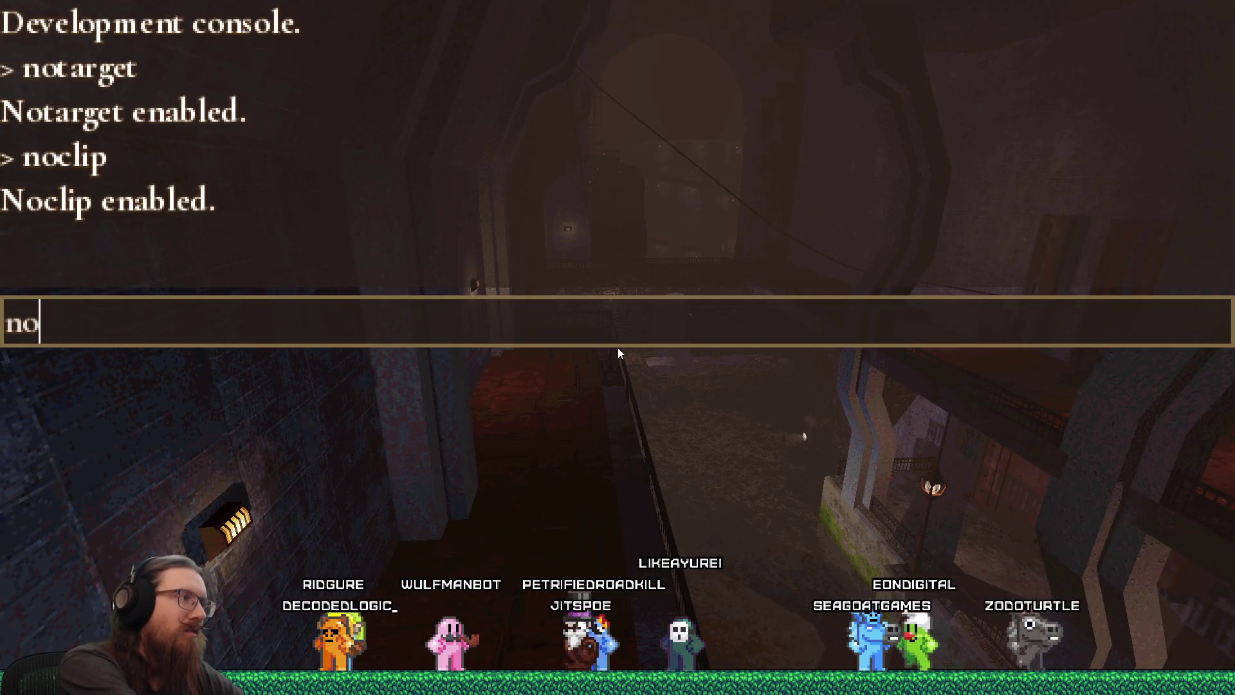
pyautogui.write('clip')
pyautogui.press('Return')
pyautogui.press('`')
# Step: Fly through the sewer past the pillars and archway to stand by the cage on the railed walkway
pyautogui.press('w')
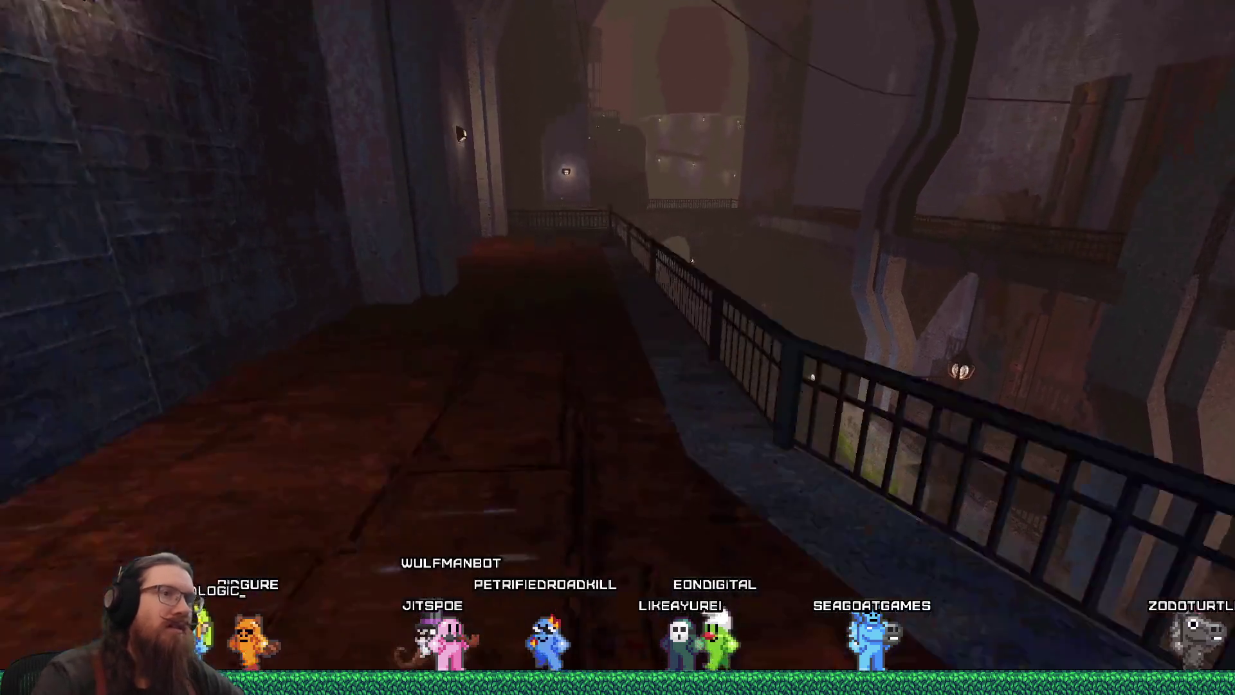
pyautogui.press('w')
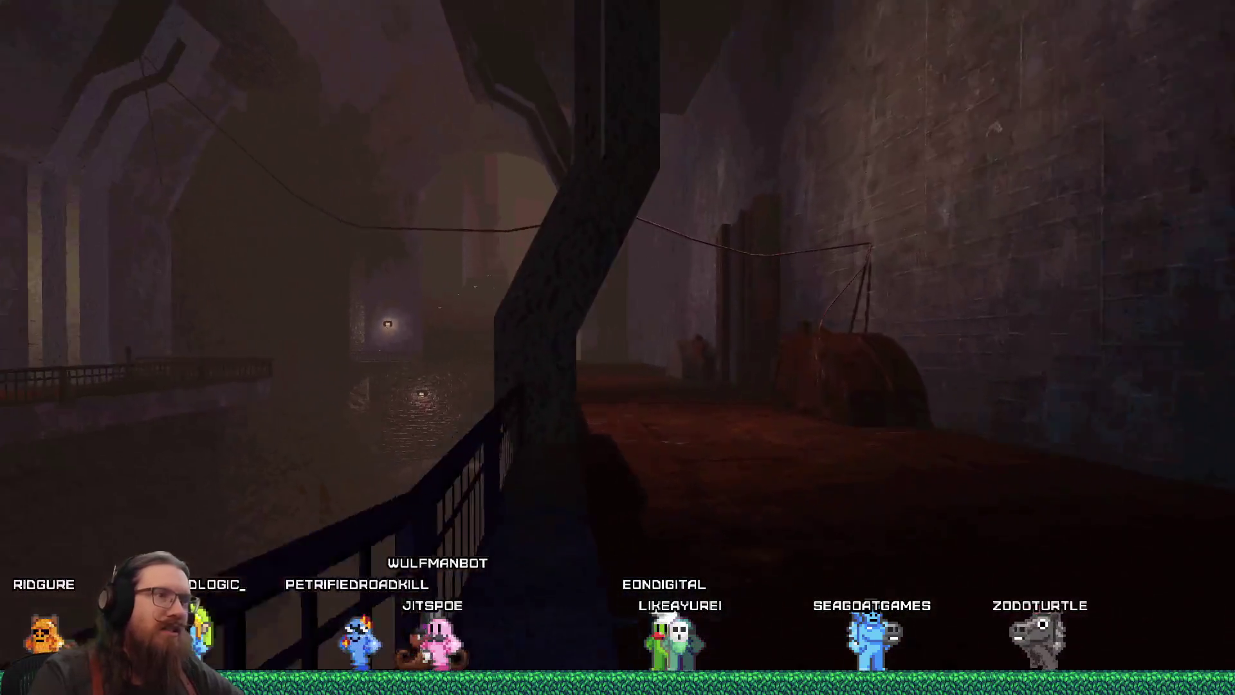
pyautogui.press('w')
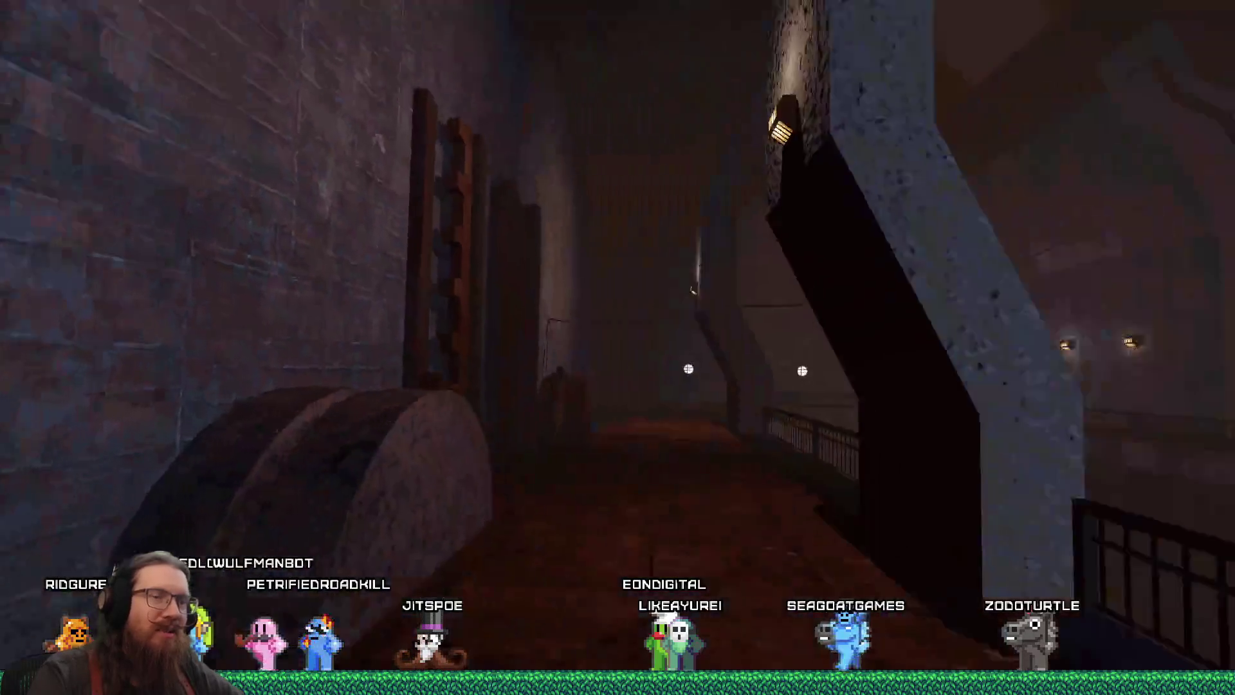
pyautogui.press('w')
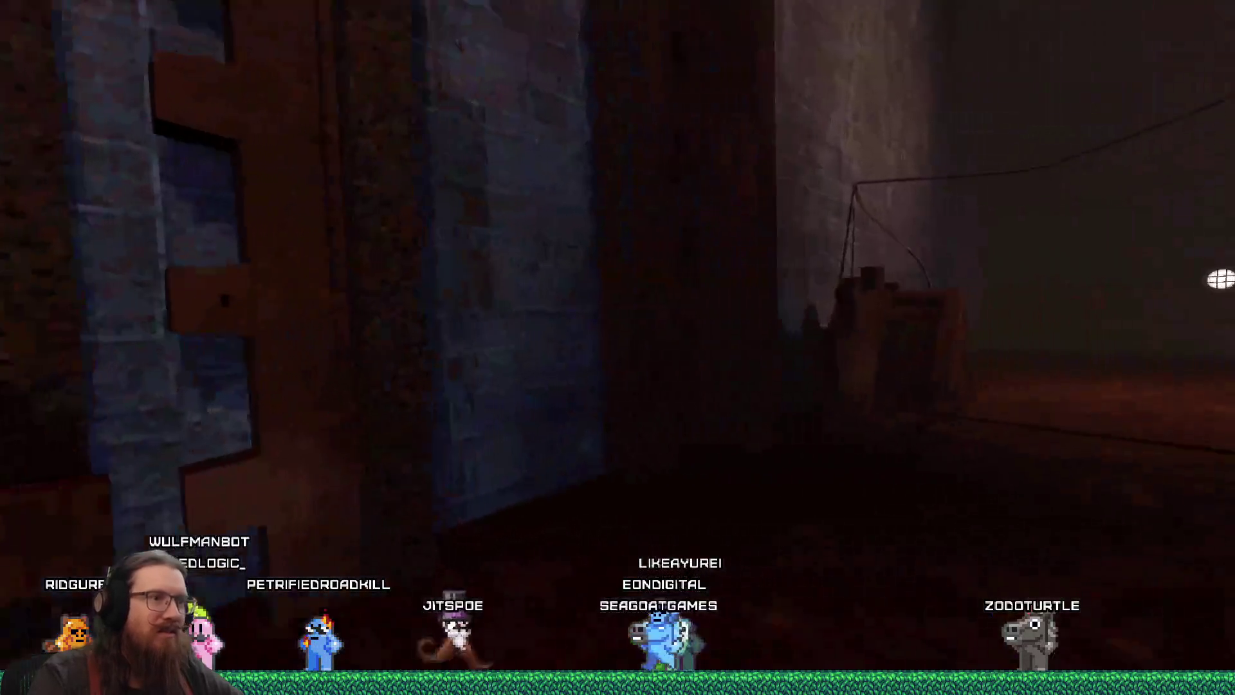
pyautogui.press('w')
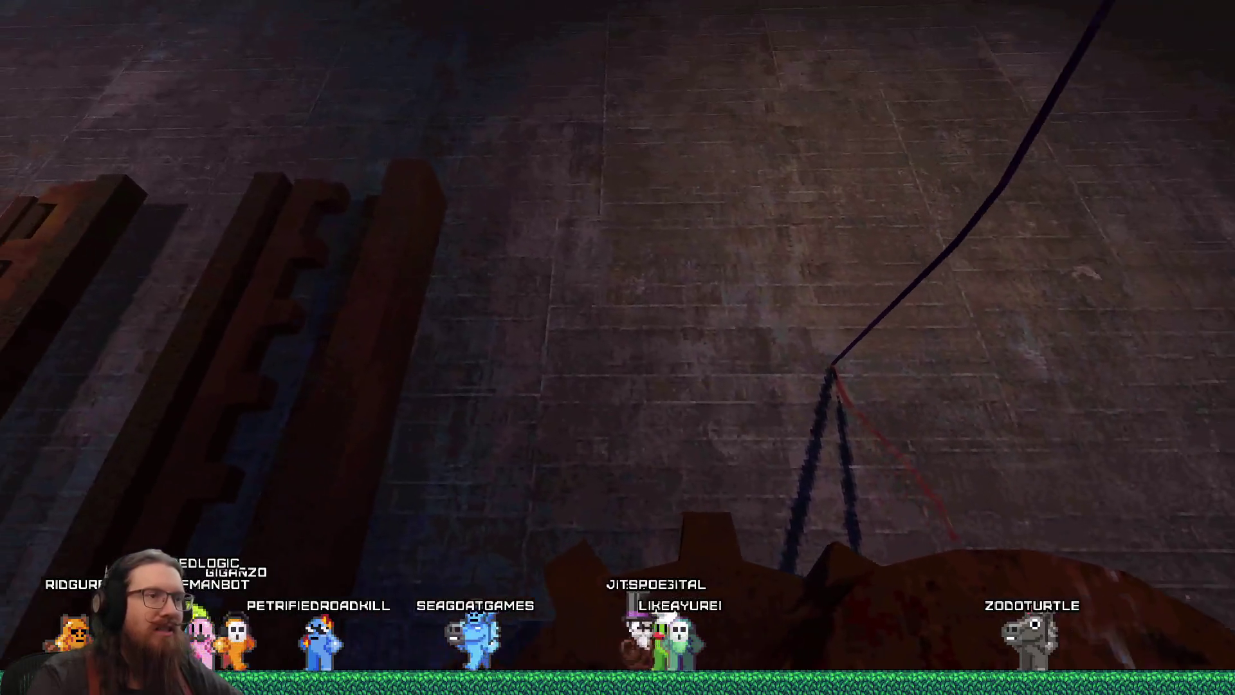
pyautogui.press('w')
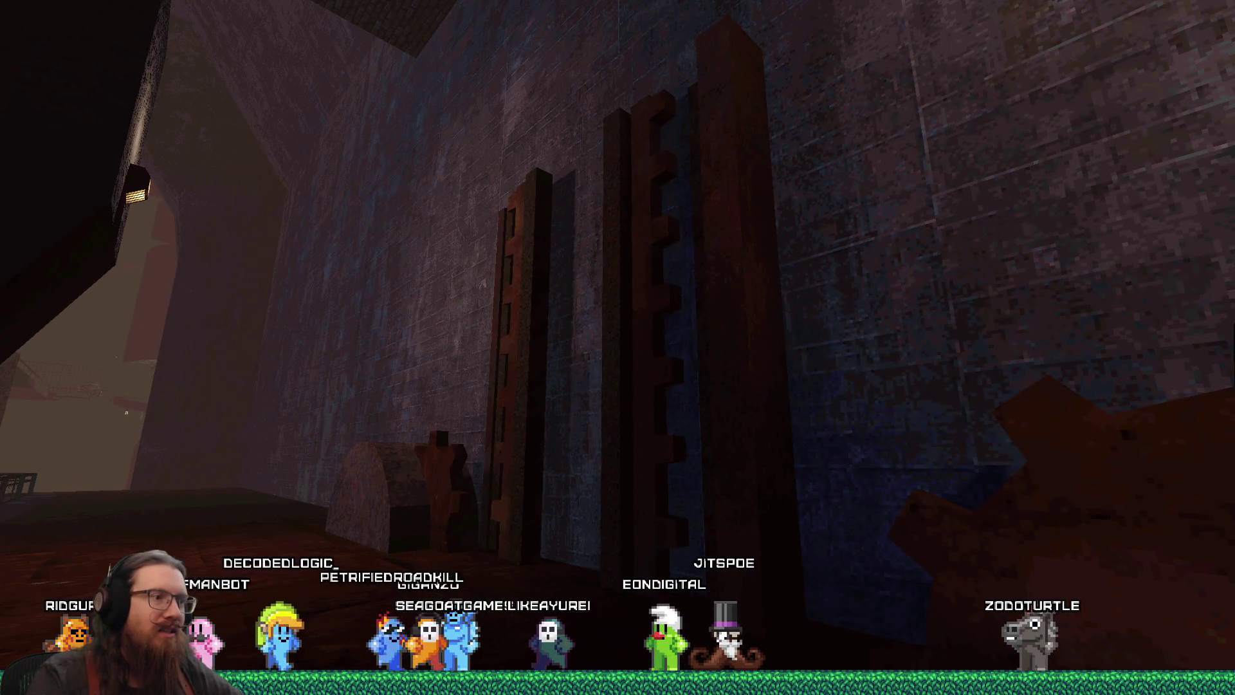
pyautogui.press('w')
pyautogui.press('w')
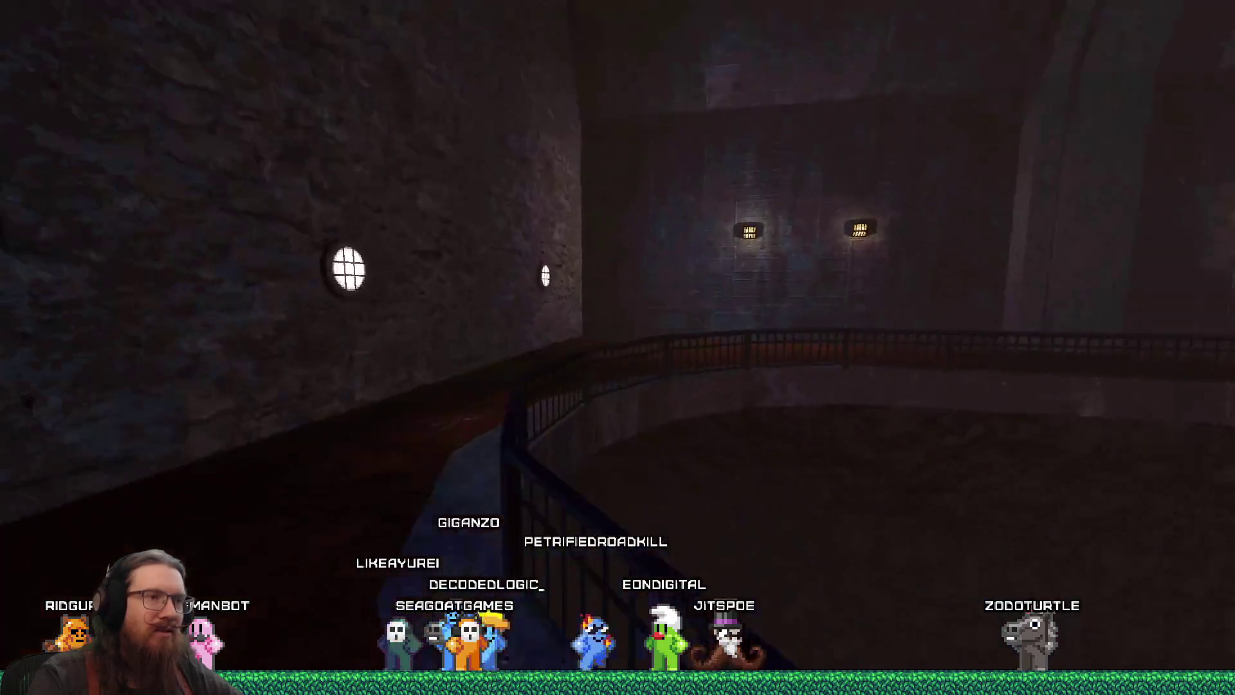
pyautogui.press('w')
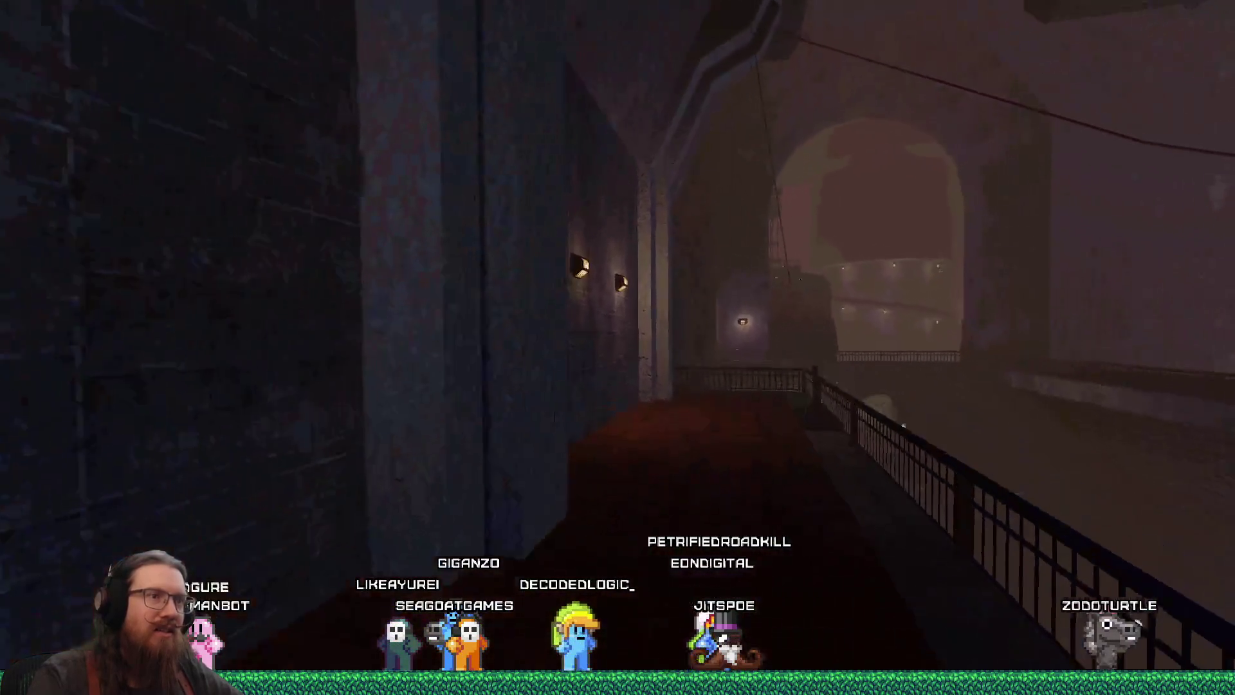
pyautogui.press('w')
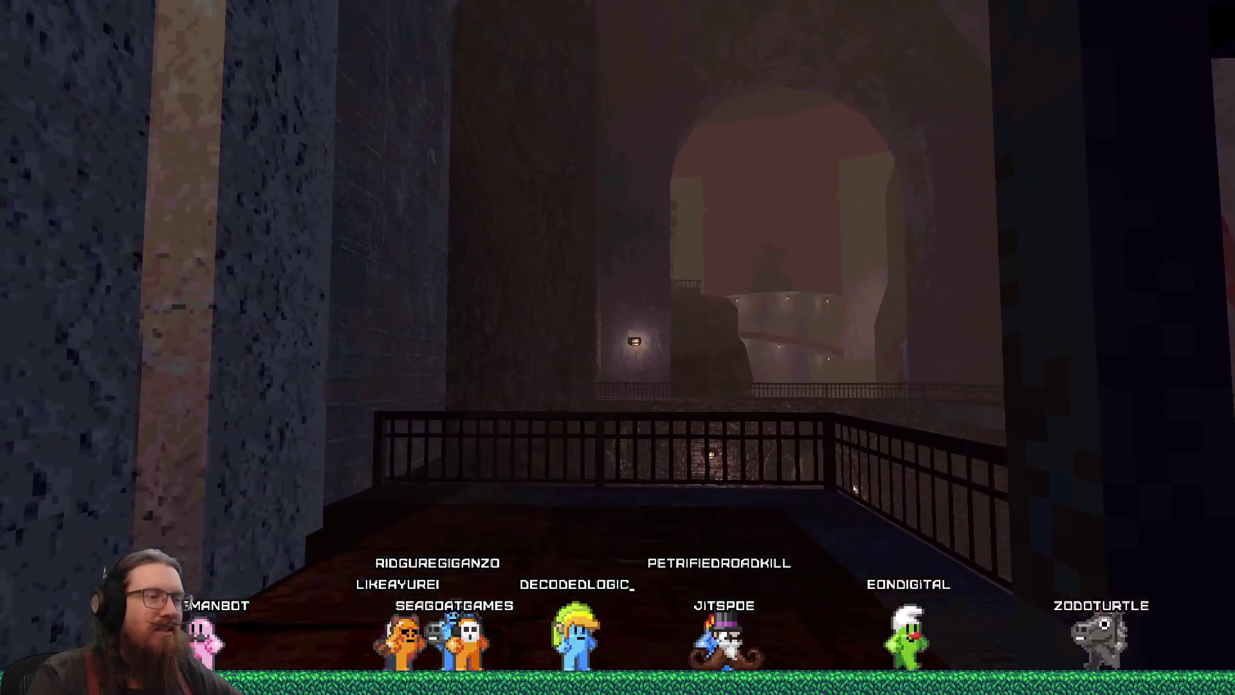
pyautogui.press('w')
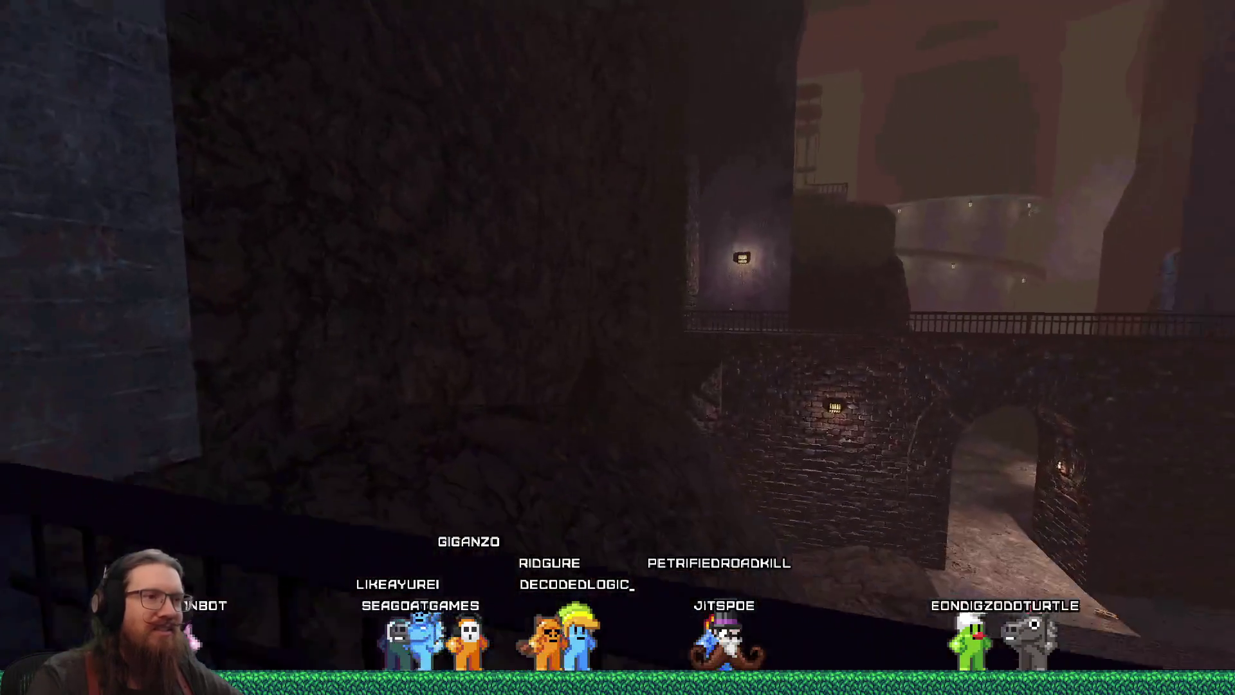
pyautogui.press('w')
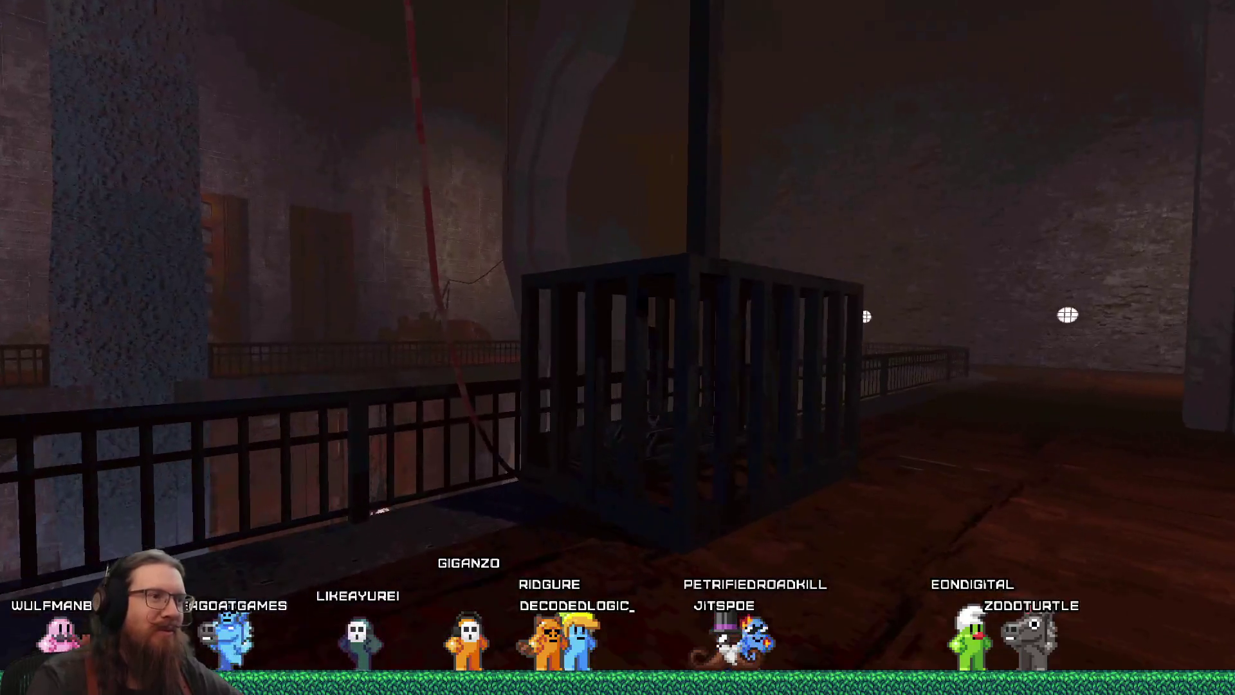
pyautogui.press('w')
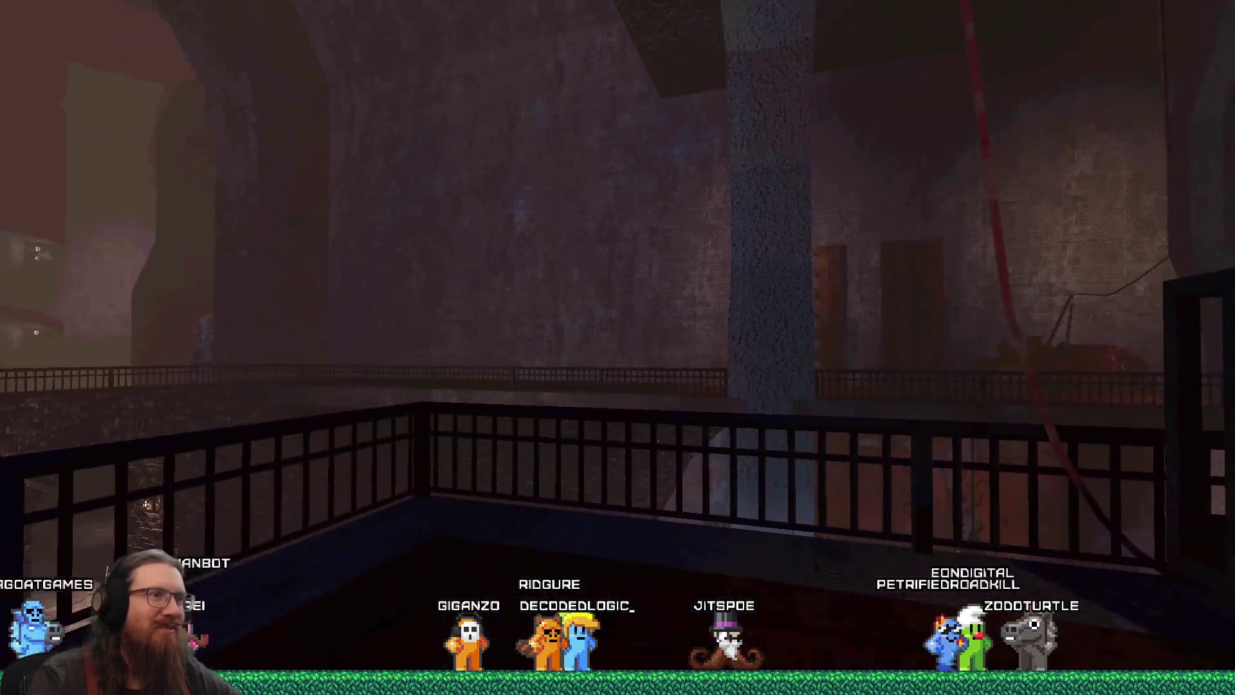
pyautogui.press('w')
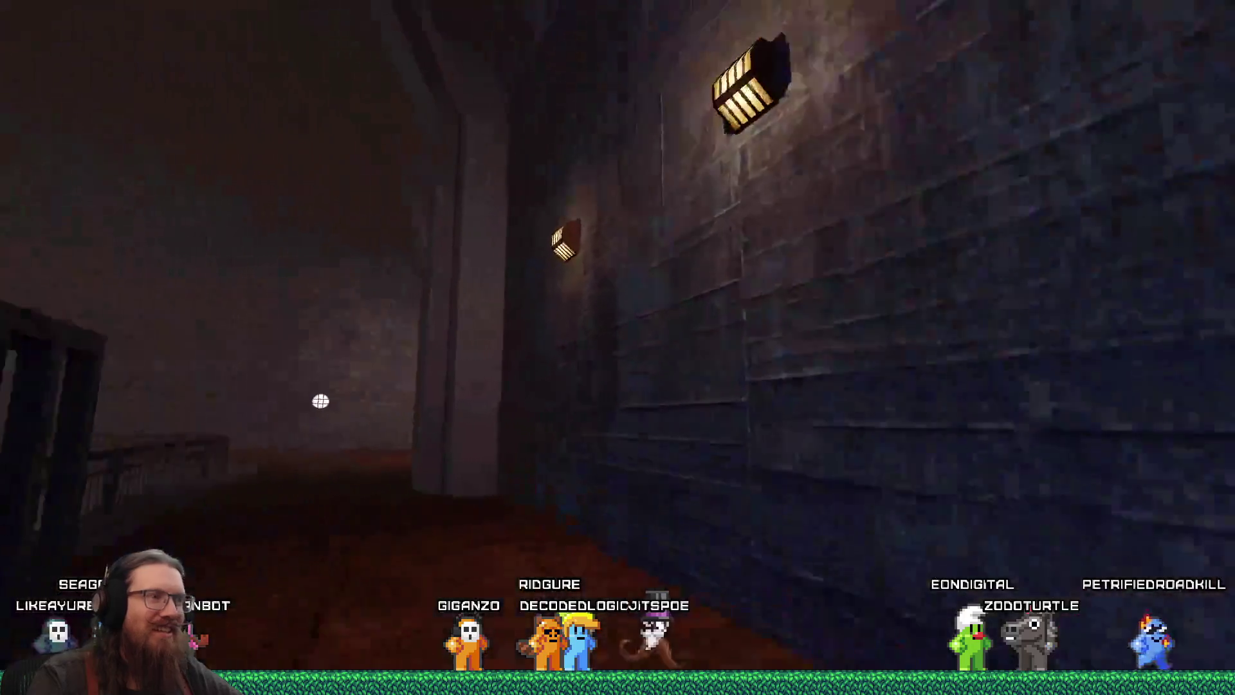
pyautogui.press('w')
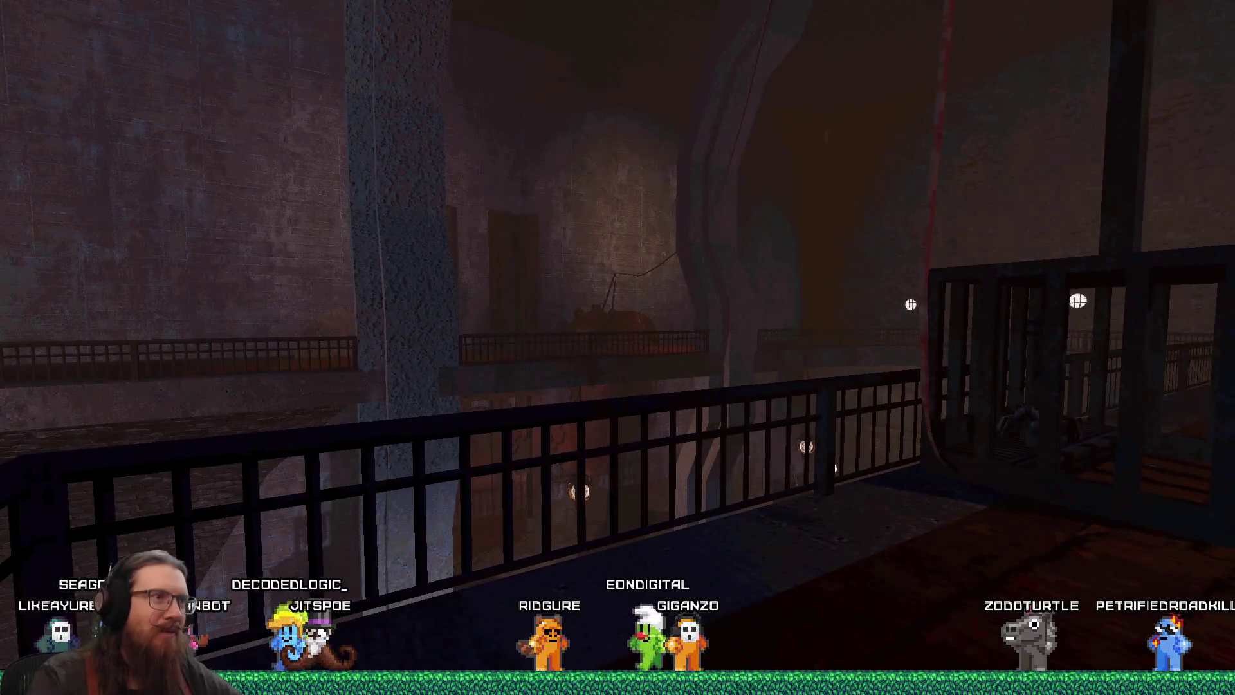
pyautogui.press('w')
pyautogui.press('w')
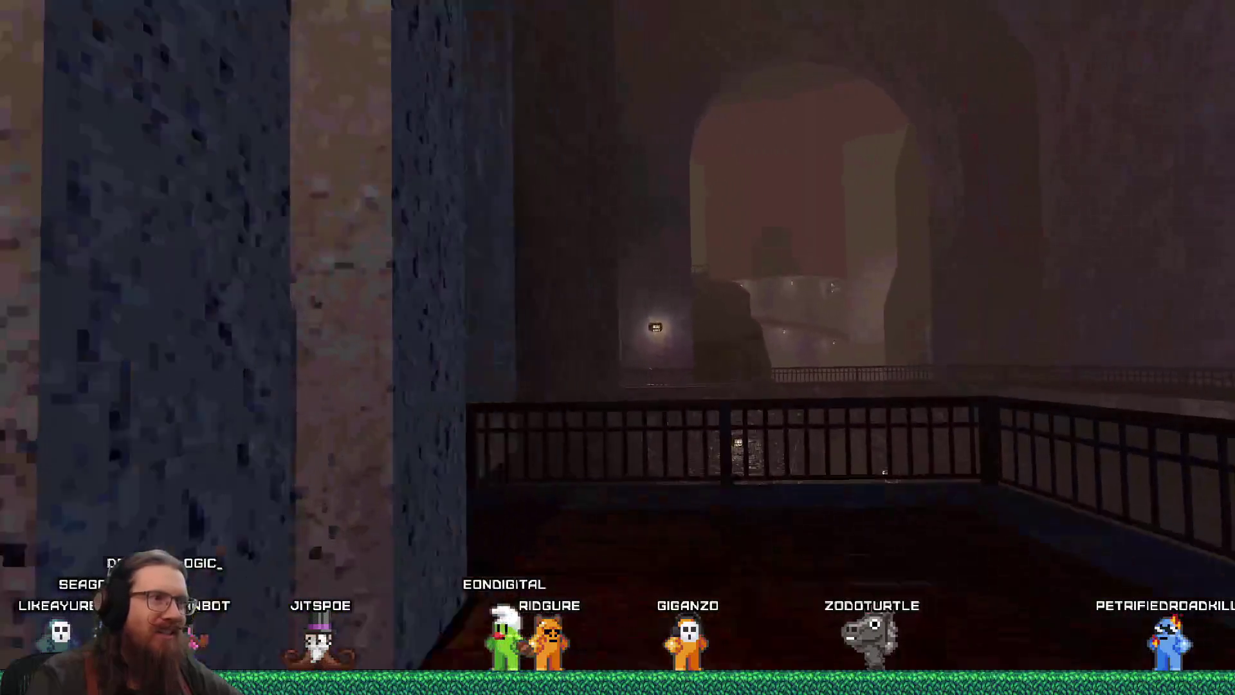
pyautogui.press('w')
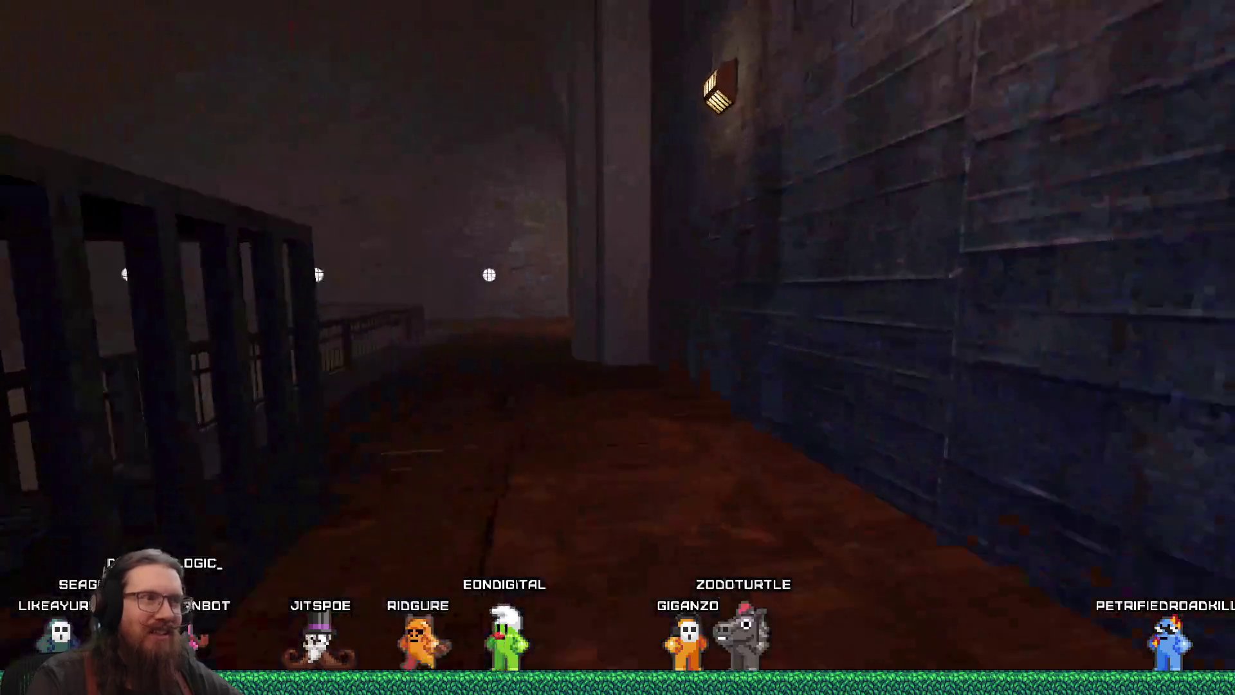
pyautogui.press('w')
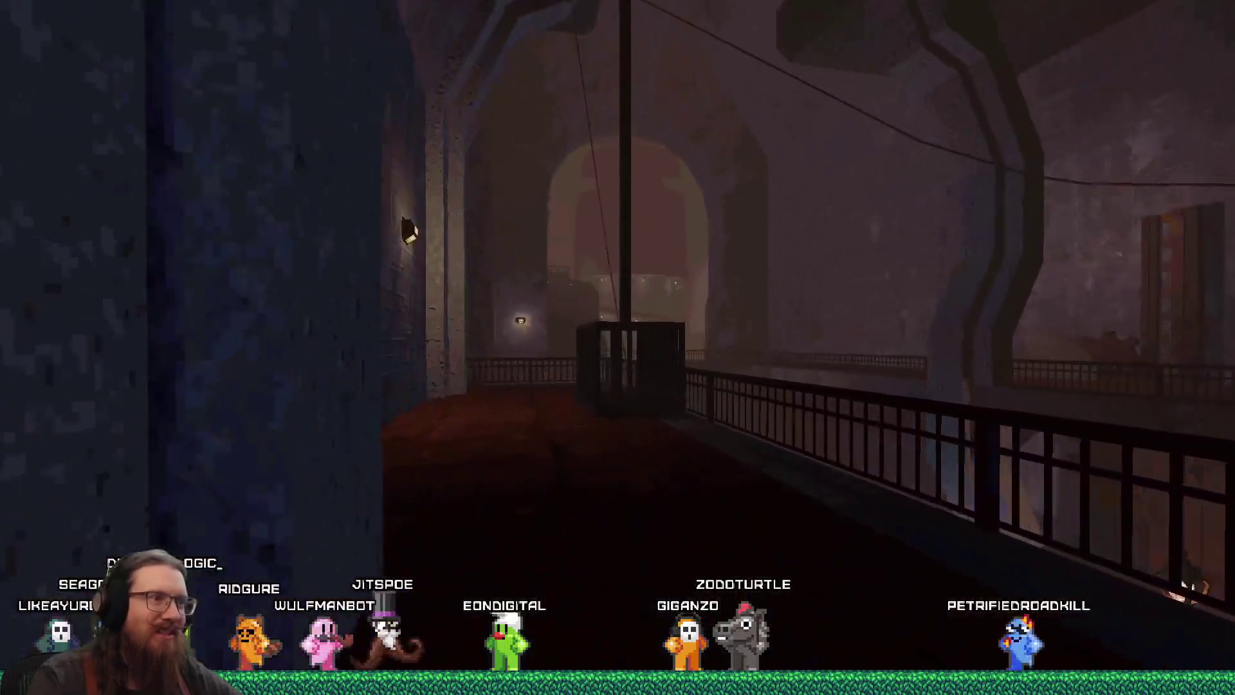
pyautogui.press('w')
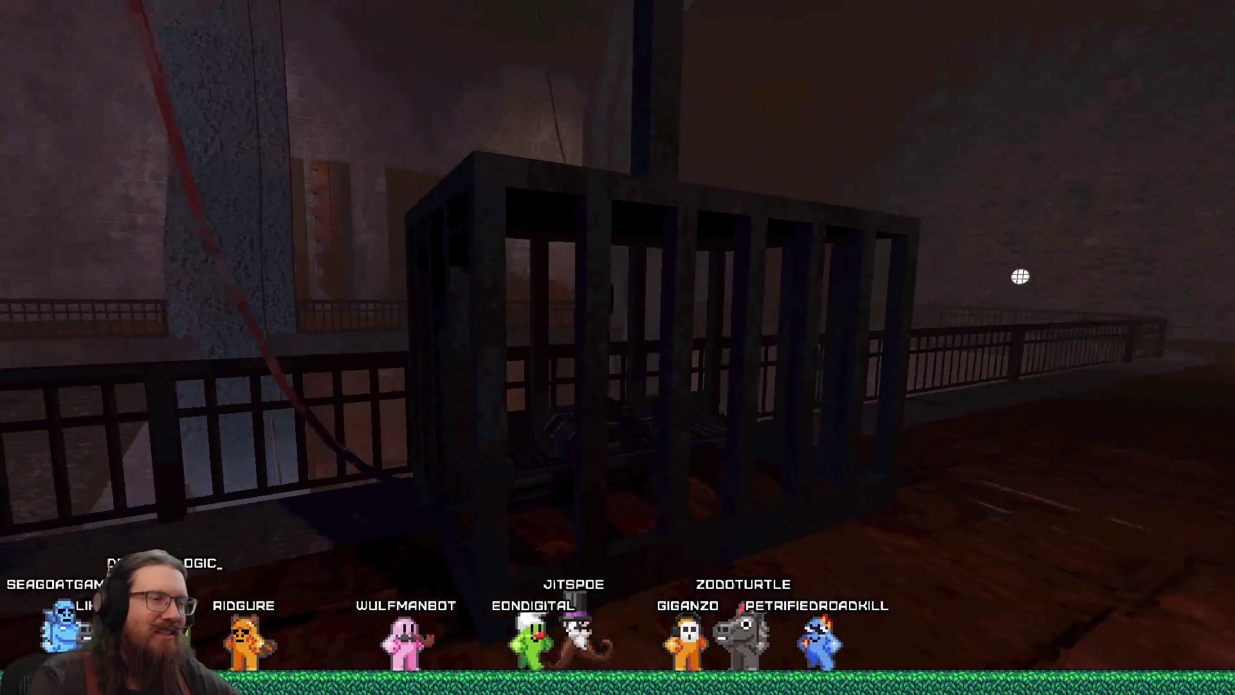
pyautogui.press('w')
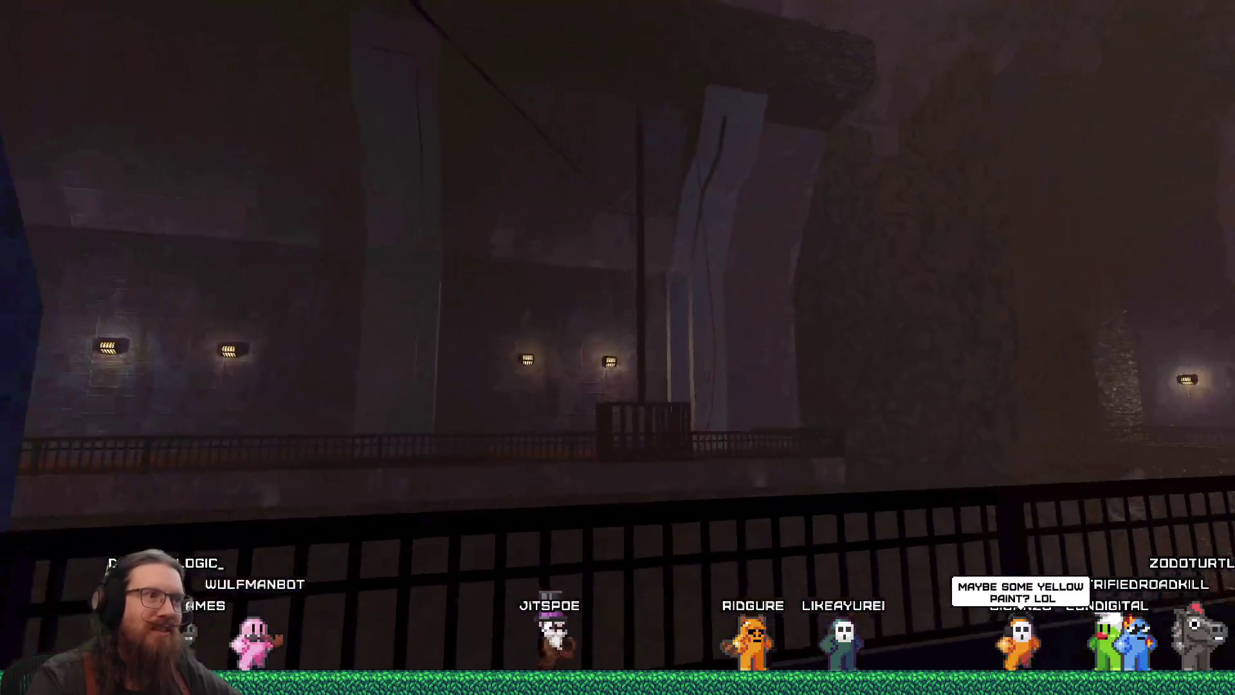
# Step: Walk through the sewer hall along the walkway beside the blue wall toward the railing
pyautogui.press('w')
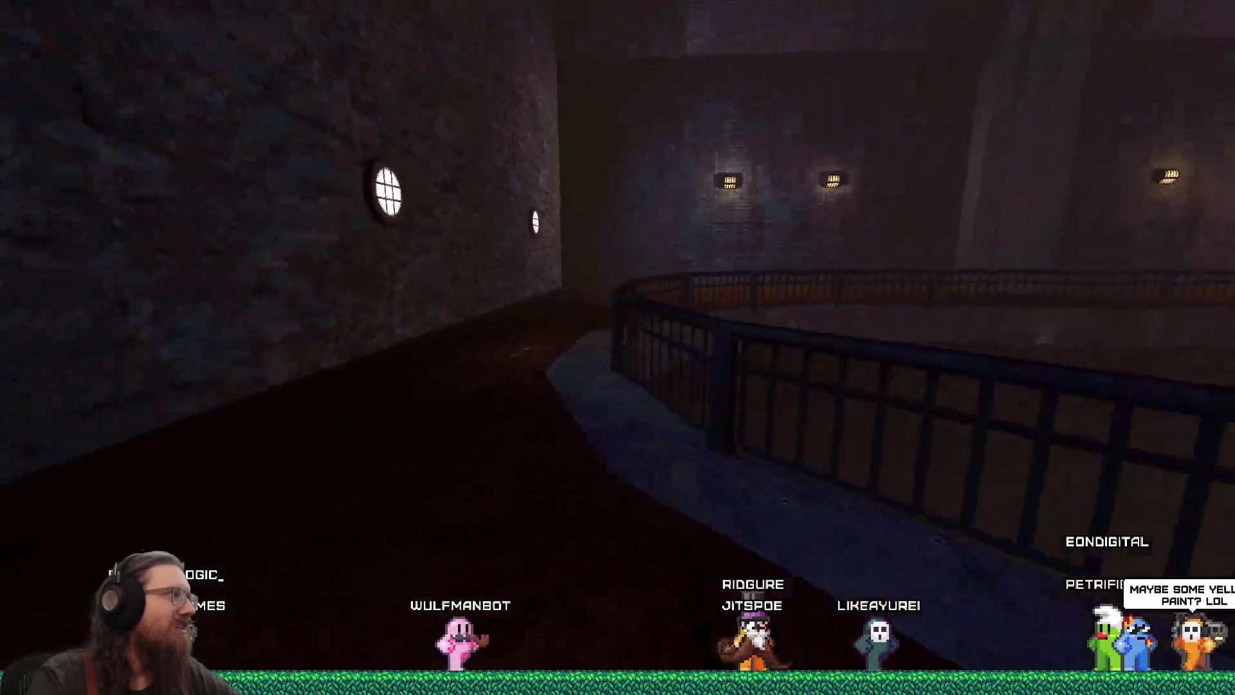
pyautogui.press('w')
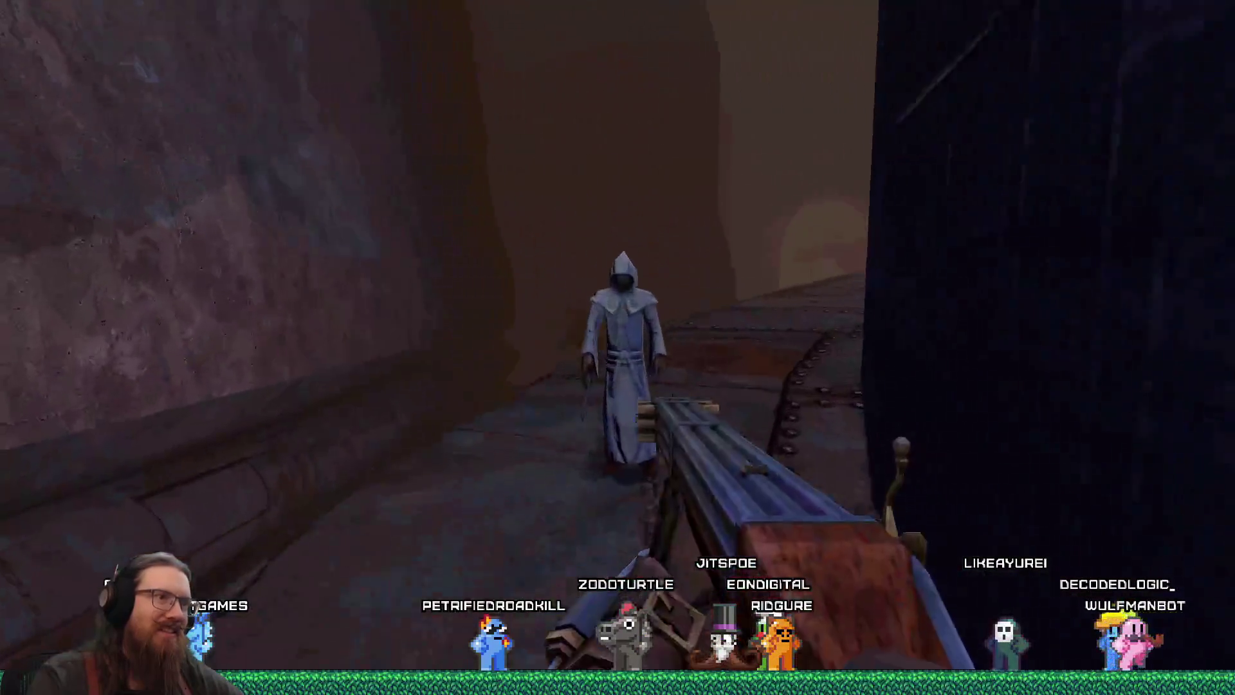
pyautogui.press('w')
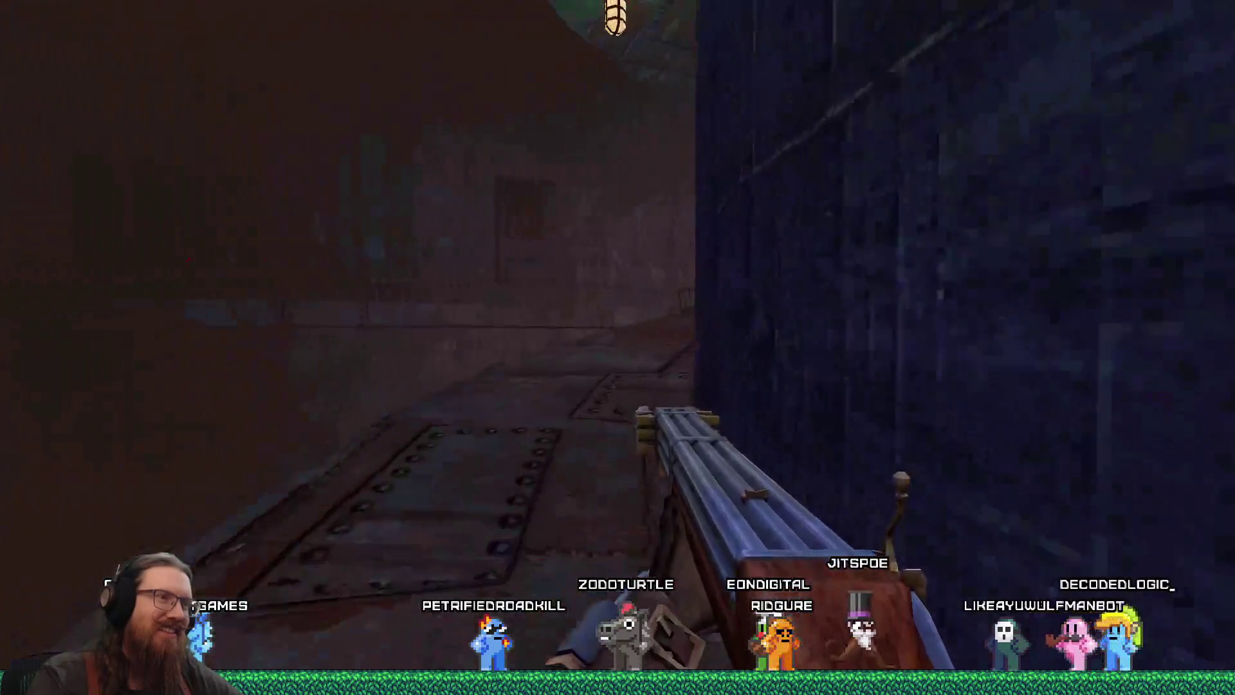
pyautogui.press('w')
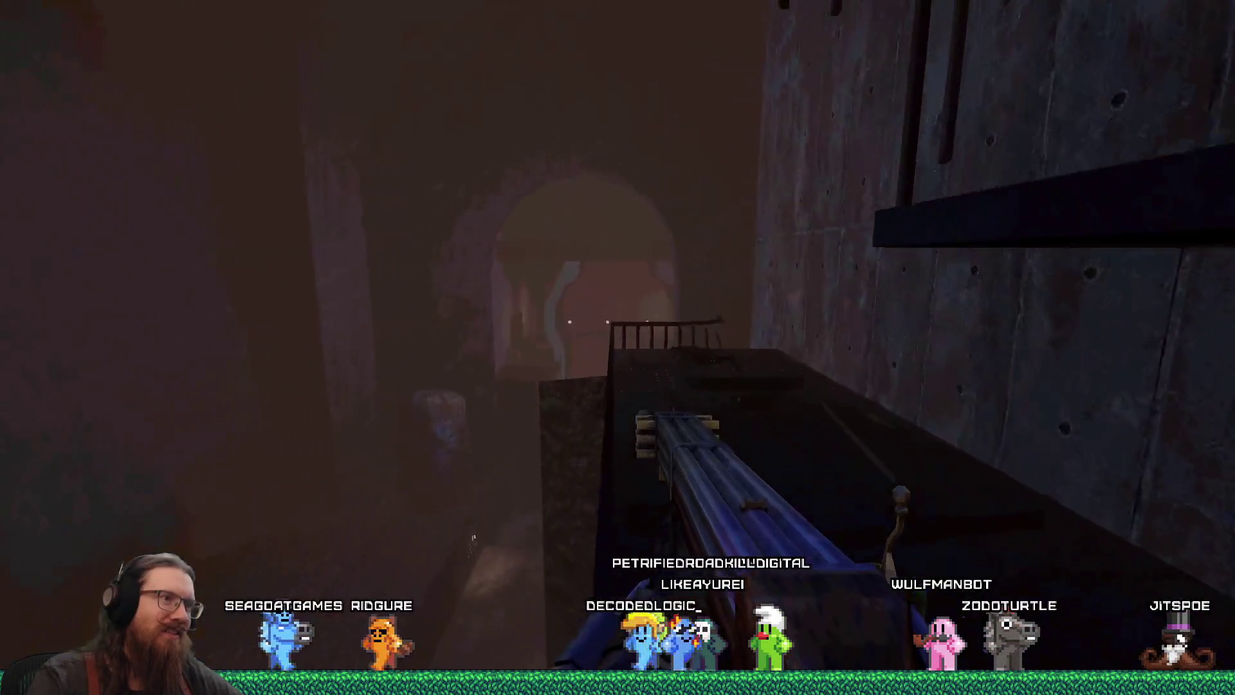
pyautogui.press('w')
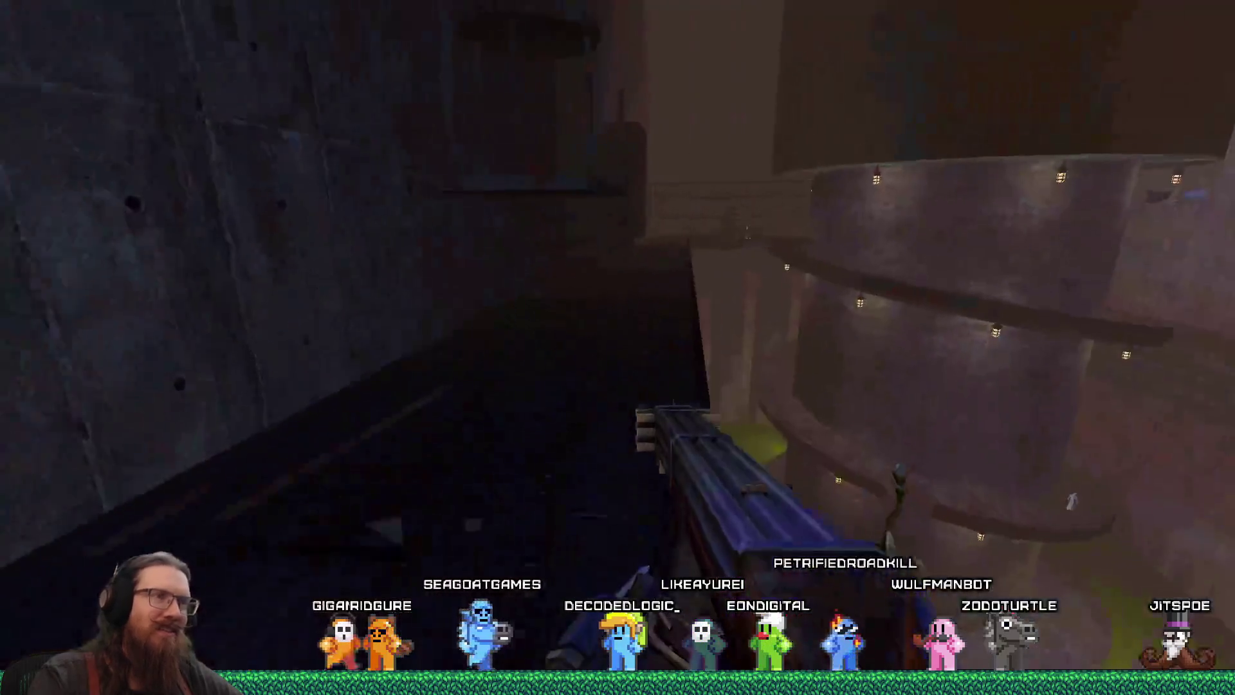
pyautogui.press('w')
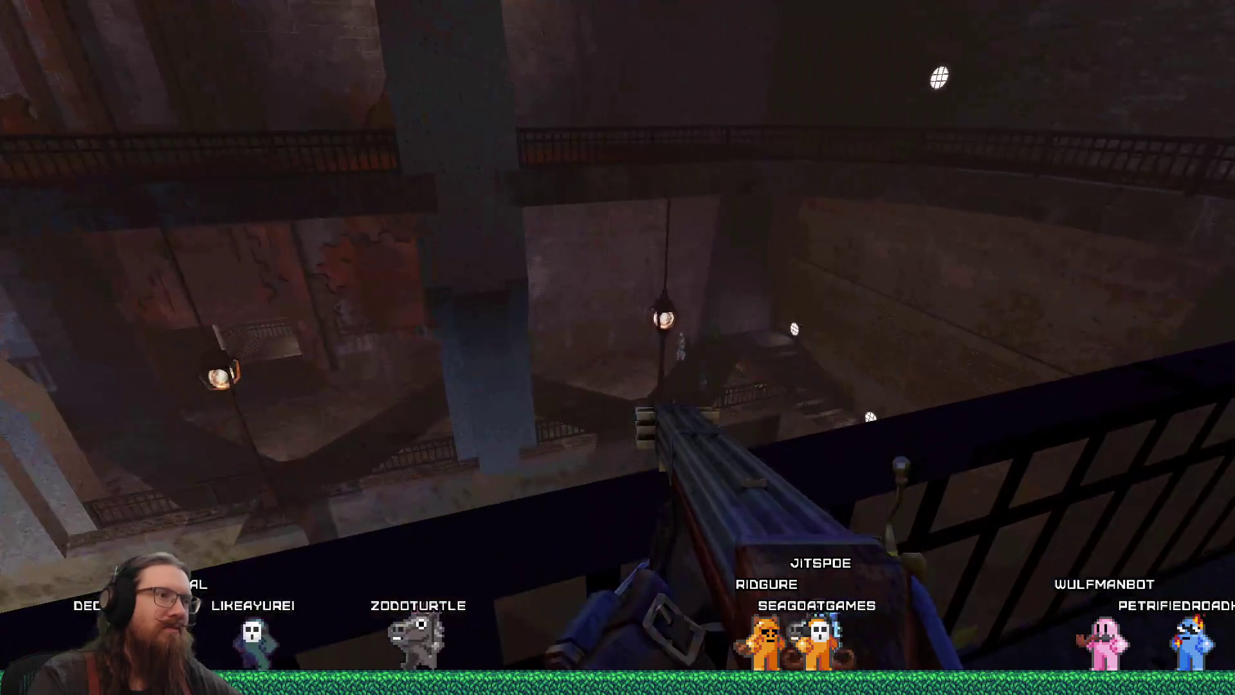
# Step: Quit the game with the quit command in the development console
pyautogui.press('`')
pyautogui.write('t')
pyautogui.press('Return')
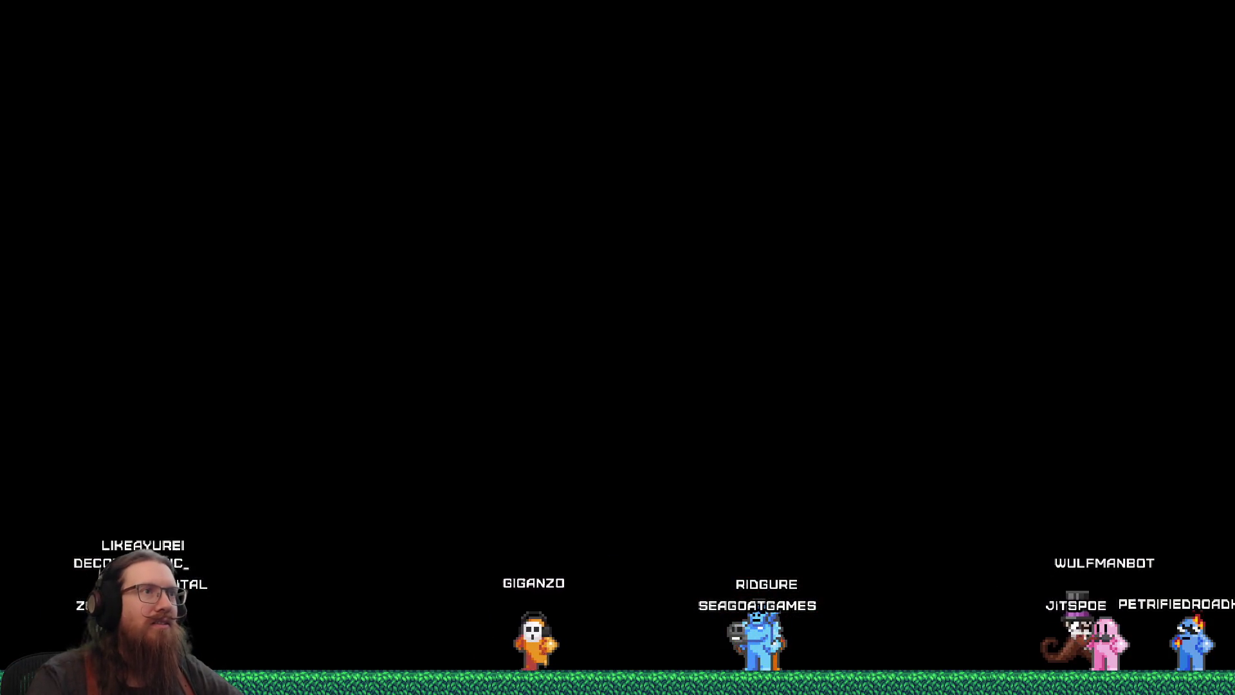
# Step: Delete the selected todo line and prefix the sewer-cable todo with '(done):'
pyautogui.press('Delete')
pyautogui.scroll(-5, 649, 327)
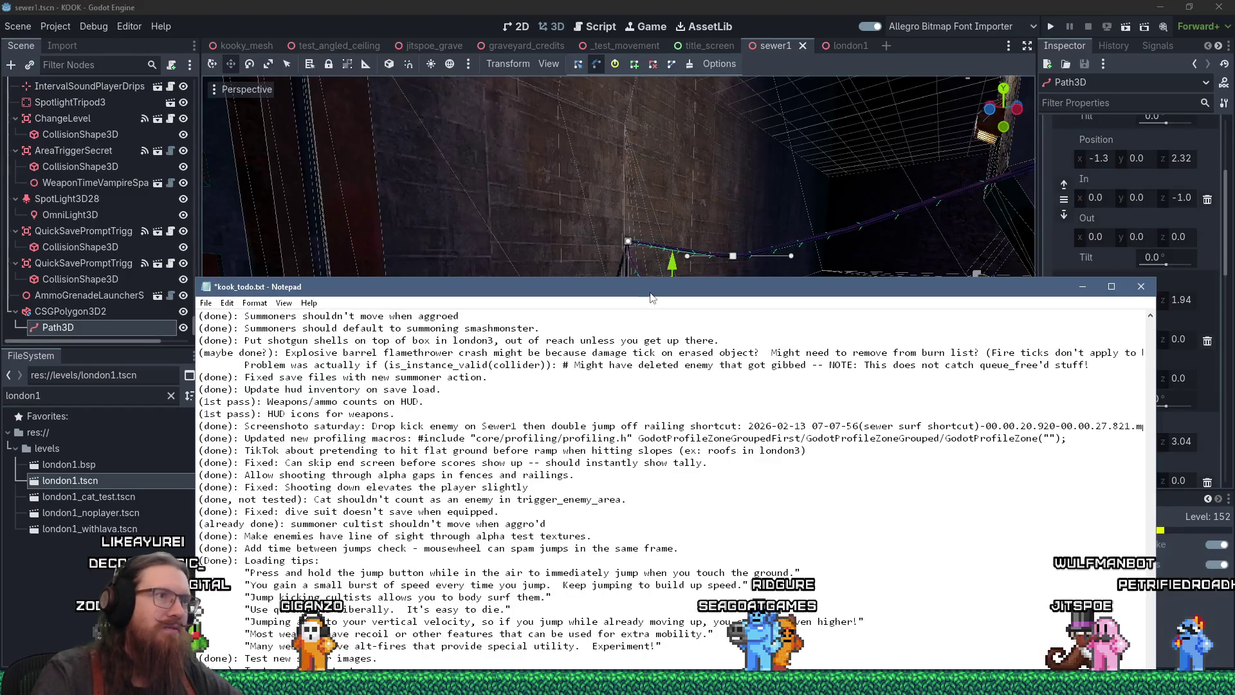
pyautogui.moveTo(651, 298); pyautogui.dragTo(645, 114)
pyautogui.hotkey('shift', 'Right')
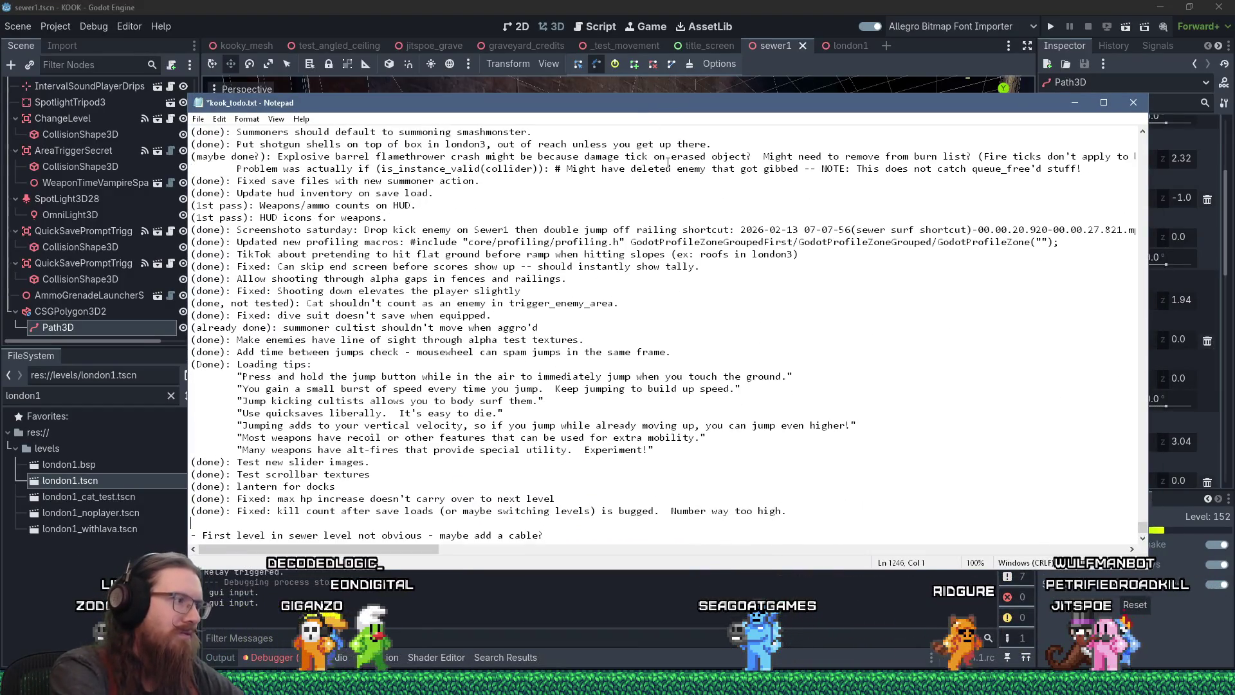
pyautogui.write('(done):')
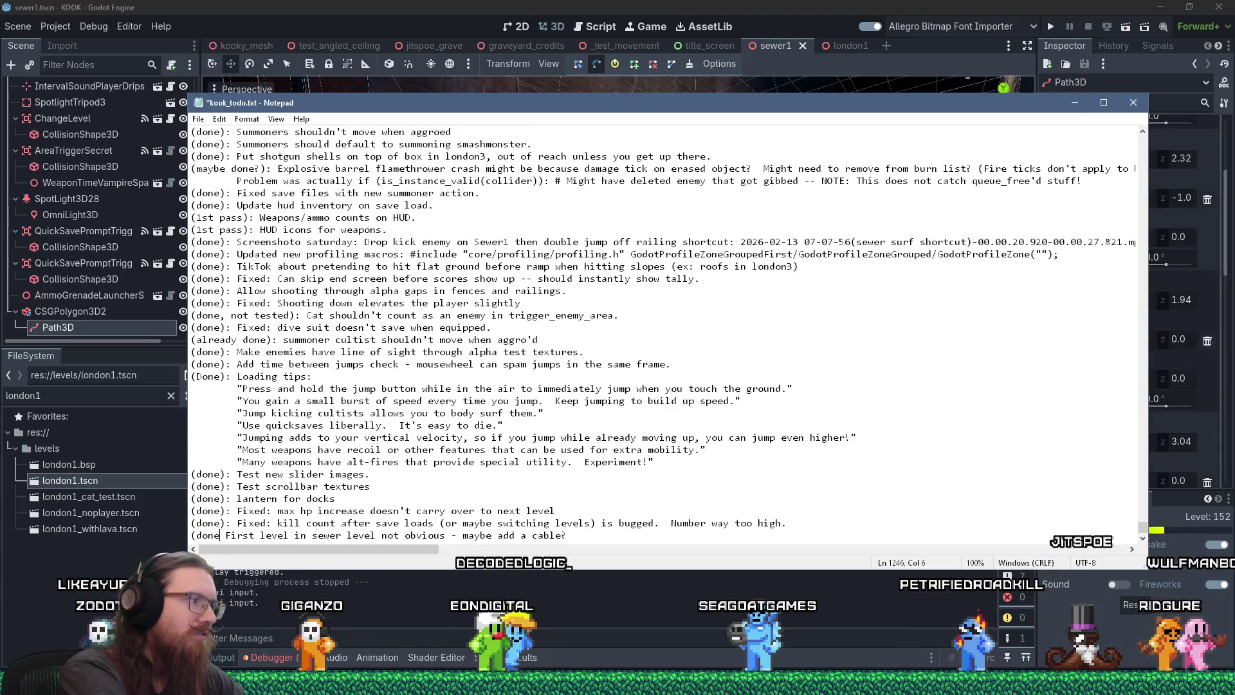
pyautogui.press('Return')
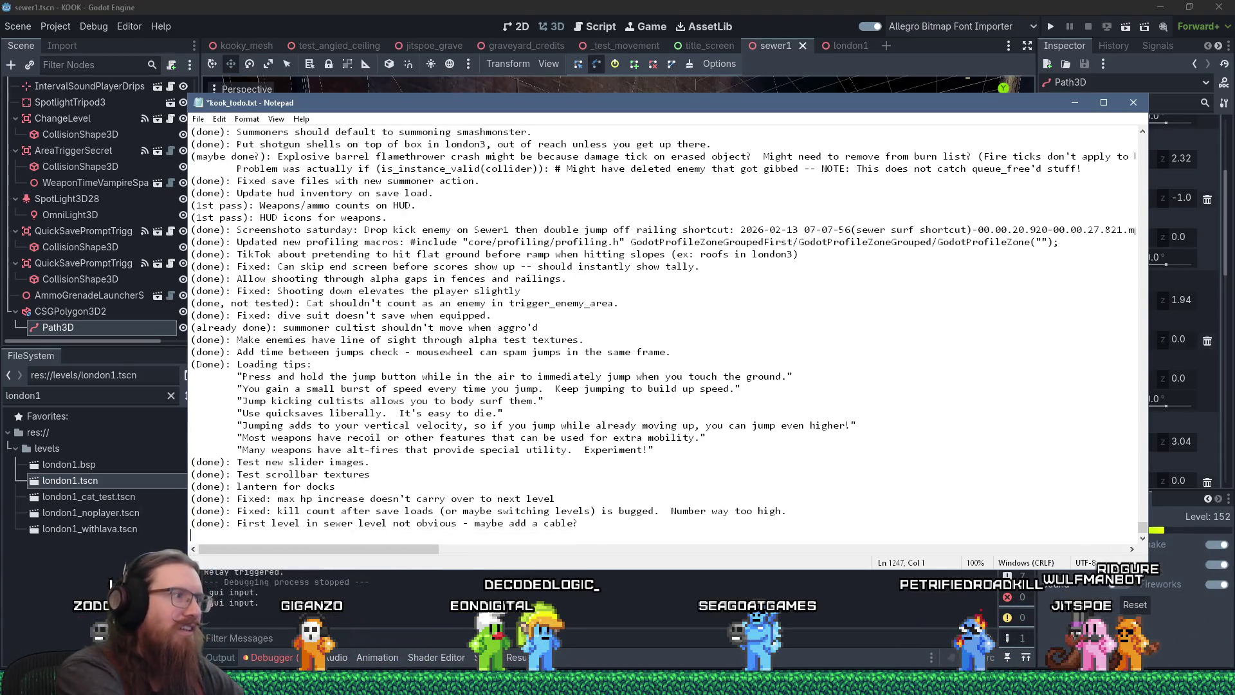
# Step: Remove the blank line above the body surf note at the top, then bring Godot forward
pyautogui.hotkey('ctrl', 'Home')
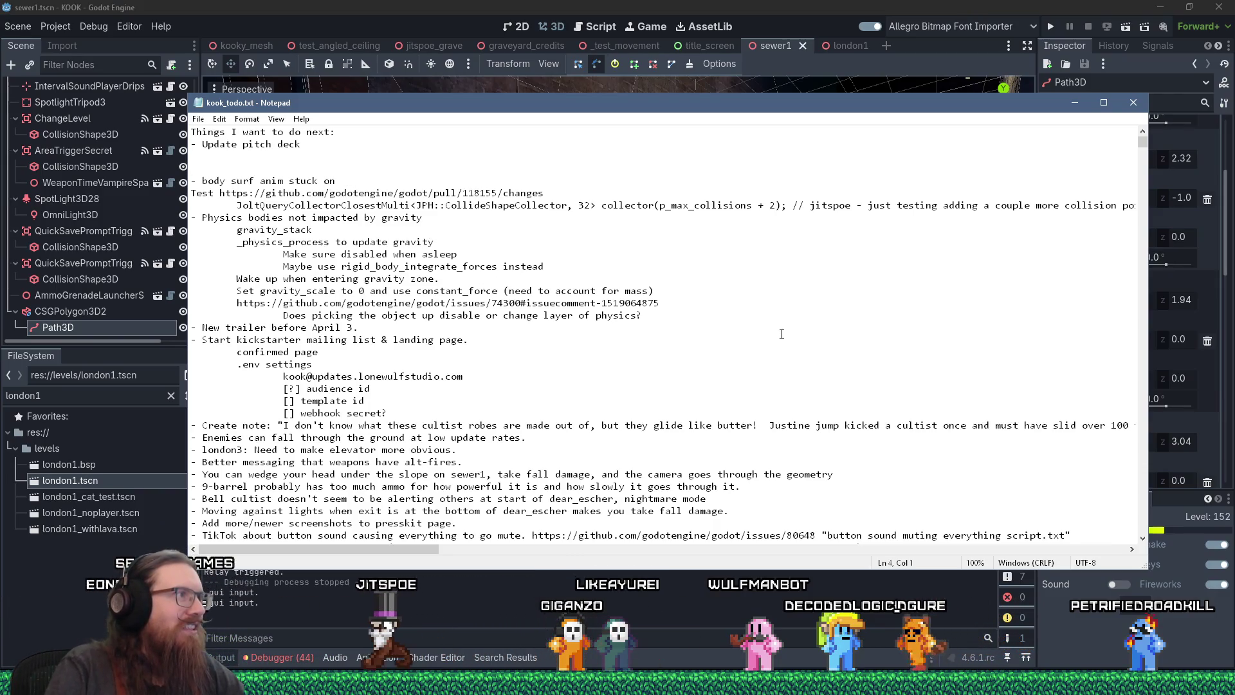
pyautogui.press('Delete')
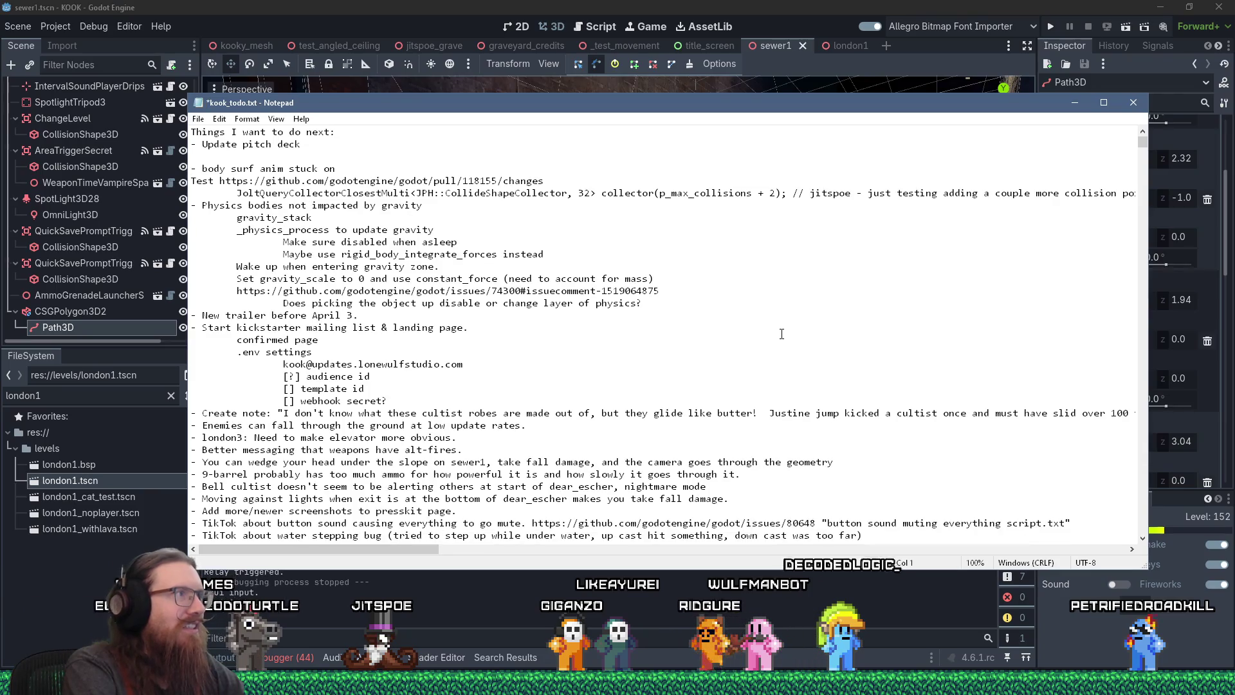
pyautogui.hotkey('shift', 'Down')
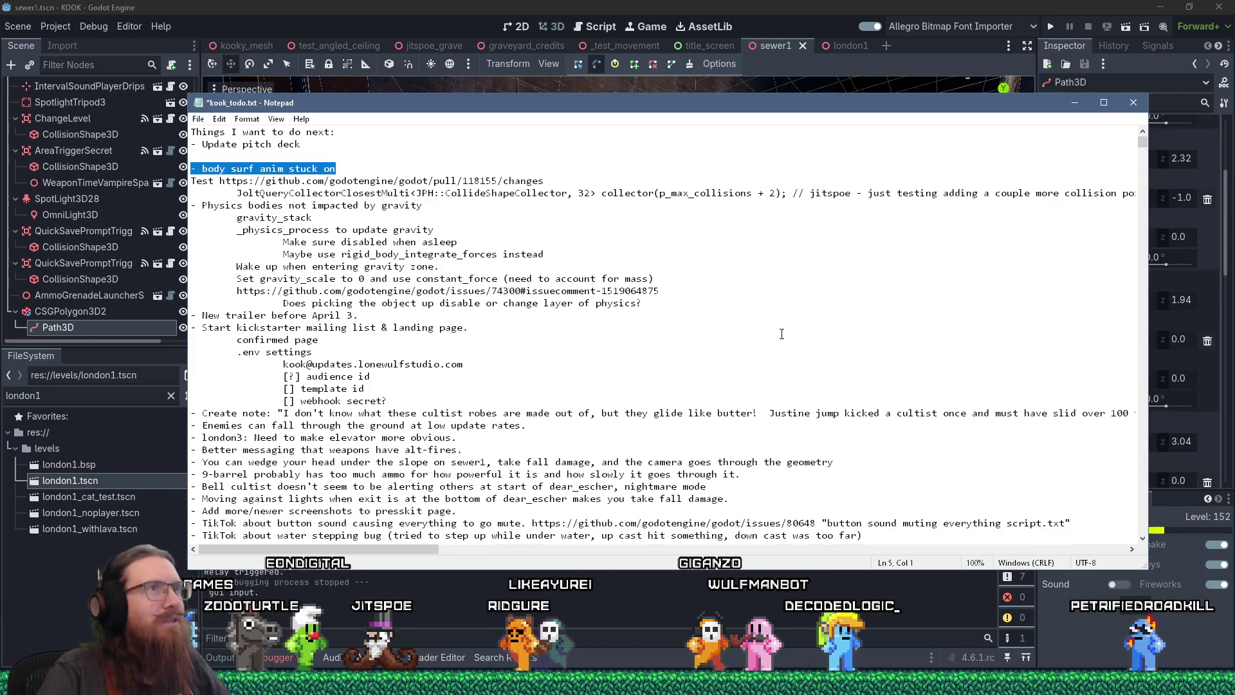
pyautogui.click(597, 5)
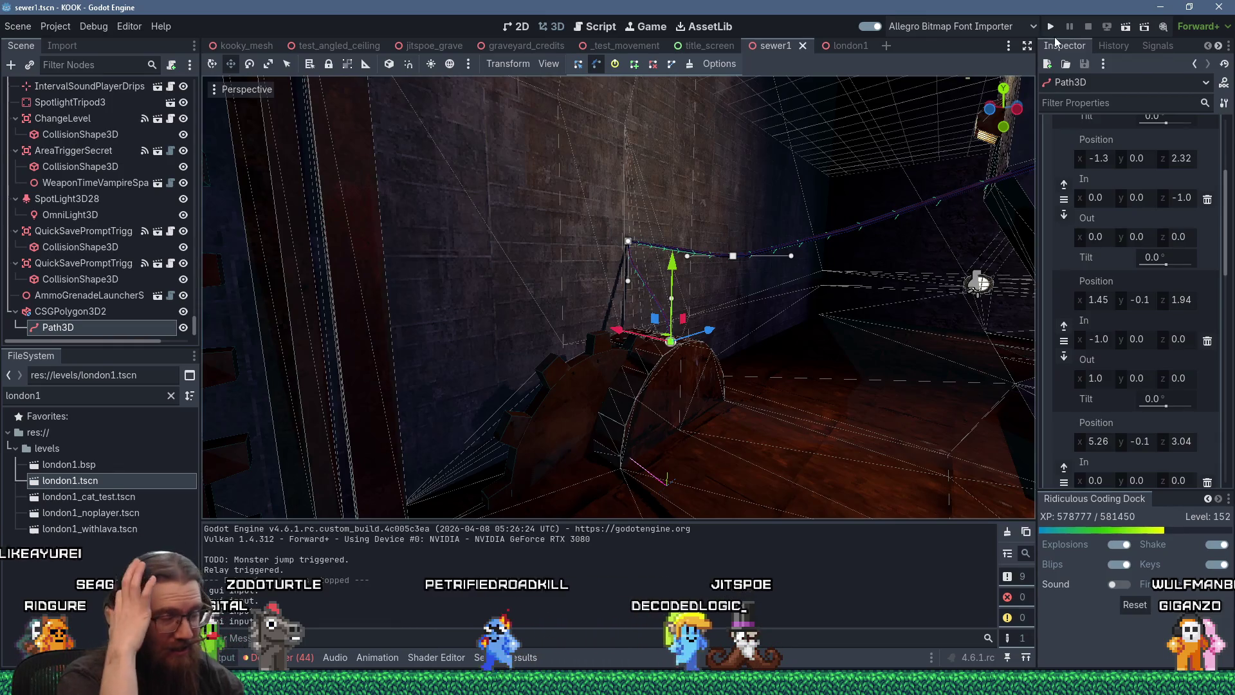
# Step: Launch the KOOK project again from Godot's Run Project button
pyautogui.click(1052, 27)
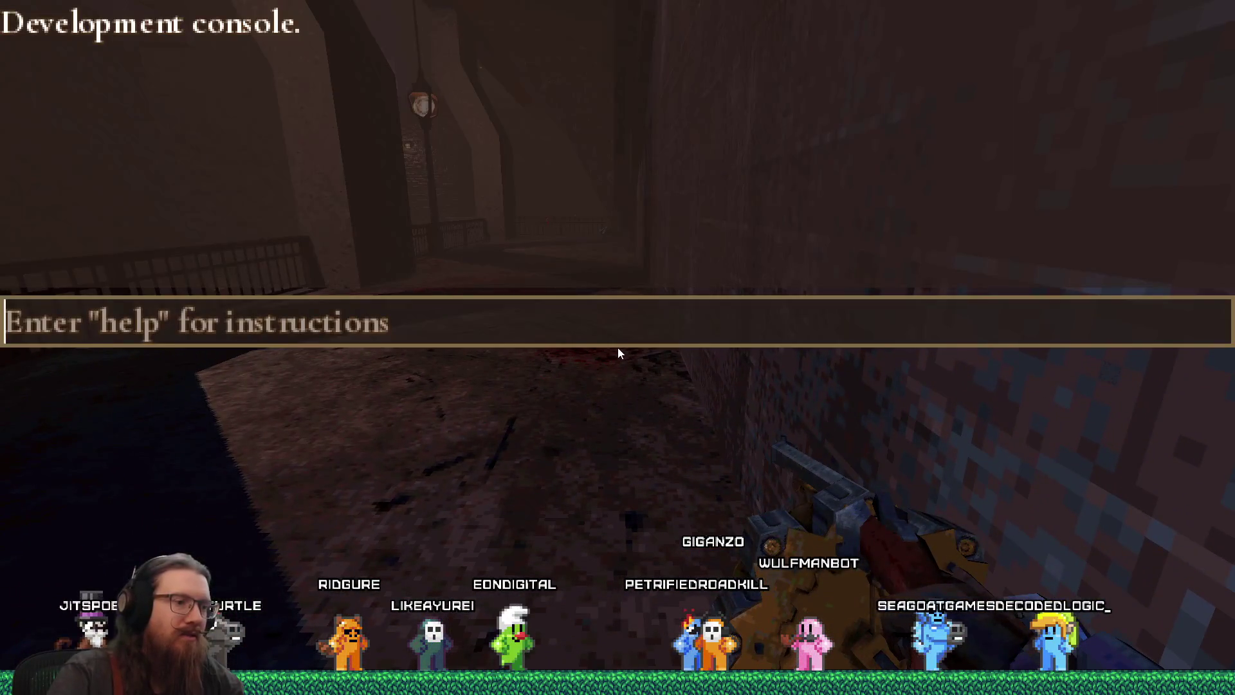
# Step: Load map sewer1 from the console, then quit the game and return to the Godot editor
pyautogui.write('map sewer1')
pyautogui.press('Return')
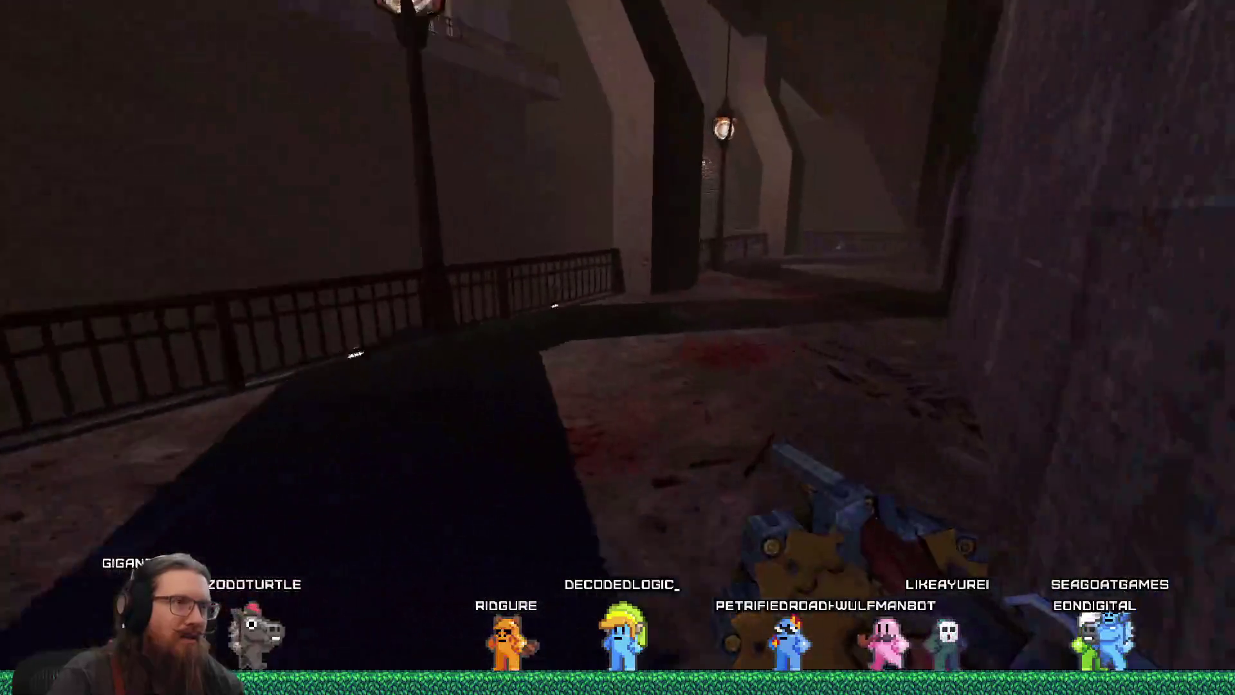
pyautogui.press('`')
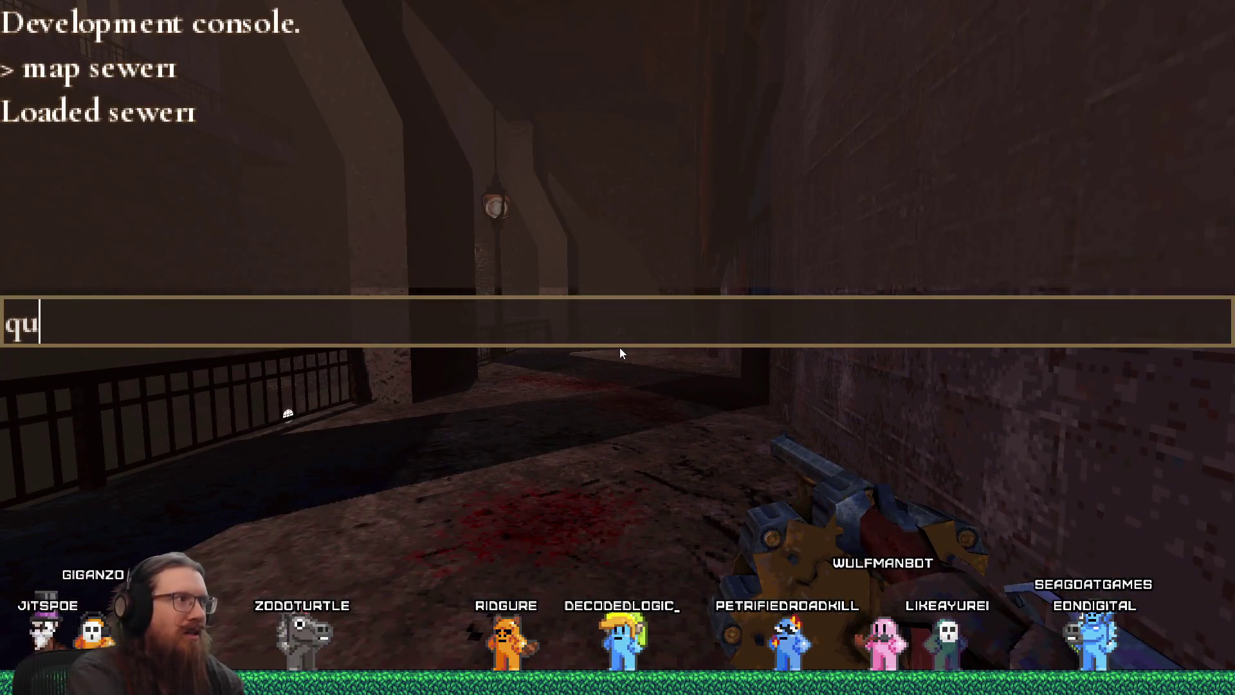
pyautogui.write('t')
pyautogui.press('Return')
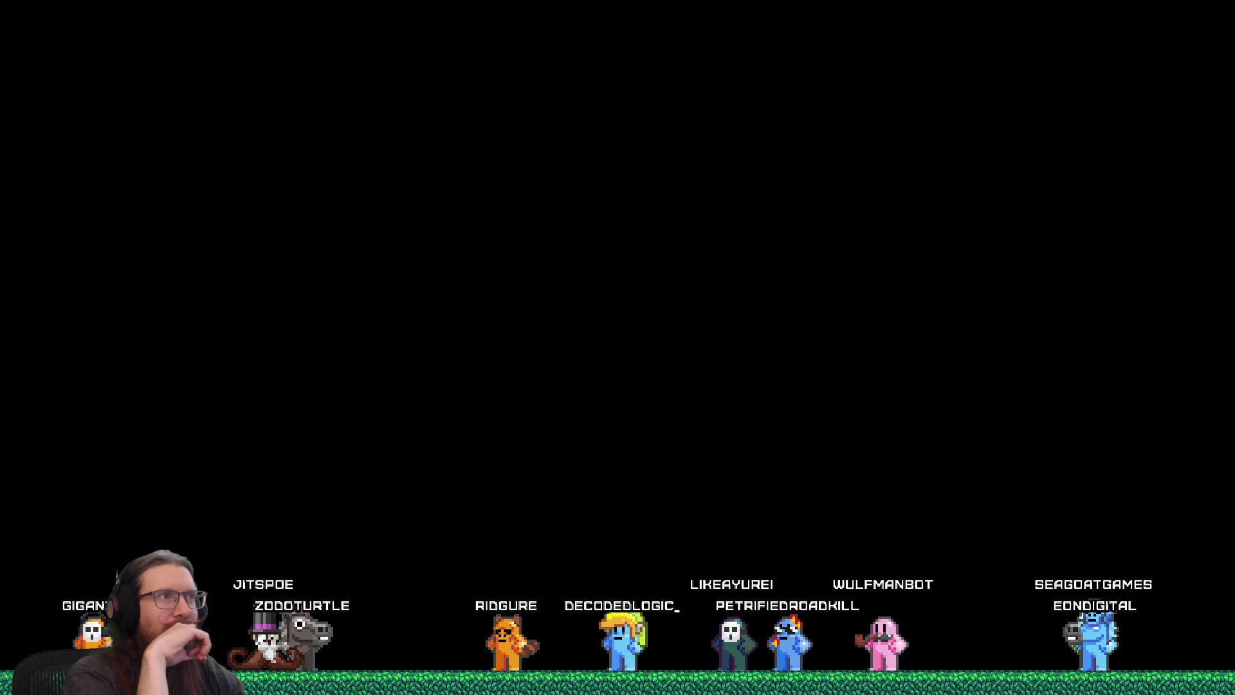
pyautogui.hotkey('alt', 'Tab')
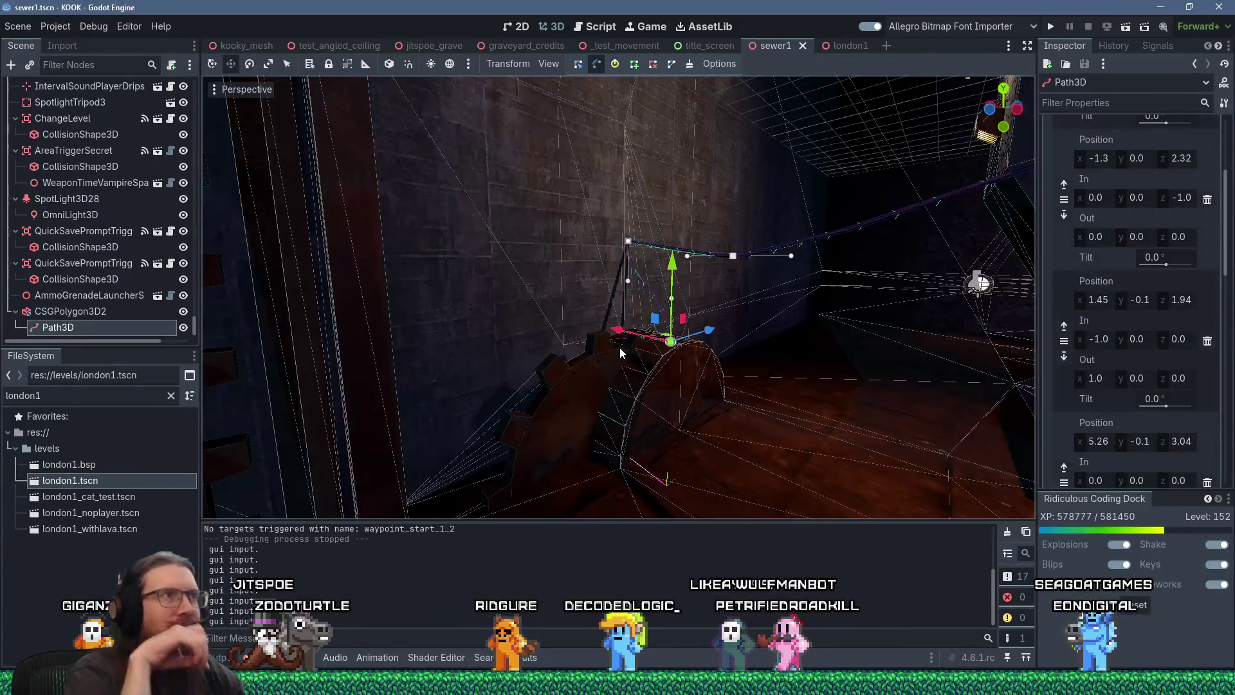
# Step: In the script editor, search all project files for body_surf_anim, then try finding 'skybo' in the current script
pyautogui.click(620, 27)
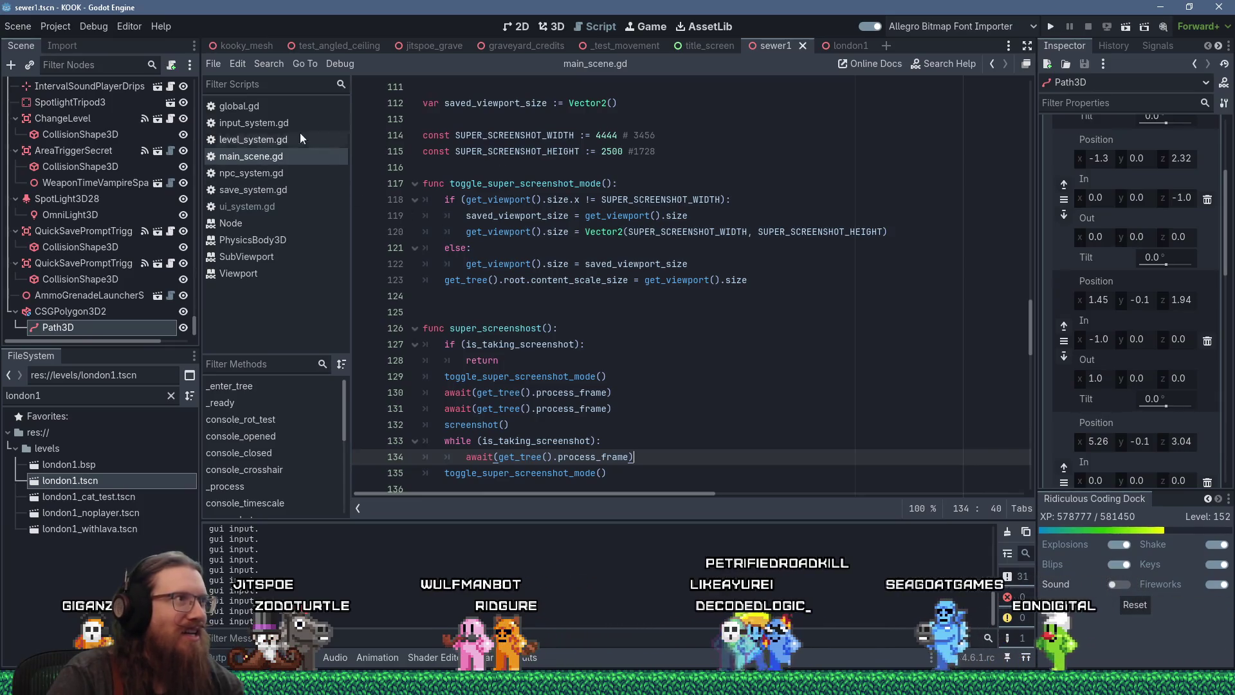
pyautogui.click(274, 65)
pyautogui.click(340, 156)
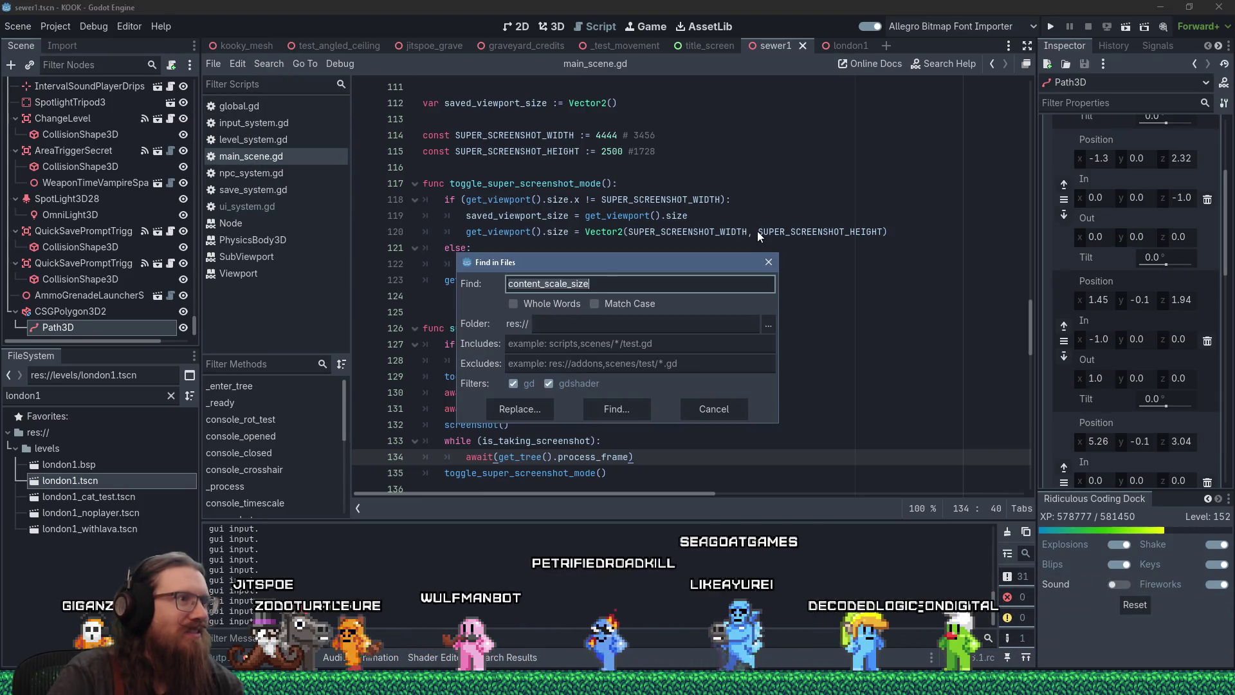
pyautogui.write('body_surf_')
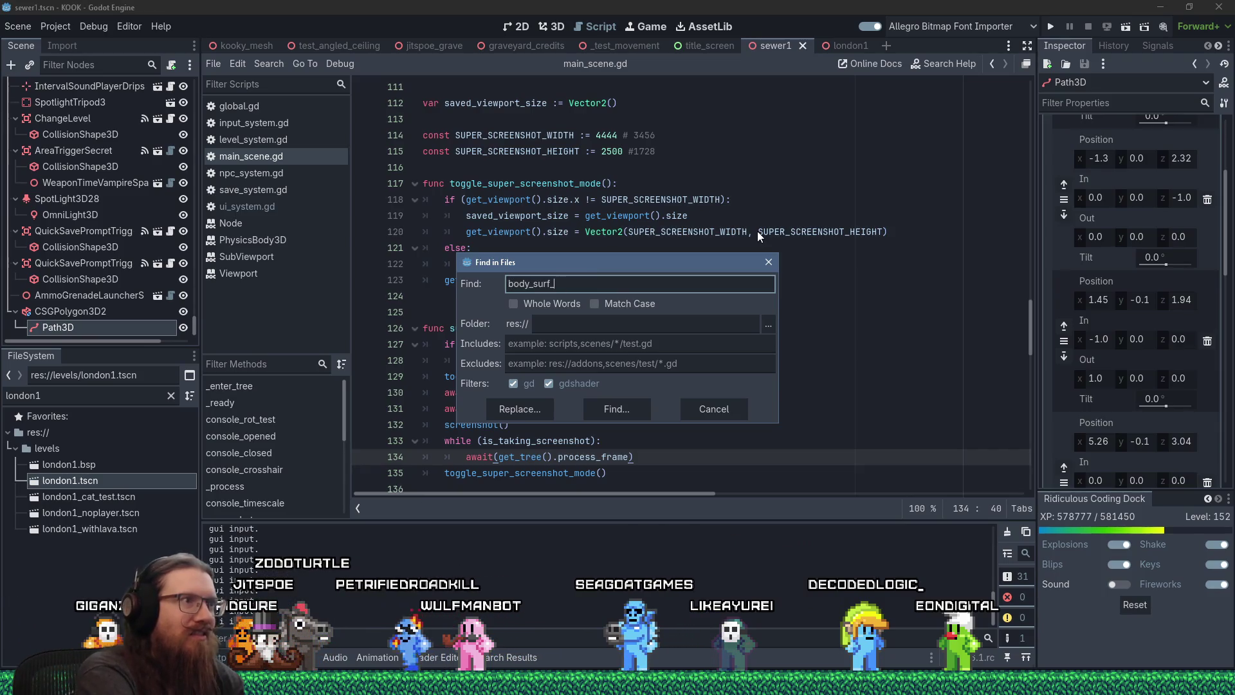
pyautogui.write('anim')
pyautogui.press('Return')
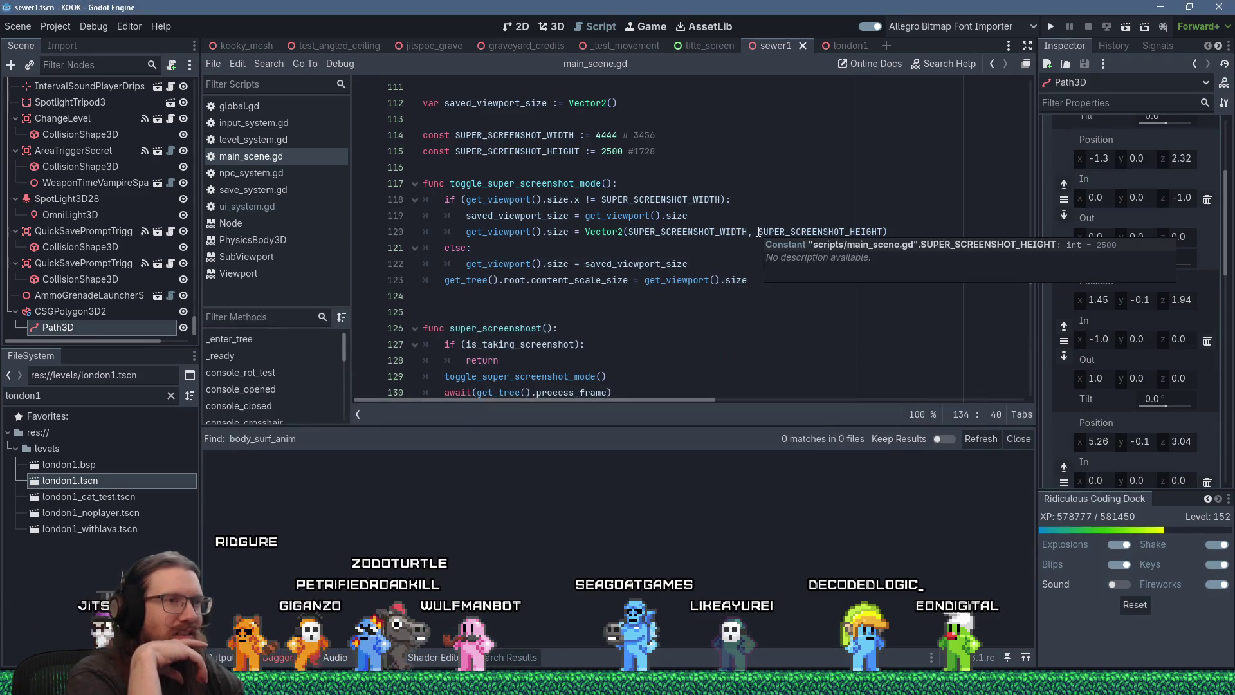
pyautogui.click(304, 64)
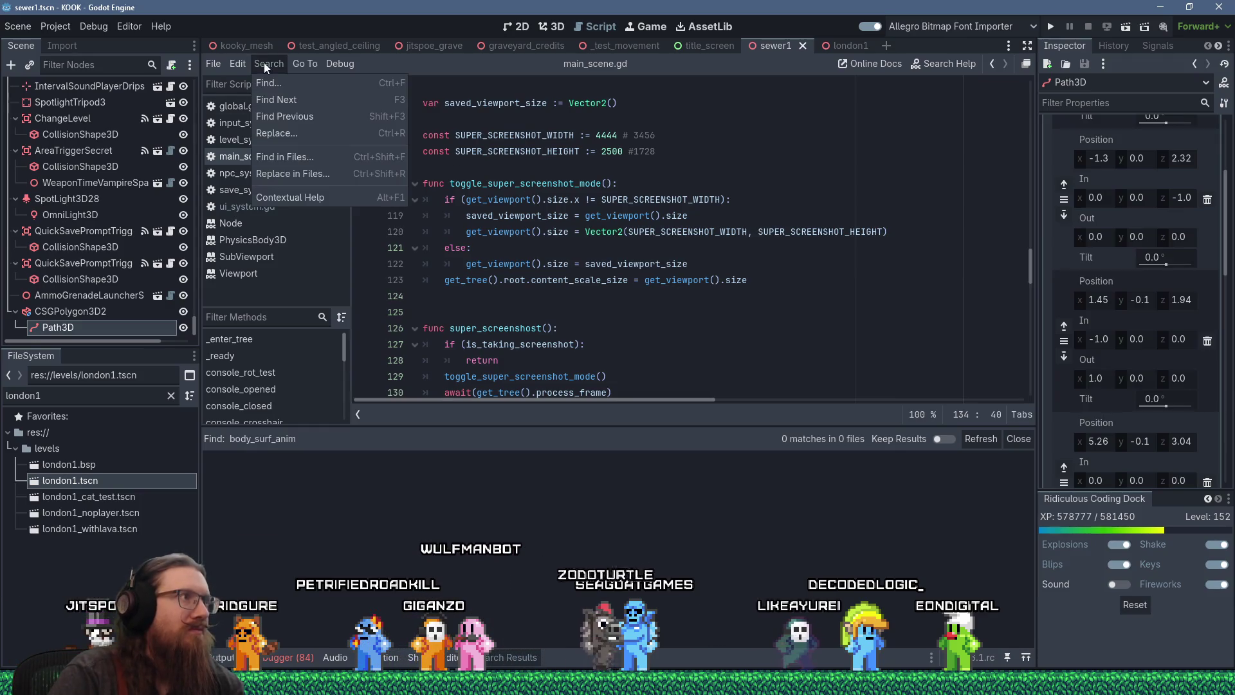
pyautogui.click(277, 83)
pyautogui.write('spawn')
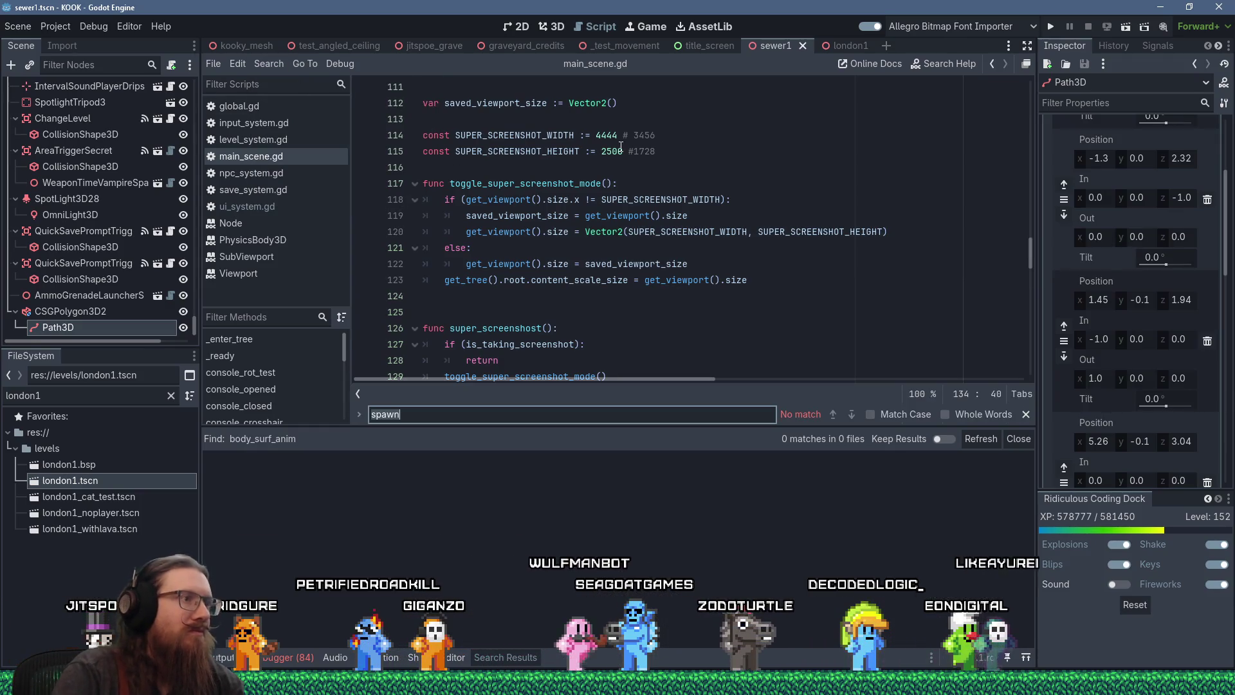
pyautogui.write('skybox to render this removes the alpha cause the data is sti')
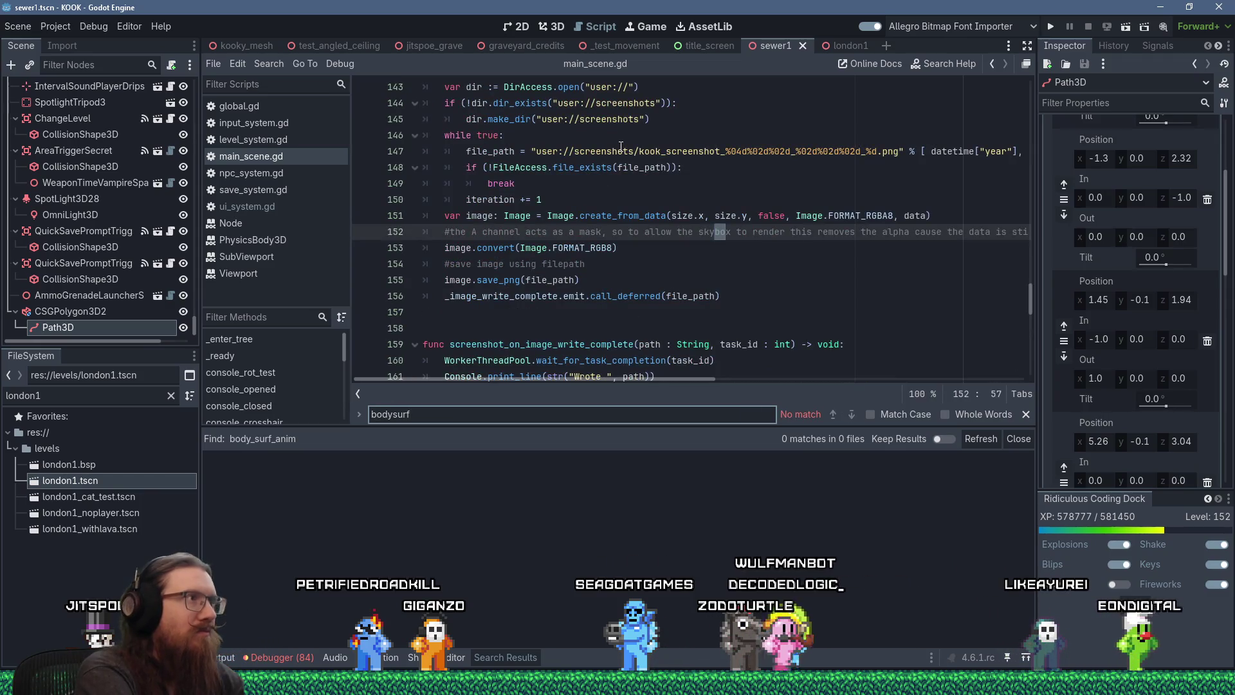
pyautogui.press('Escape')
# Step: Search the whole project for 'bodysurf', then for 'body_surf', giving 84 matches in 12 files
pyautogui.click(269, 64)
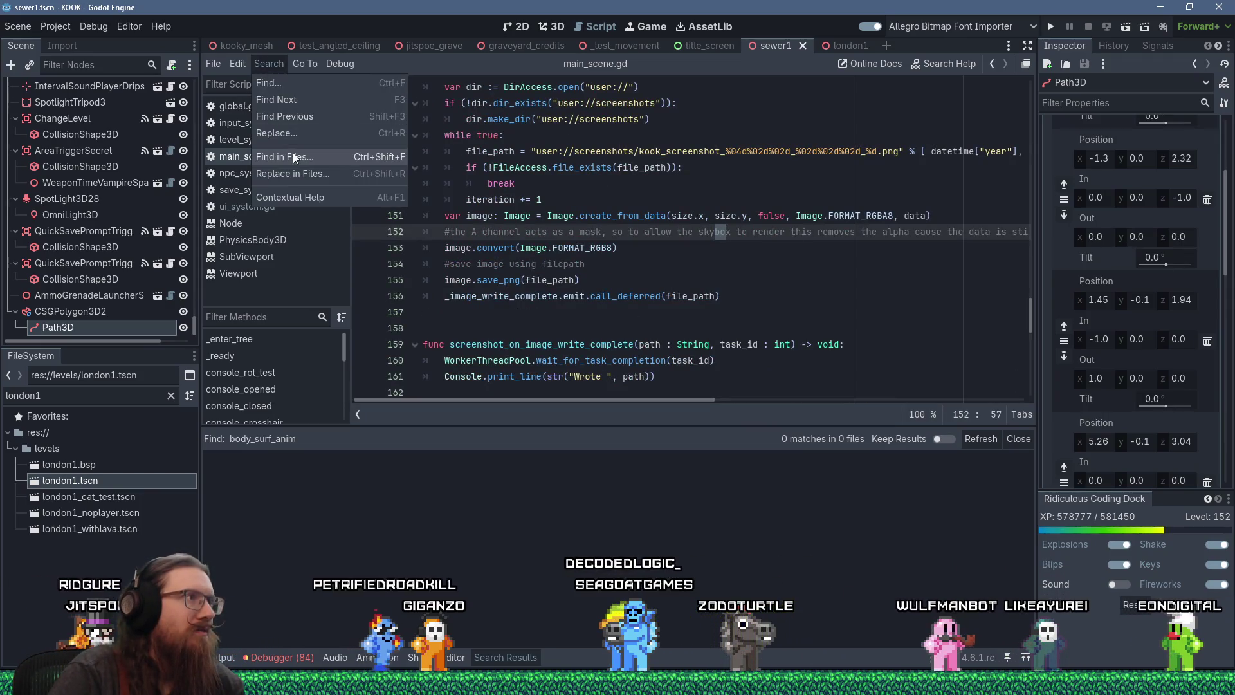
pyautogui.click(350, 166)
pyautogui.write('bodysurf')
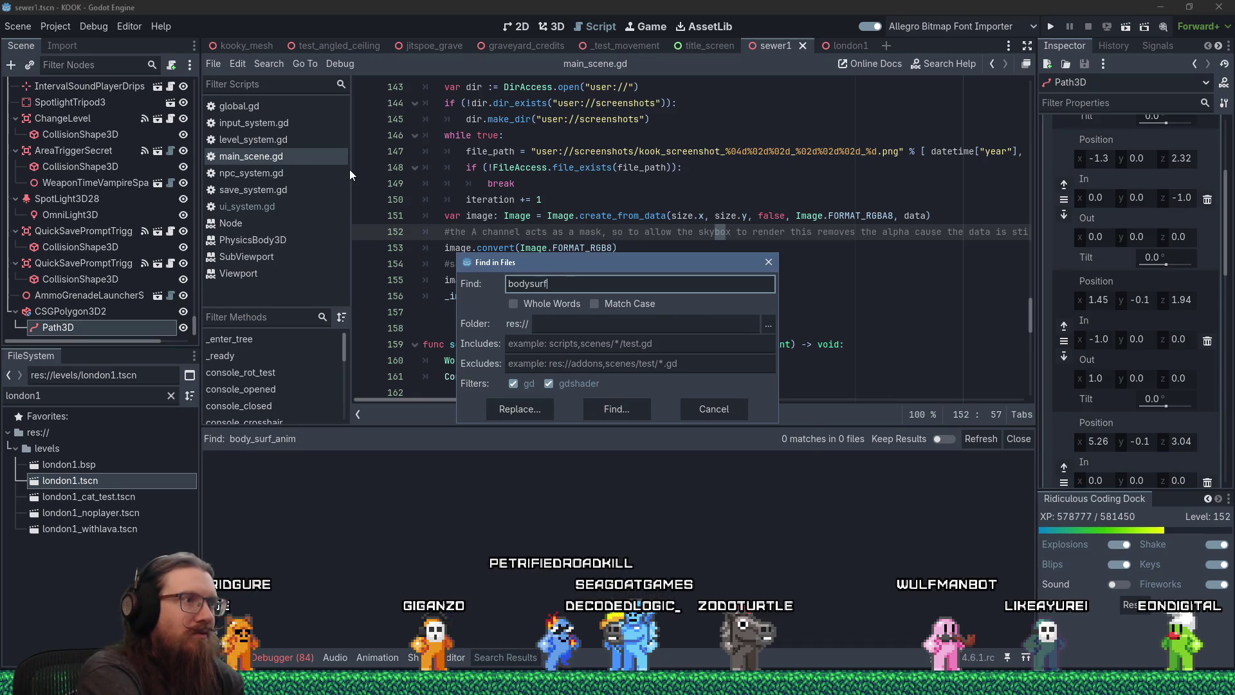
pyautogui.press('Return')
pyautogui.click(269, 69)
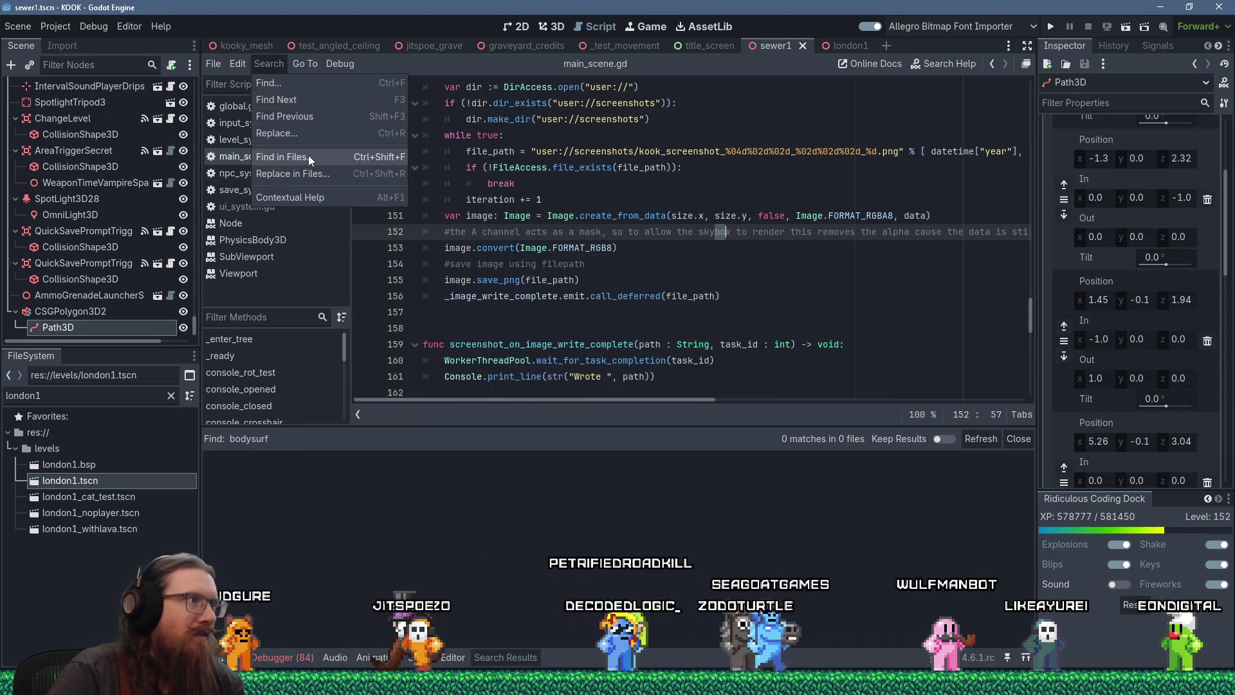
pyautogui.click(304, 156)
pyautogui.write('body_surf')
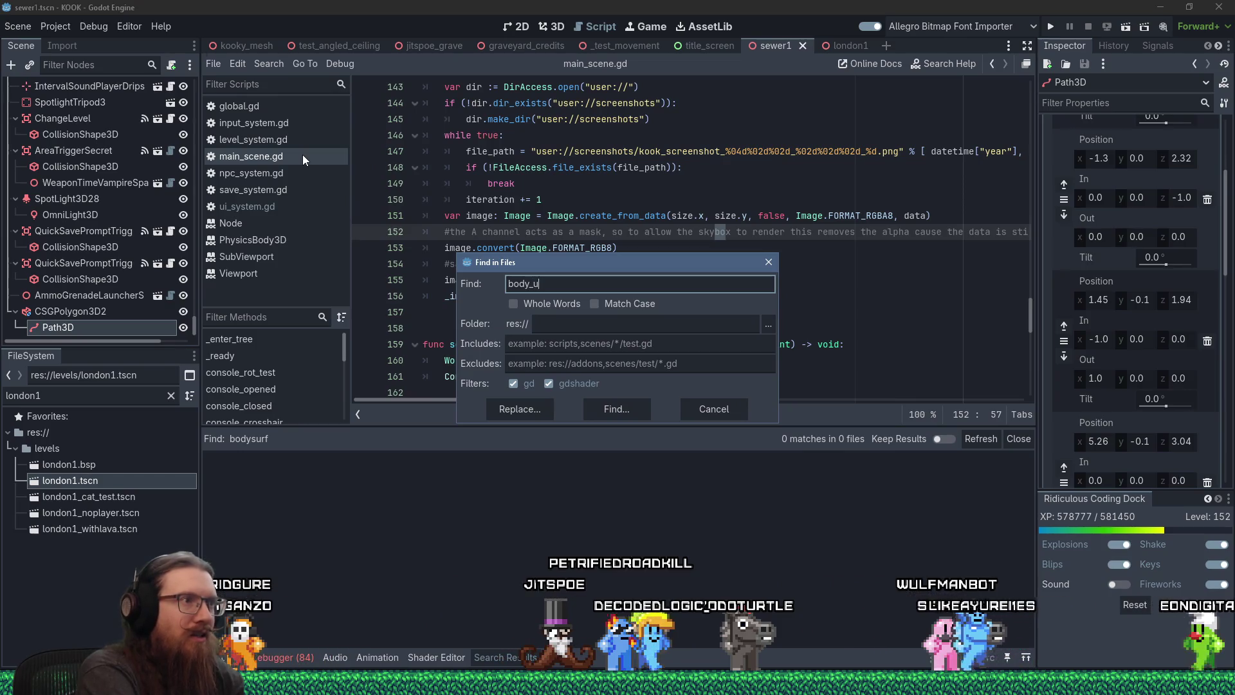
pyautogui.press('Return')
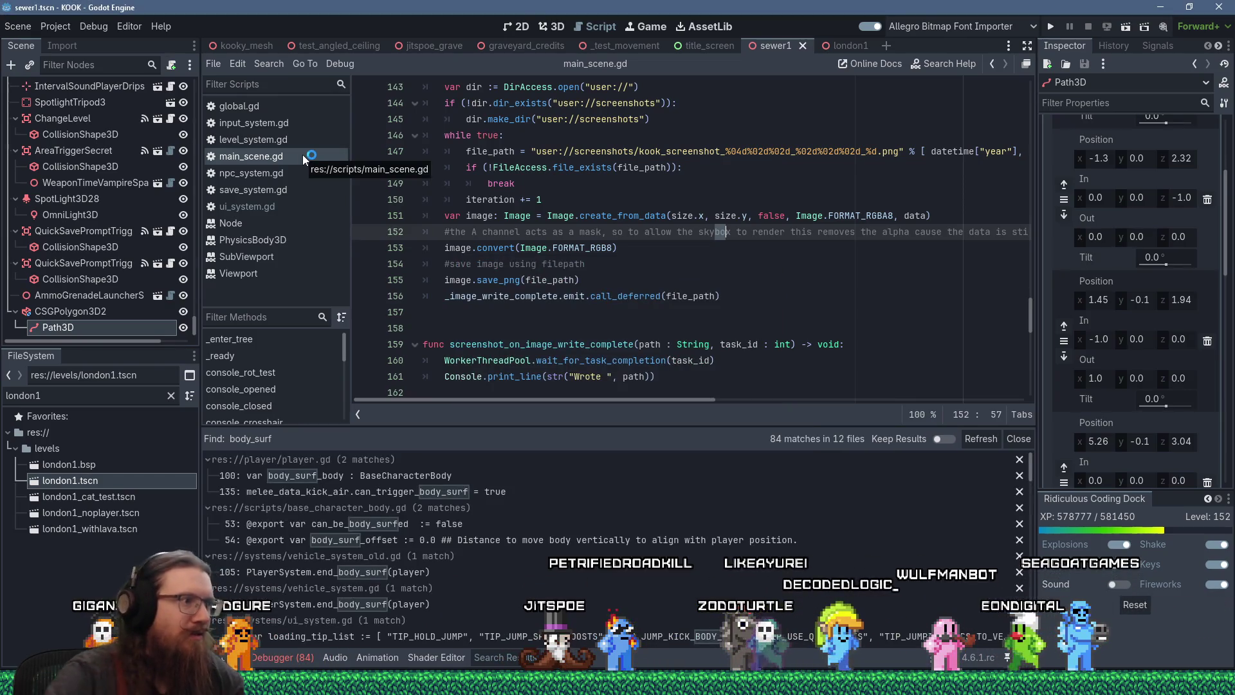
# Step: Open and close the sound_system.gd end_get_body_surfed match, then make the results panel taller
pyautogui.scroll(-3, 560, 566)
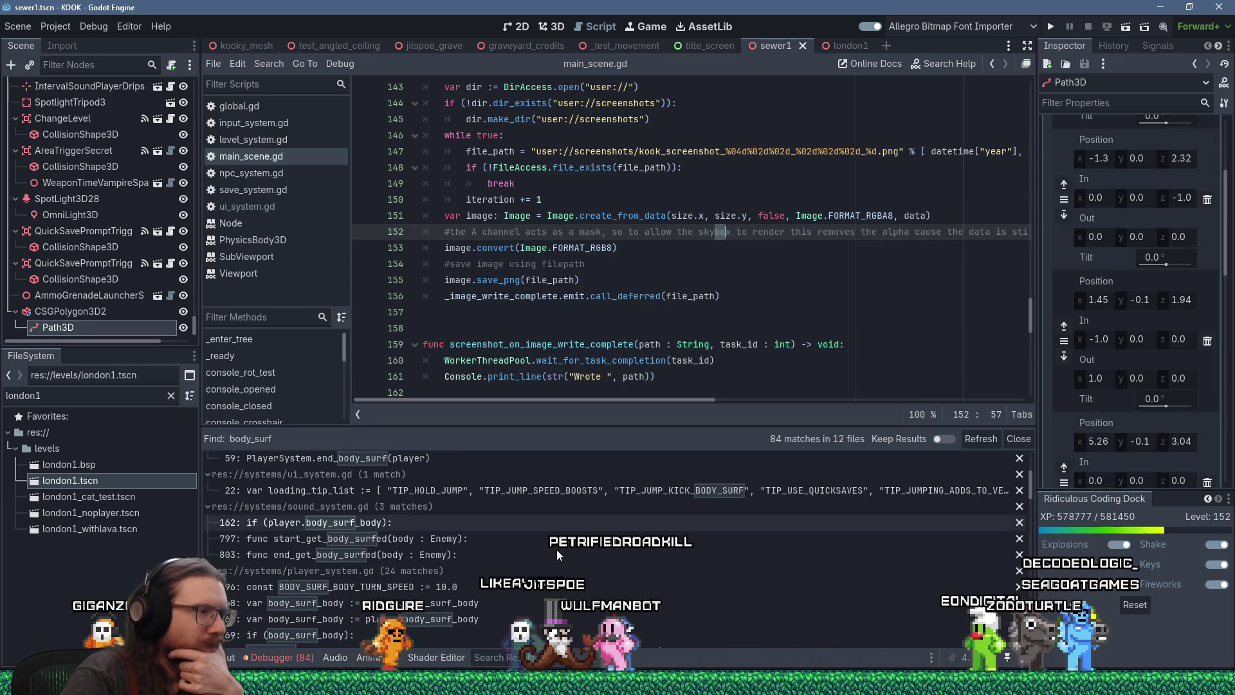
pyautogui.click(453, 554)
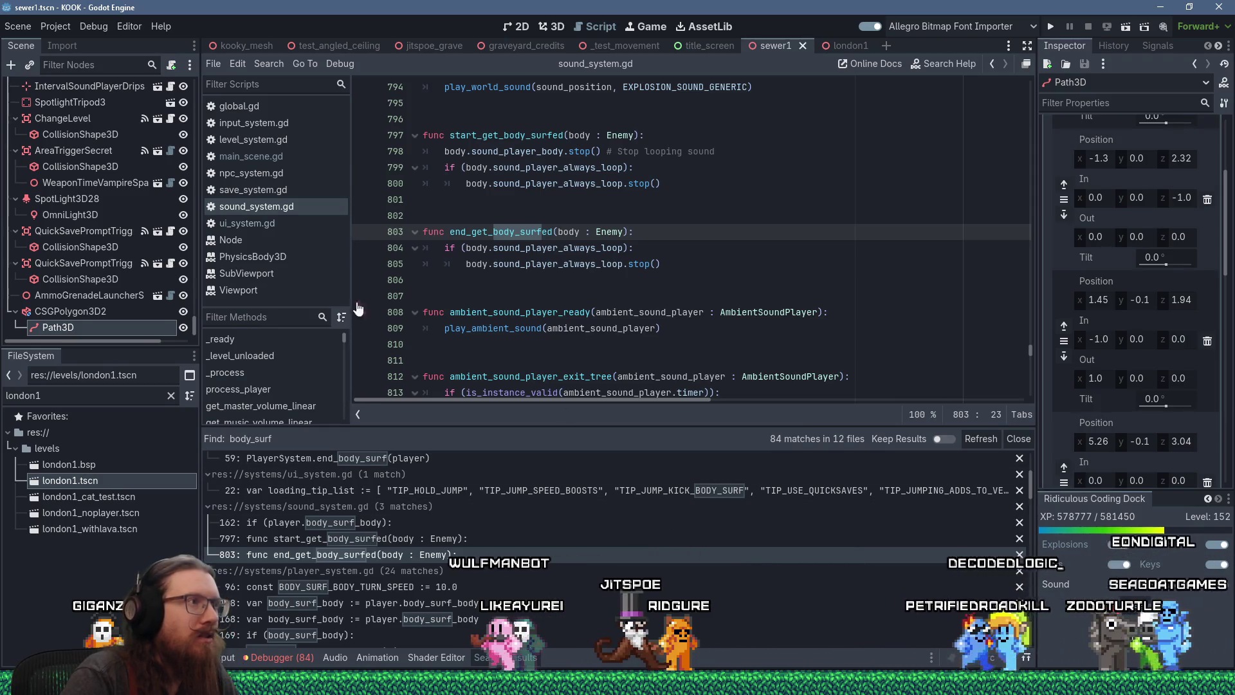
pyautogui.middleClick(292, 208)
pyautogui.scroll(-3, 471, 571)
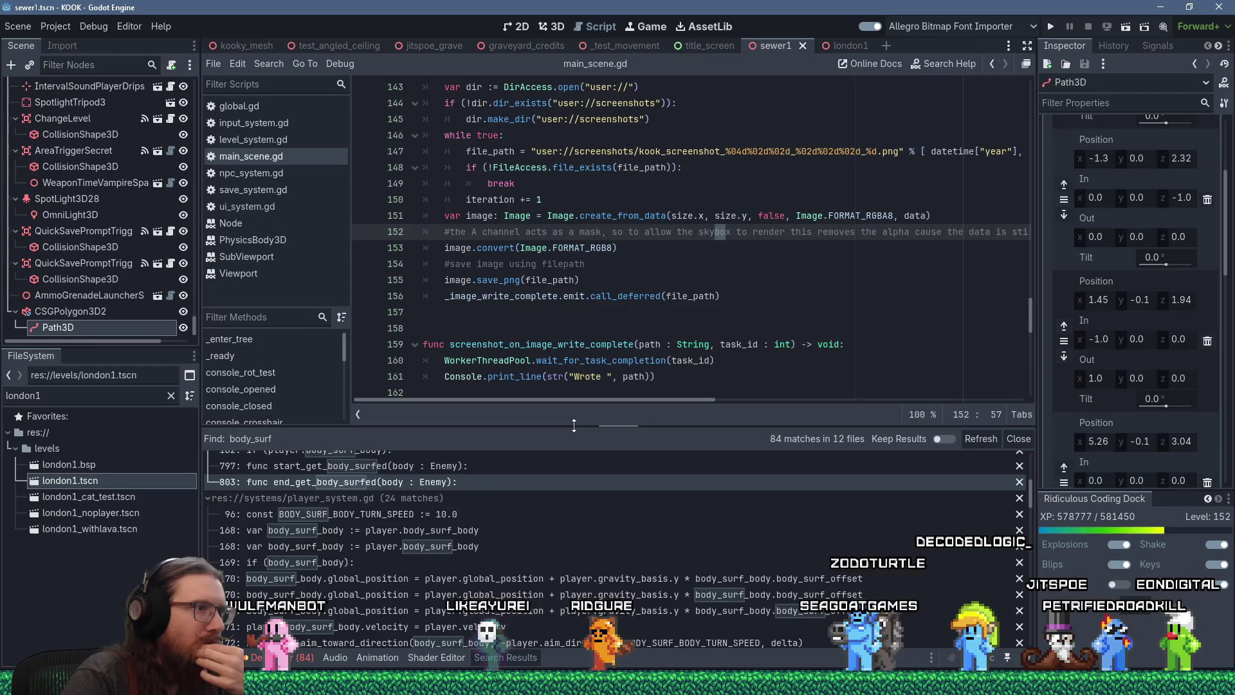
pyautogui.moveTo(565, 428); pyautogui.dragTo(593, 320)
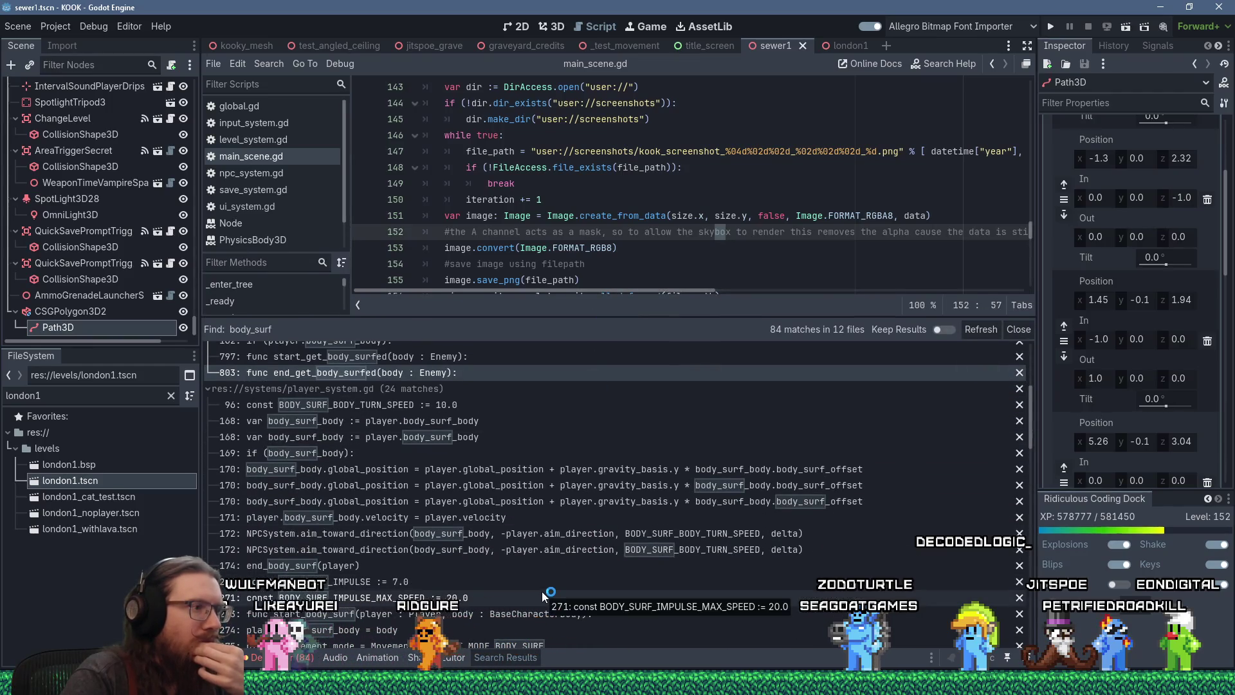
# Step: Open the line 288 match in player_system.gd and jump to the end_body_surf function definition
pyautogui.scroll(-2, 542, 592)
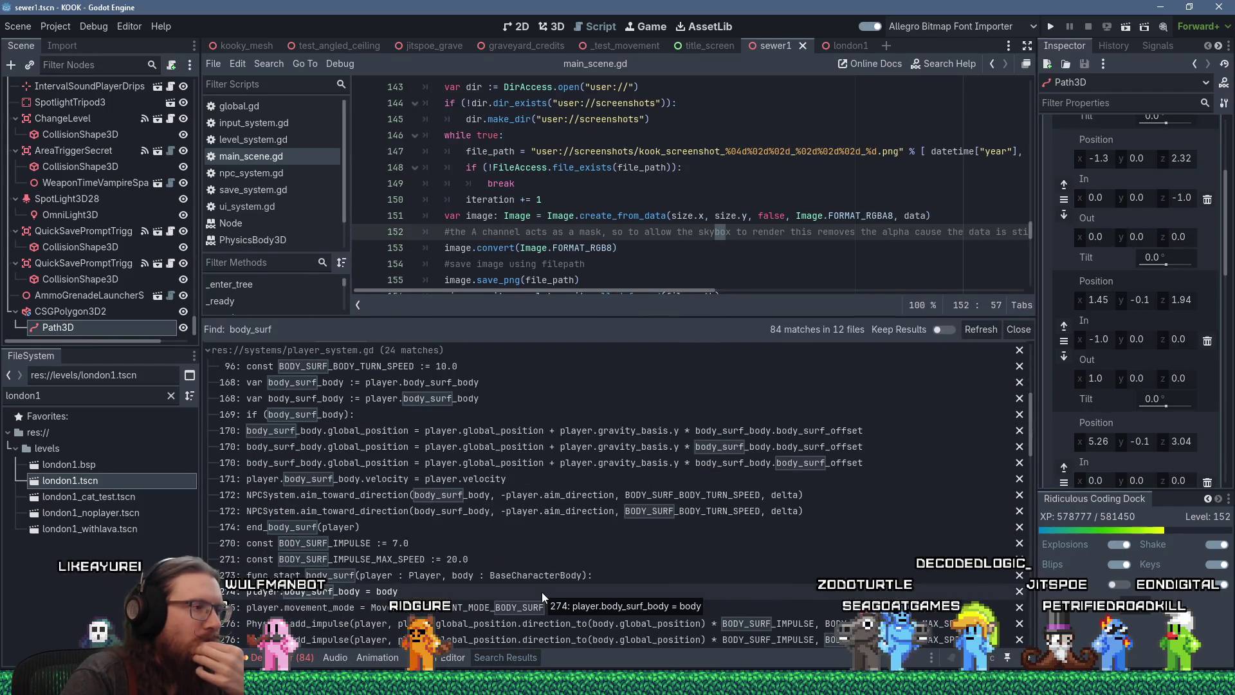
pyautogui.scroll(-4, 542, 591)
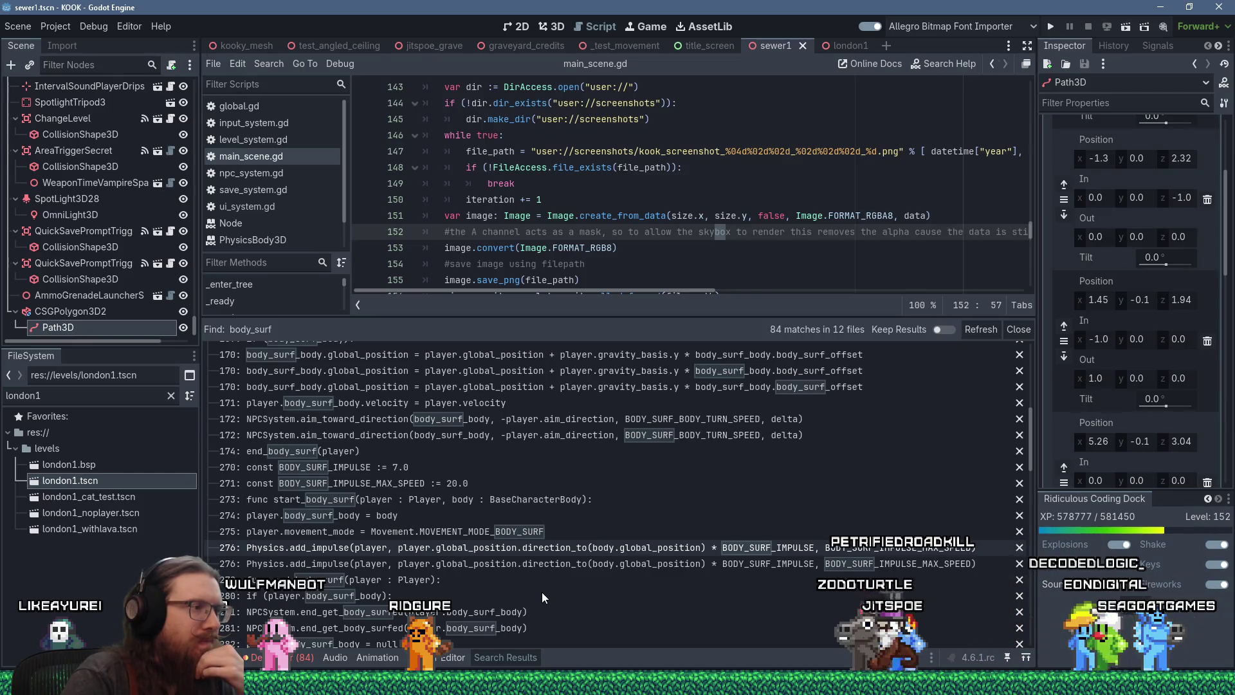
pyautogui.scroll(4, 542, 591)
pyautogui.scroll(-8, 542, 592)
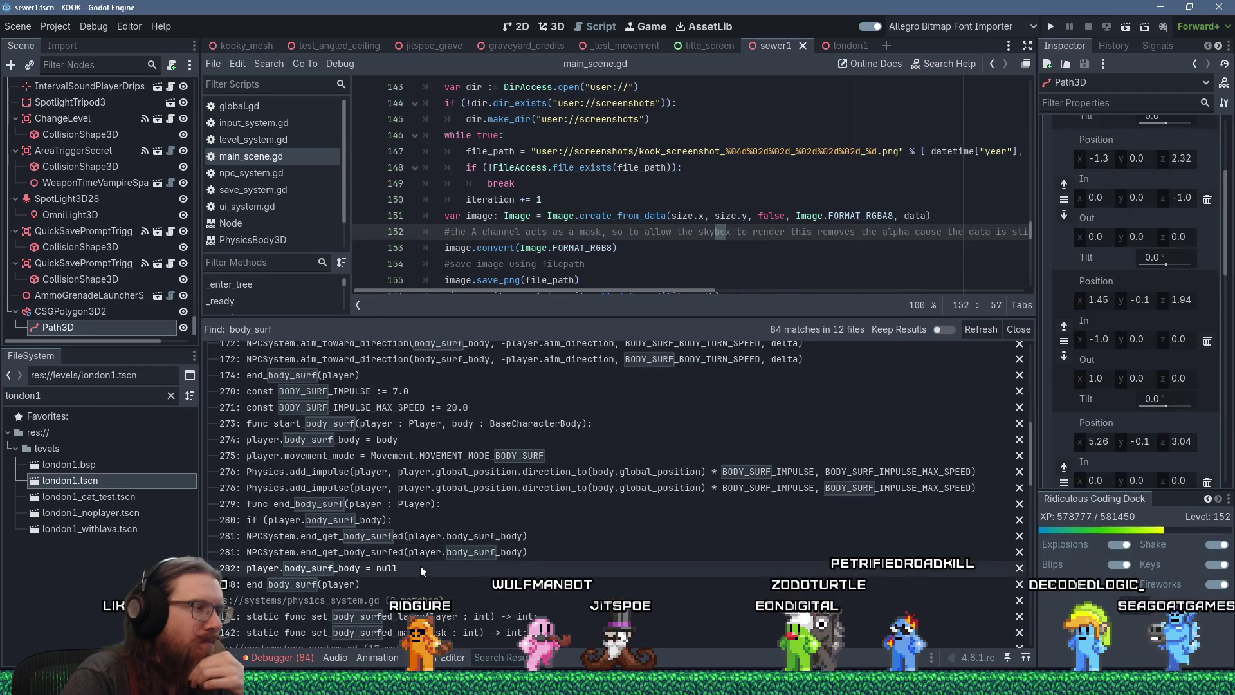
pyautogui.click(404, 582)
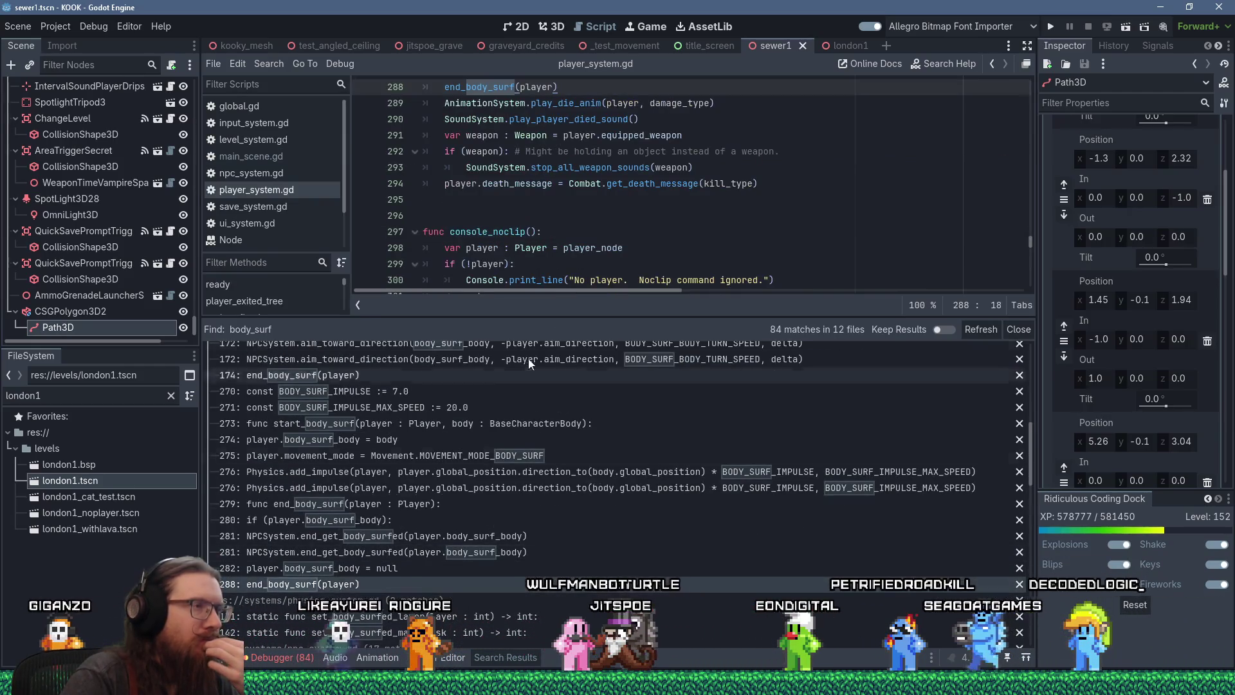
pyautogui.scroll(-2, 598, 221)
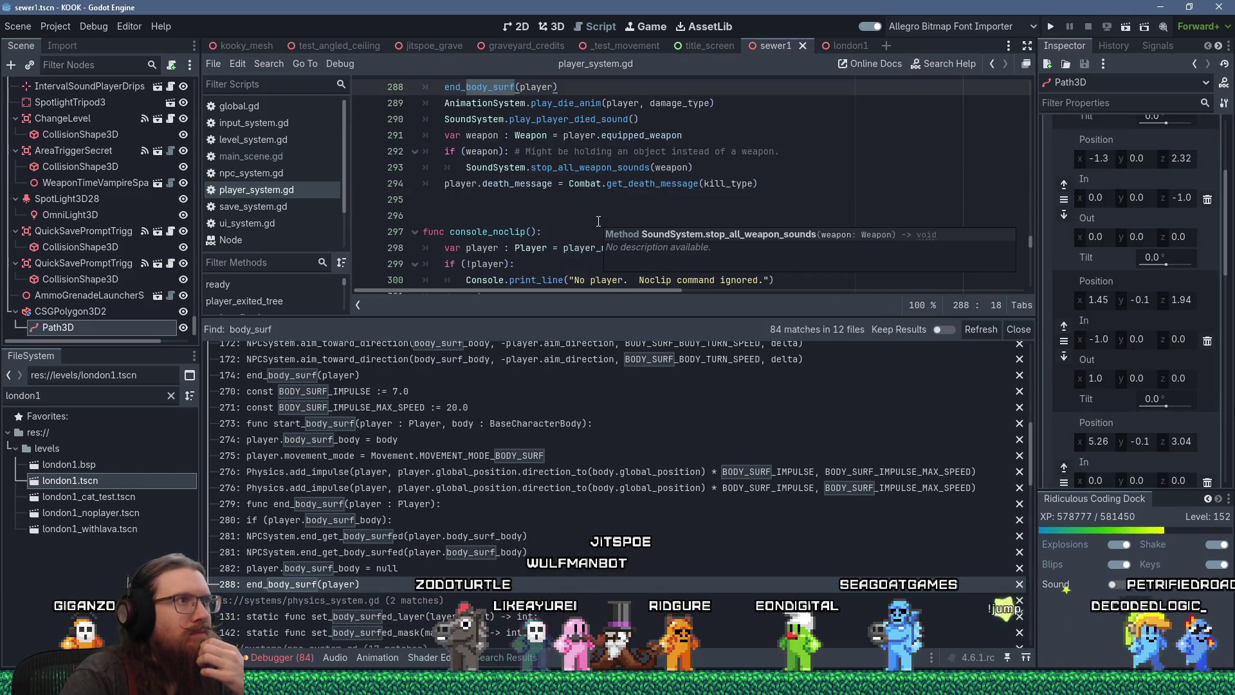
pyautogui.scroll(1, 599, 221)
pyautogui.click(474, 135)
pyautogui.keyDown('ctrl'); pyautogui.click(474, 135); pyautogui.keyUp('ctrl')
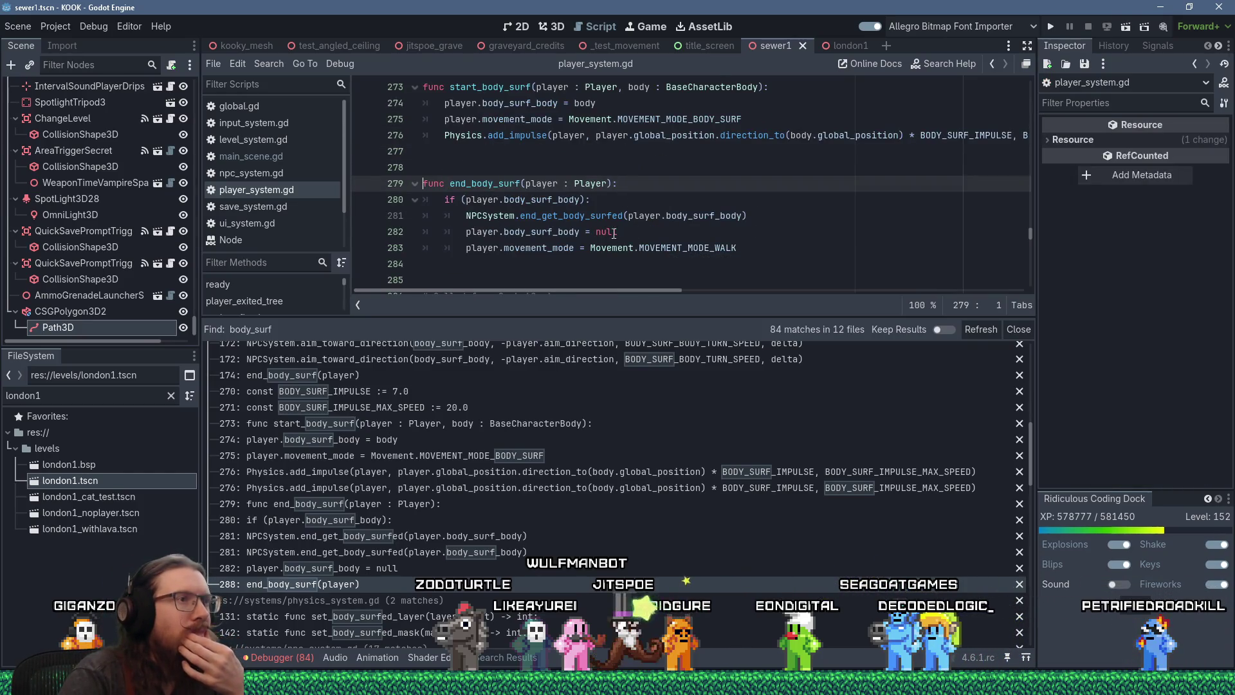
# Step: Follow end_get_body_surfed from line 281 into npc_system.gd, then jump to Combat.die_instant's definition
pyautogui.click(600, 217)
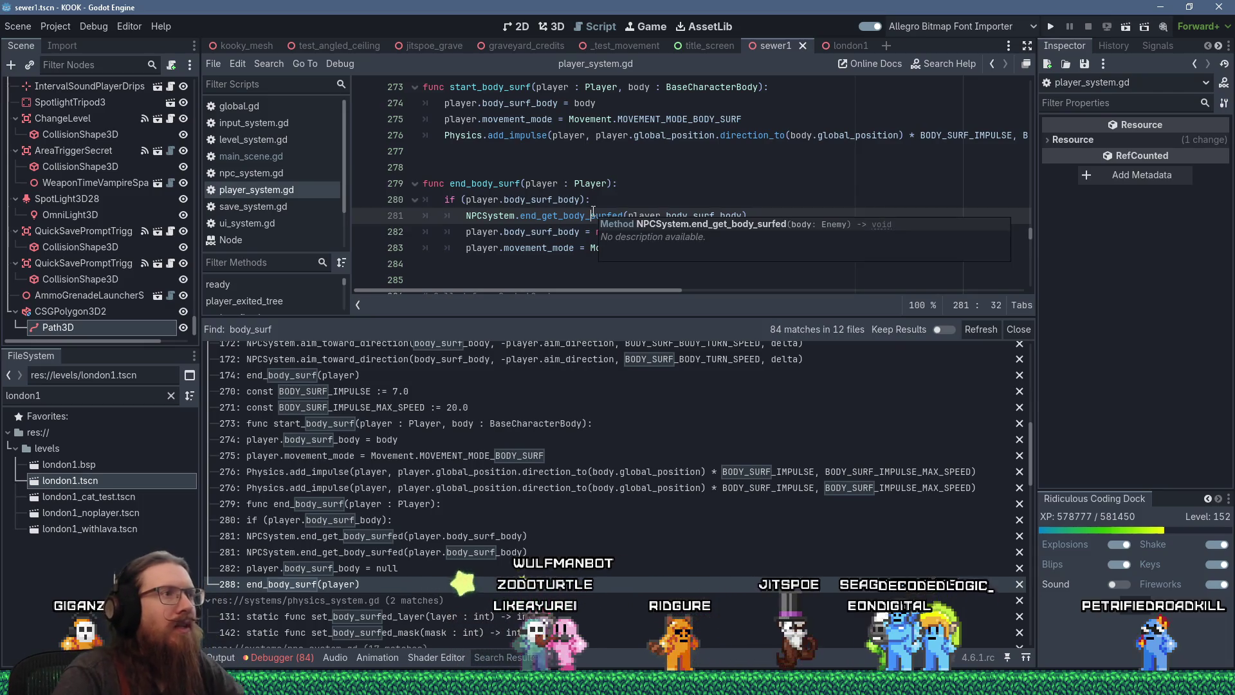
pyautogui.keyDown('ctrl'); pyautogui.click(578, 215); pyautogui.keyUp('ctrl')
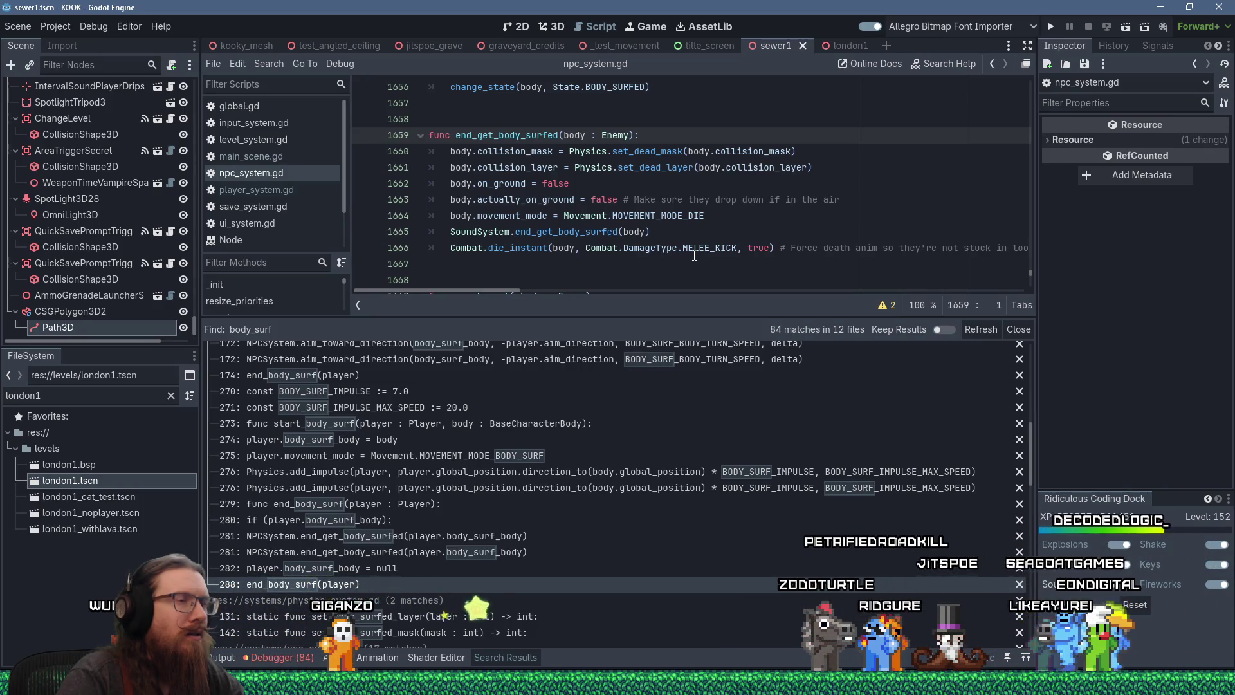
pyautogui.moveTo(694, 256)
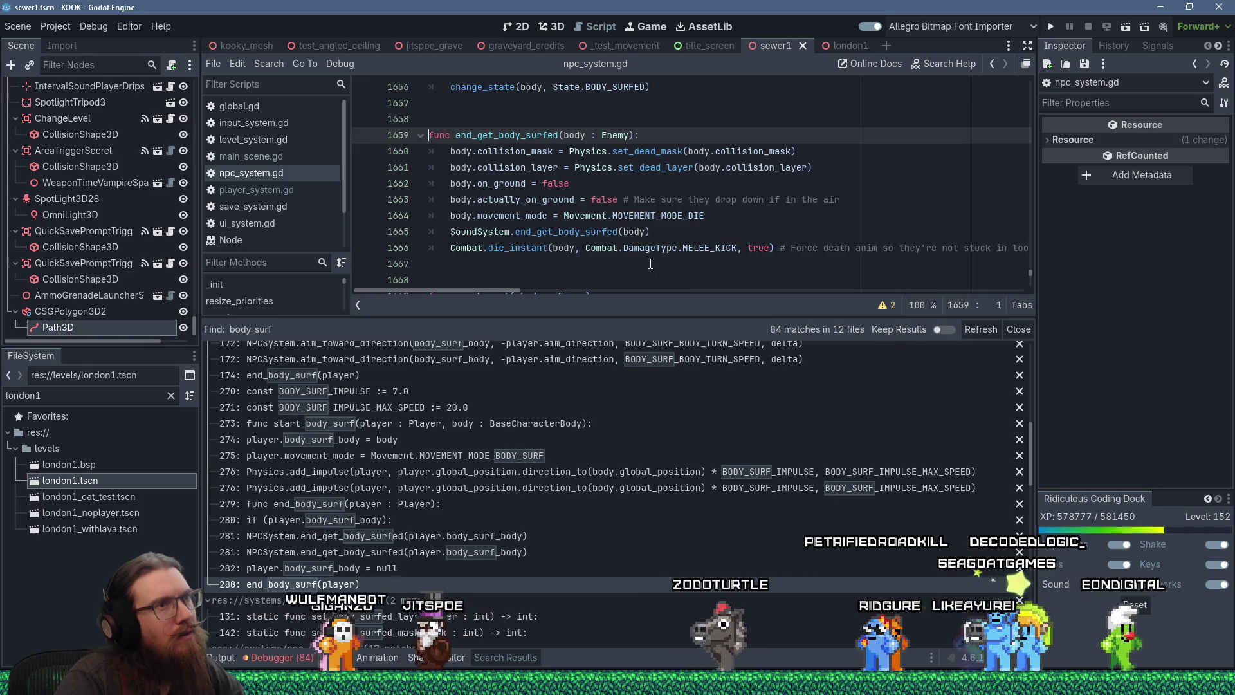
pyautogui.moveTo(500, 291)
pyautogui.mouseDown()
pyautogui.moveTo(546, 294)
pyautogui.moveTo(458, 283)
pyautogui.mouseUp()
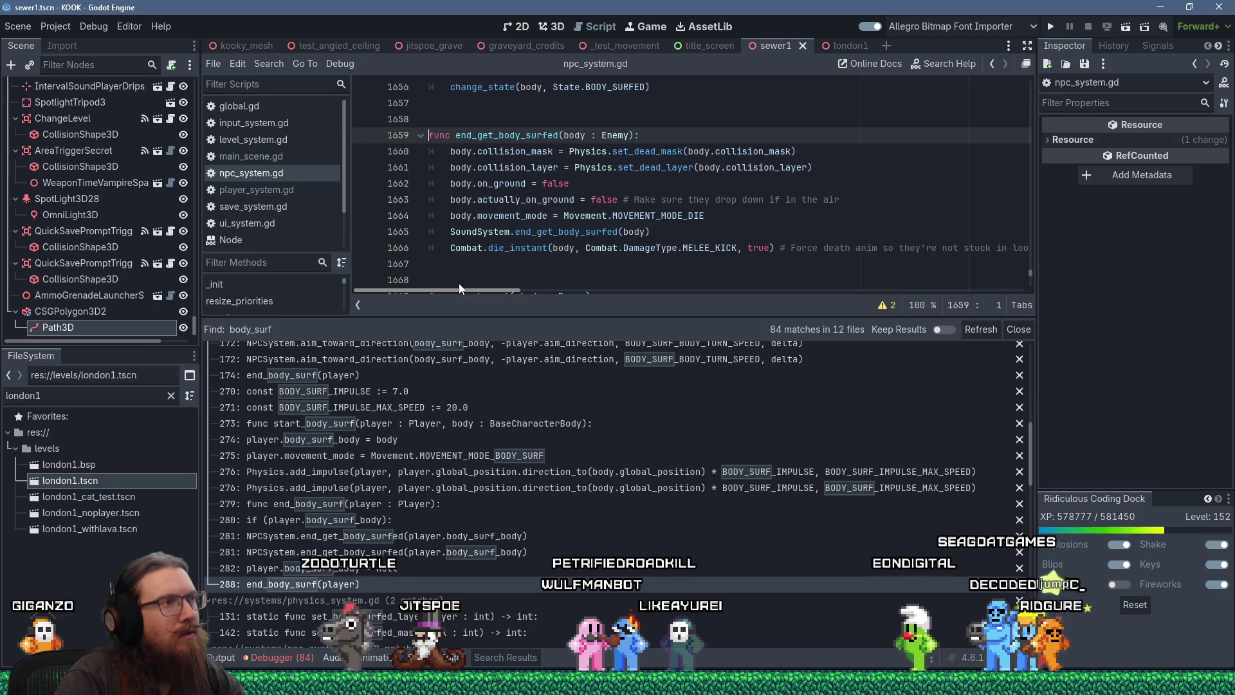
pyautogui.click(492, 257)
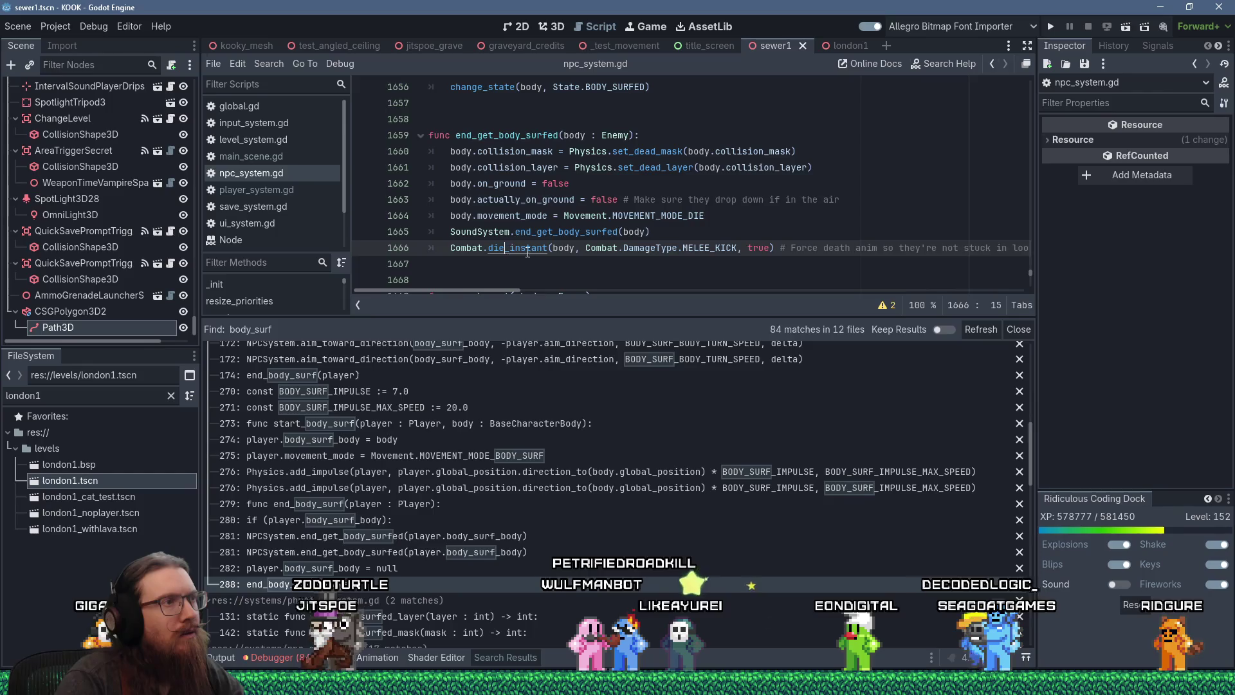
pyautogui.keyDown('ctrl'); pyautogui.click(507, 248); pyautogui.keyUp('ctrl')
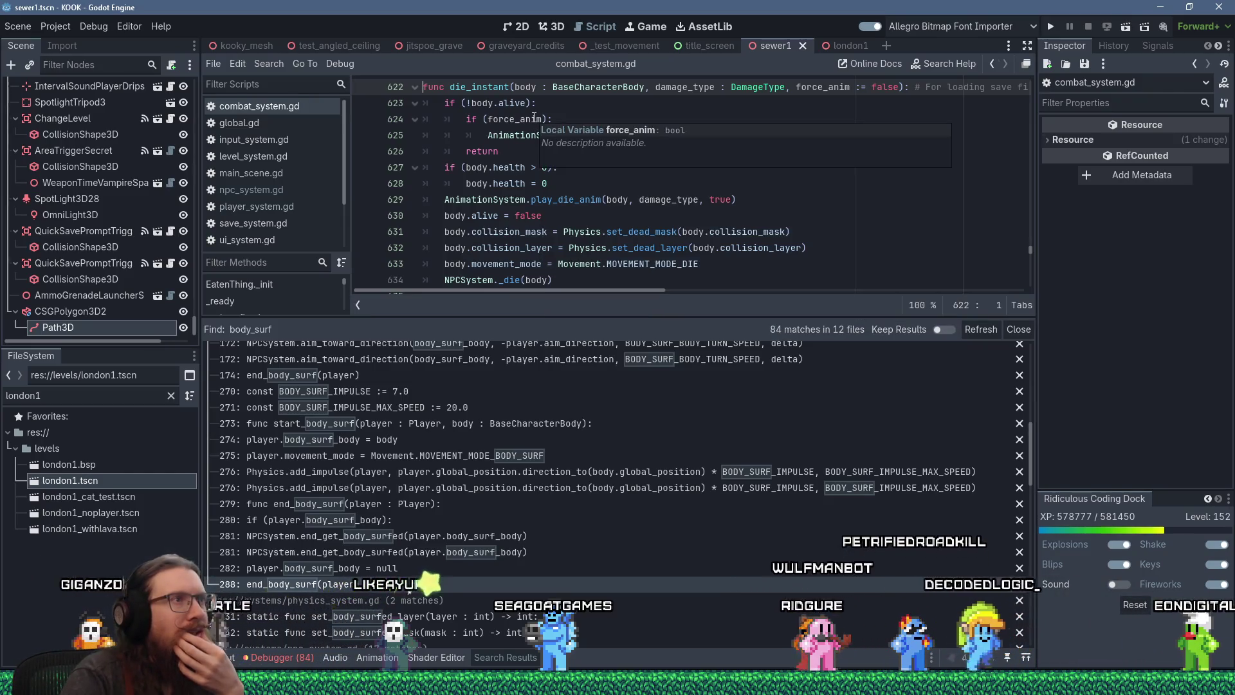
# Step: Highlight die_instant's code in combat_system.gd from line 623 down through line 628
pyautogui.click(573, 104)
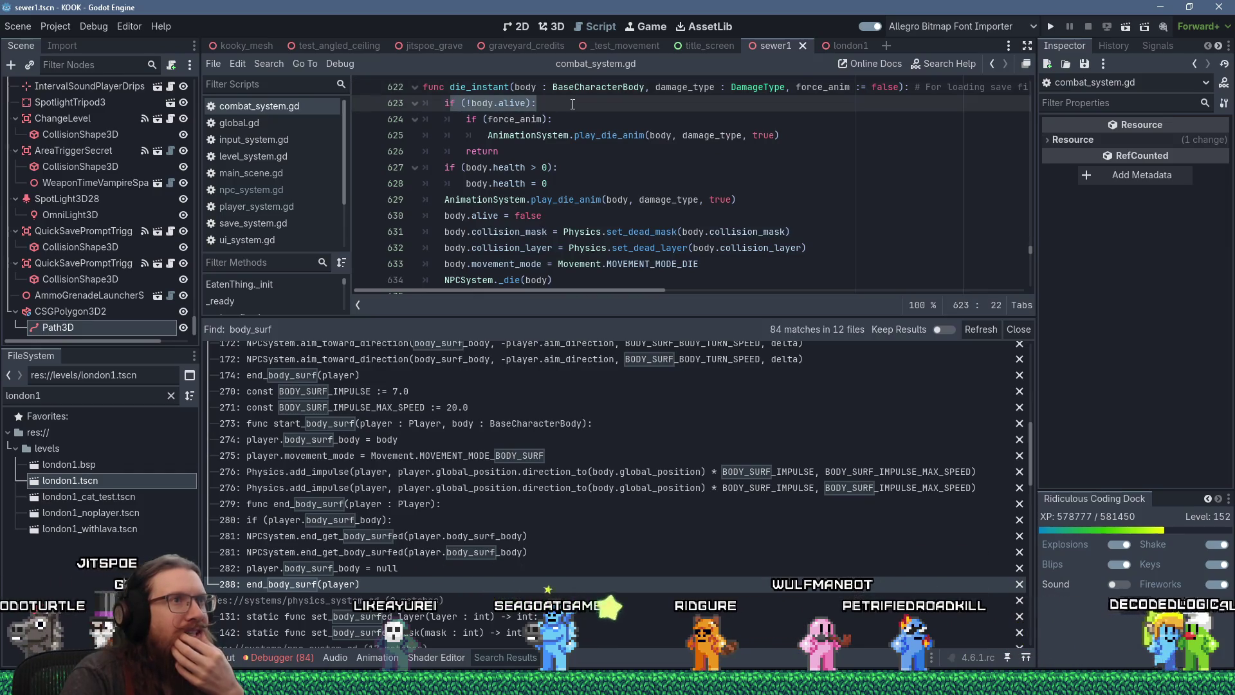
pyautogui.moveTo(573, 104)
pyautogui.mouseDown()
pyautogui.moveTo(555, 119)
pyautogui.moveTo(790, 133)
pyautogui.mouseUp()
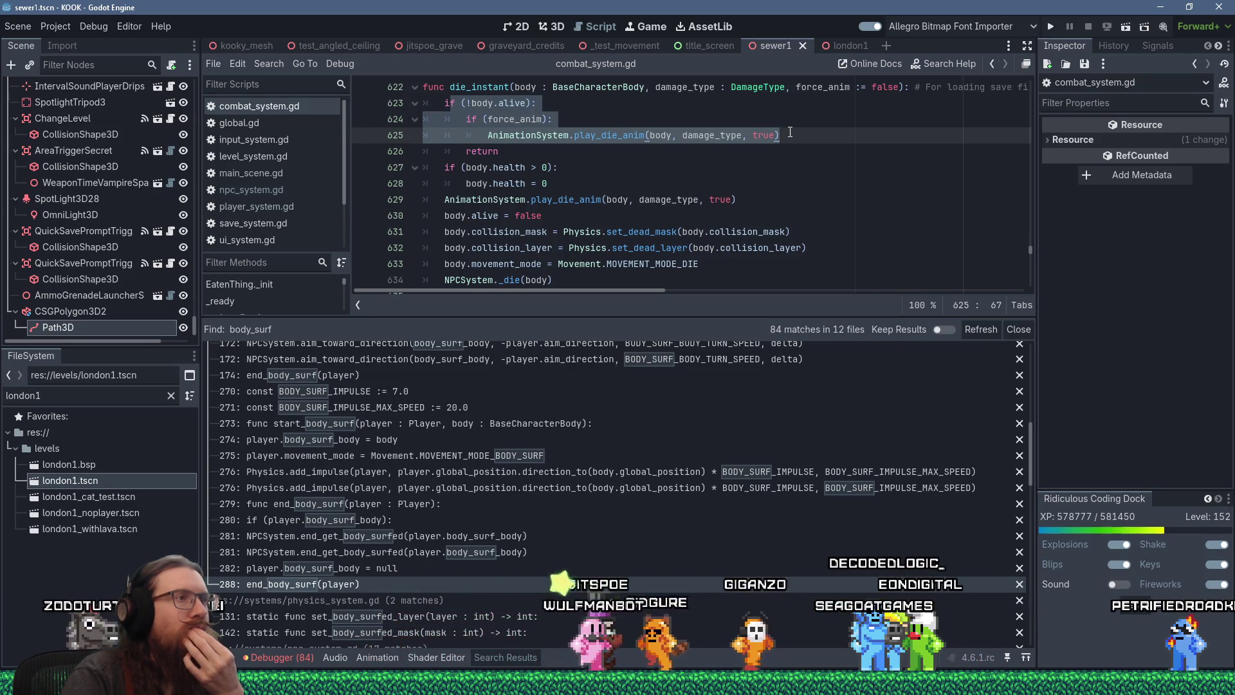
pyautogui.moveTo(790, 132); pyautogui.dragTo(797, 158)
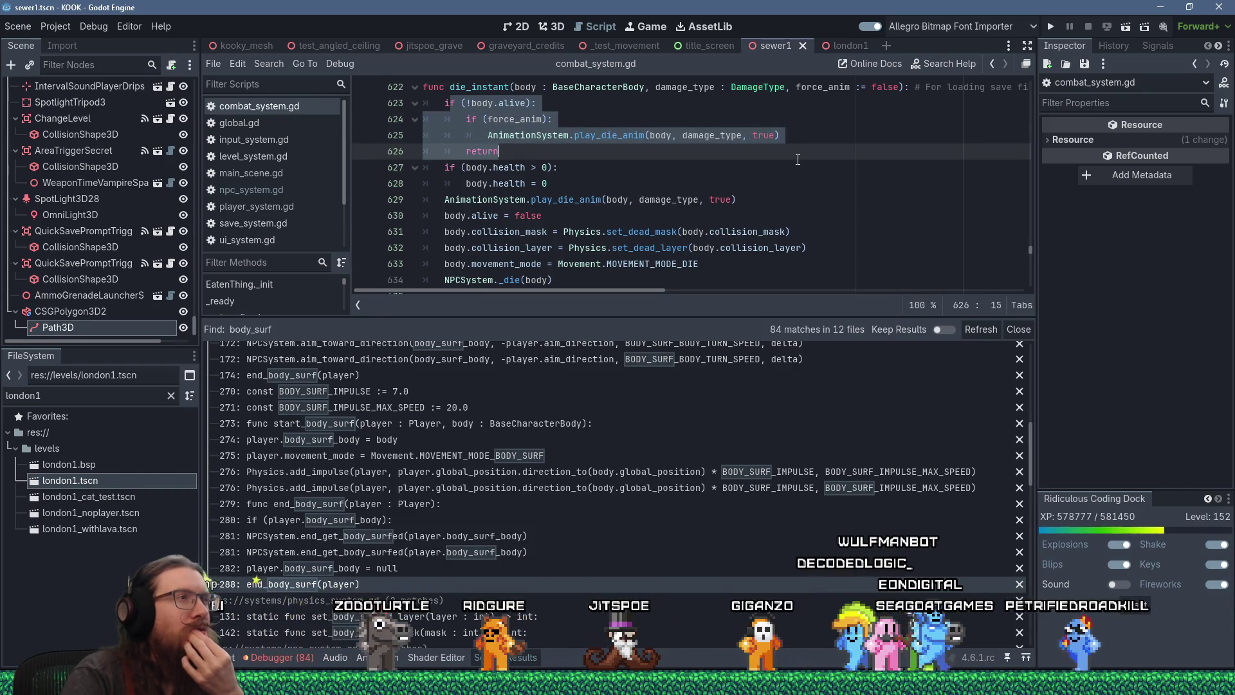
pyautogui.moveTo(798, 159); pyautogui.dragTo(804, 251)
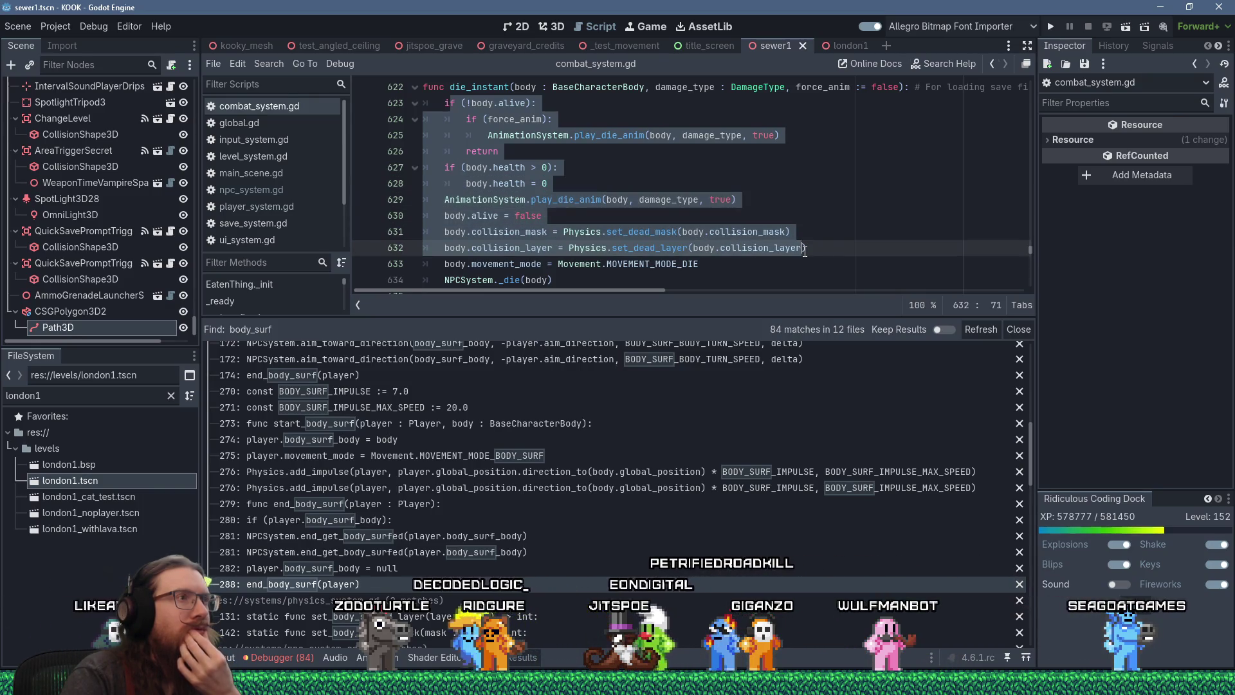
pyautogui.scroll(-2, 806, 248)
pyautogui.scroll(2, 806, 248)
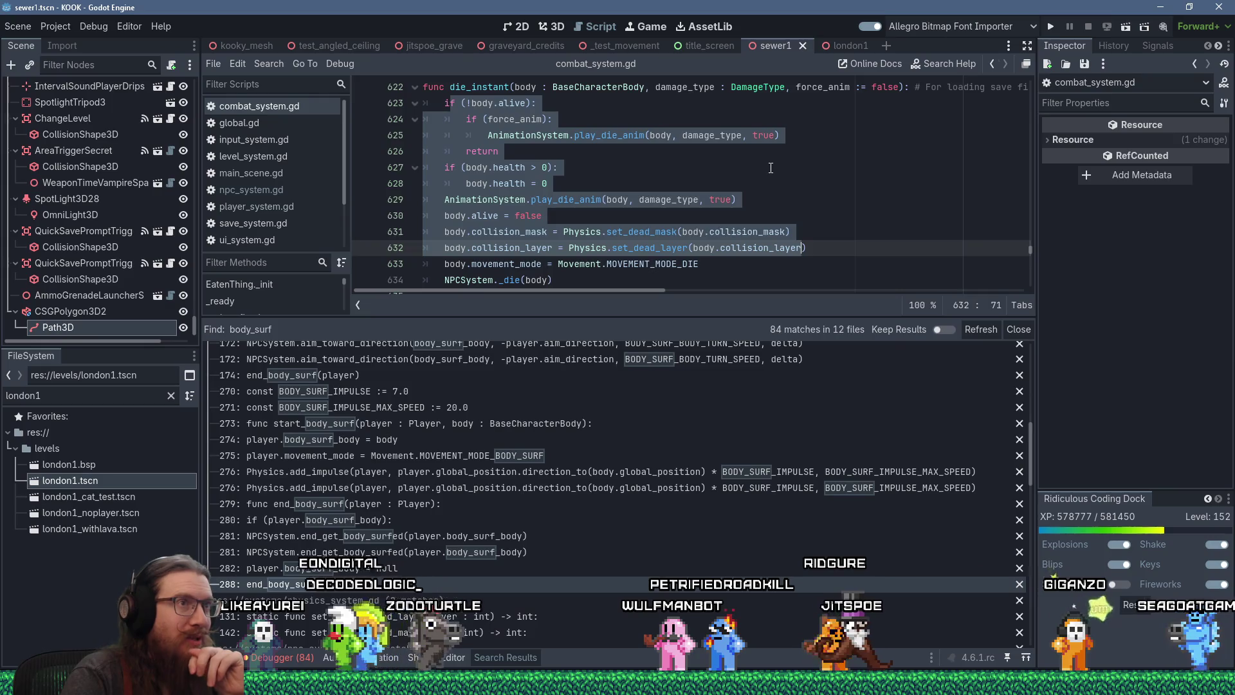
# Step: Clear the selection, jump to the file's top, and go back to npc_system.gd at line 1666
pyautogui.click(604, 135)
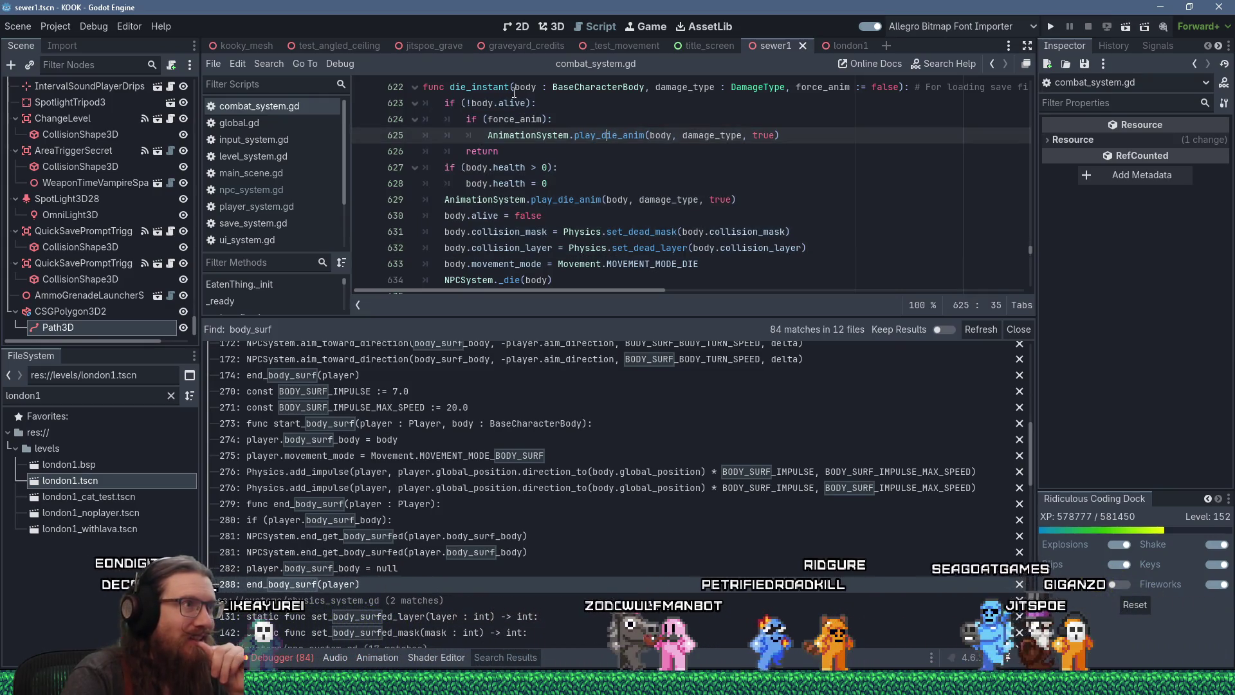
pyautogui.click(548, 155)
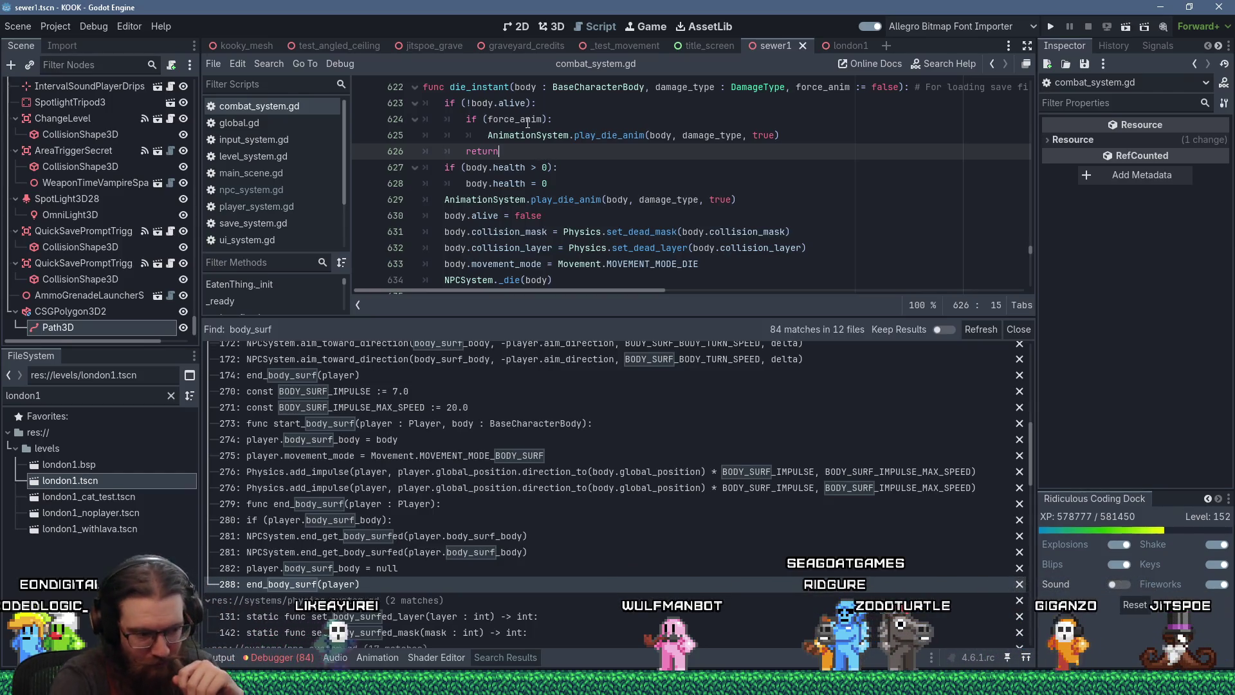
pyautogui.hotkey('ctrl', 'Home')
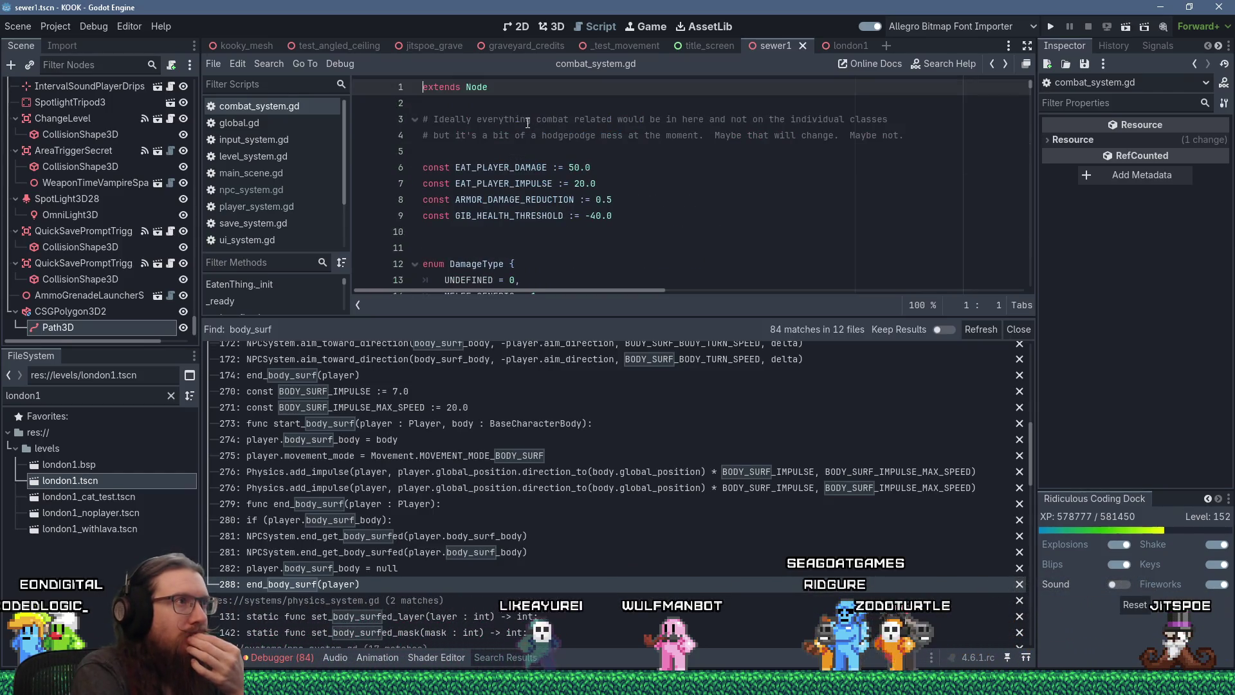
pyautogui.hotkey('alt', 'Left')
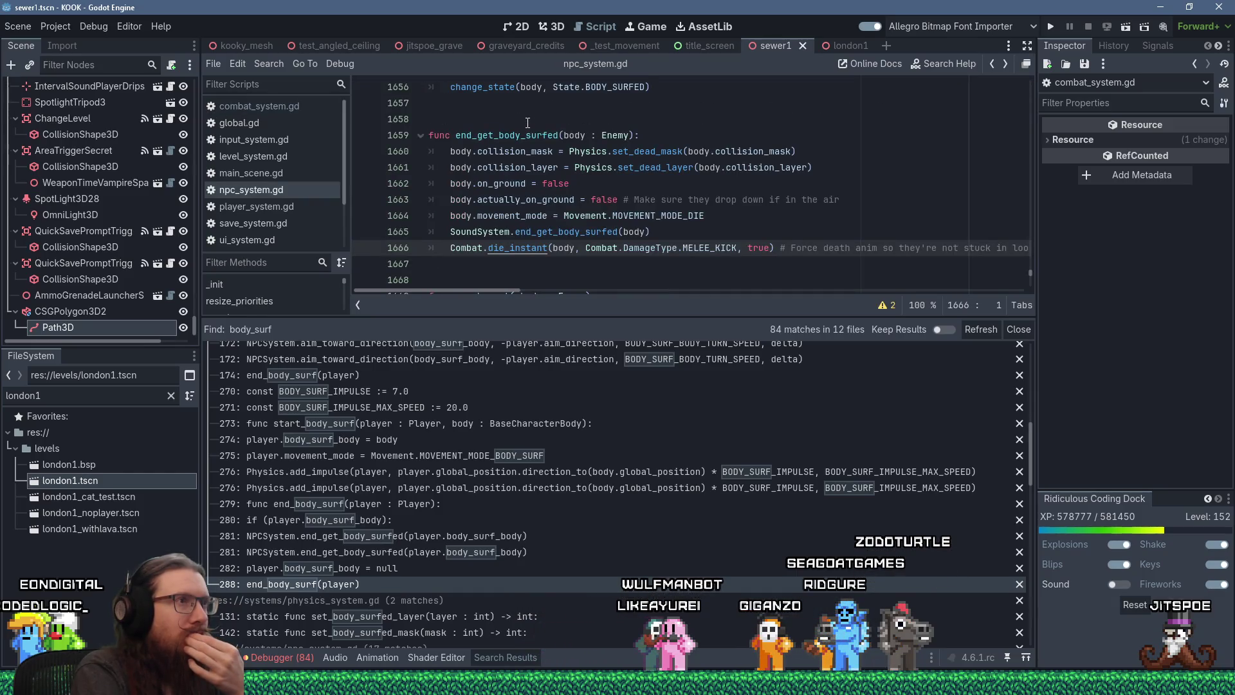
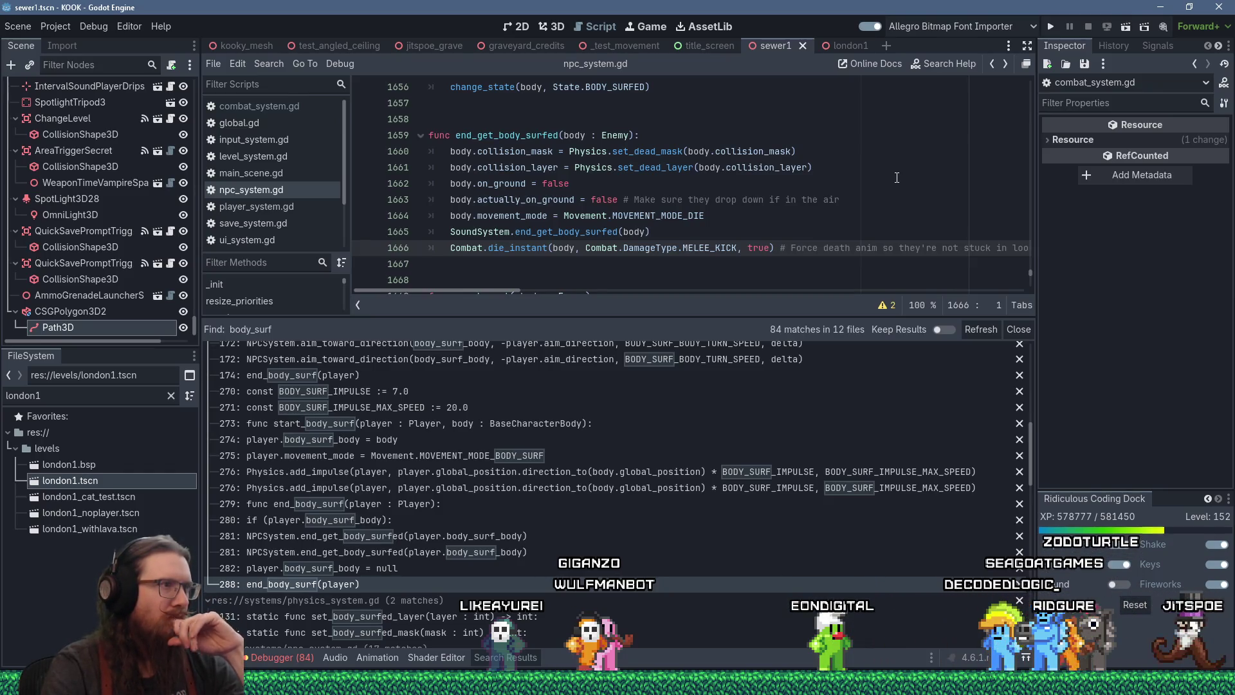
# Step: Jump to the end_get_body_surfed definition in npc_system.gd and run the KOOK project
pyautogui.hotkey('ctrl', 'z')
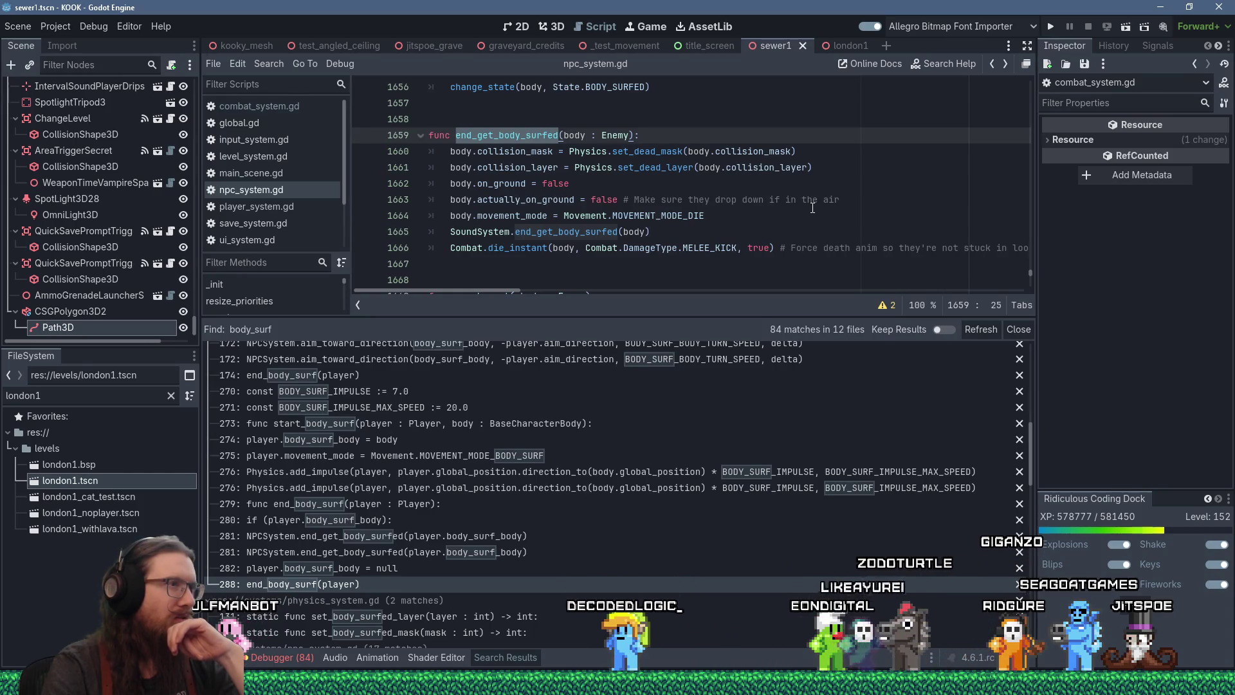
pyautogui.click(1050, 28)
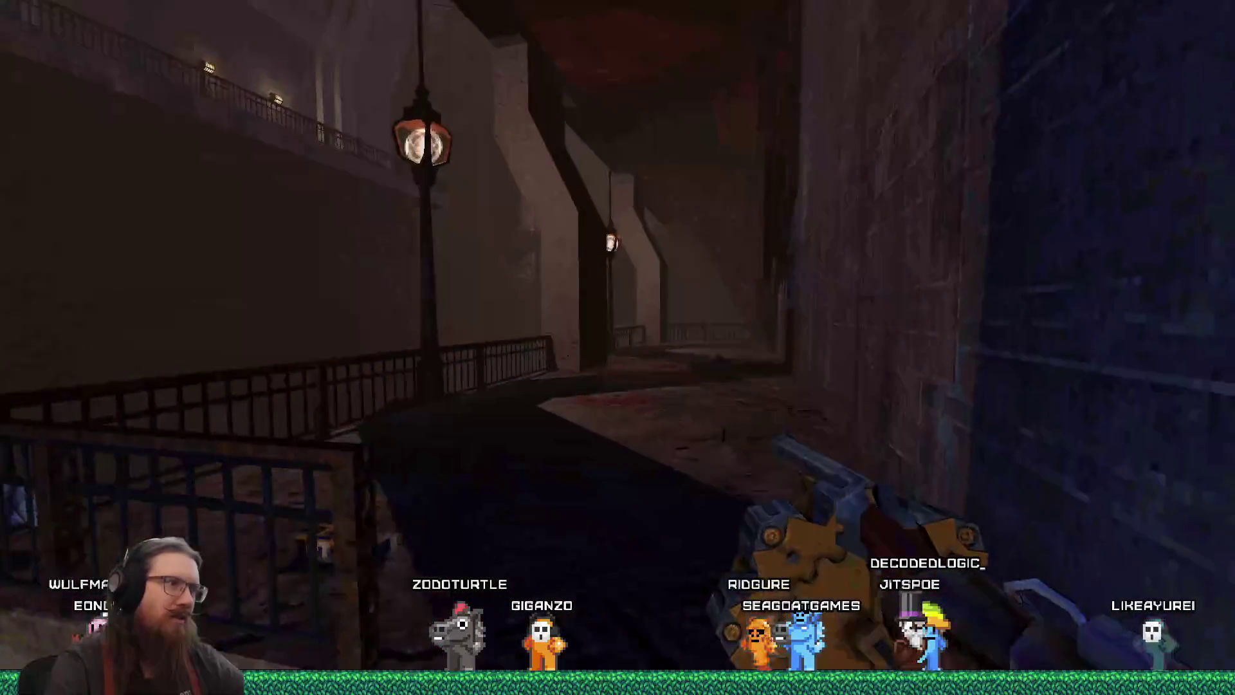
# Step: Load the sewer1 map from the dev console and walk into the dark room with the round window
pyautogui.press('`')
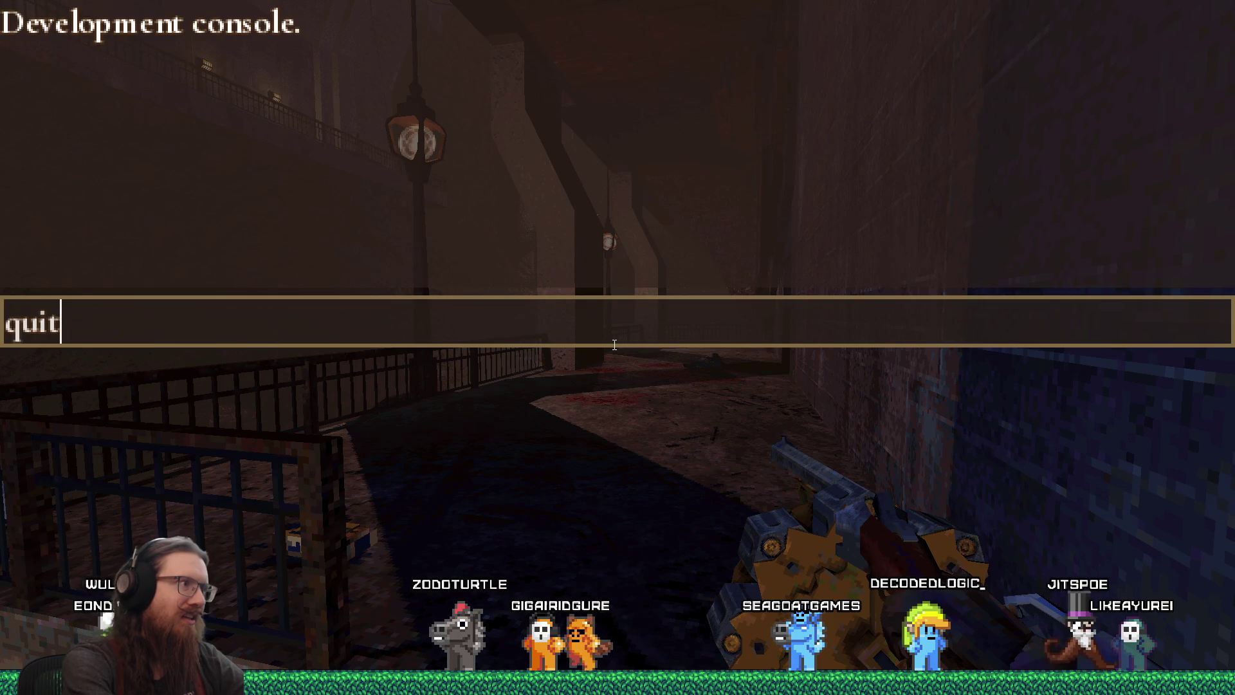
pyautogui.press('Return')
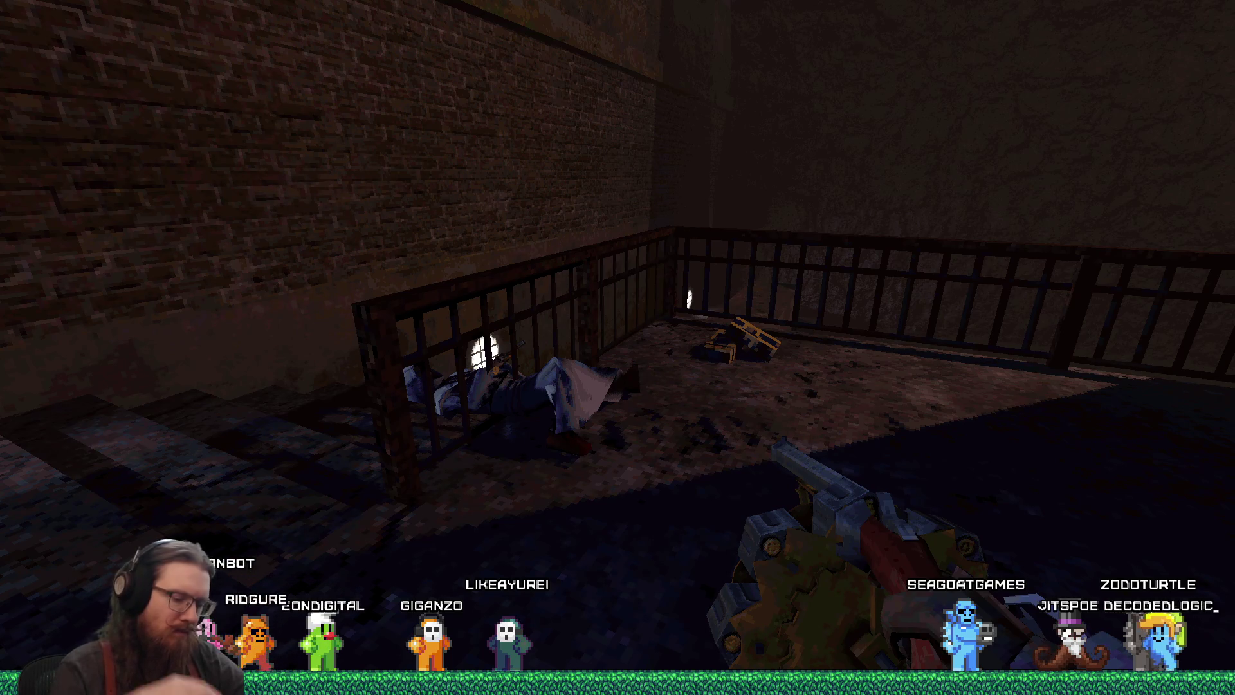
pyautogui.press('w')
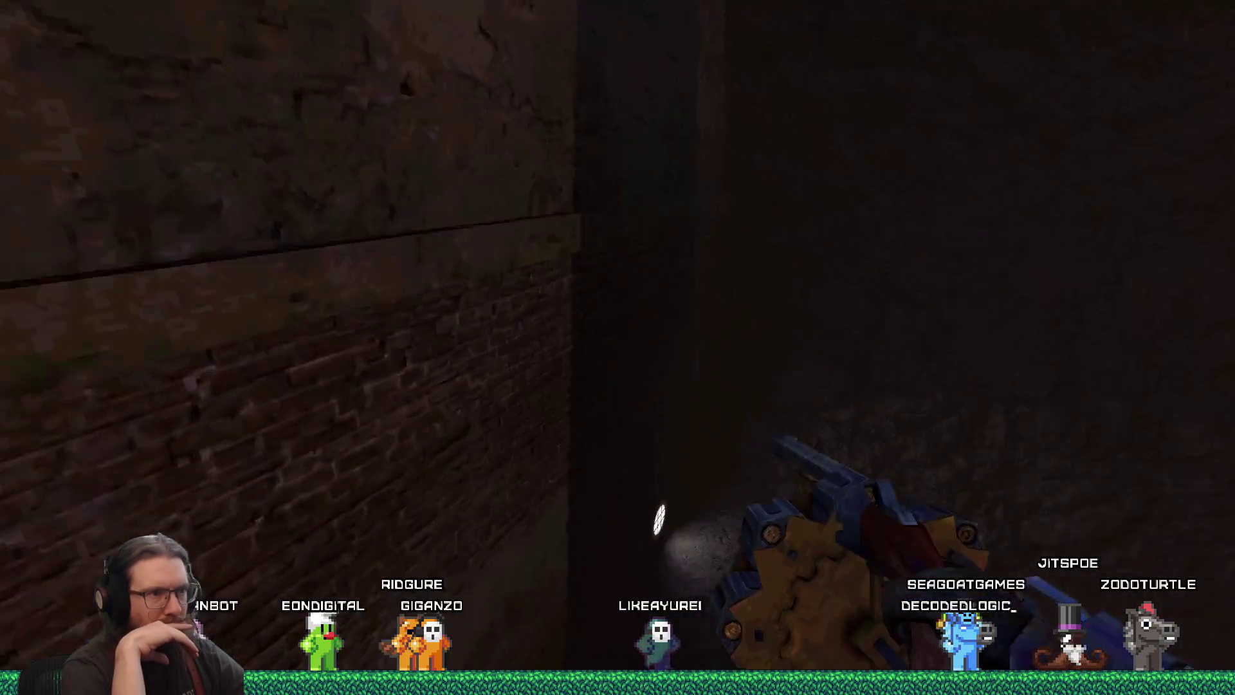
pyautogui.press('w')
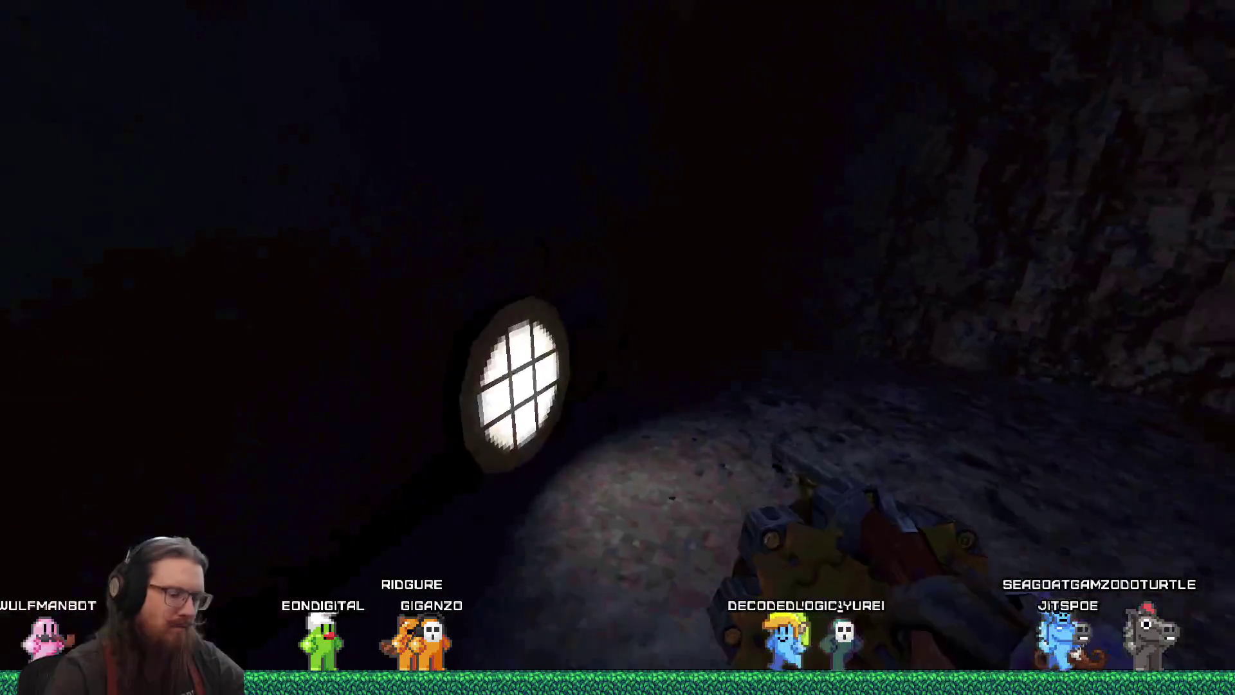
pyautogui.press('s')
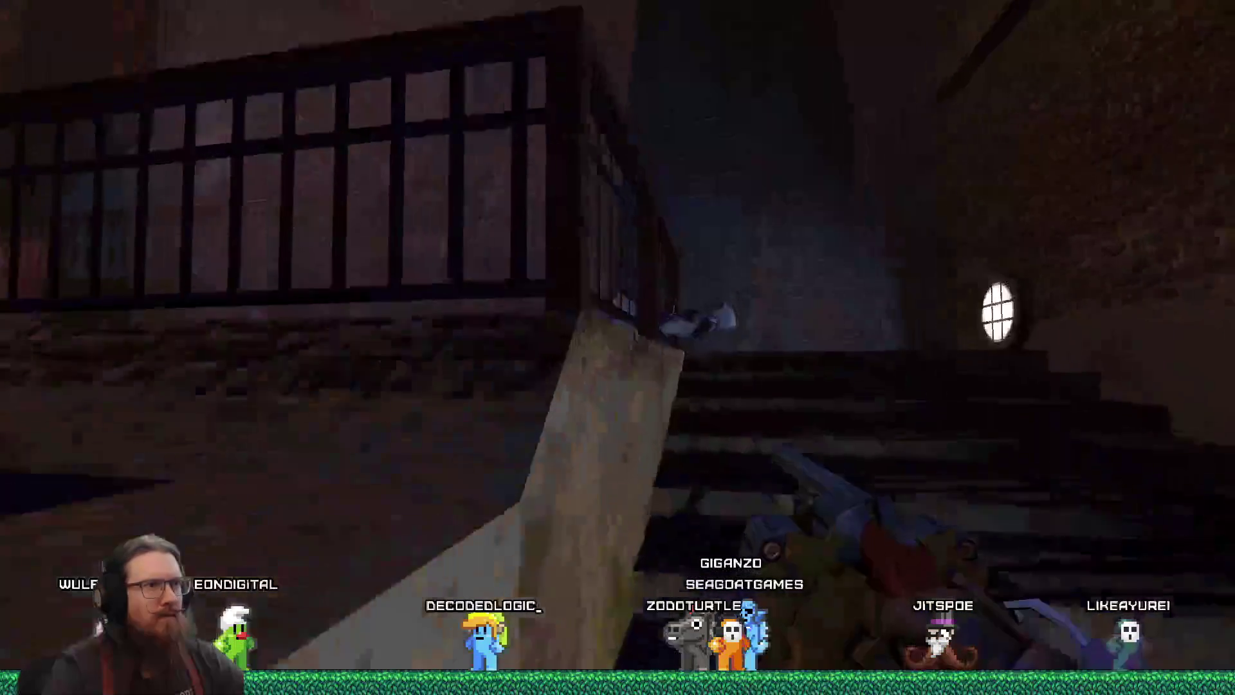
# Step: Quit the game with the 'quit' console command
pyautogui.press('`')
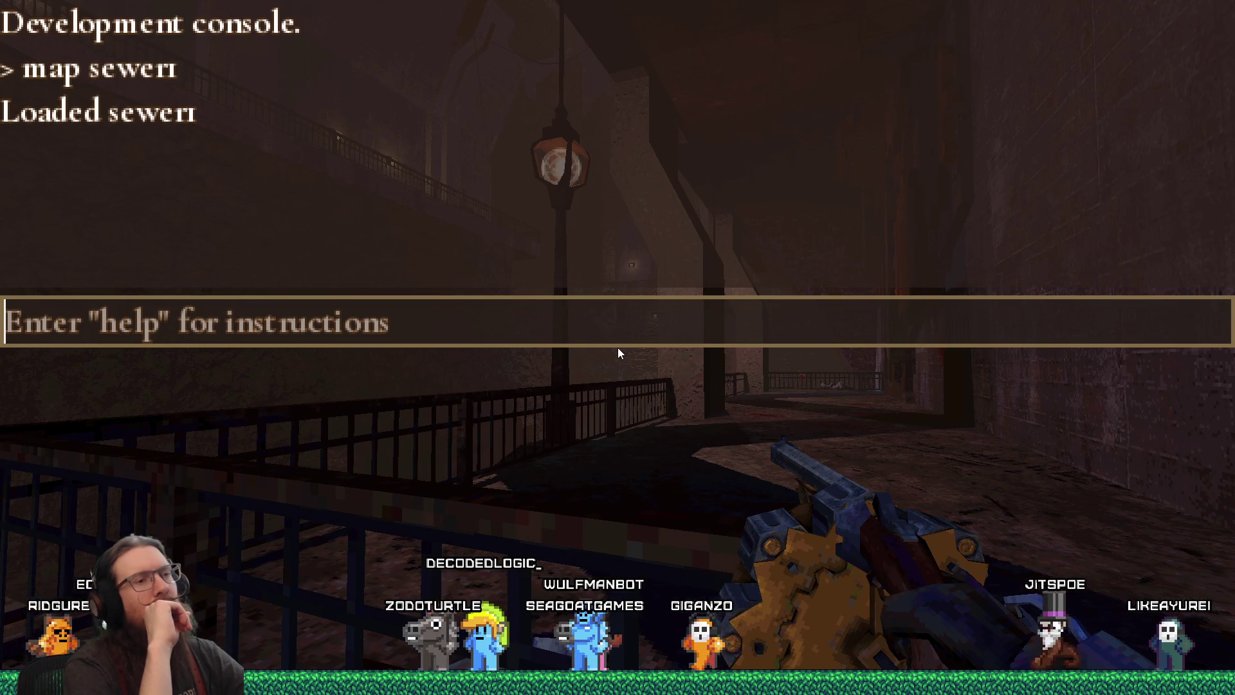
pyautogui.write('quit')
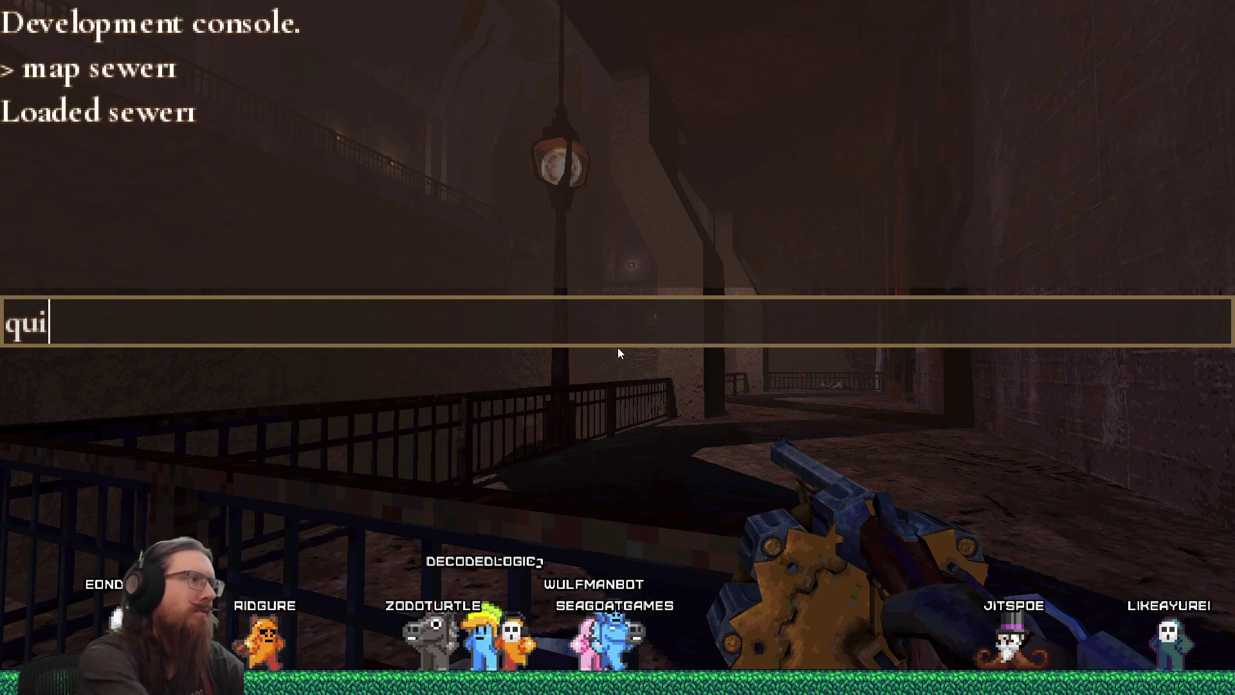
pyautogui.press('Return')
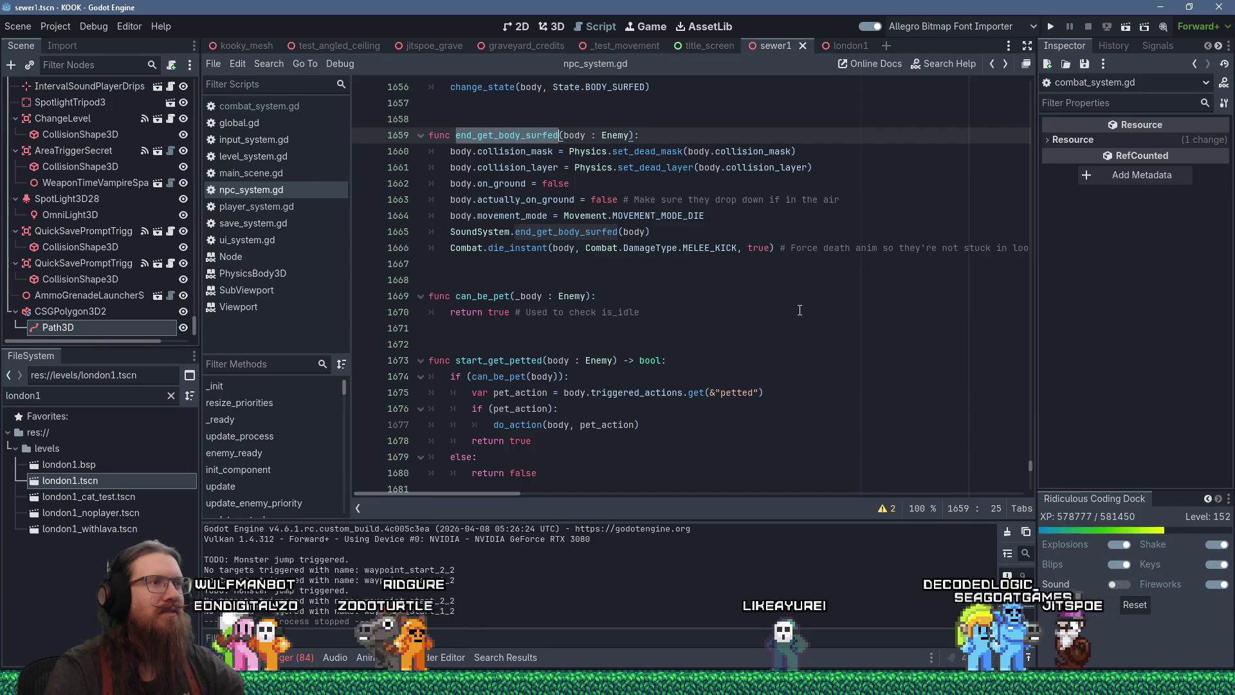
# Step: Scroll up in npc_system.gd and read the set_dead_layer documentation tooltip
pyautogui.scroll(2, 800, 310)
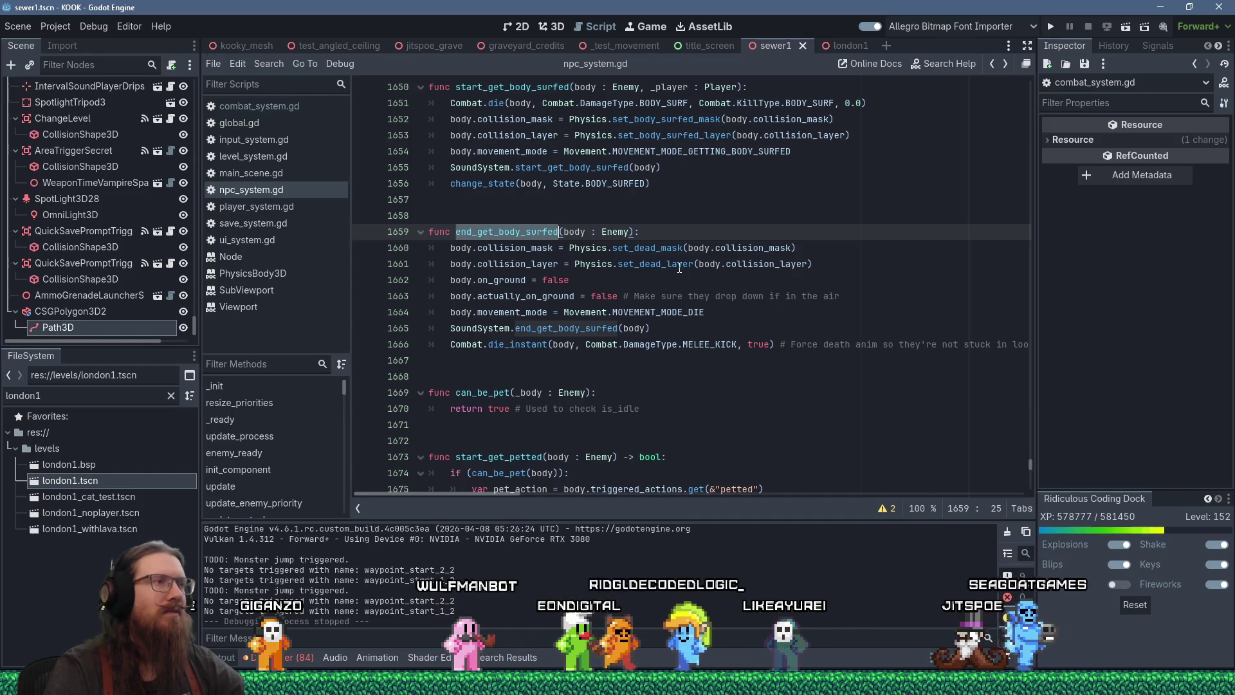
pyautogui.moveTo(676, 268)
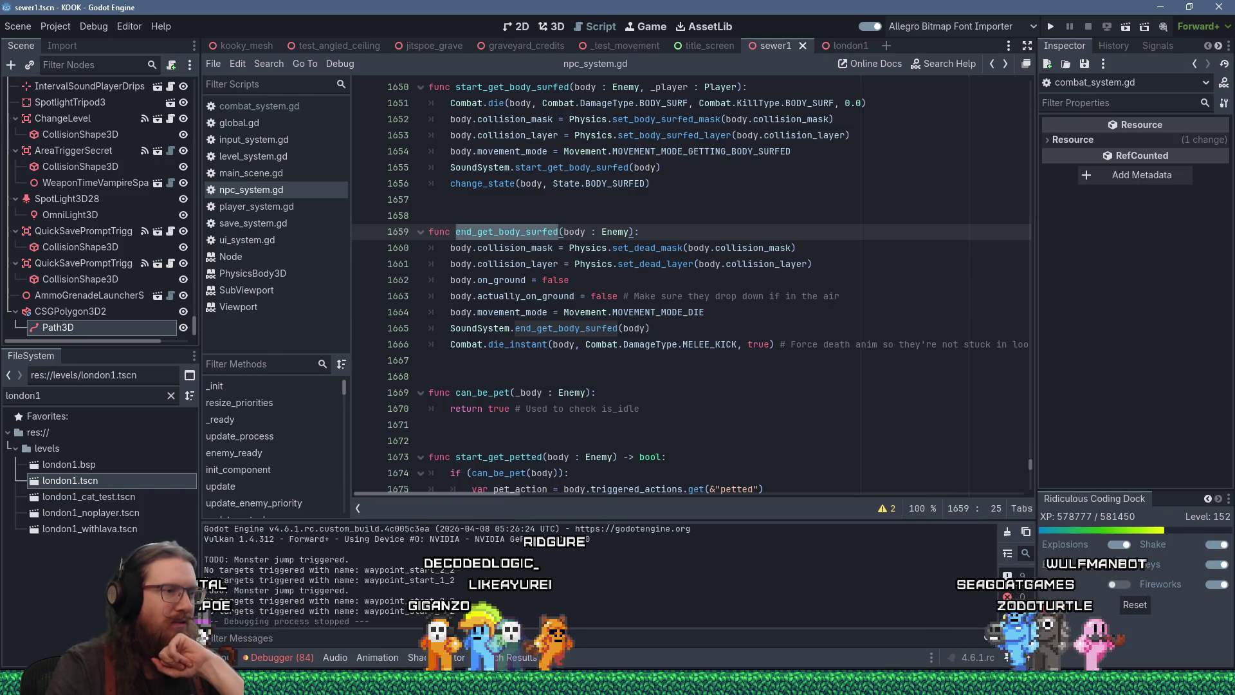
pyautogui.moveTo(666, 682)
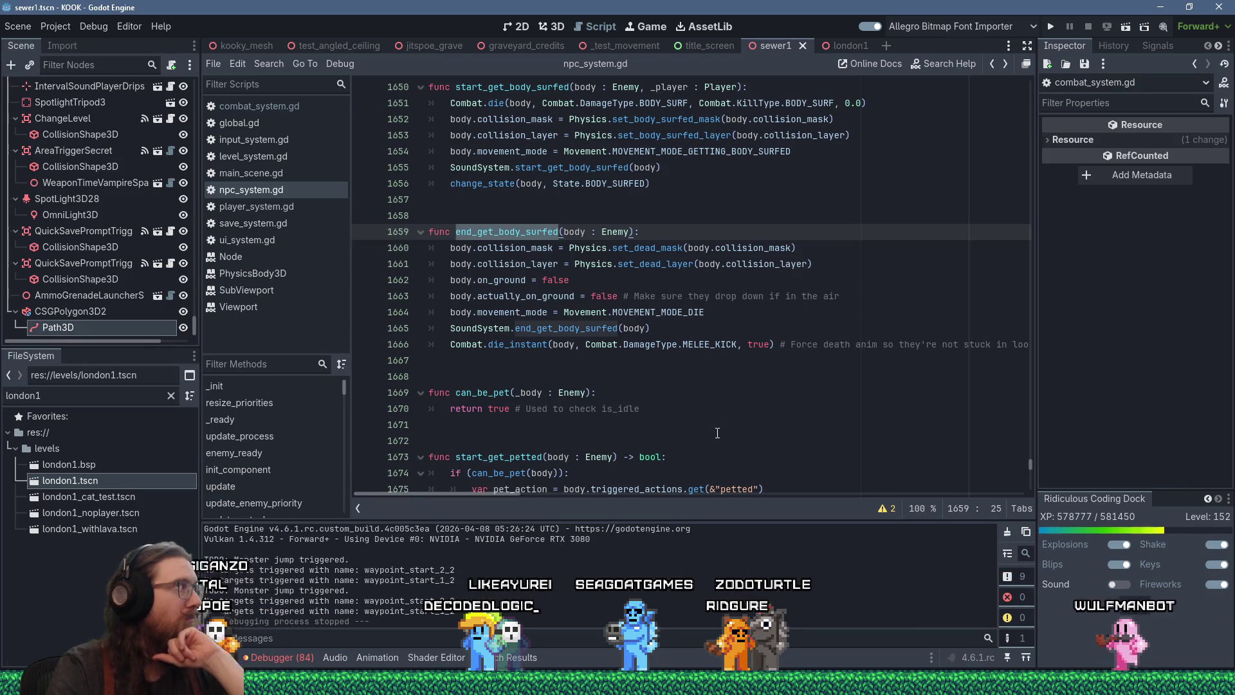
# Step: Edit end_get_body_surfed so body.on_ground and body.actually_on_ground are set to false
pyautogui.click(697, 456)
pyautogui.click(1052, 683)
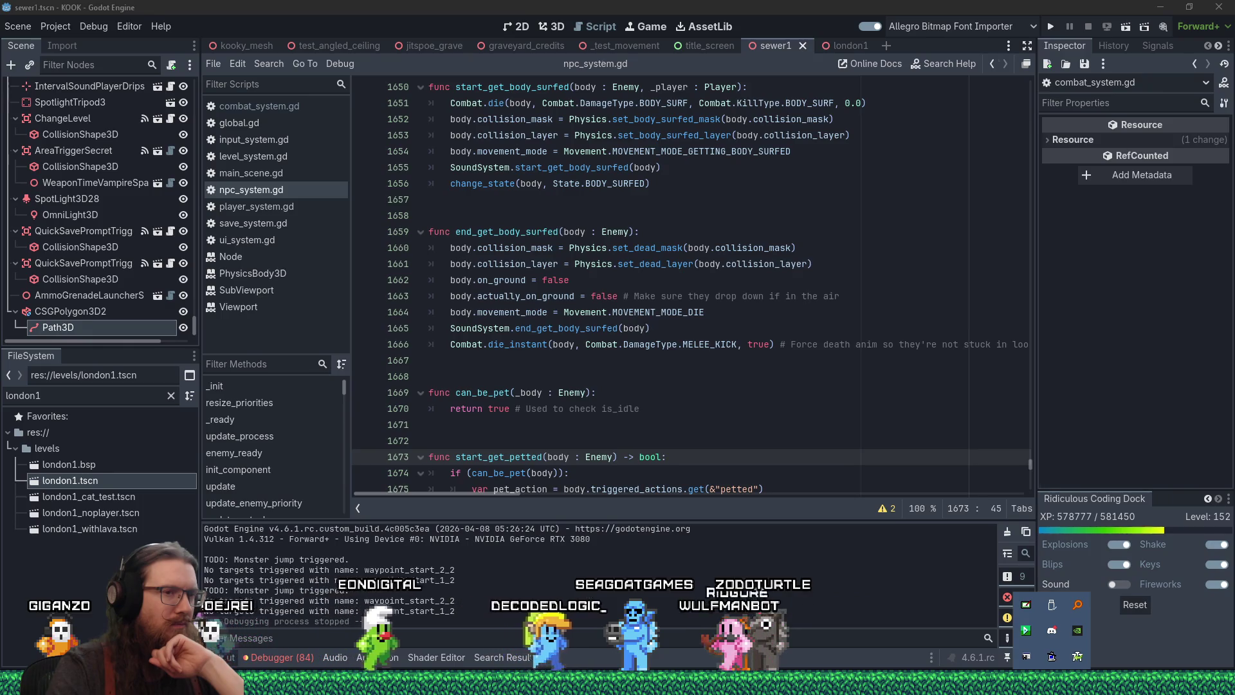
pyautogui.click(450, 376)
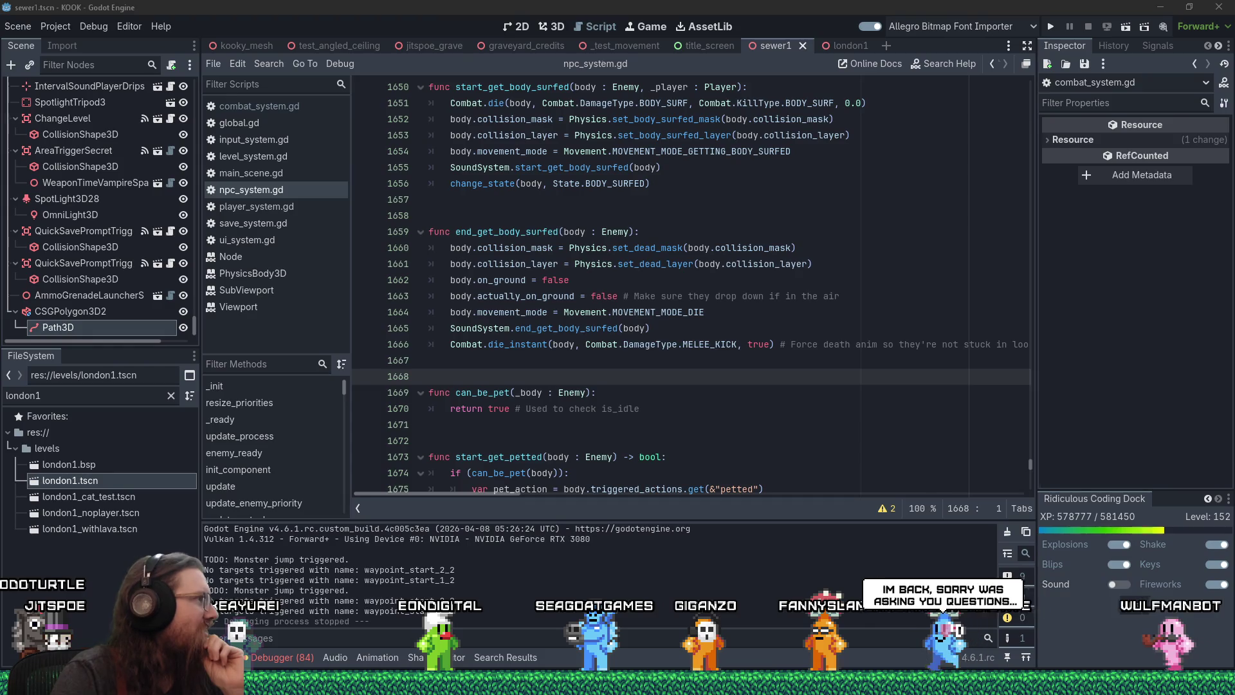
pyautogui.click(658, 279)
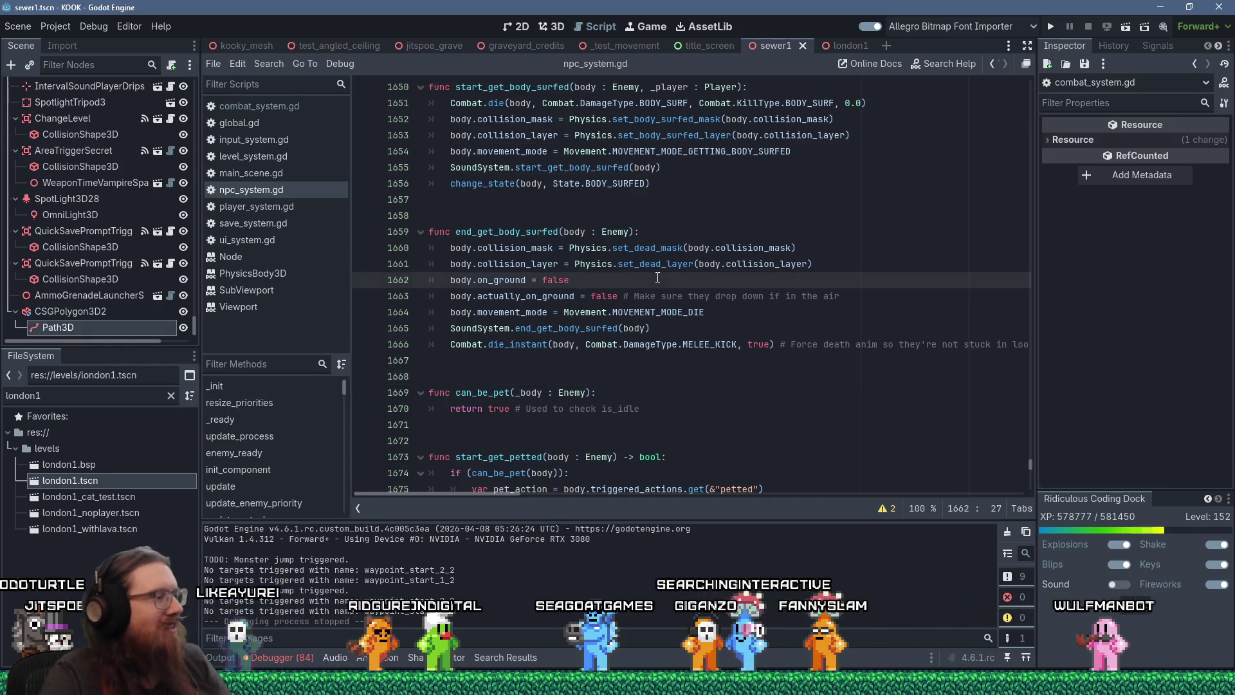
# Step: Launch the game and walk the level, knocking down a robed enemy by the railing
pyautogui.click(1052, 29)
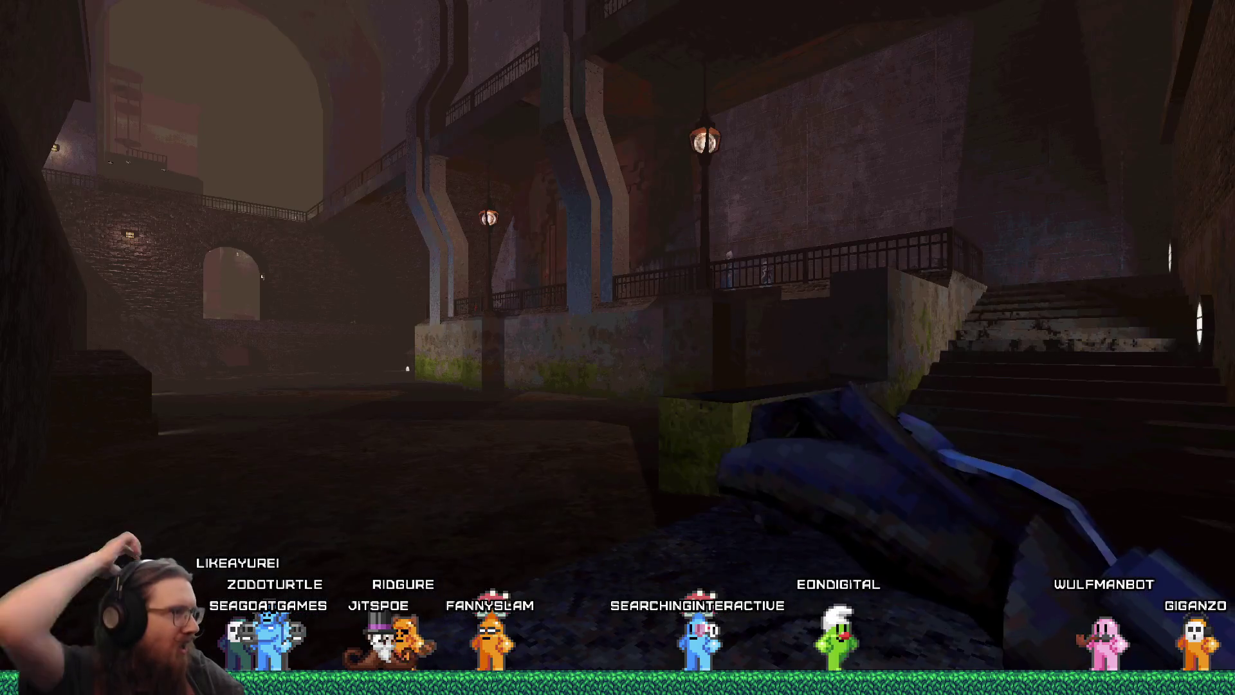
pyautogui.press('`')
pyautogui.press('`')
pyautogui.press('w')
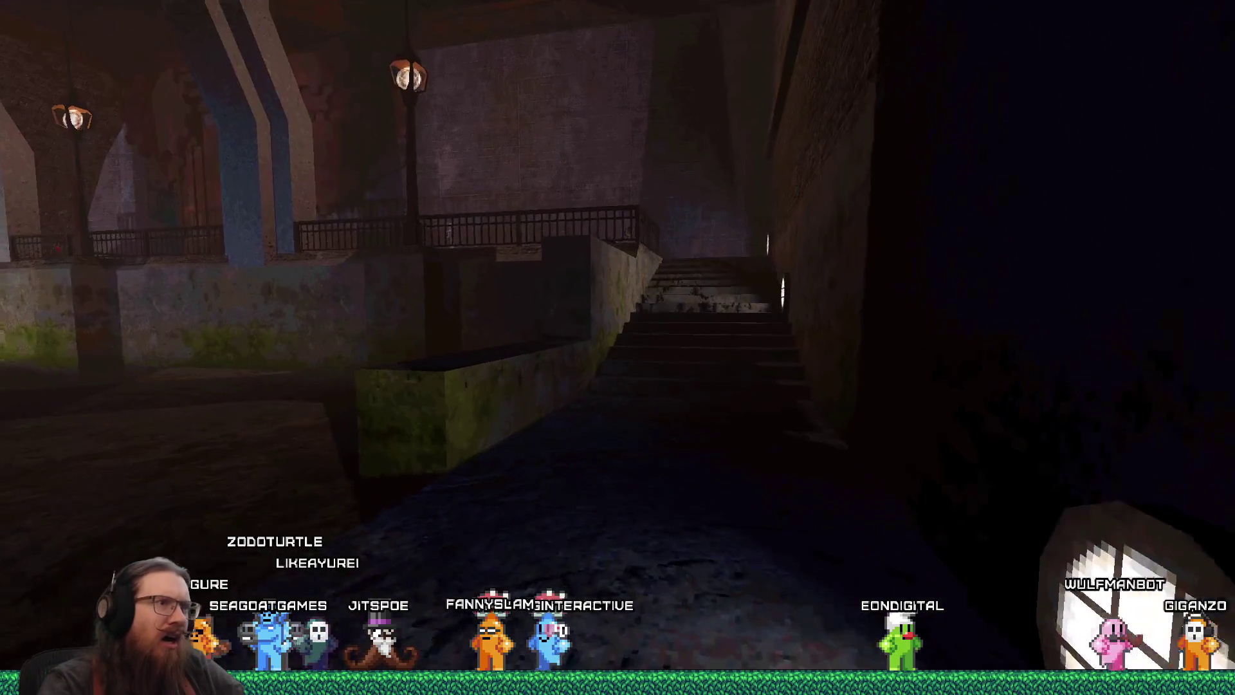
pyautogui.press('w')
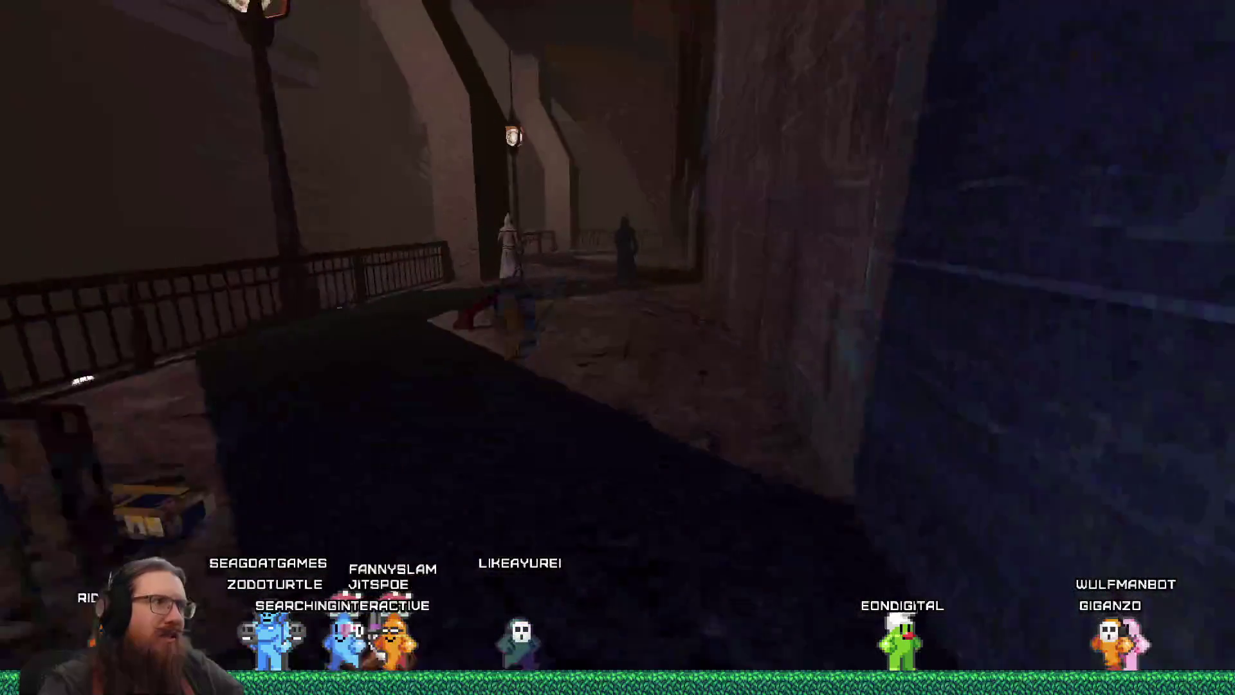
pyautogui.press('w')
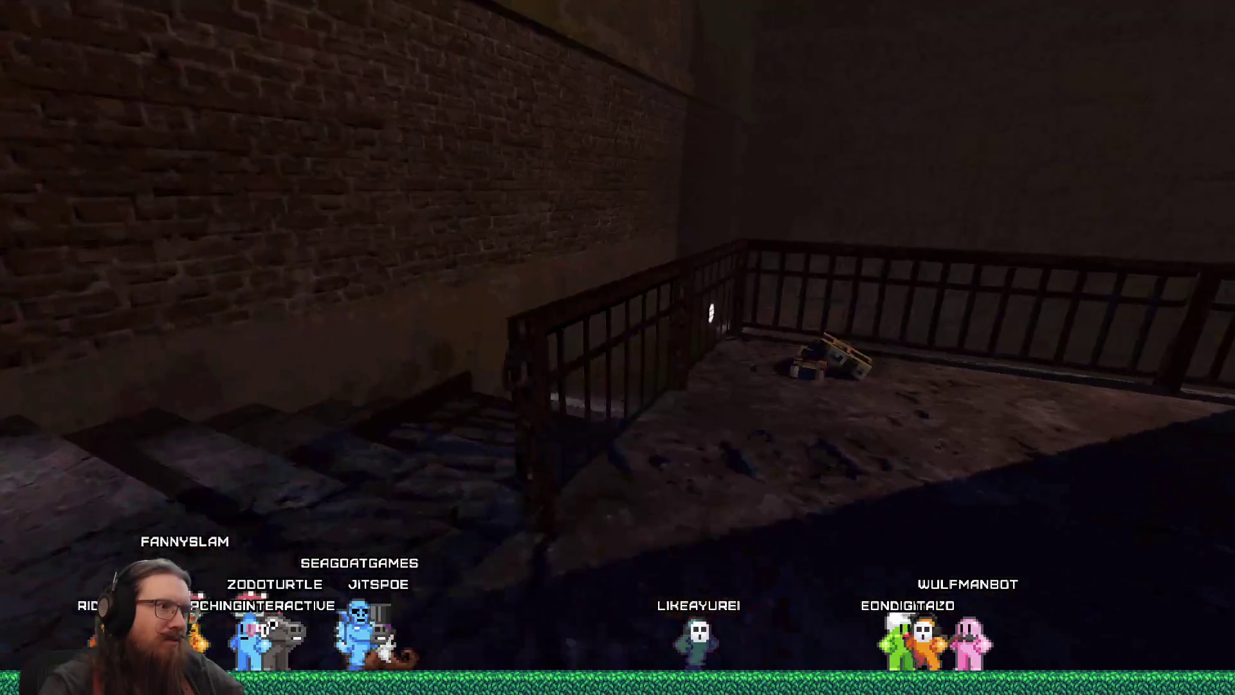
pyautogui.press('w')
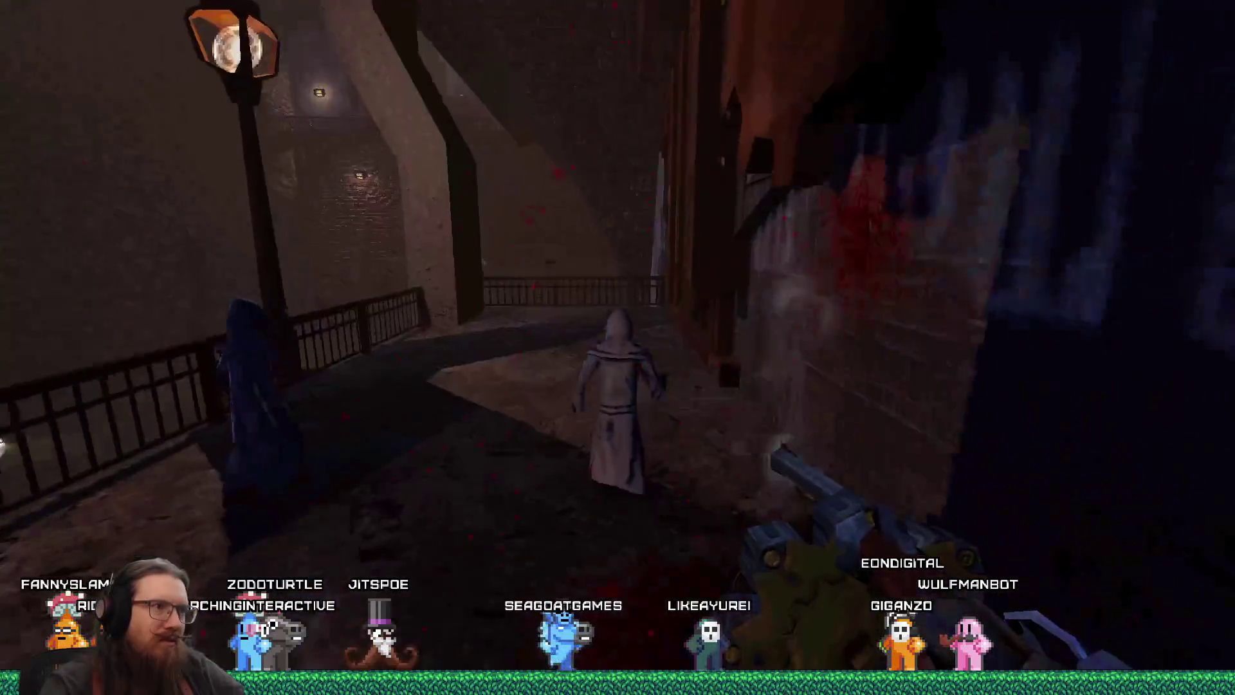
pyautogui.press('w')
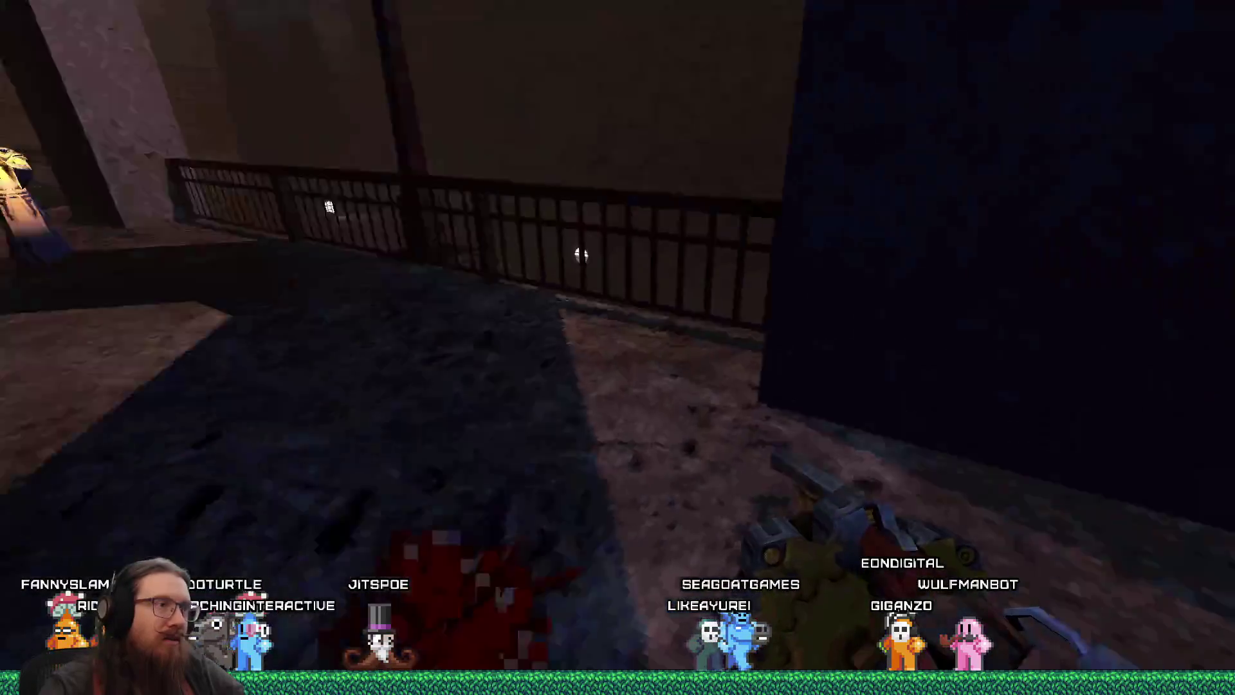
pyautogui.press('w')
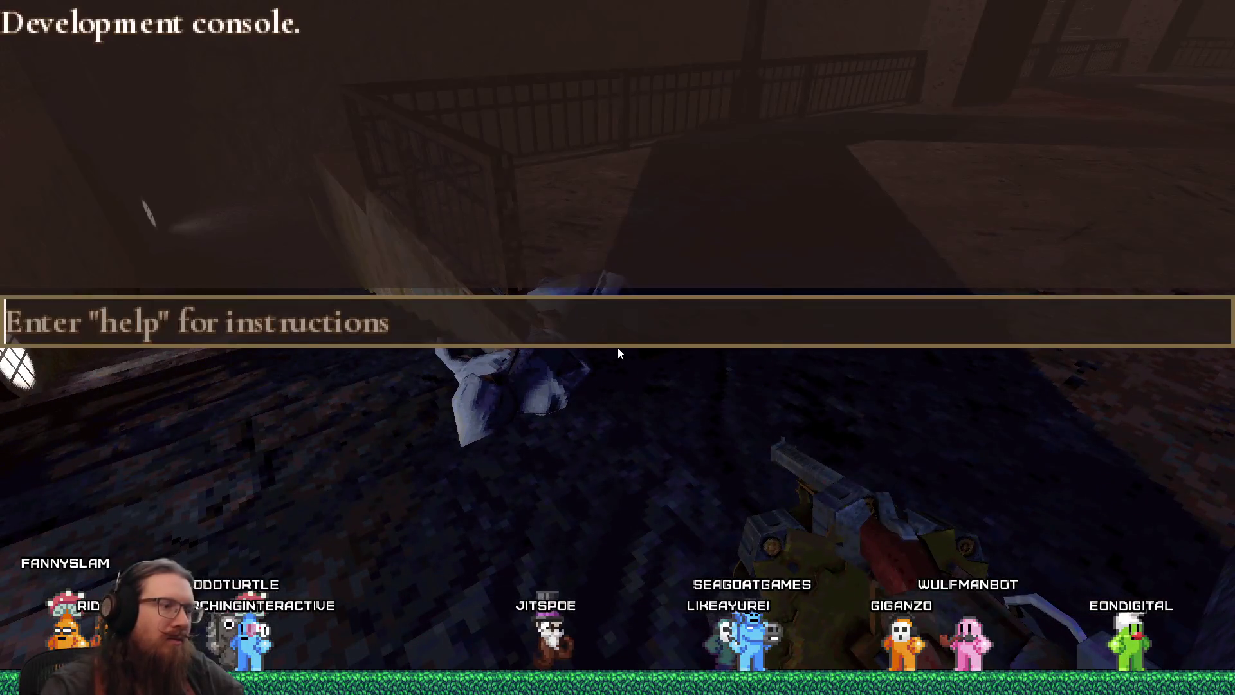
pyautogui.write('map sewer1')
# Step: Load sewer1 and fight along the lamp-lit walkway toward the railed pit
pyautogui.press('Return')
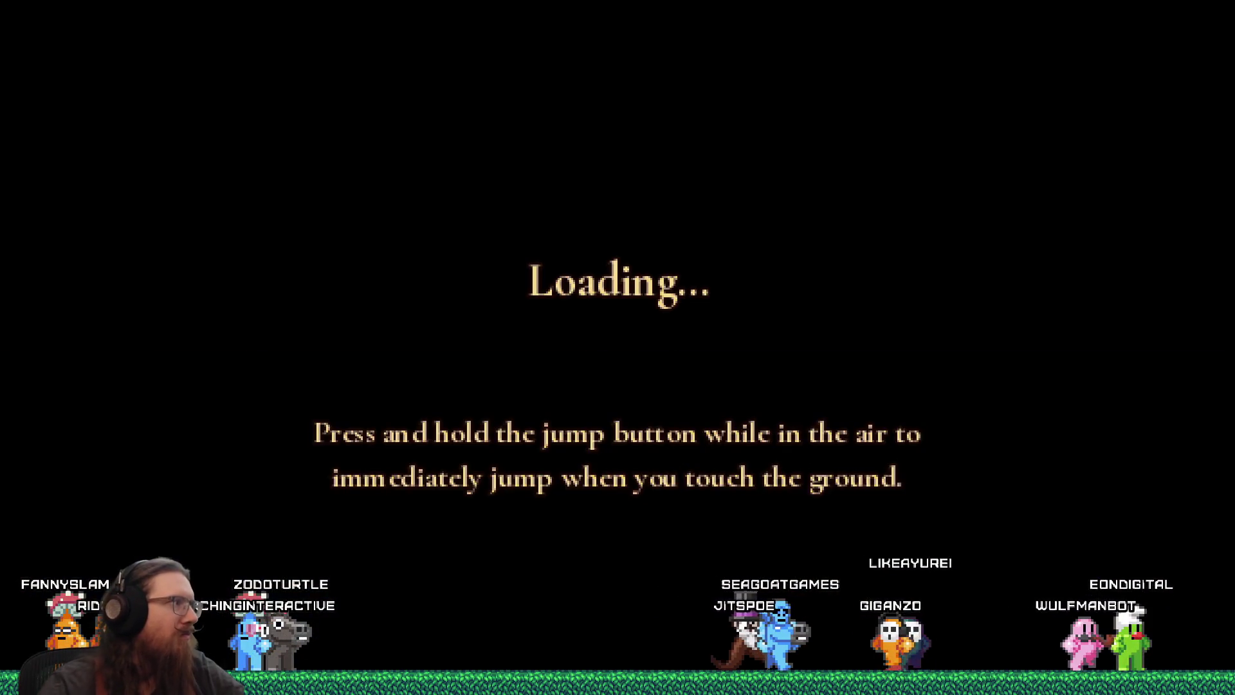
pyautogui.press('w')
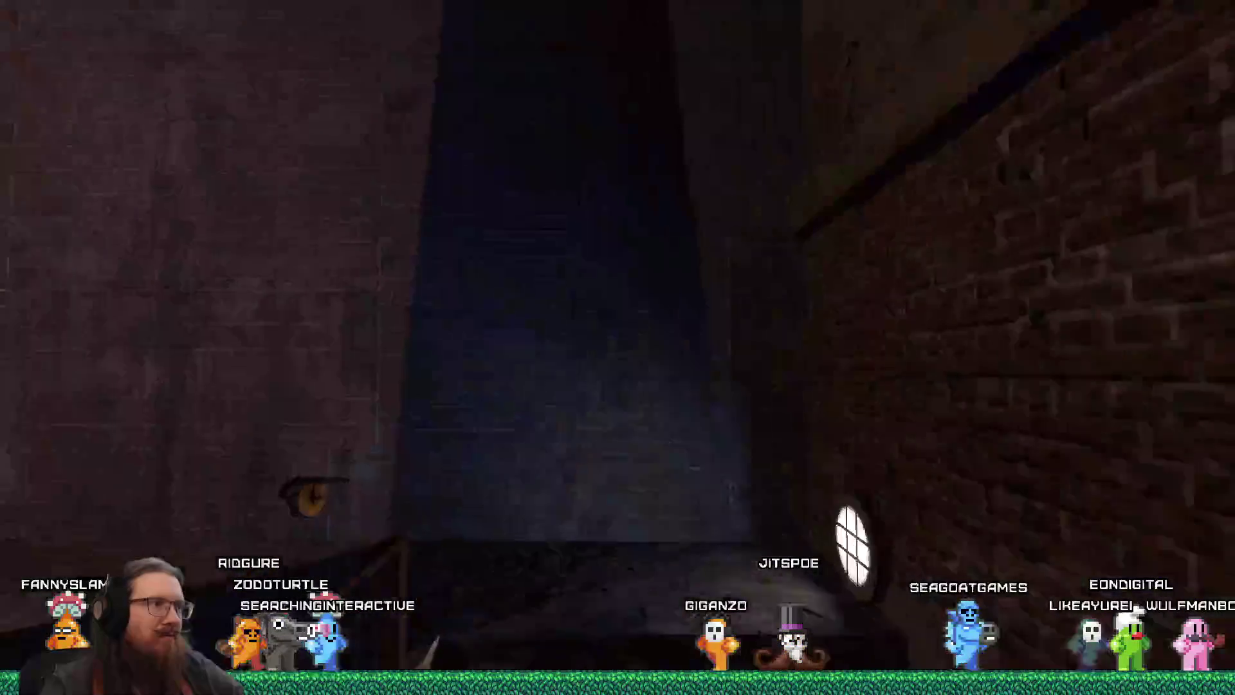
pyautogui.press('w')
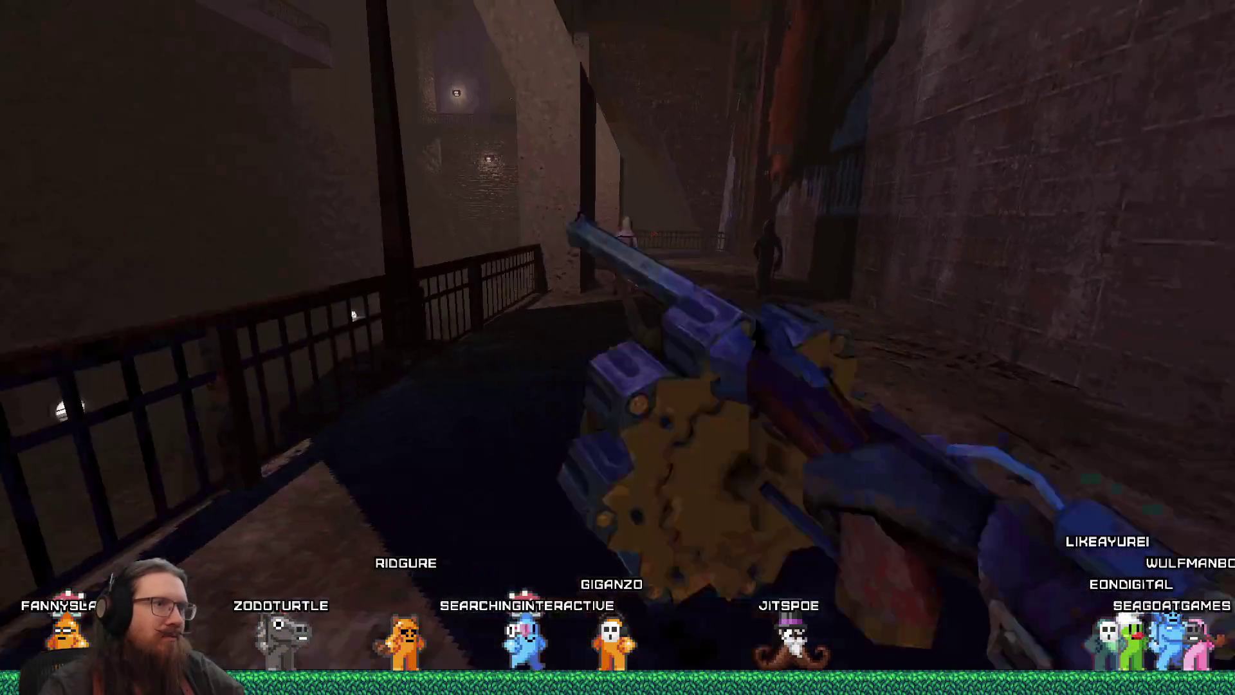
pyautogui.press('w')
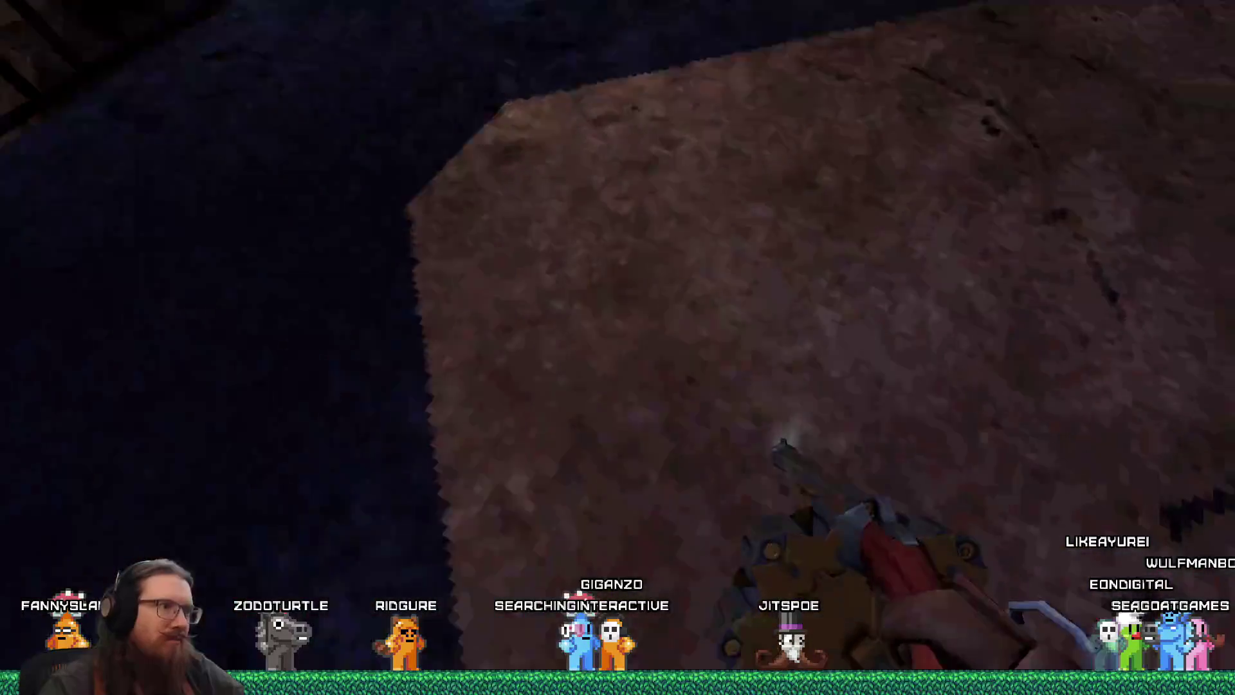
pyautogui.press('w')
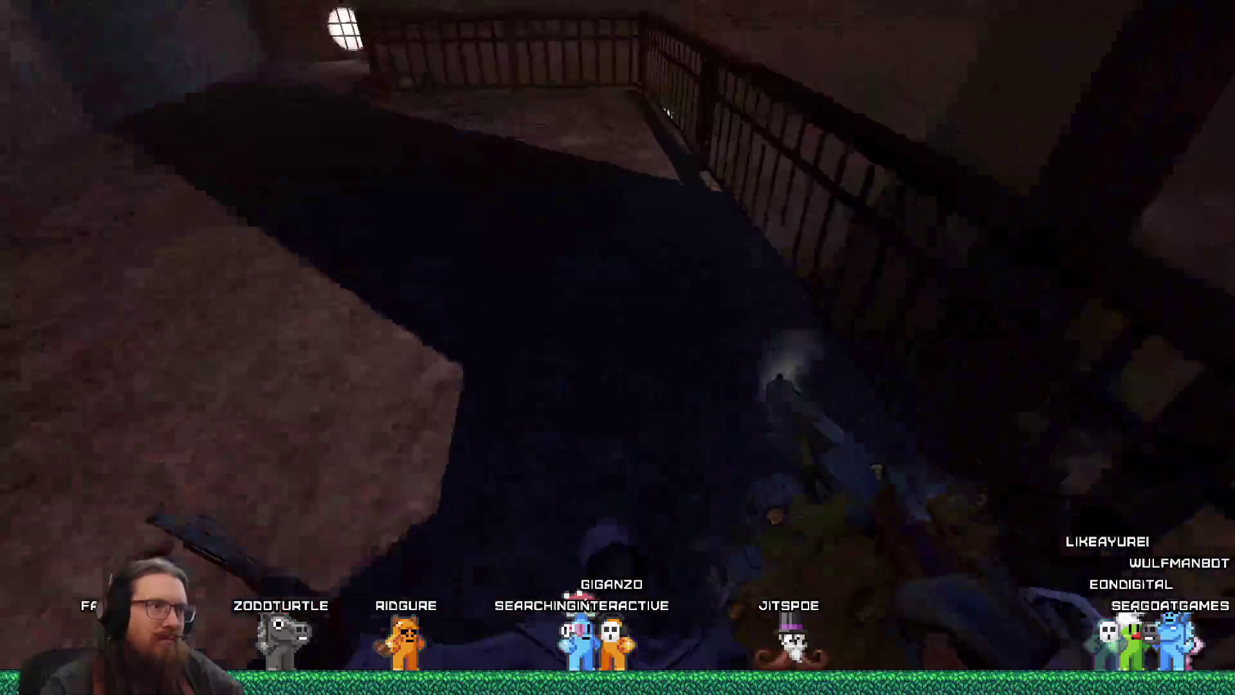
pyautogui.press('w')
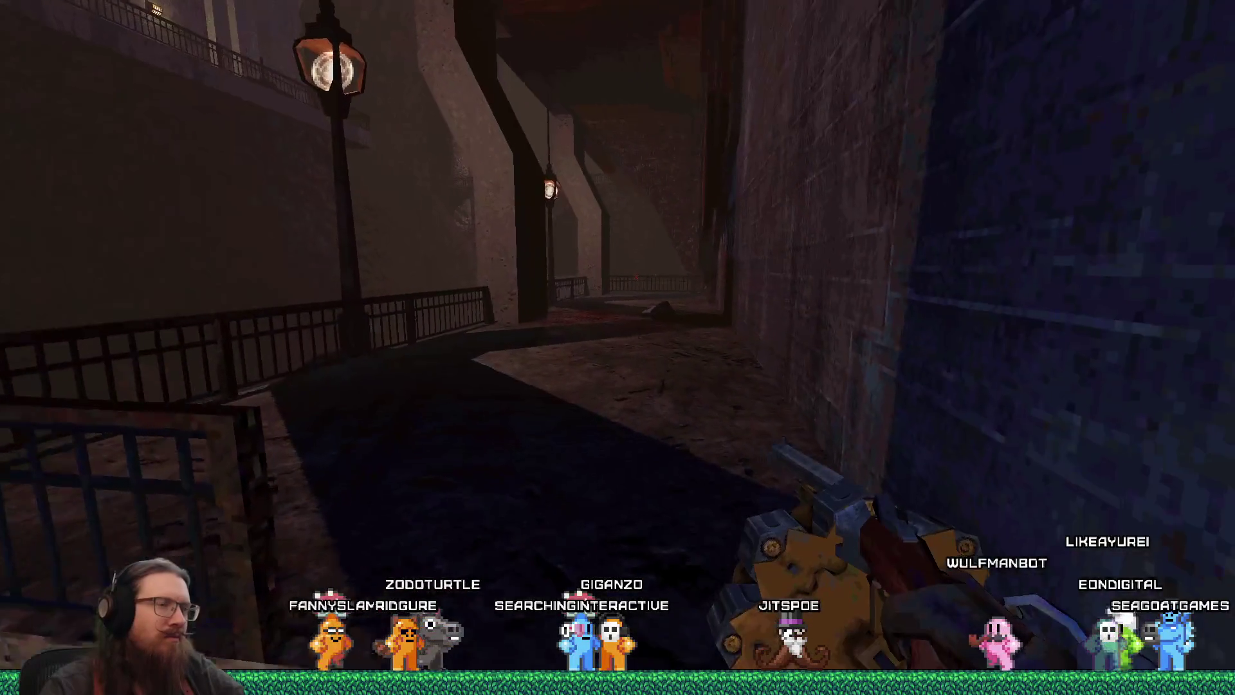
pyautogui.press('w')
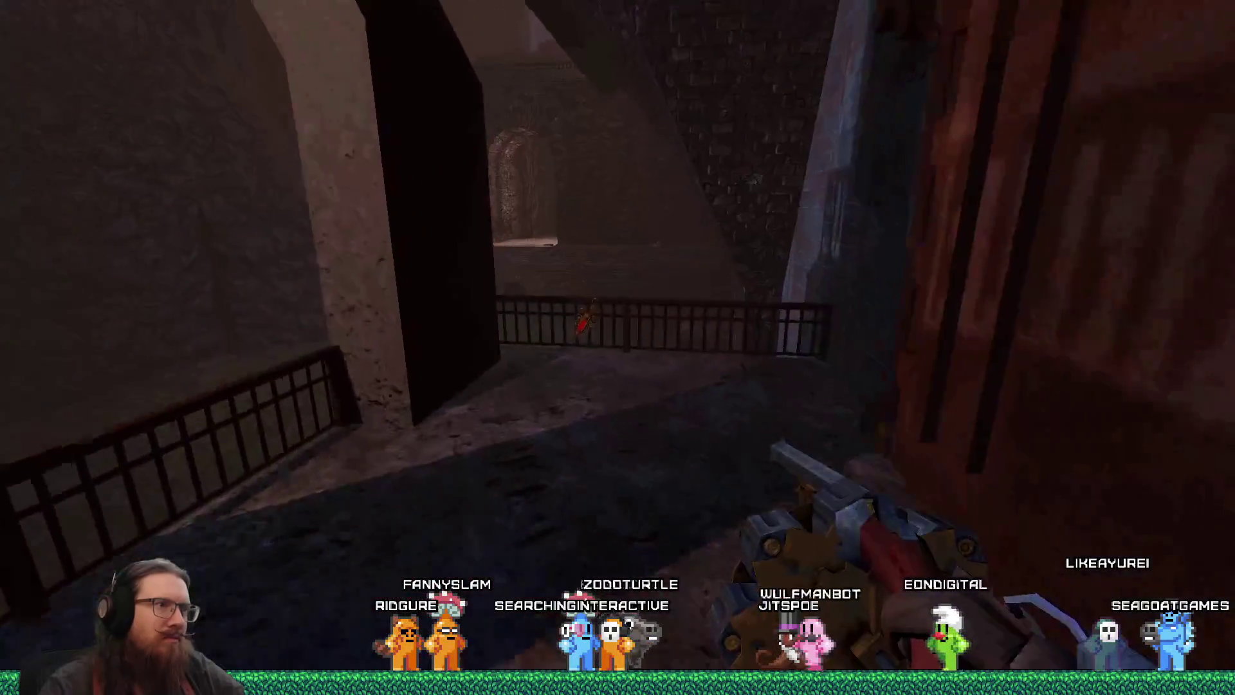
pyautogui.press('w')
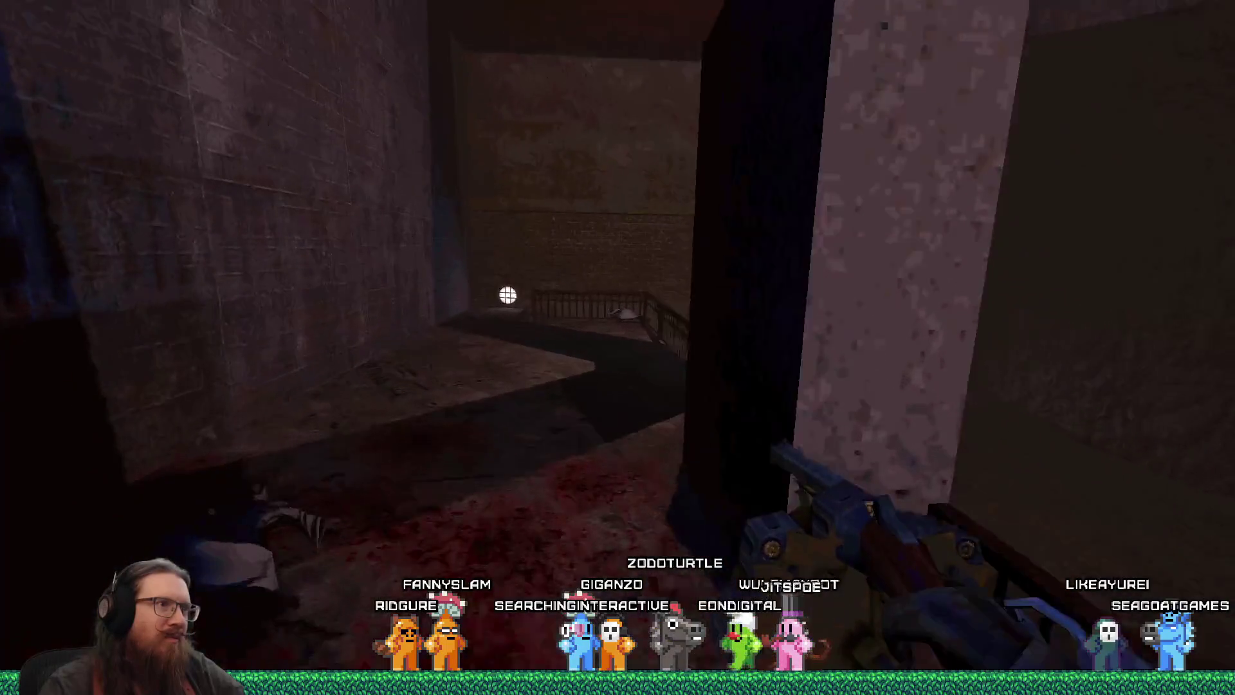
# Step: Climb the lit stairs to the upper walkway past the cave, then bring up the console
pyautogui.press('w')
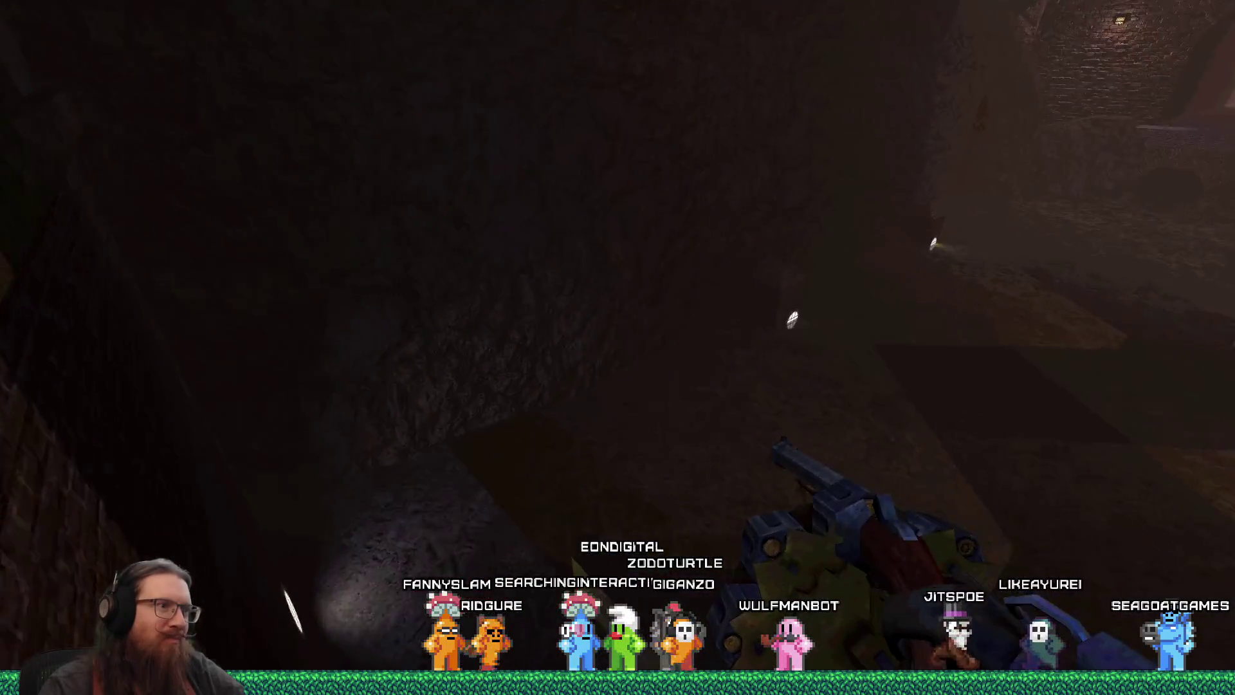
pyautogui.press('w')
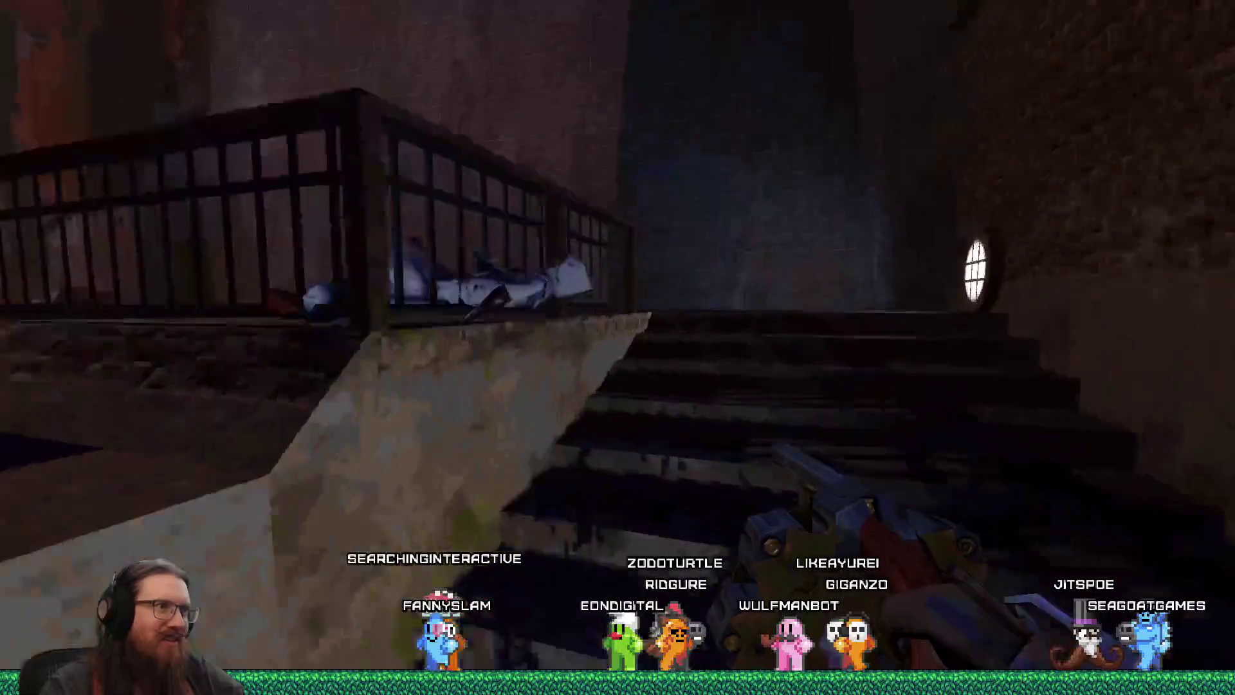
pyautogui.press('w')
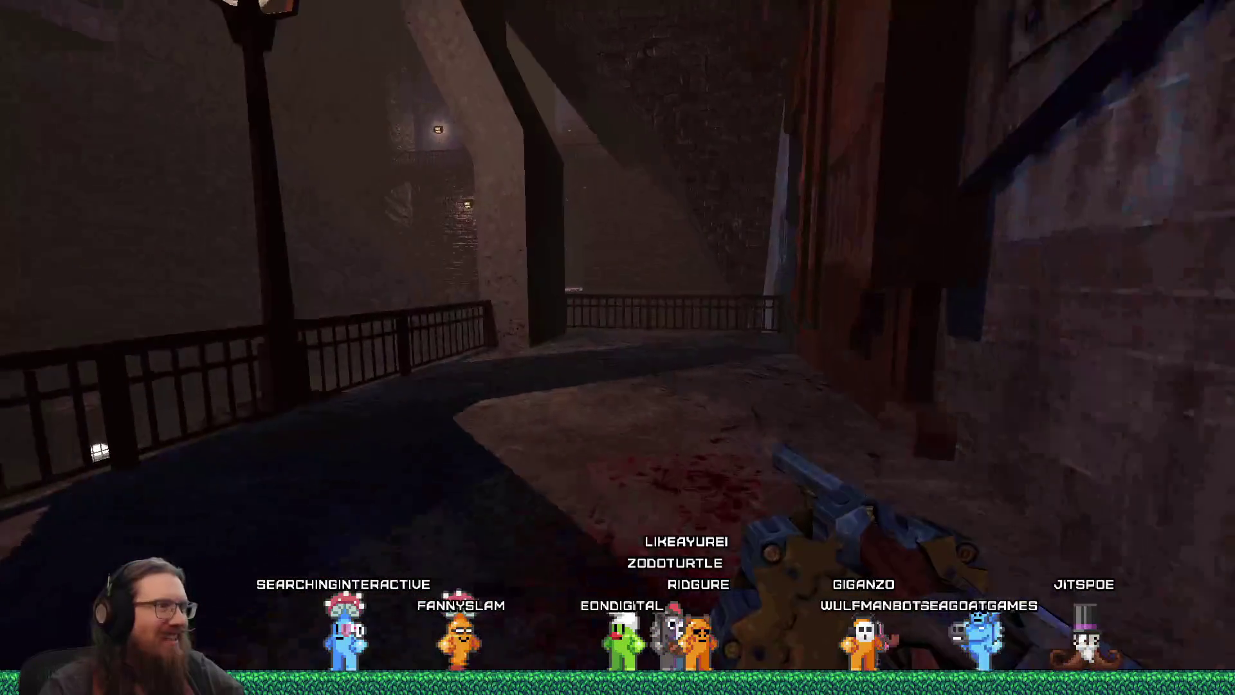
pyautogui.press('w')
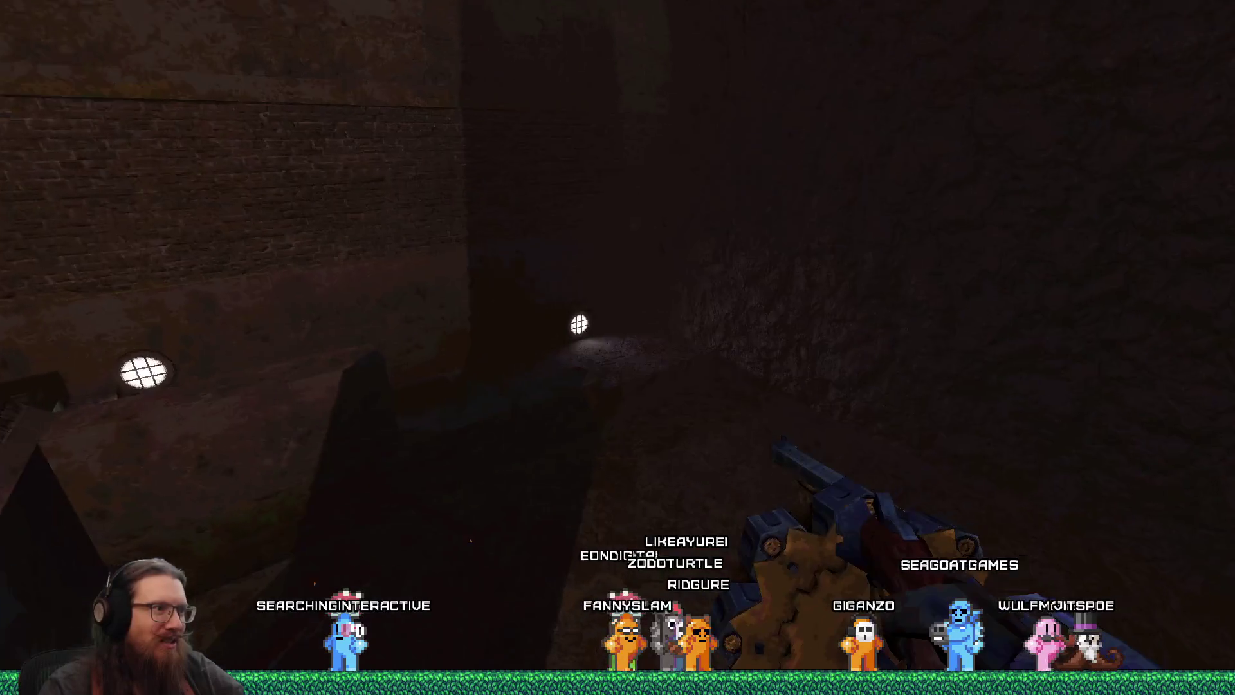
pyautogui.press('w')
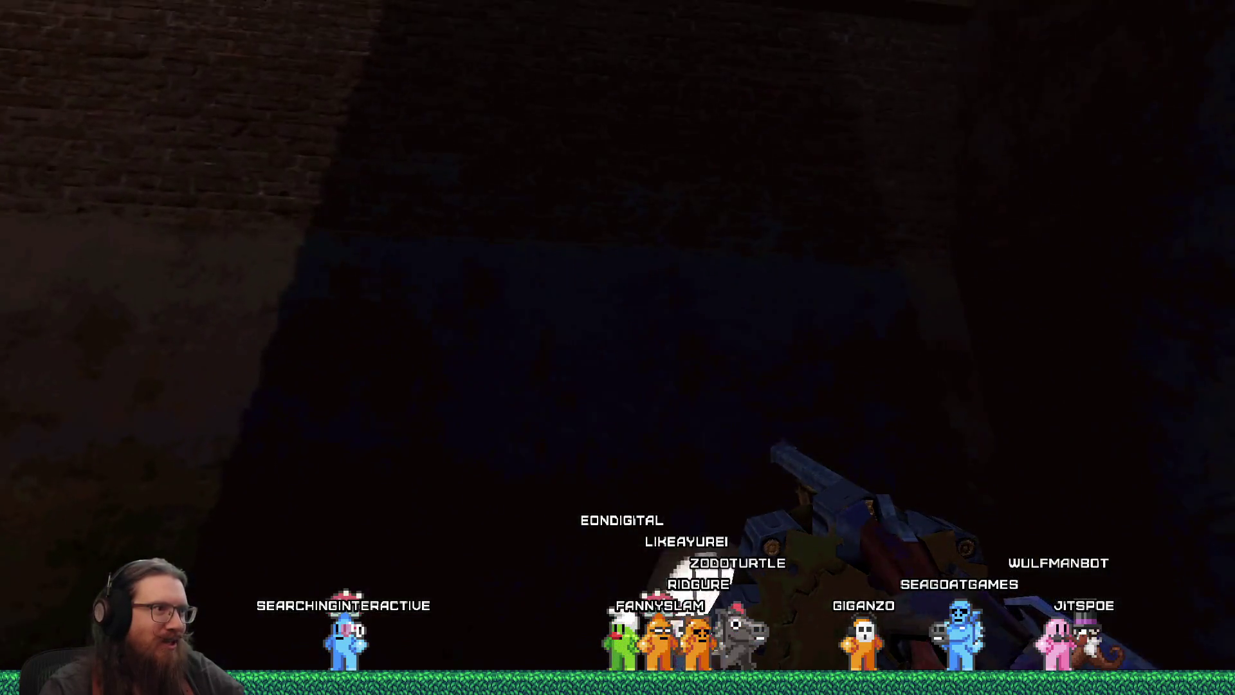
pyautogui.press('w')
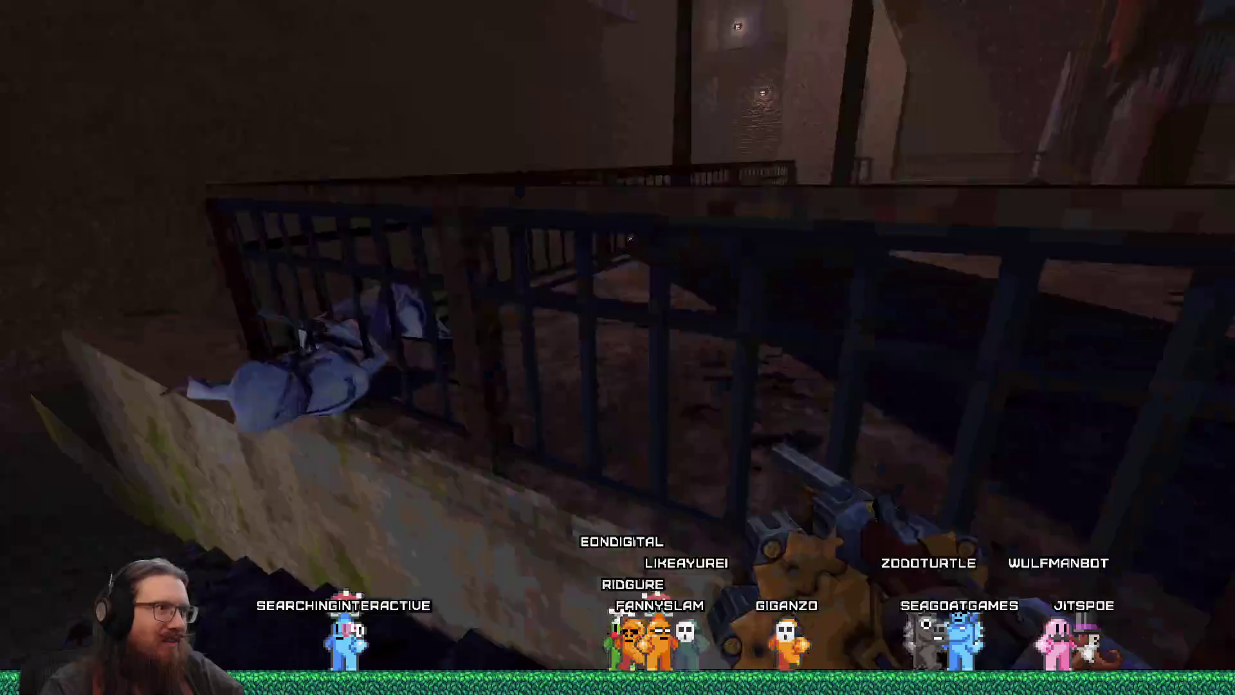
pyautogui.press('w')
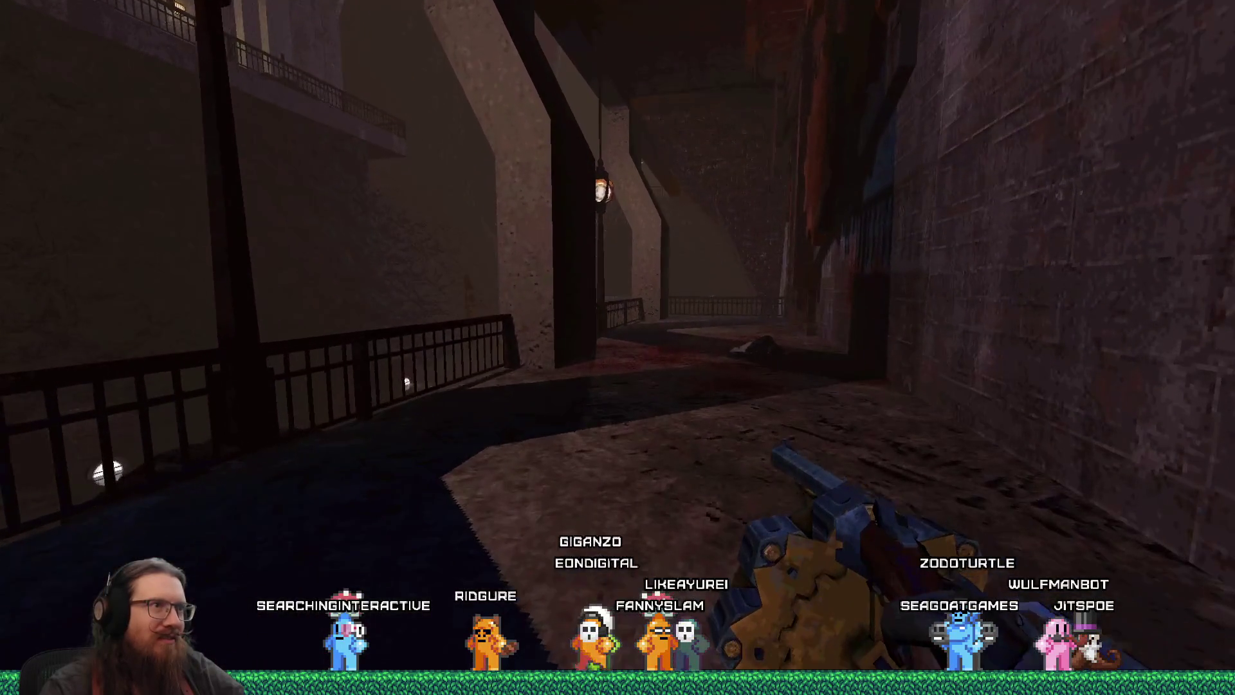
pyautogui.press('`')
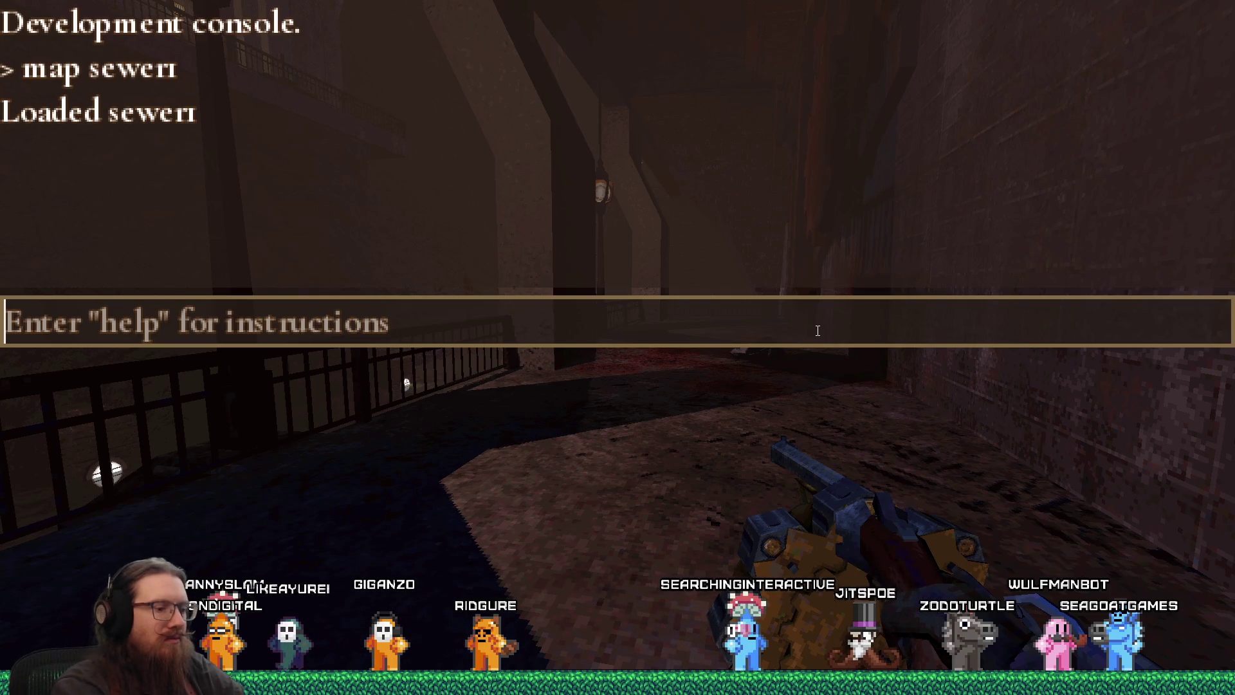
# Step: Enter 'map rocky1' in the console to load the rocky1 level
pyautogui.write('map r')
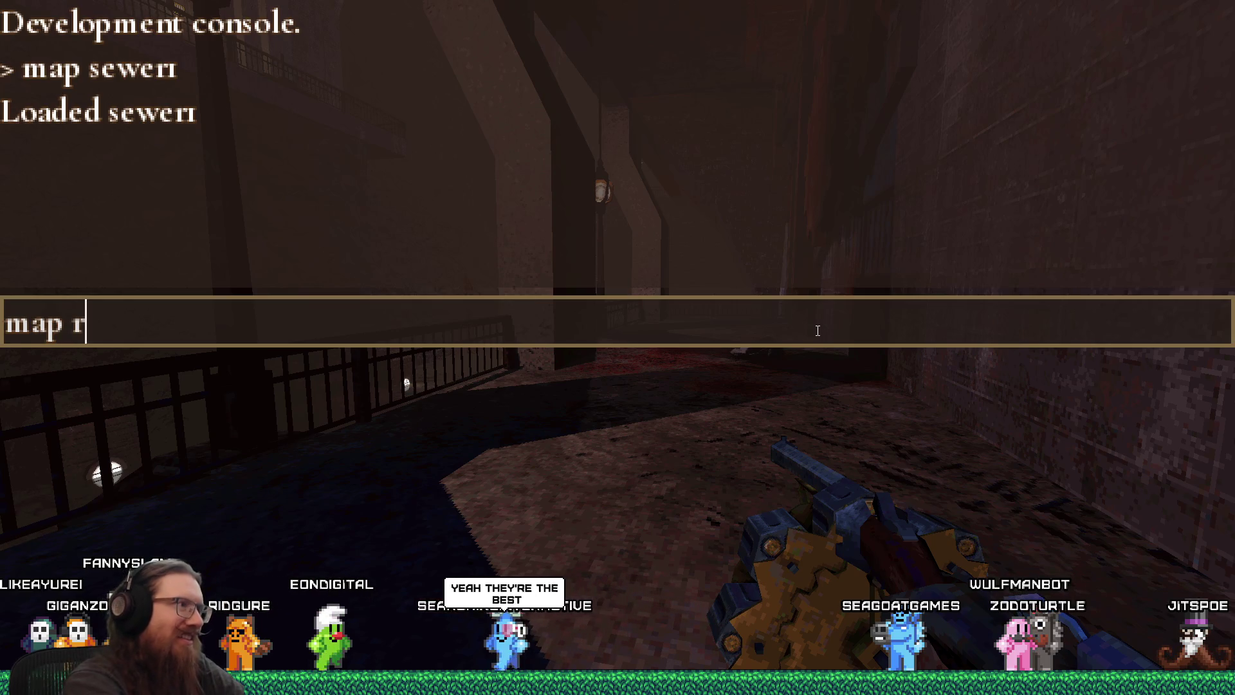
pyautogui.write('1')
pyautogui.press('Return')
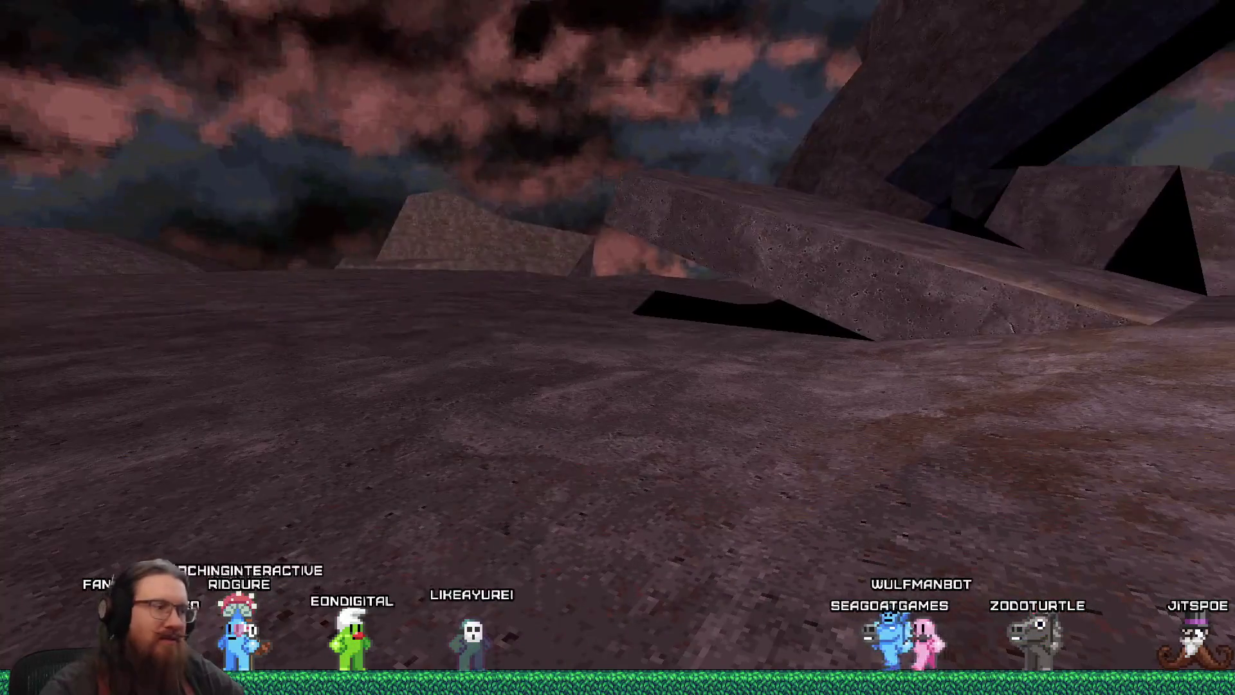
# Step: Run the giveall command and walk across the rocky terrain
pyautogui.press('`')
pyautogui.write('l')
pyautogui.press('Return')
pyautogui.press('`')
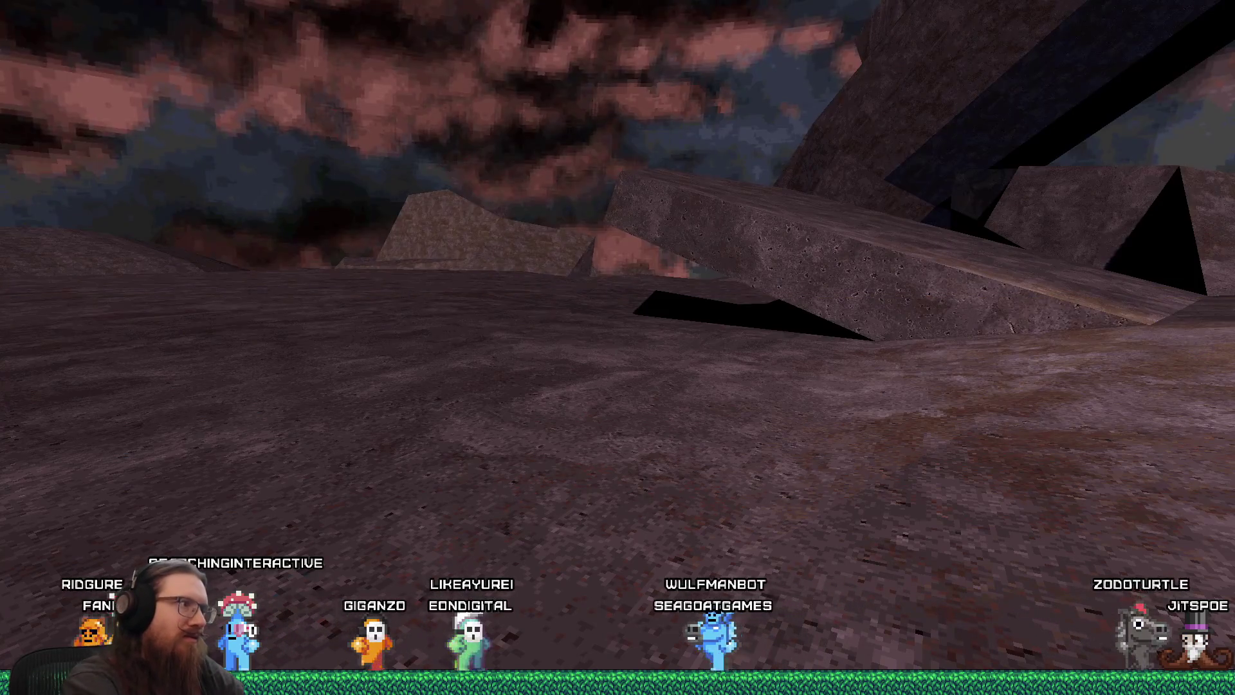
pyautogui.press('w')
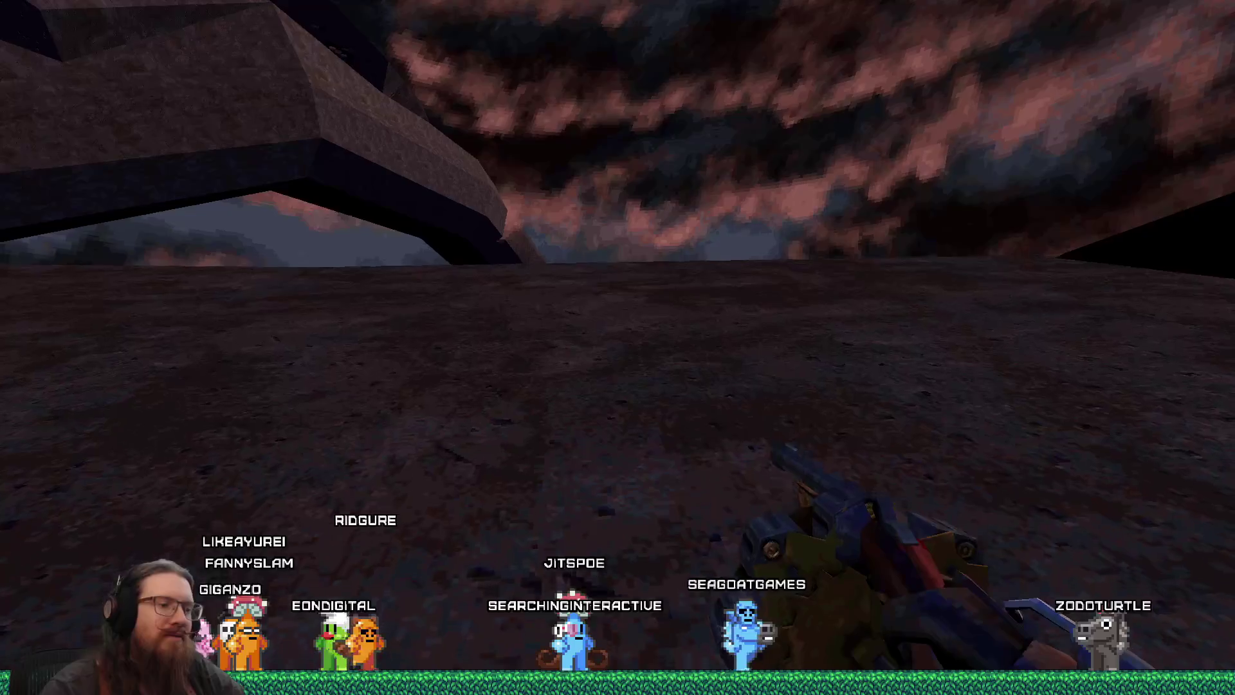
# Step: Reload rocky1 twice by recalling the previous 'map rocky1' console command
pyautogui.press('`')
pyautogui.press('Up')
pyautogui.press('Return')
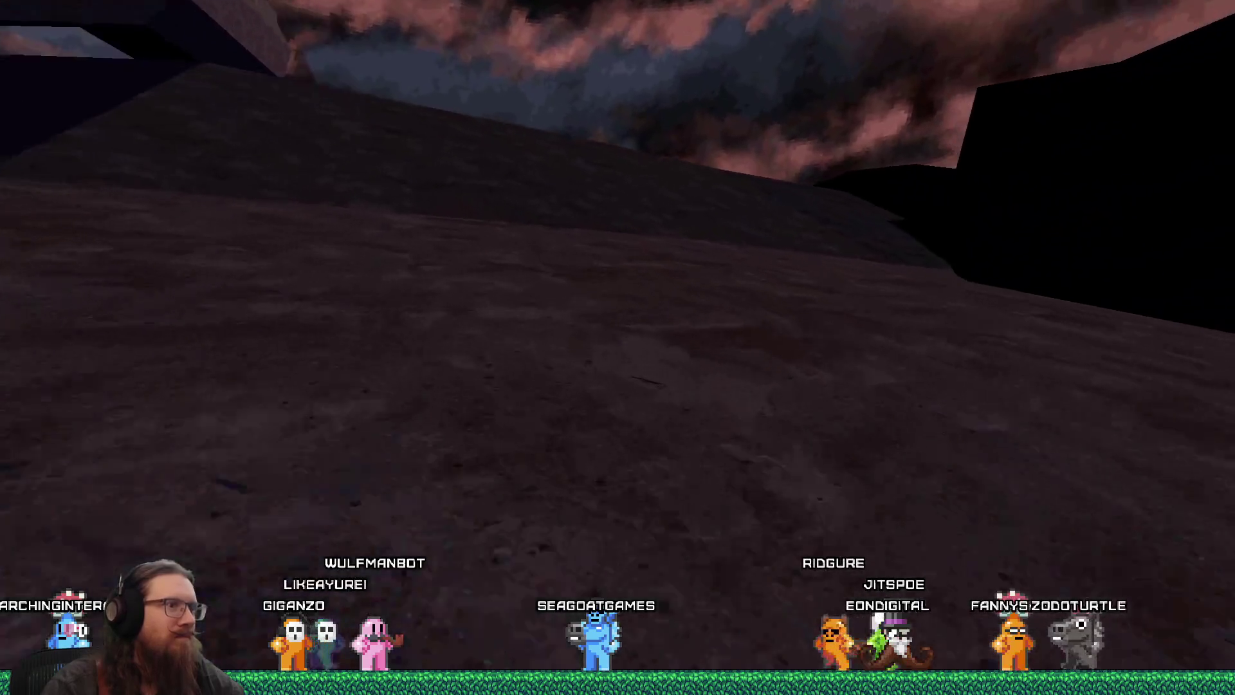
pyautogui.press('`')
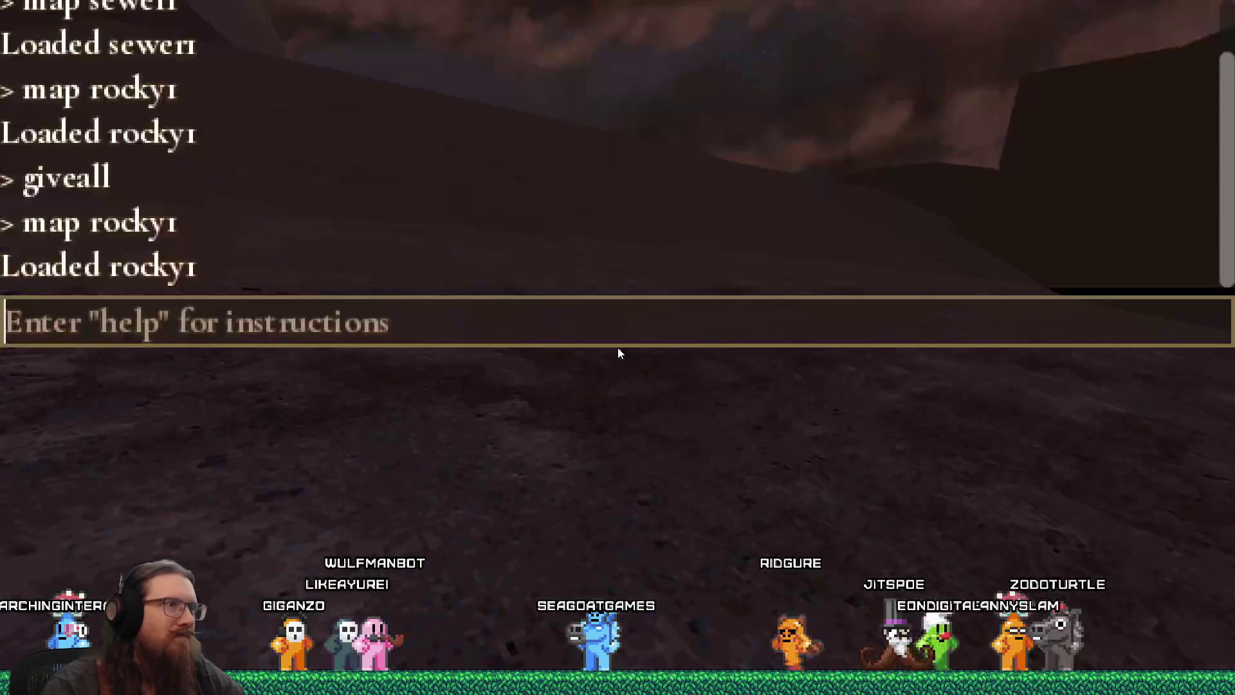
pyautogui.press('Up')
pyautogui.press('Return')
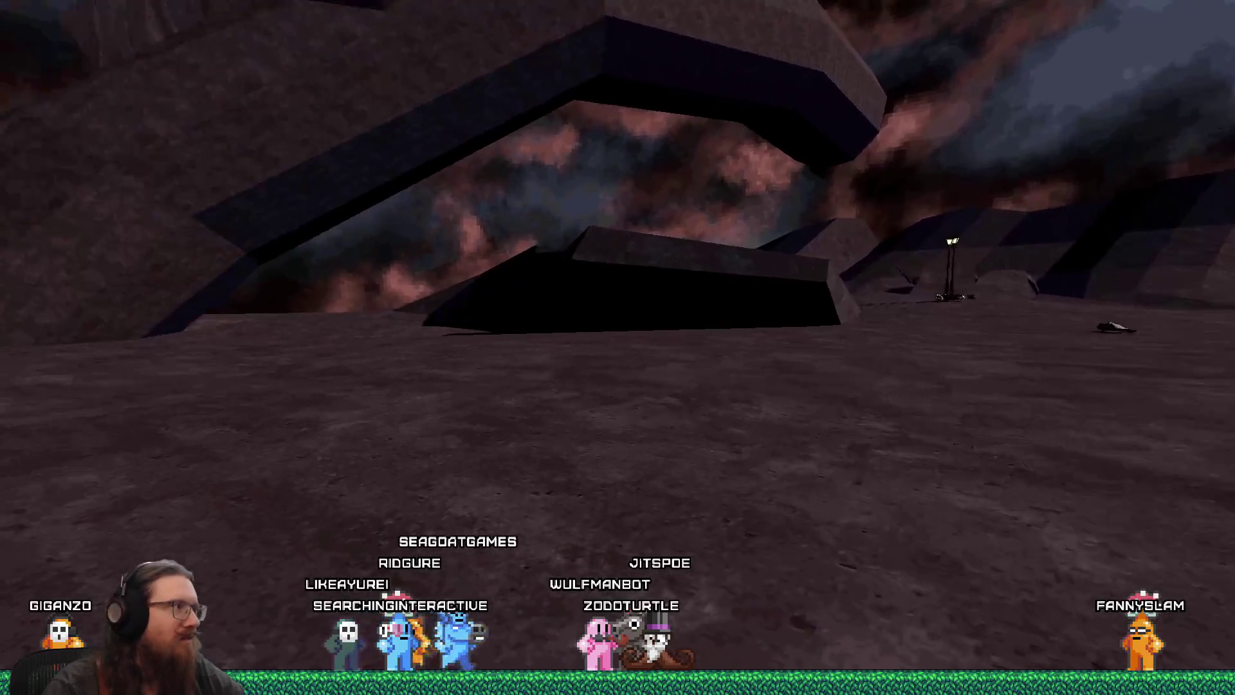
pyautogui.press('`')
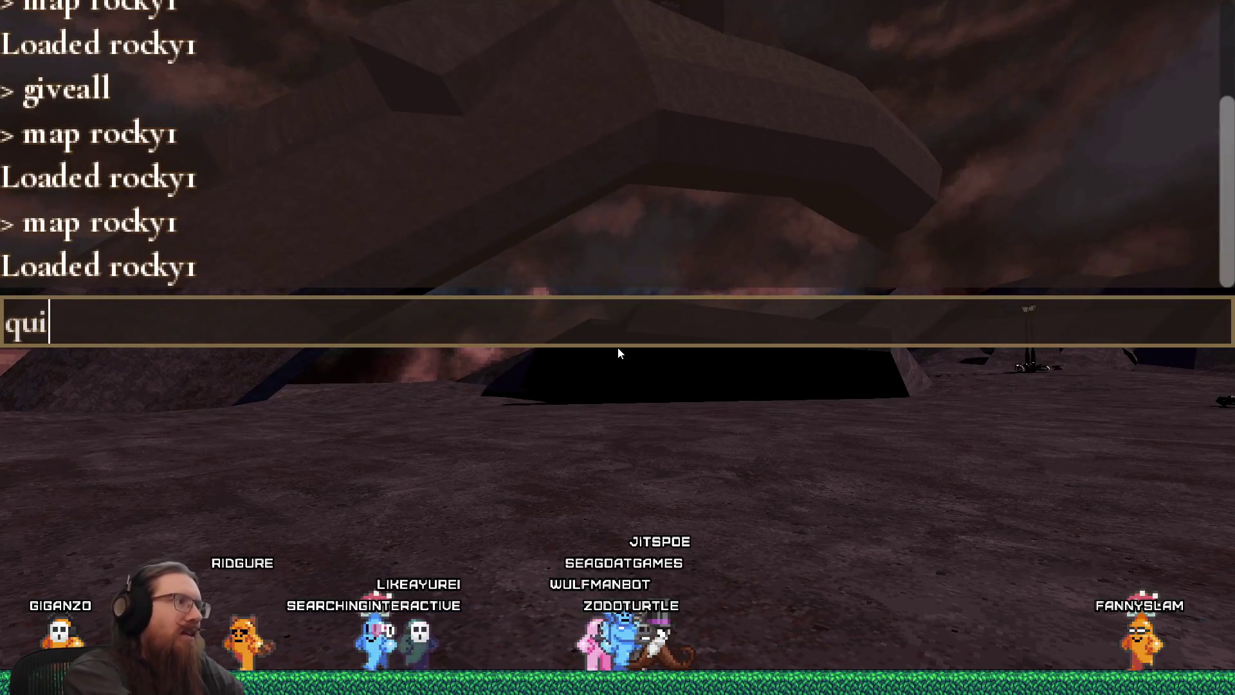
# Step: Quit the game, copy the GitHub issue #74300 link from Notepad, and view it in Firefox
pyautogui.write('t')
pyautogui.press('Return')
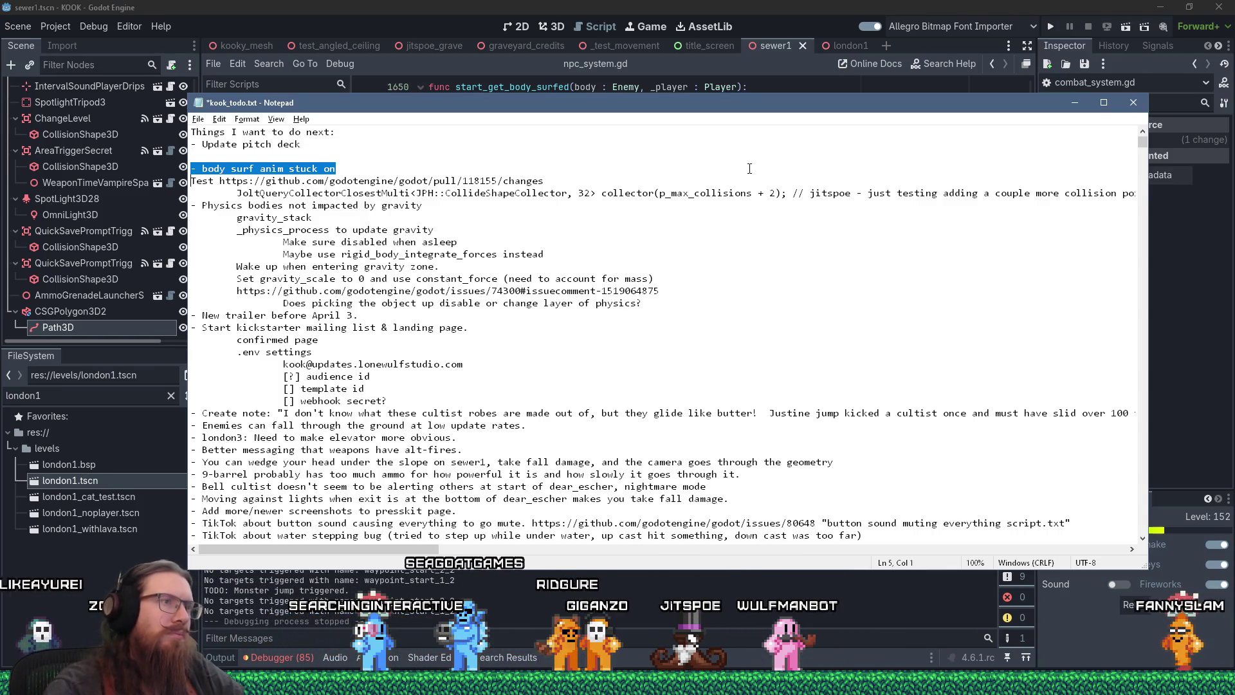
pyautogui.rightClick(239, 293)
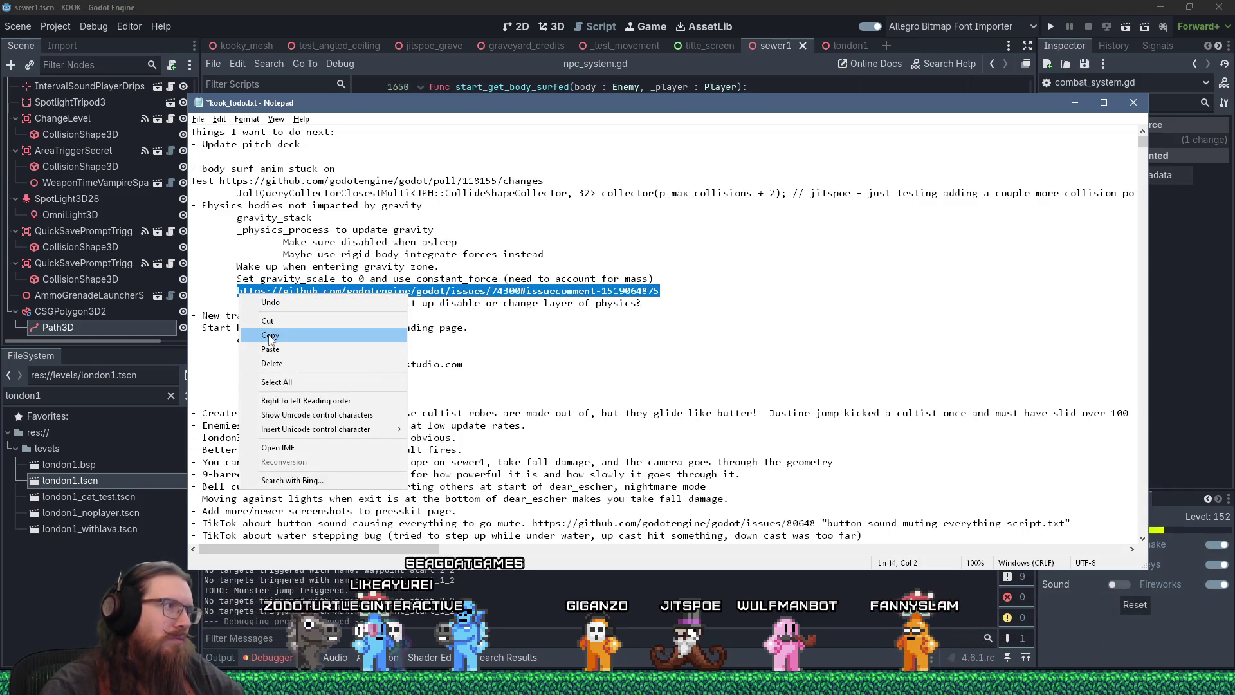
pyautogui.click(271, 361)
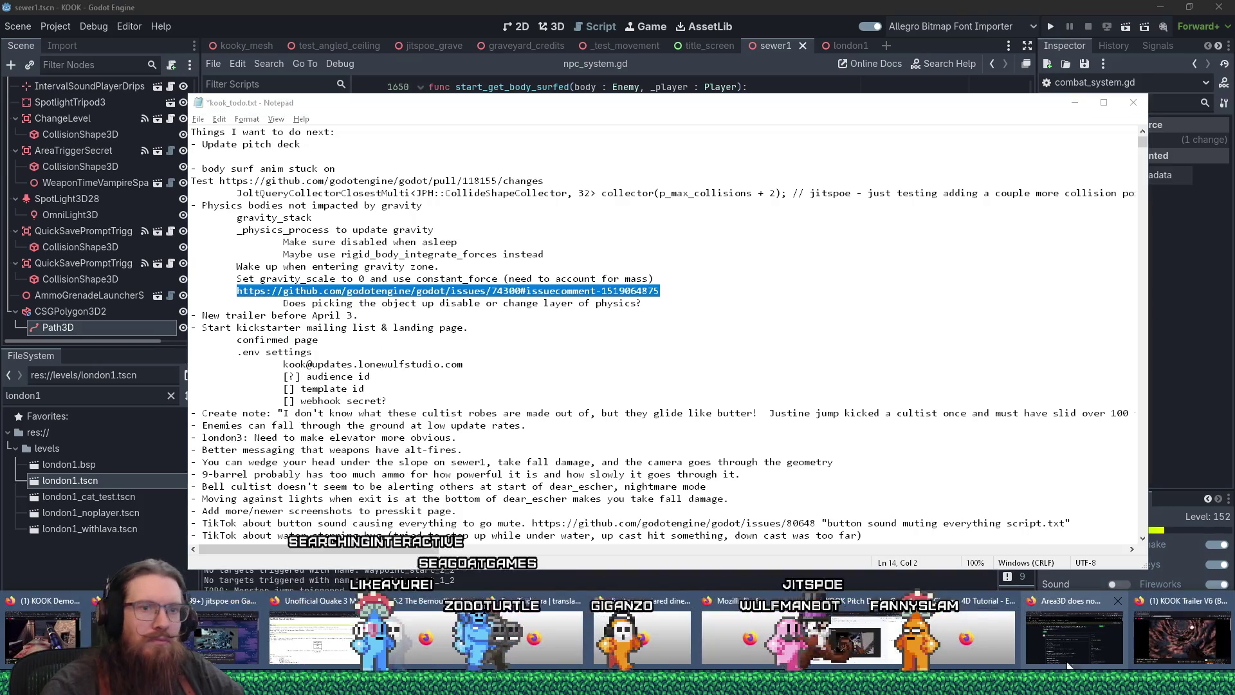
pyautogui.click(1082, 658)
pyautogui.scroll(-15, 994, 427)
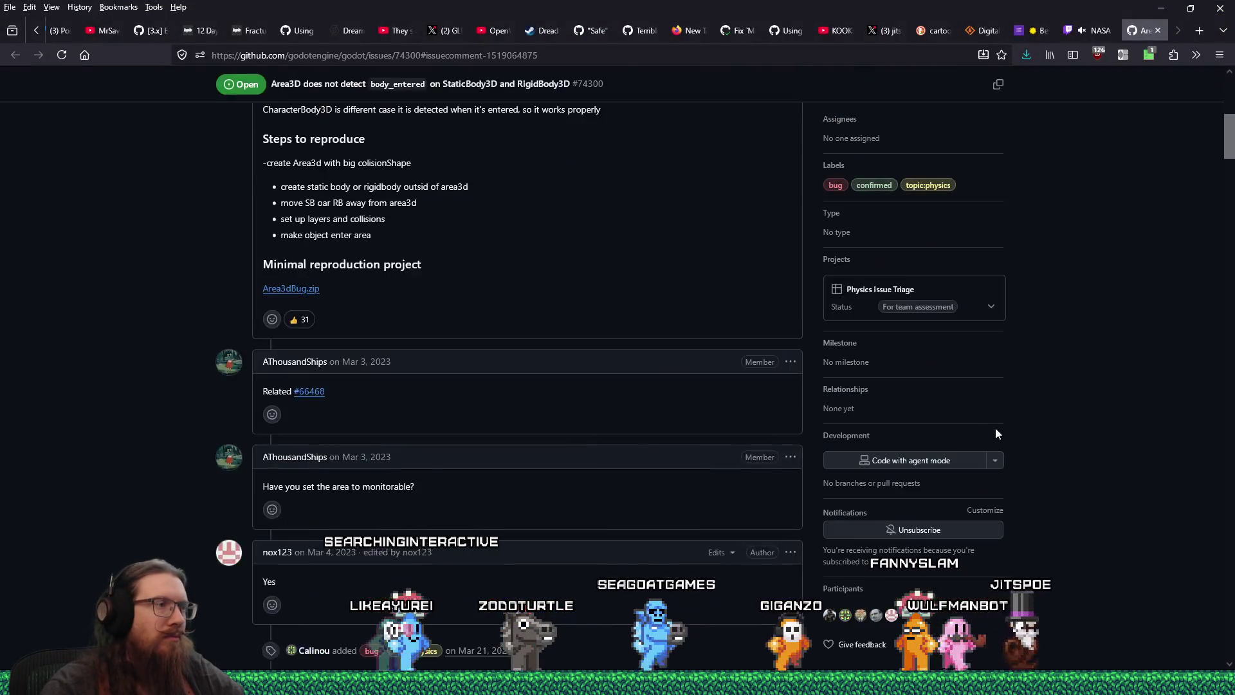
pyautogui.scroll(-15, 1104, 374)
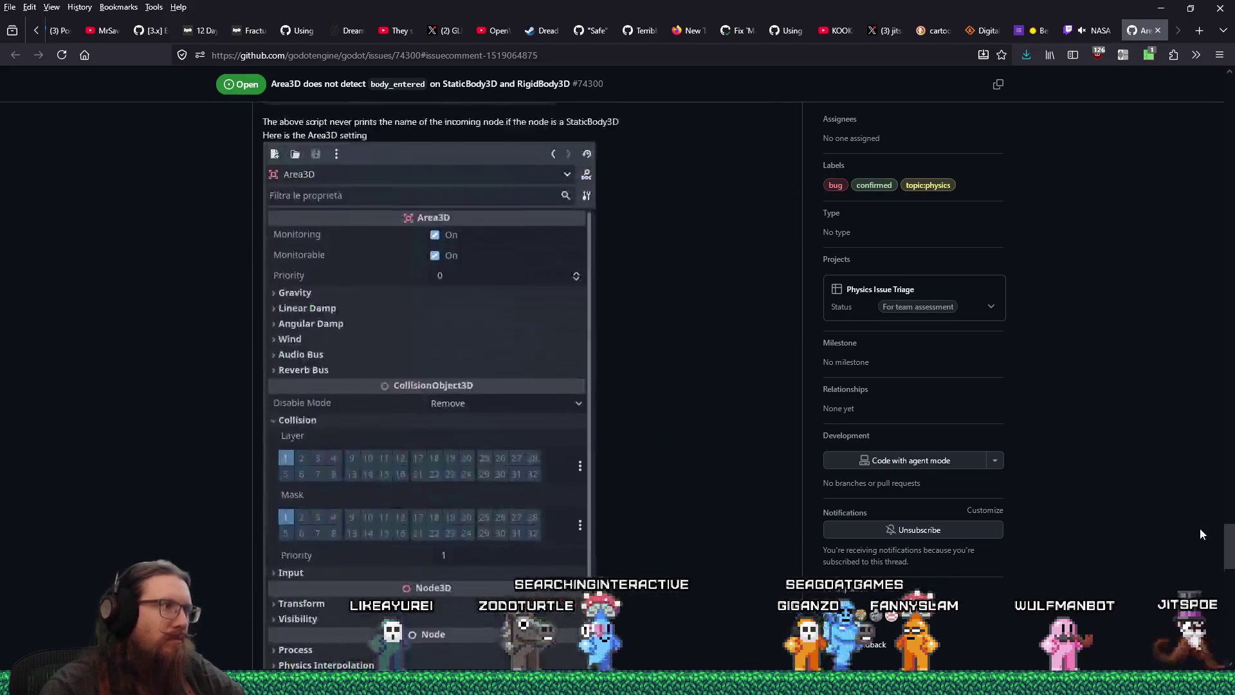
pyautogui.scroll(5, 1210, 592)
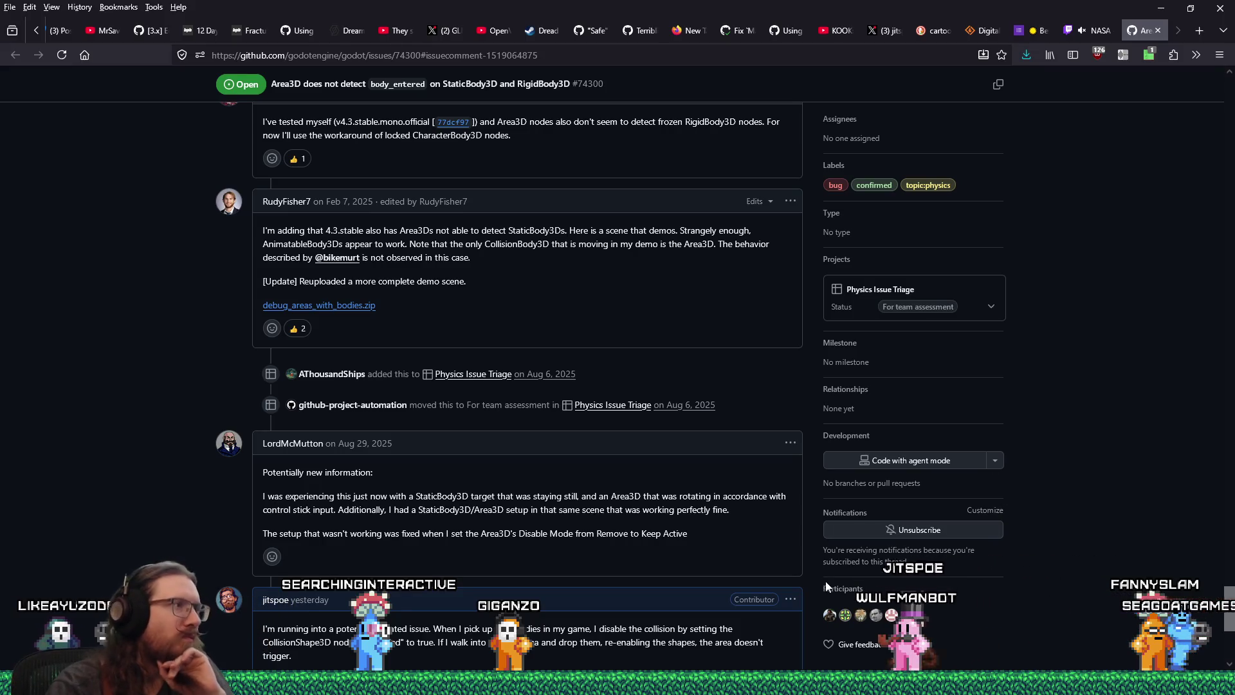
pyautogui.scroll(3, 824, 573)
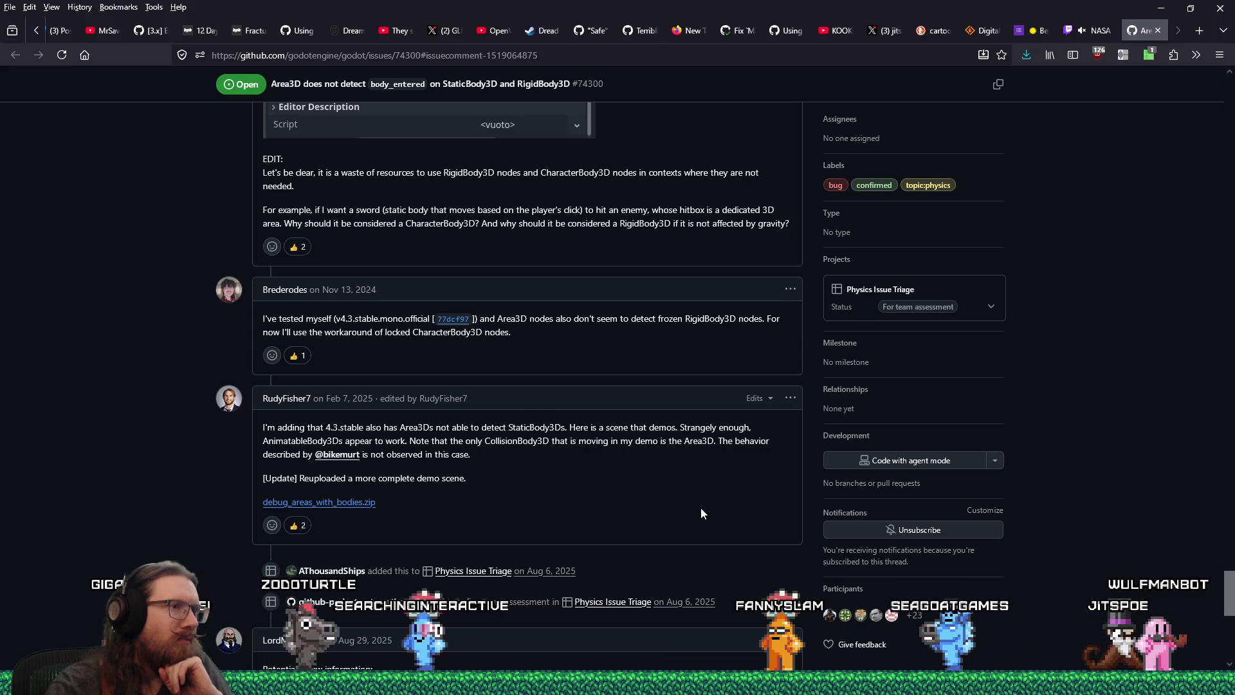
pyautogui.moveTo(521, 318); pyautogui.dragTo(713, 320)
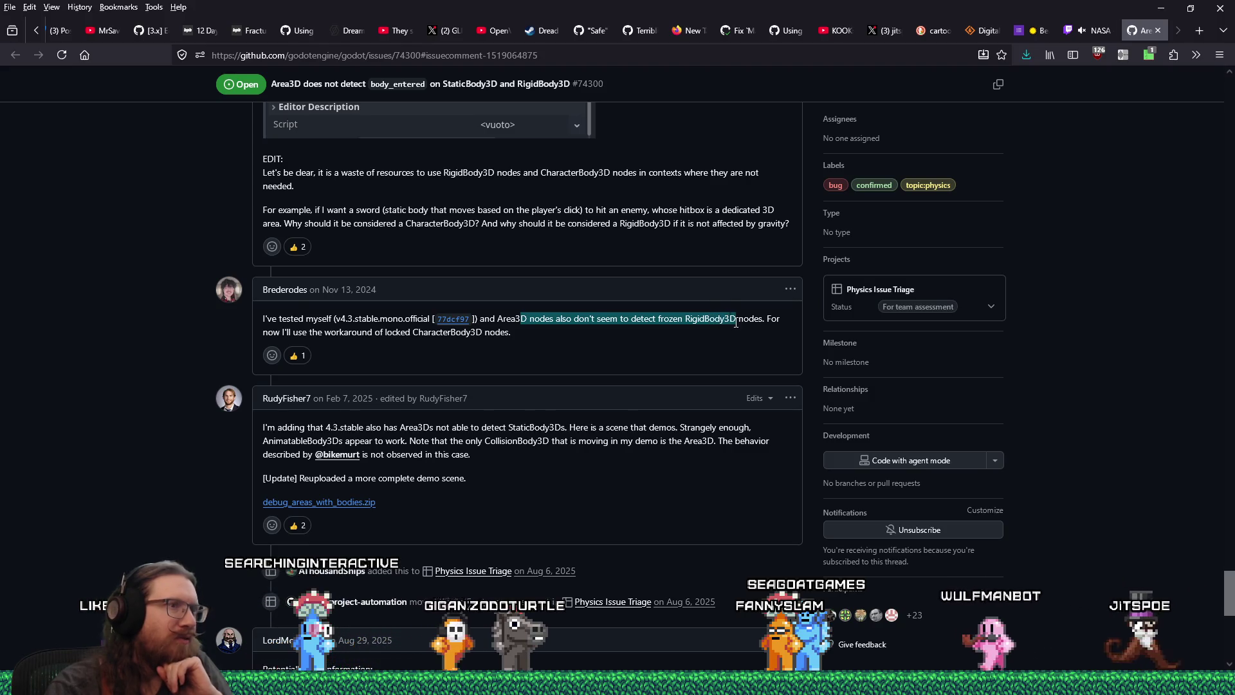
# Step: Highlight the frozen RigidBody3D / locked CharacterBody3D workaround, then scroll up through earlier comments
pyautogui.moveTo(713, 321); pyautogui.dragTo(732, 348)
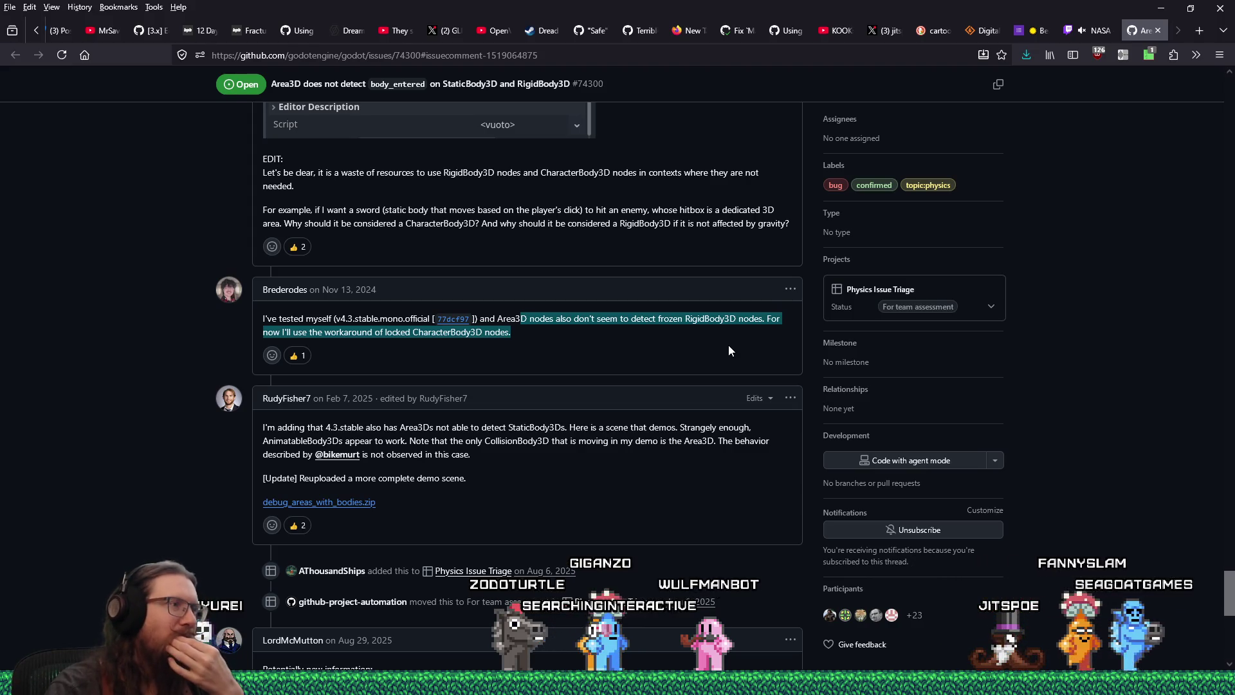
pyautogui.scroll(3, 639, 357)
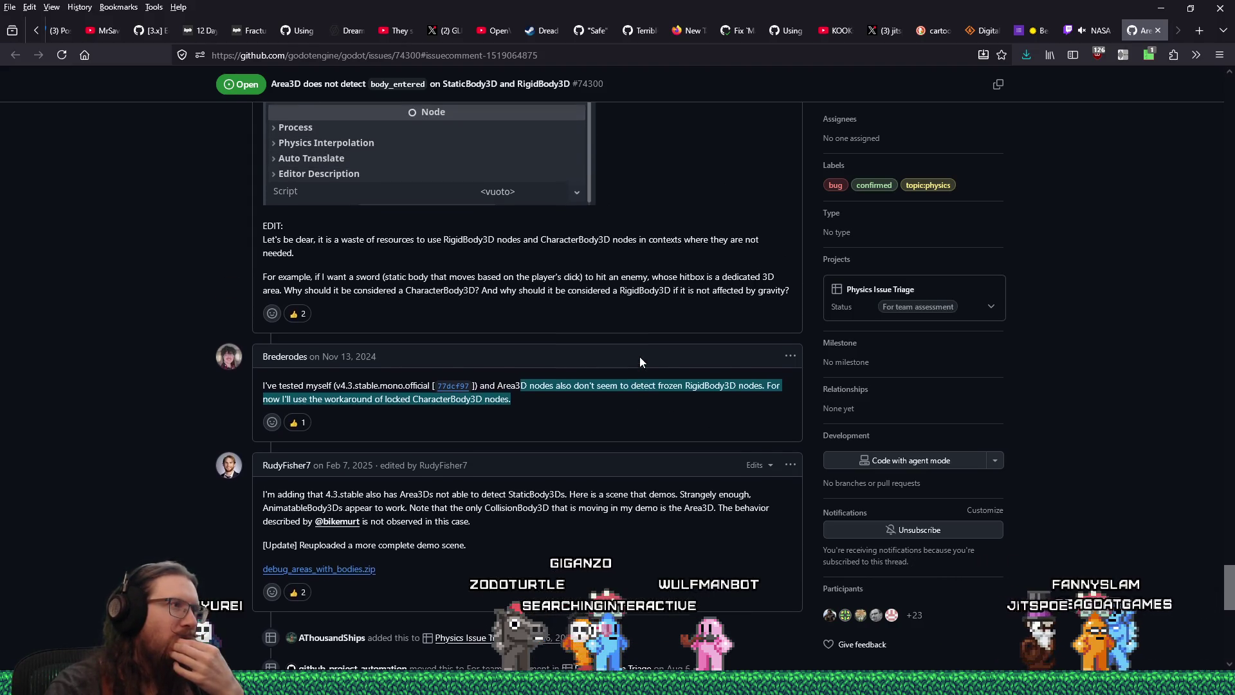
pyautogui.scroll(-8, 640, 357)
pyautogui.scroll(5, 641, 358)
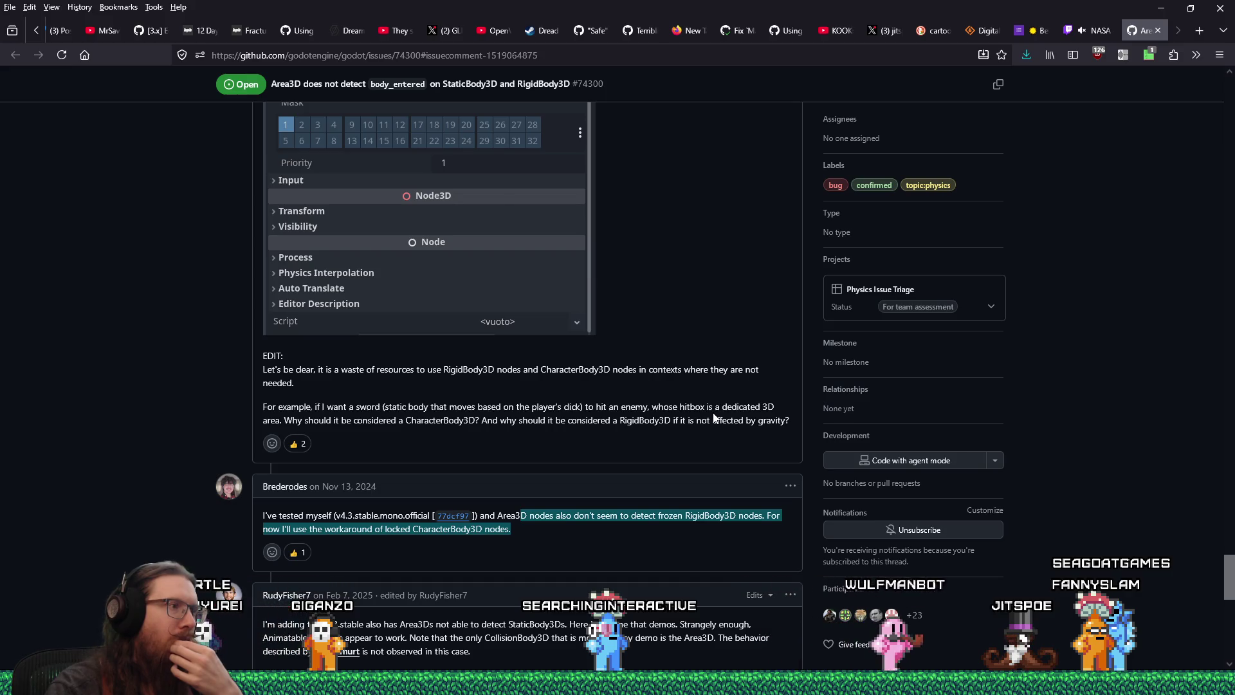
pyautogui.scroll(2, 715, 418)
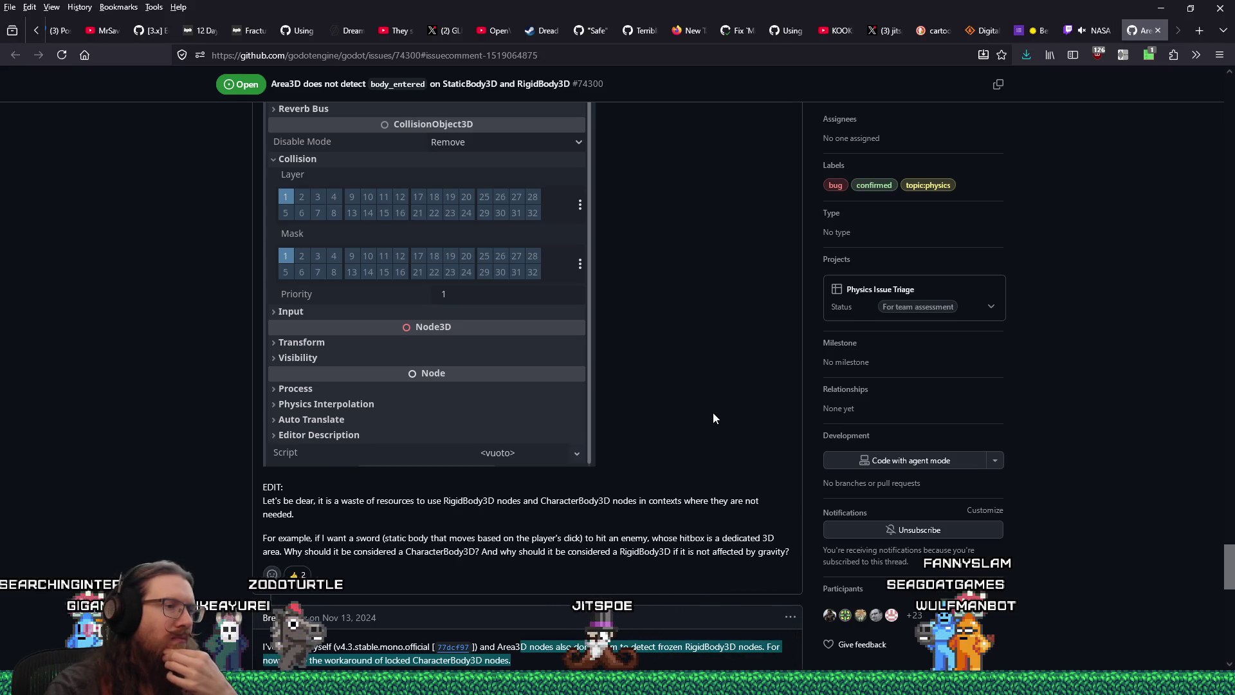
pyautogui.scroll(7, 713, 419)
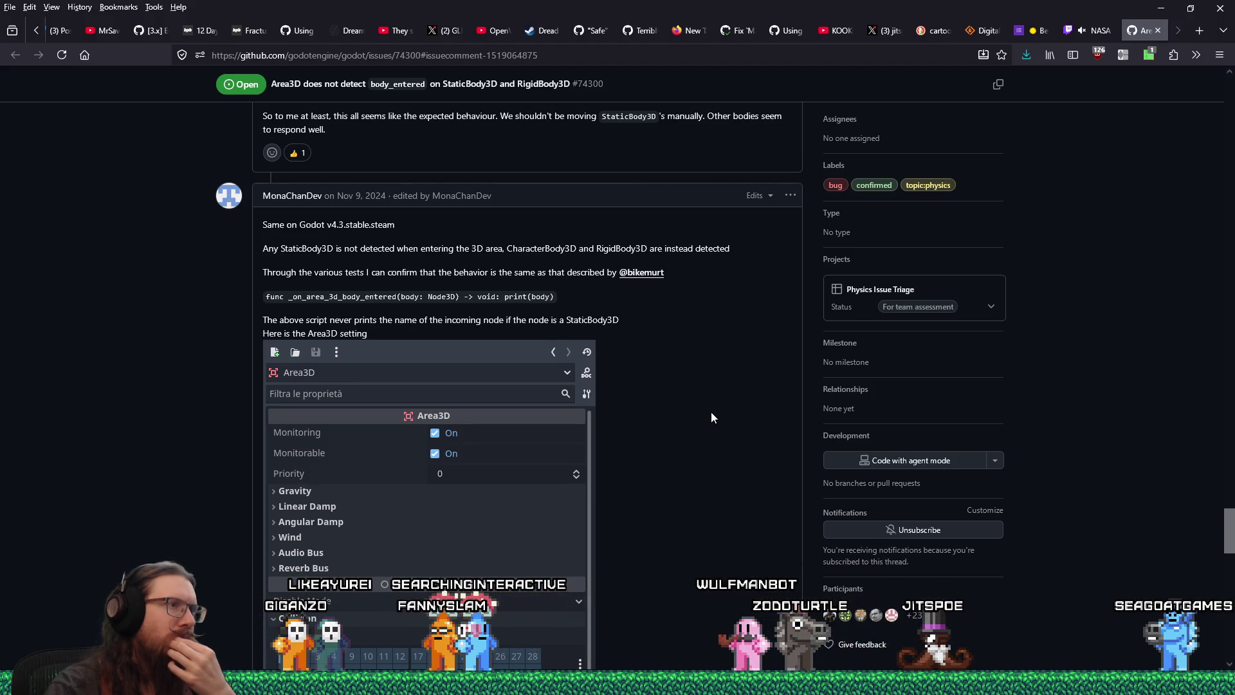
pyautogui.scroll(5, 712, 412)
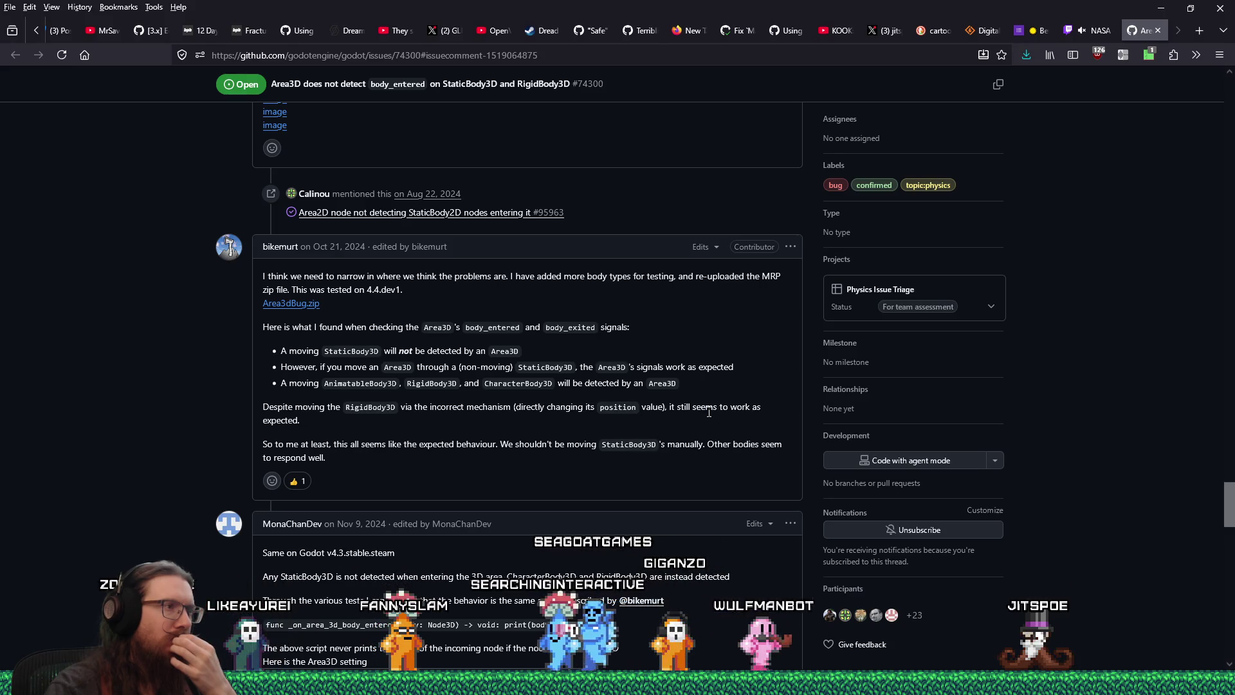
pyautogui.scroll(1, 708, 412)
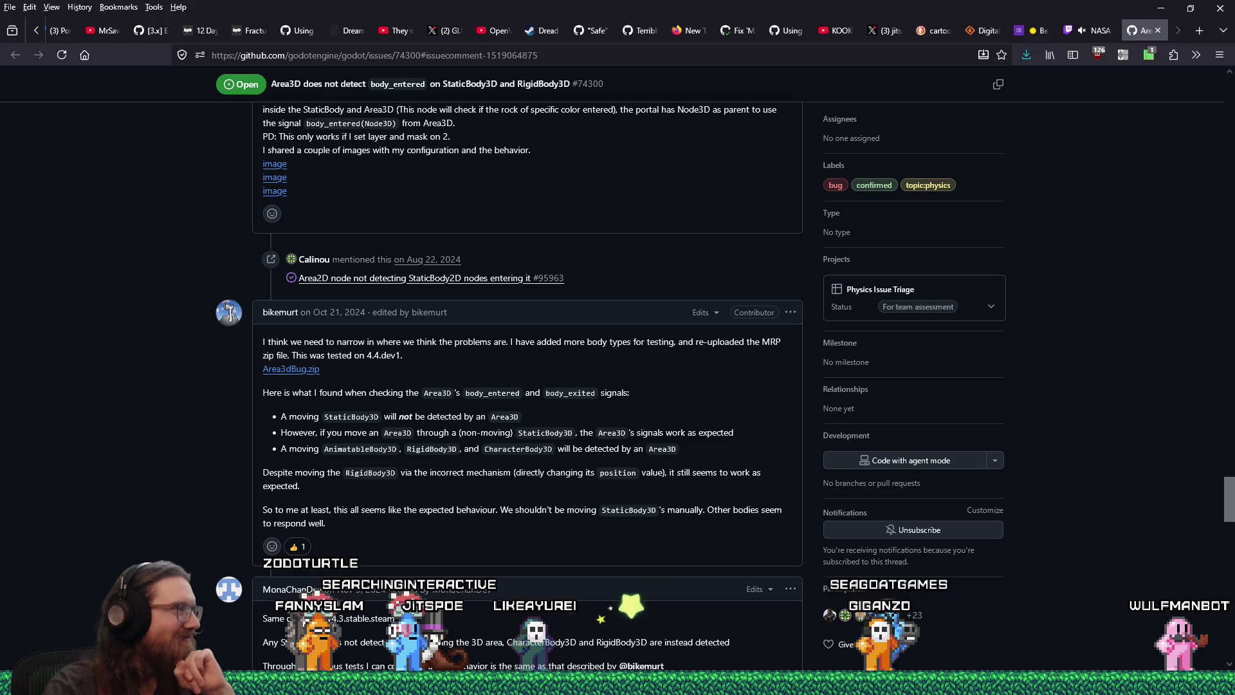
pyautogui.scroll(3, 550, 480)
pyautogui.moveTo(550, 479)
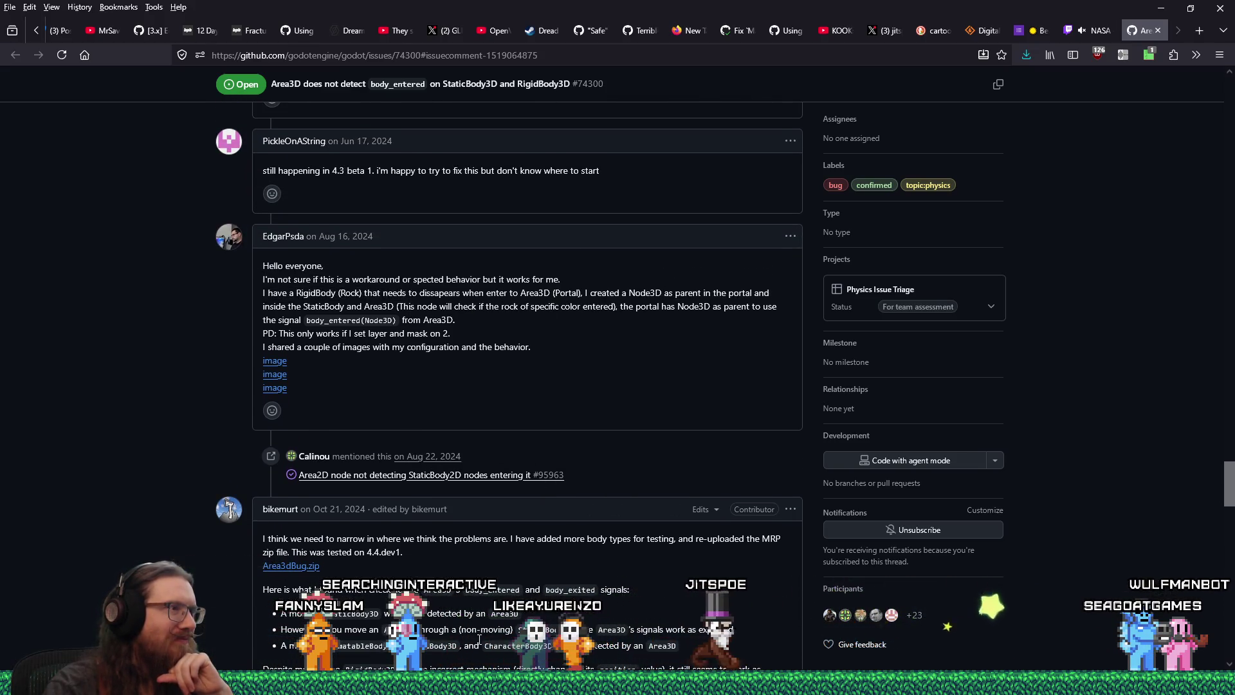
pyautogui.scroll(1, 599, 474)
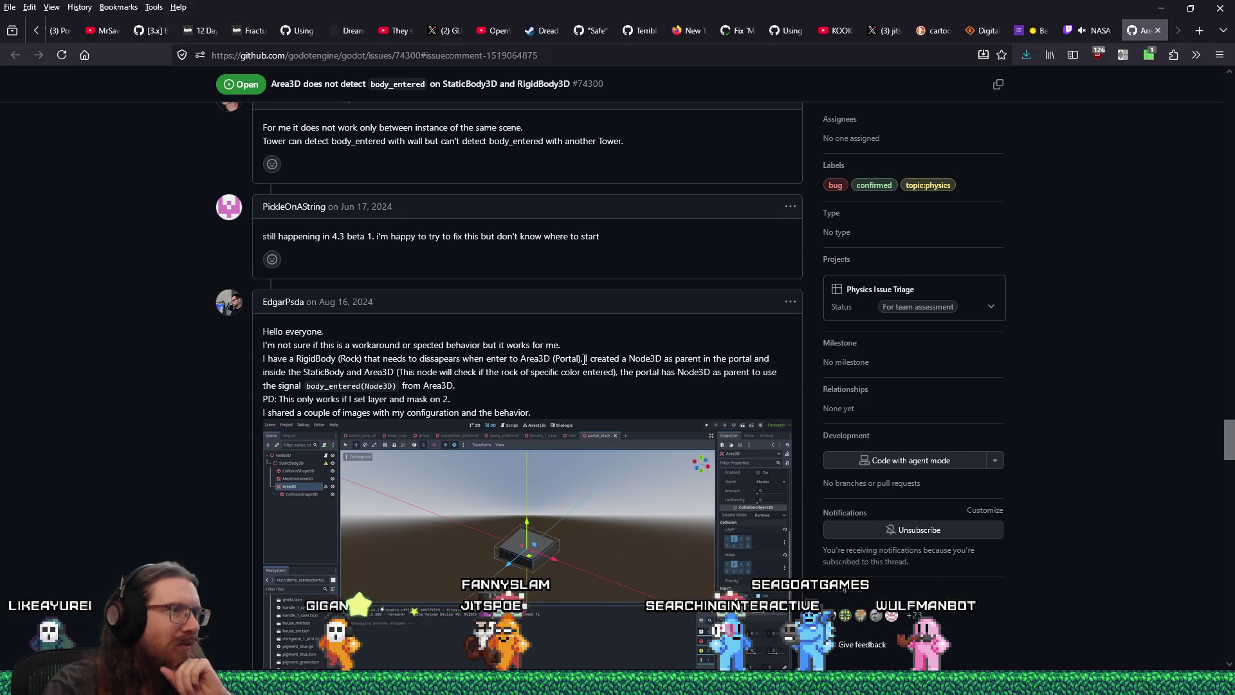
pyautogui.moveTo(584, 361); pyautogui.dragTo(583, 369)
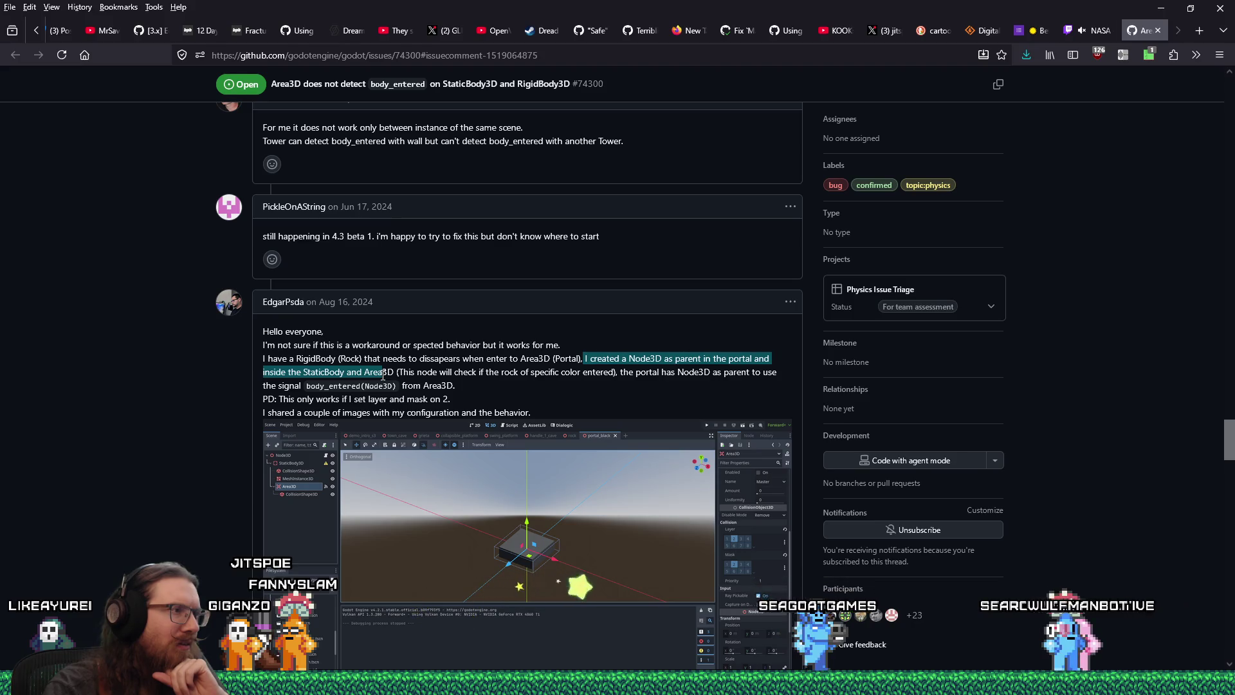
pyautogui.click(278, 477)
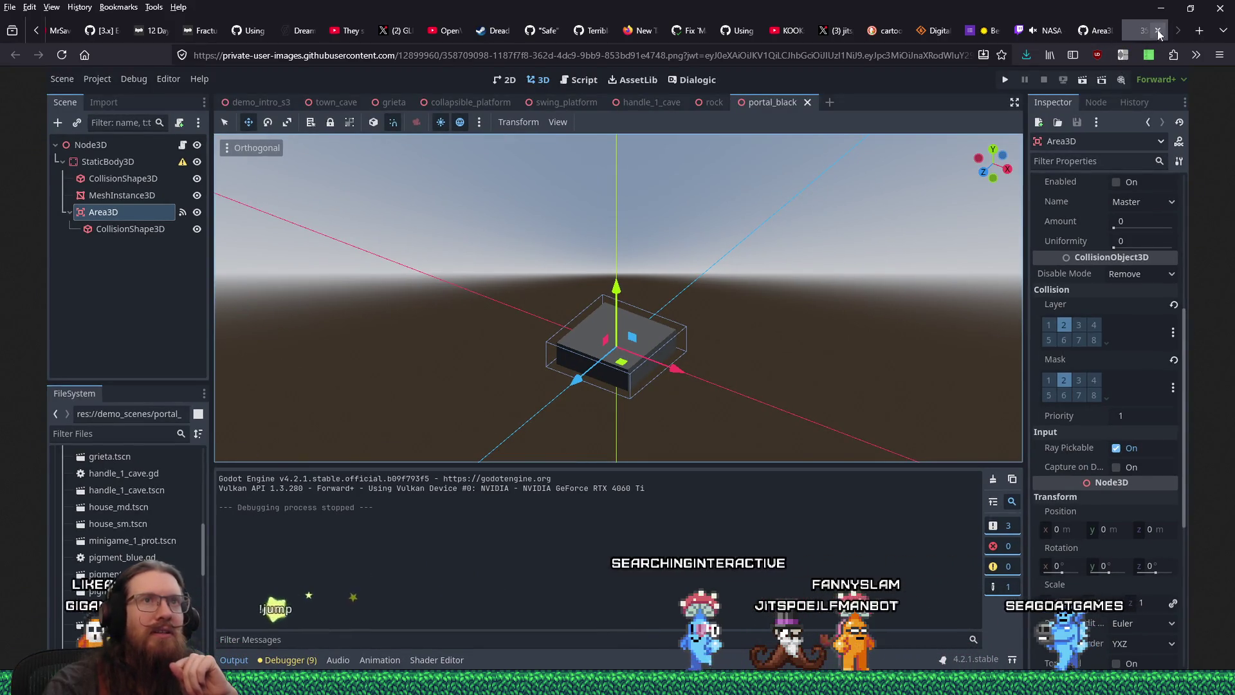
pyautogui.click(1158, 31)
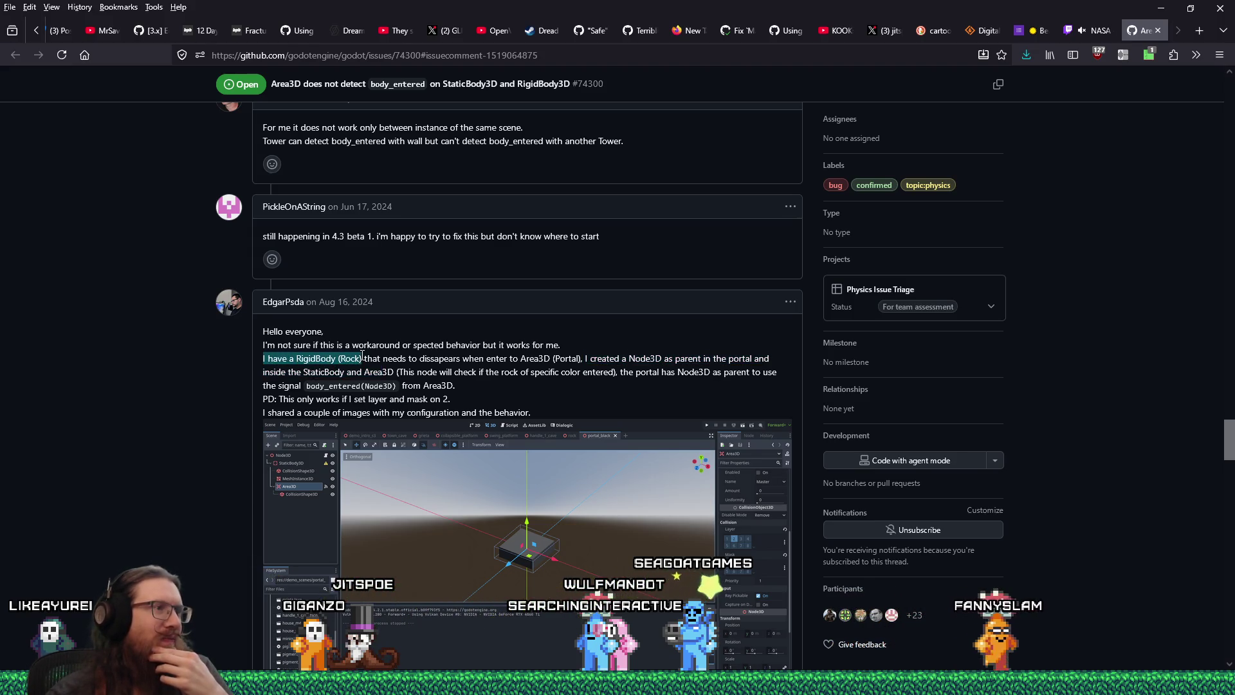
pyautogui.moveTo(428, 355); pyautogui.dragTo(668, 356)
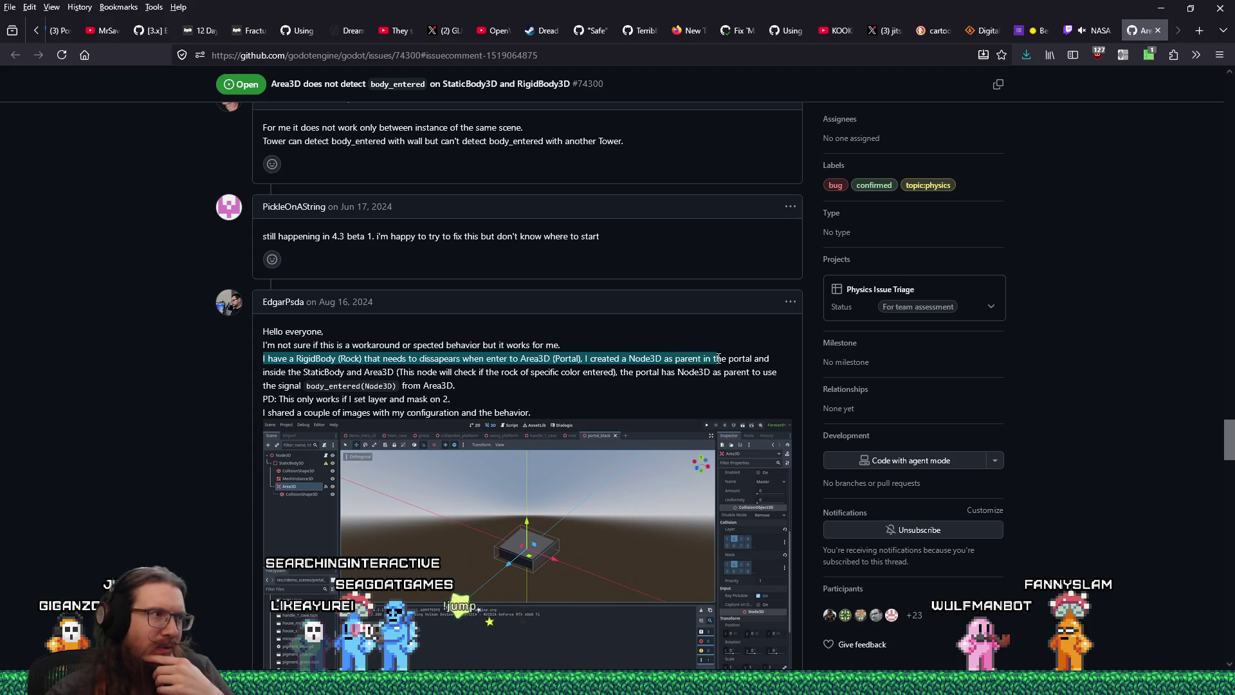
pyautogui.moveTo(719, 358)
pyautogui.mouseDown()
pyautogui.moveTo(379, 358)
pyautogui.moveTo(295, 371)
pyautogui.moveTo(389, 369)
pyautogui.mouseUp()
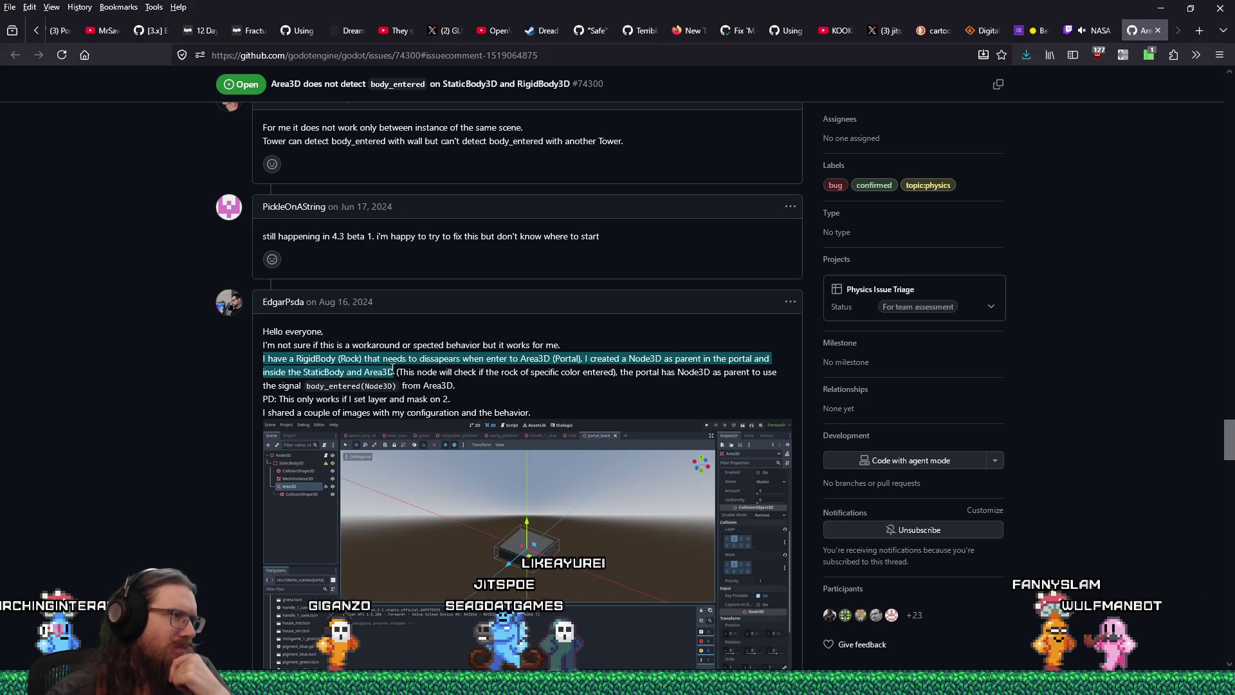
pyautogui.click(324, 441)
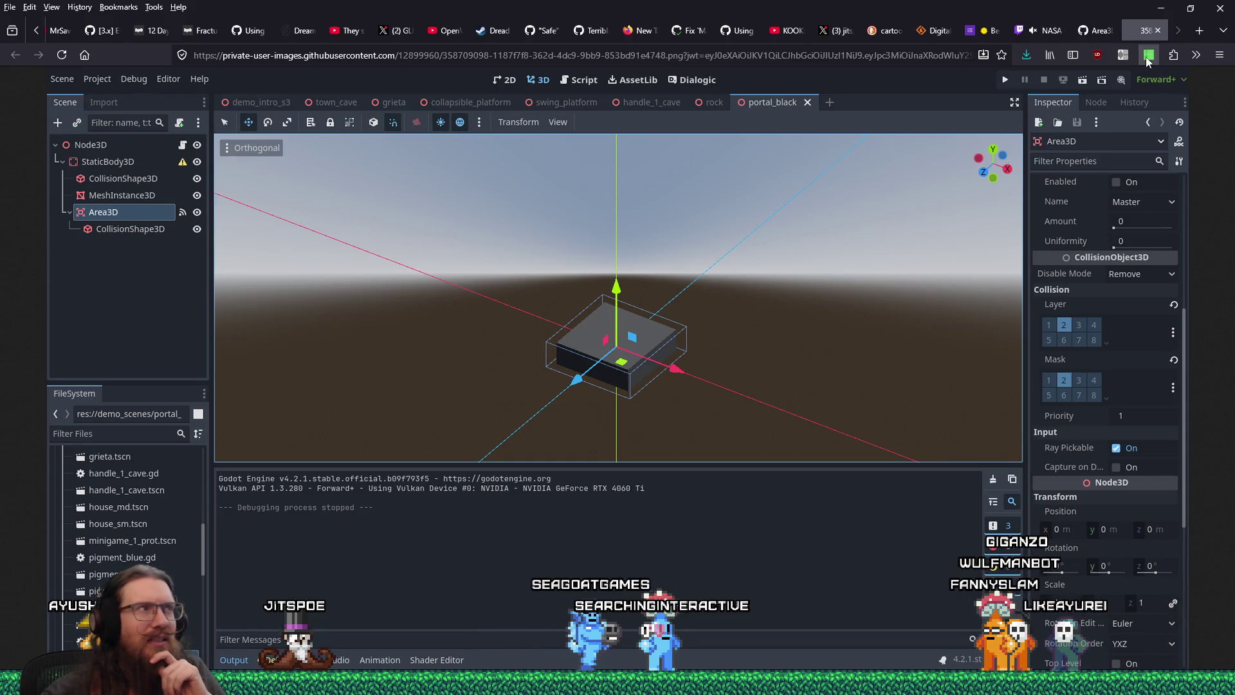
pyautogui.click(1158, 31)
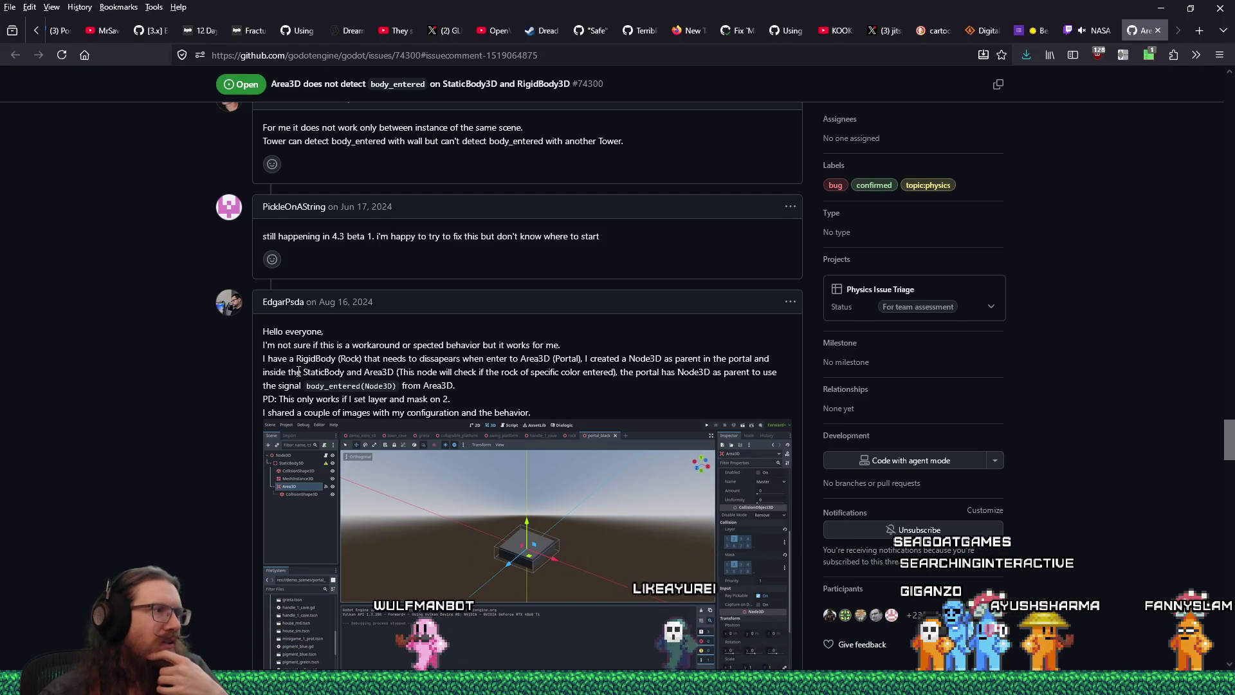
# Step: Highlight the notes on rock colour, body_entered signal and layer/mask, then scroll to the screenshots
pyautogui.moveTo(388, 372); pyautogui.dragTo(470, 373)
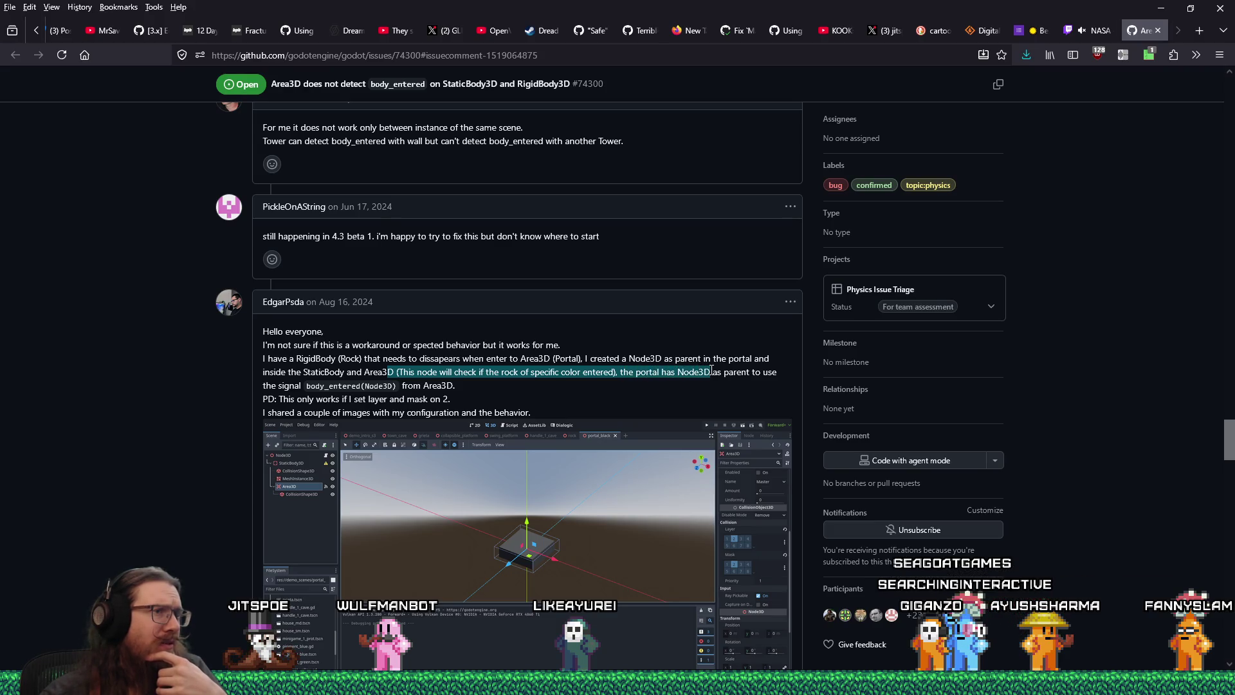
pyautogui.moveTo(723, 371)
pyautogui.mouseDown()
pyautogui.moveTo(759, 373)
pyautogui.moveTo(302, 385)
pyautogui.moveTo(426, 382)
pyautogui.mouseUp()
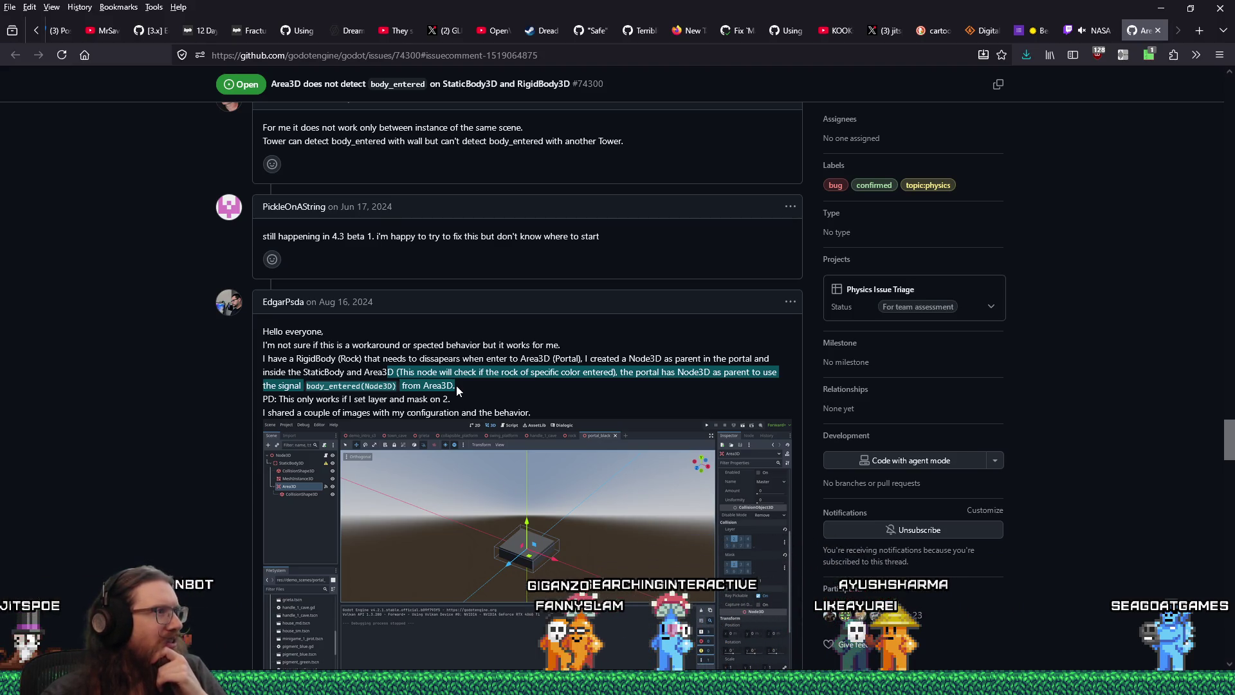
pyautogui.moveTo(457, 384); pyautogui.dragTo(531, 410)
pyautogui.scroll(-5, 531, 411)
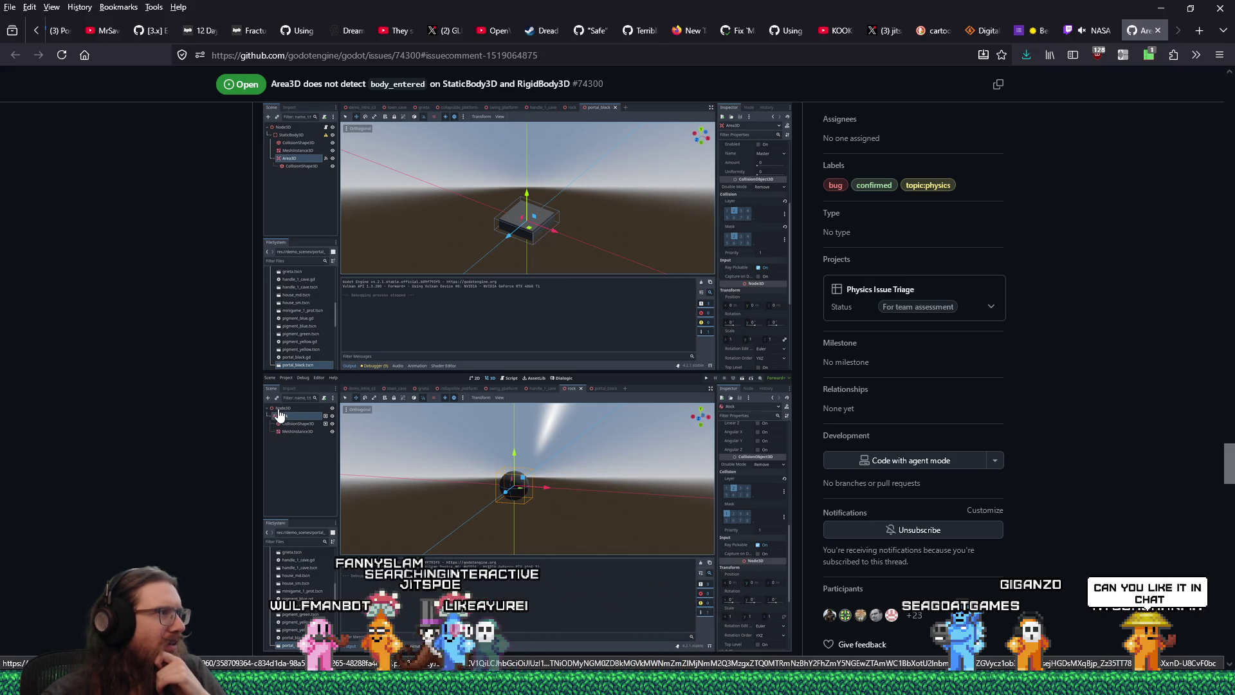
pyautogui.click(281, 413)
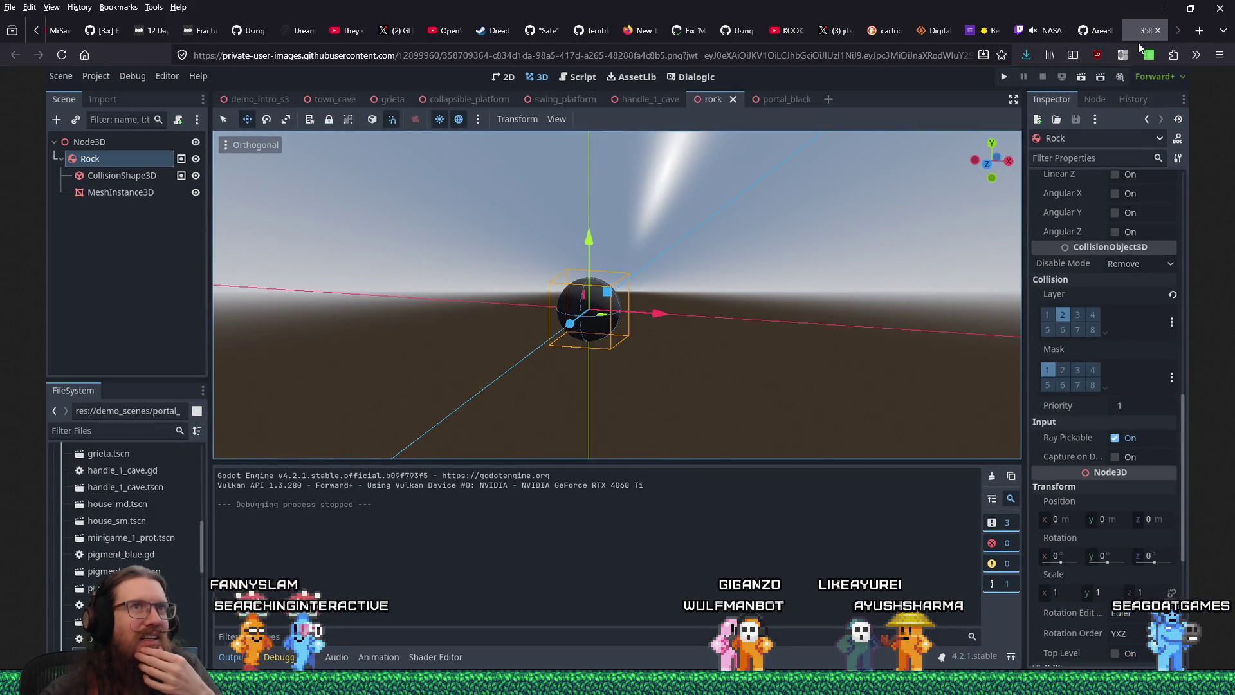
pyautogui.click(1157, 31)
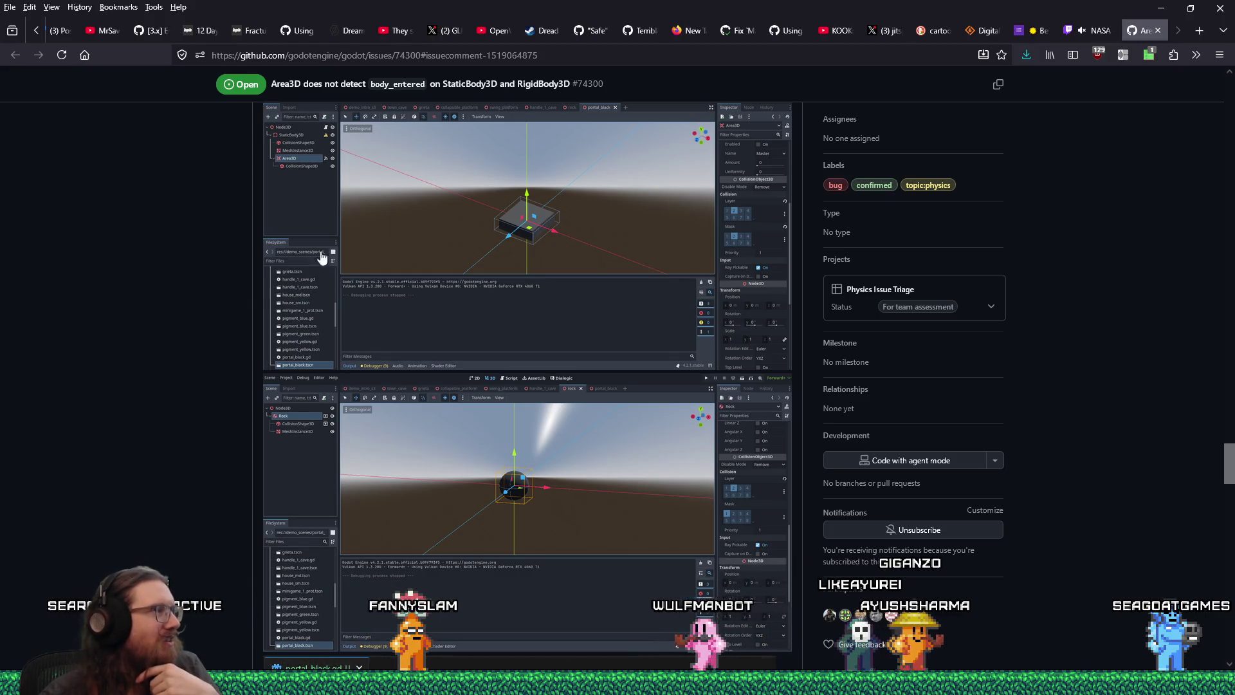
pyautogui.click(489, 56)
pyautogui.rightClick(489, 57)
pyautogui.press('Escape')
pyautogui.hotkey('ctrl', 'a')
pyautogui.moveTo(39, 650)
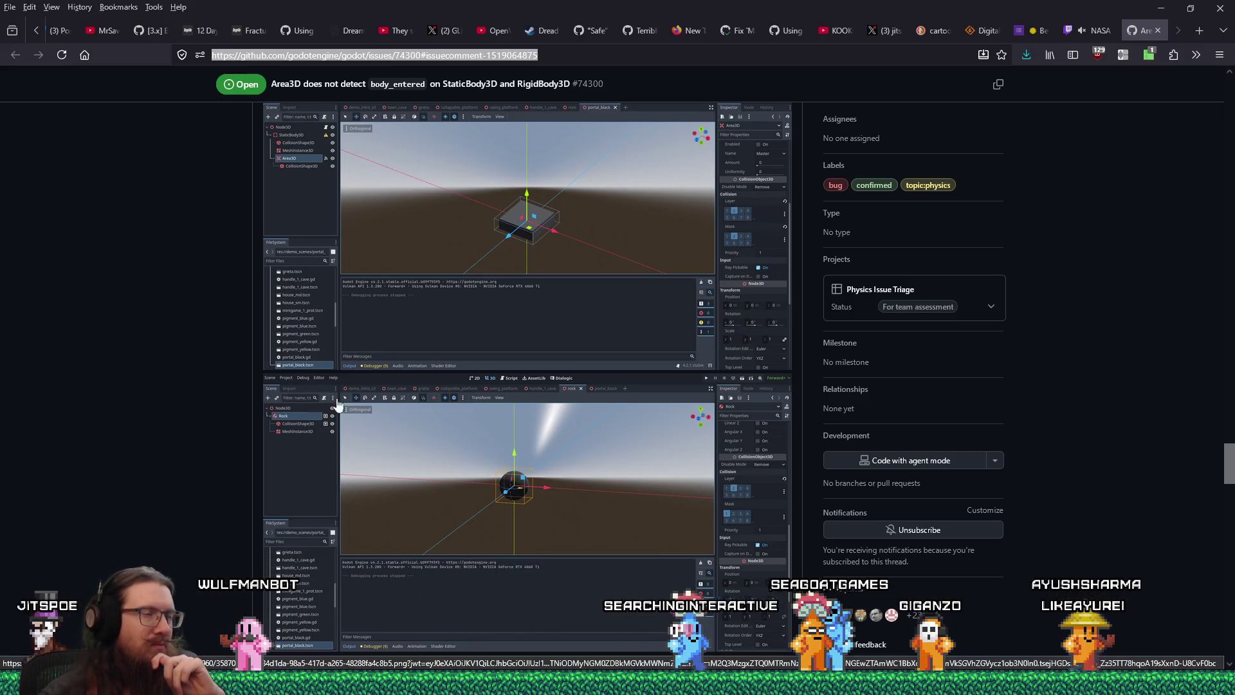
# Step: Skim the issue #74300 comments on Area3D body detection, return to the top, and show all open windows
pyautogui.scroll(20, 476, 406)
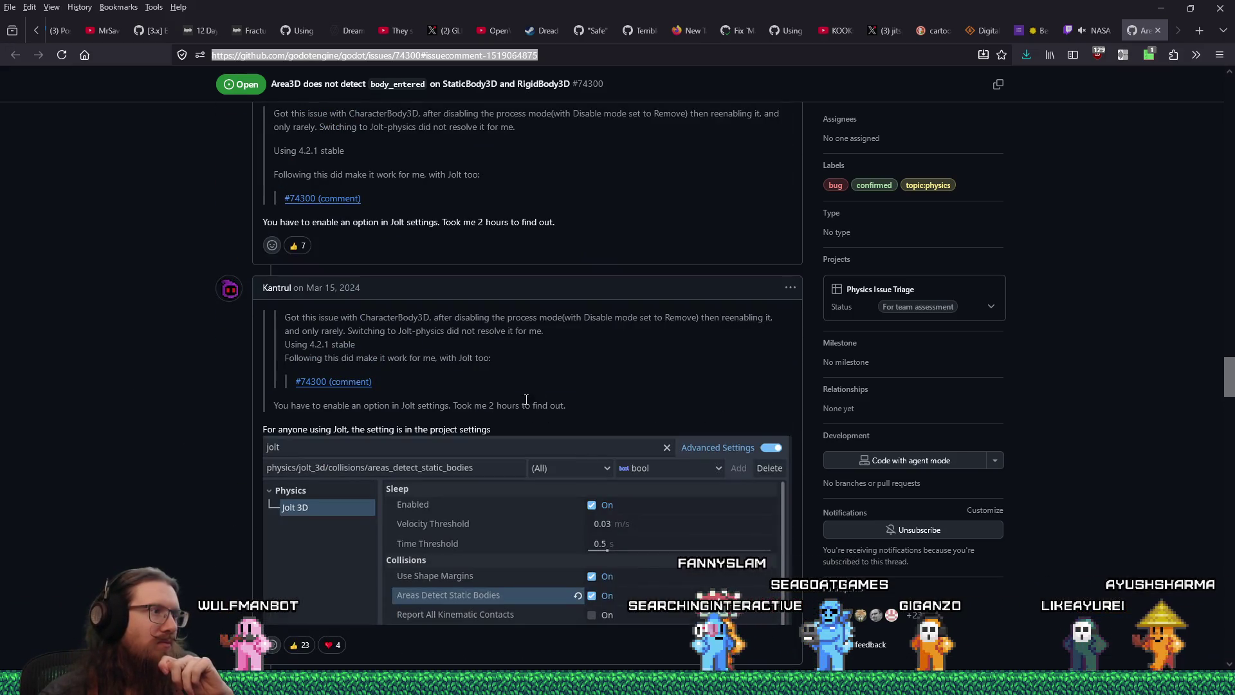
pyautogui.scroll(-5, 762, 438)
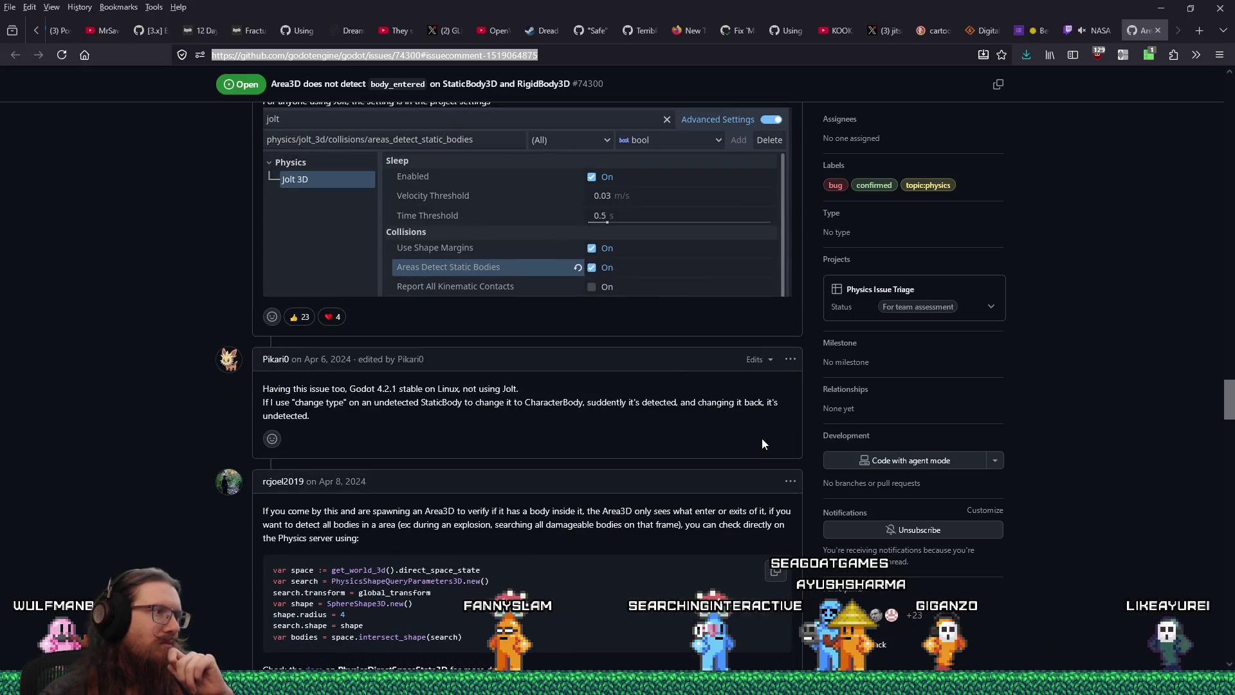
pyautogui.scroll(-4, 763, 443)
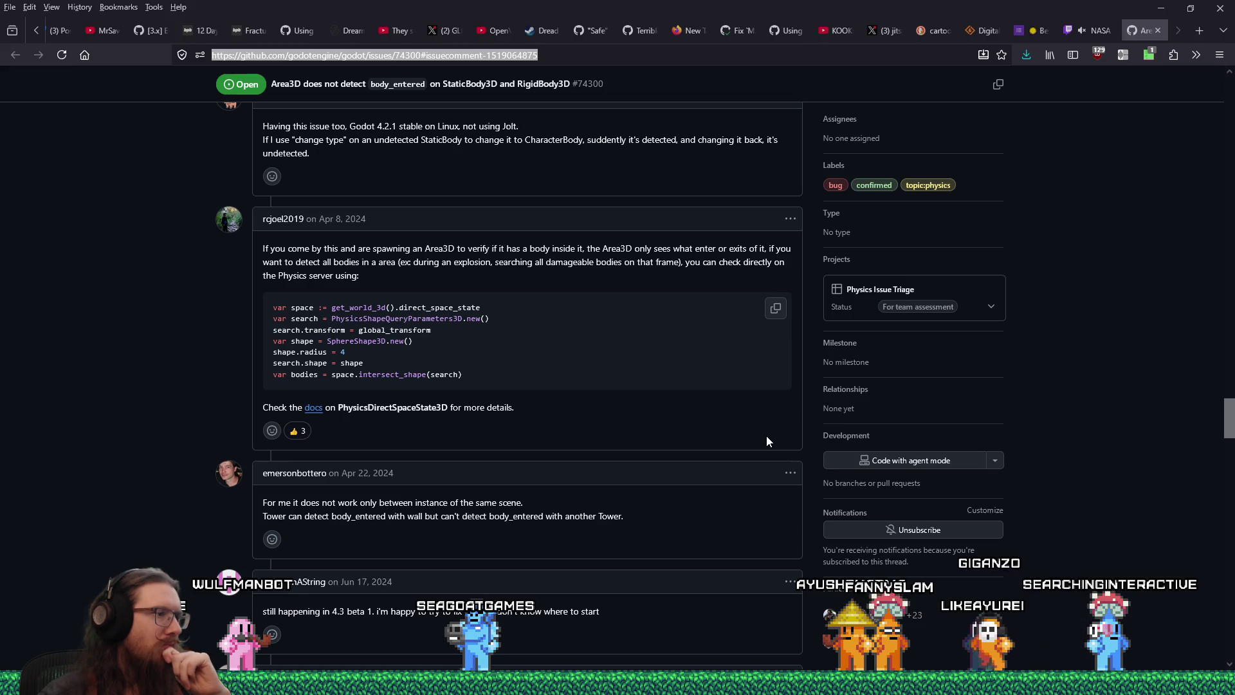
pyautogui.scroll(-3, 766, 436)
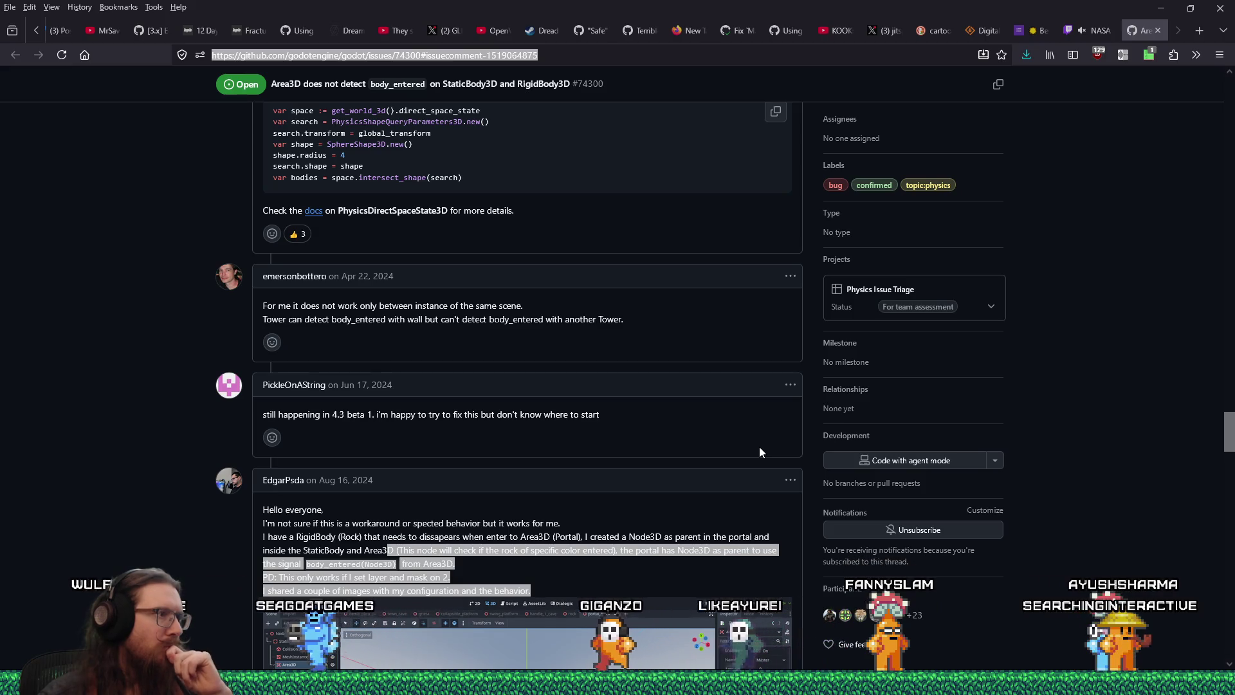
pyautogui.scroll(-5, 760, 446)
pyautogui.scroll(15, 758, 453)
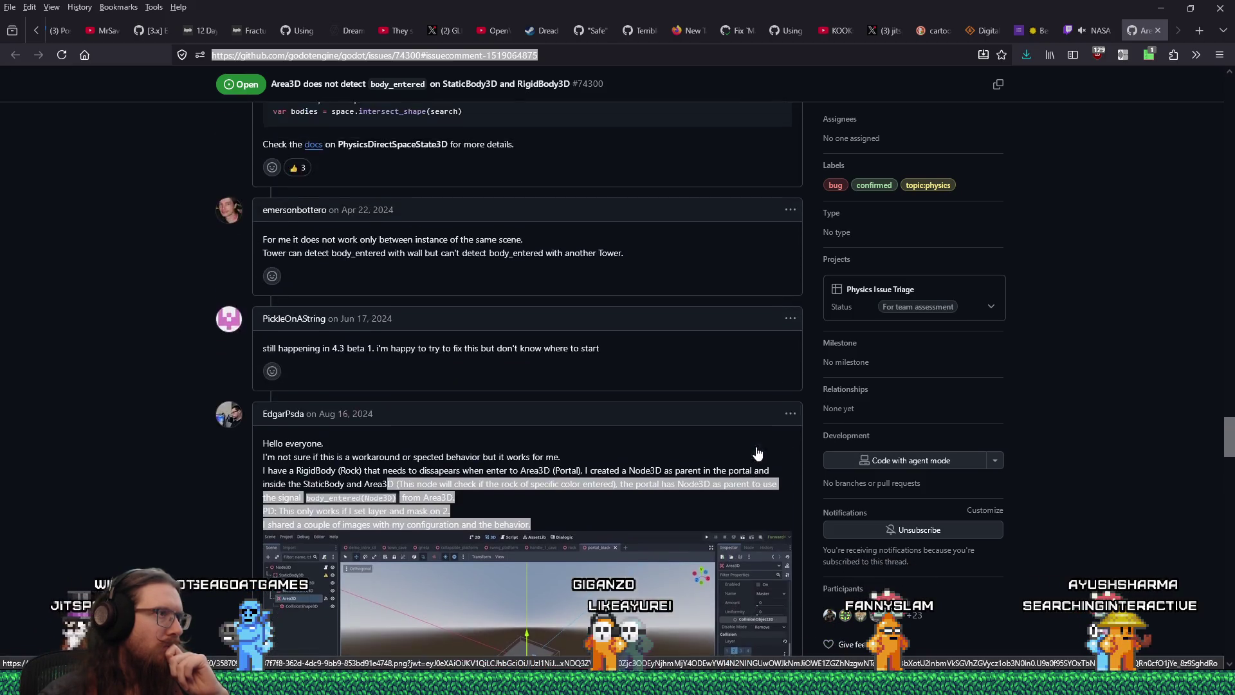
pyautogui.scroll(20, 746, 469)
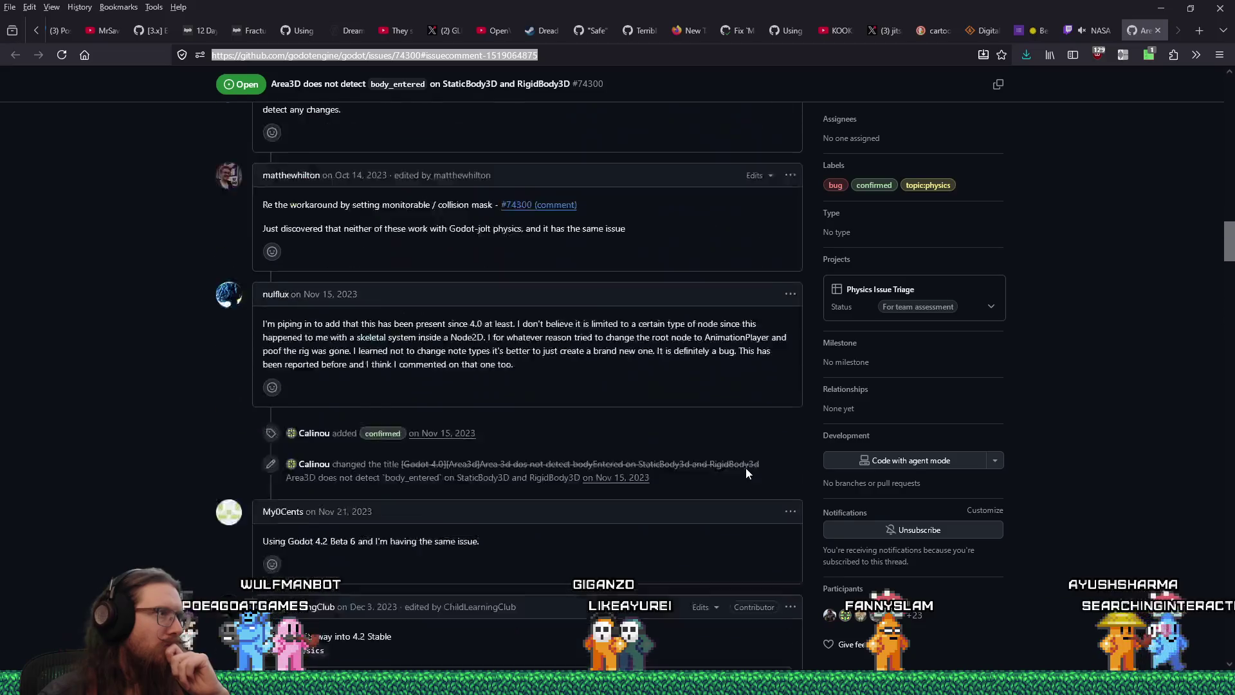
pyautogui.scroll(8, 747, 464)
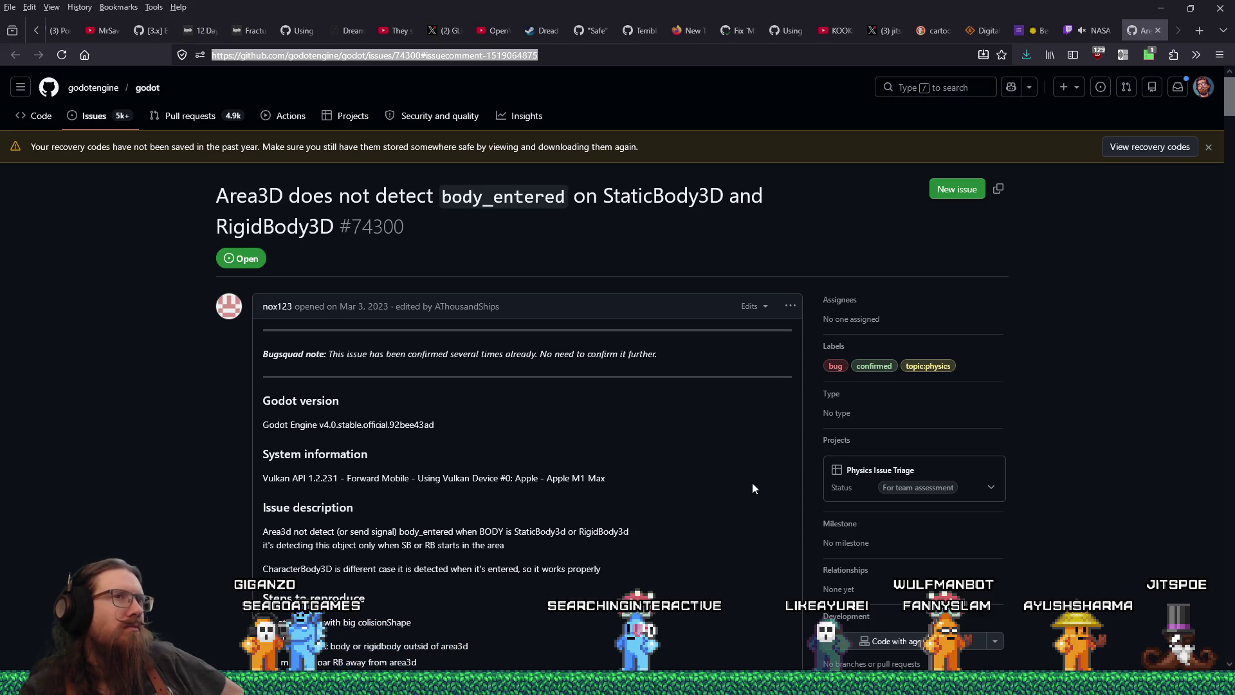
pyautogui.hotkey('alt', 'Tab')
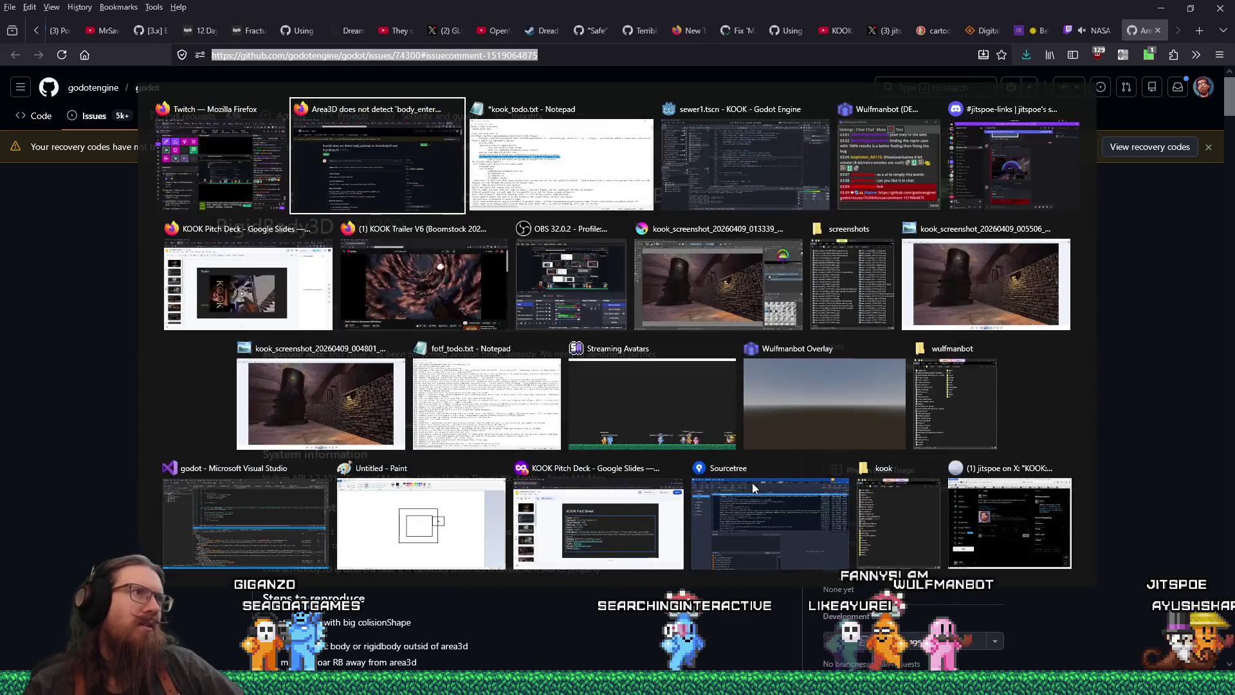
# Step: Return to the KOOK Godot editor, showing npc_system.gd at the end_get_body_surfed function
pyautogui.hotkey('alt', 'Tab')
pyautogui.hotkey('alt', 'Tab')
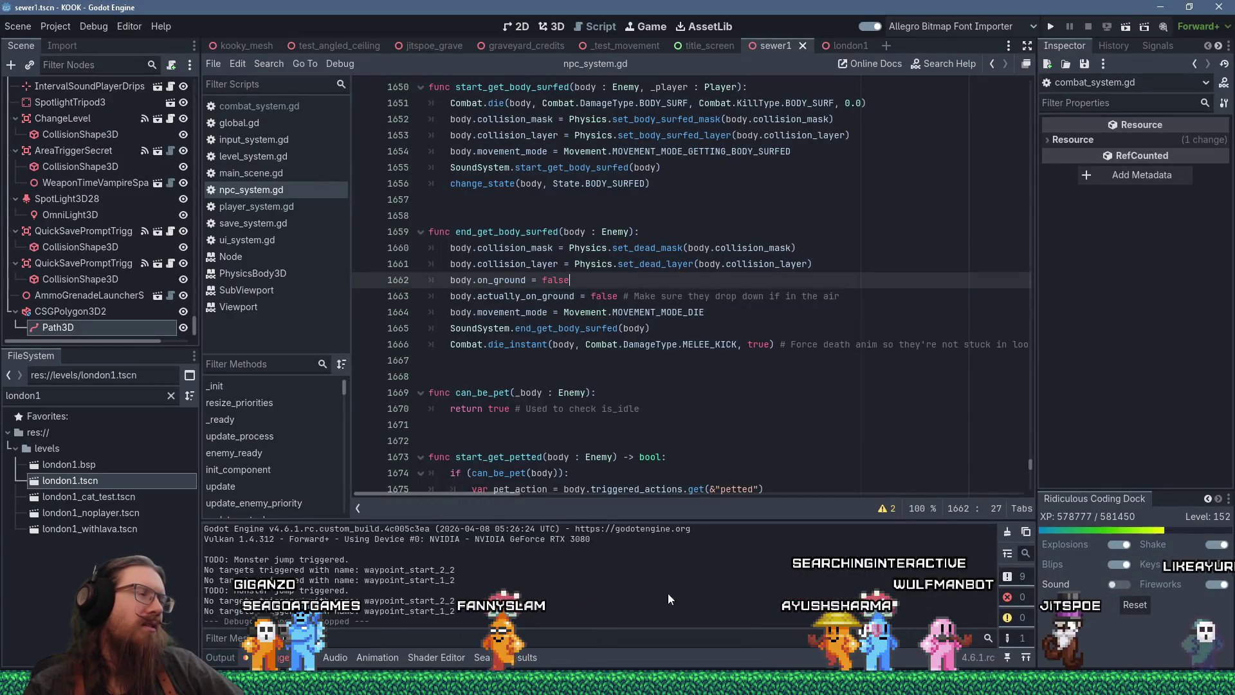
pyautogui.moveTo(193, 313); pyautogui.dragTo(204, 75)
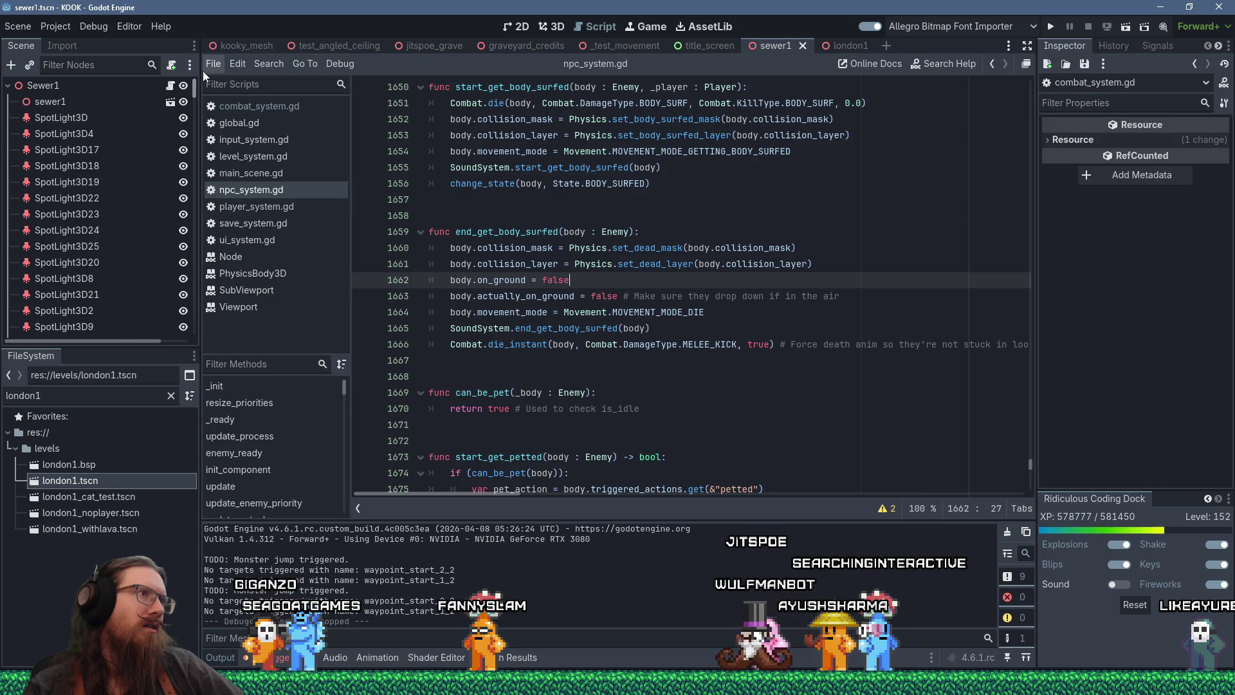